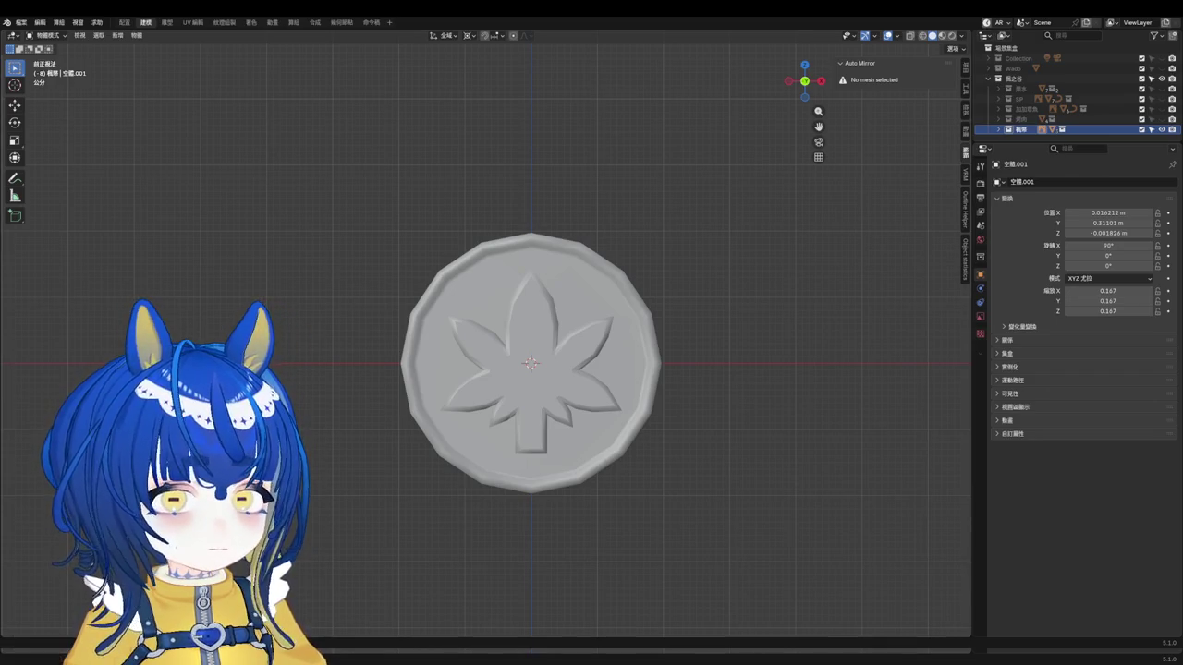
Step: Hide the coin model and select the last item in the 概之谷 collection, leaving an empty grid
click(1153, 129)
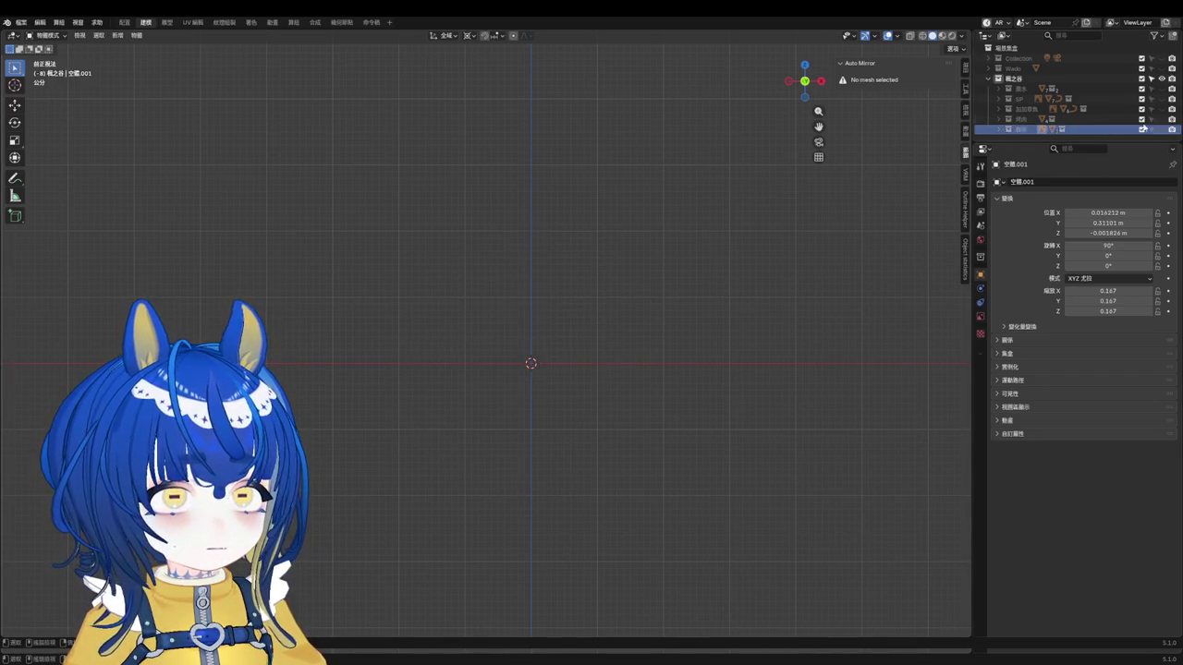
click(1063, 78)
drag(1083, 136, 1083, 140)
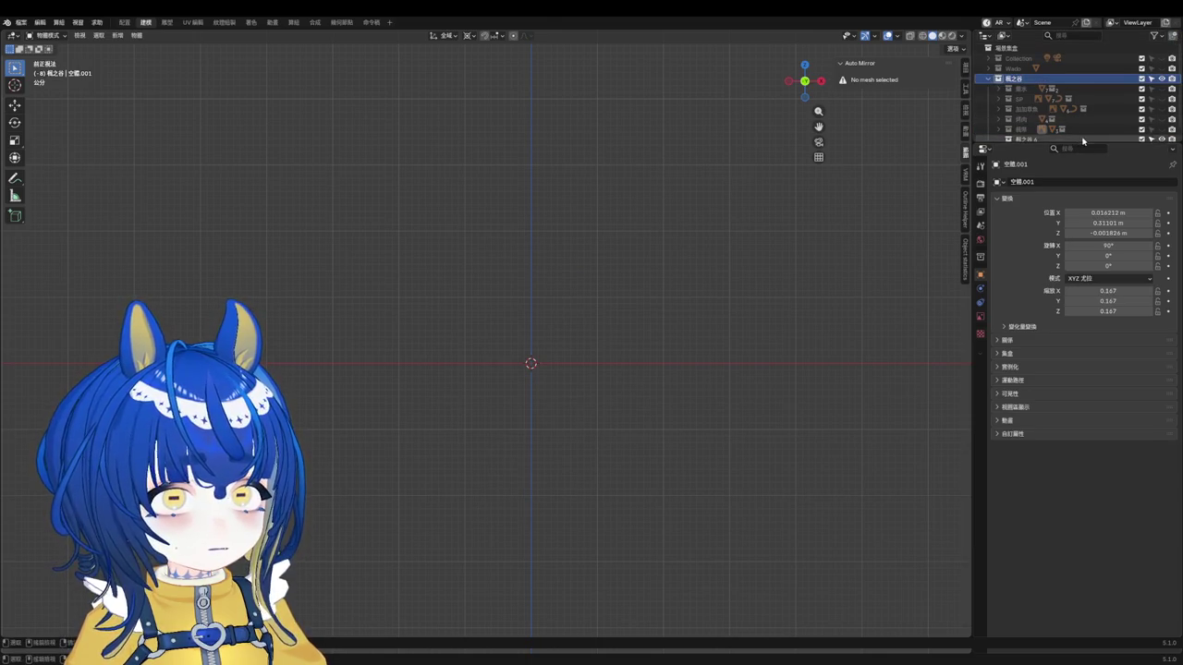
click(1083, 140)
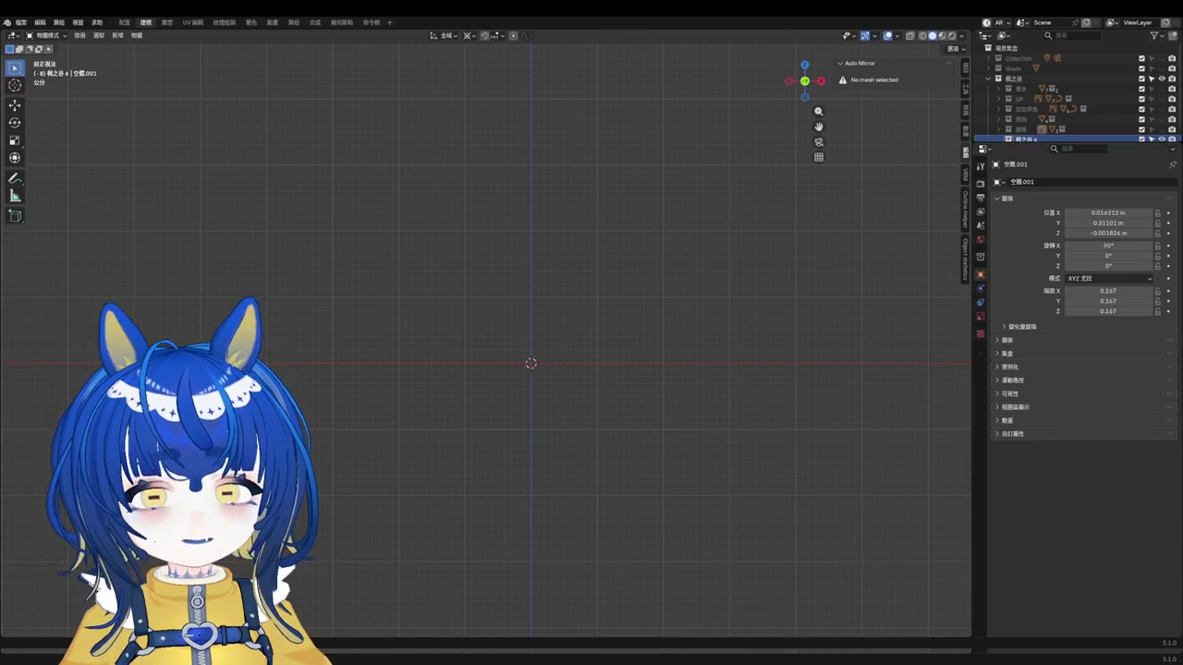
shift+middle_drag(628, 391, 668, 388)
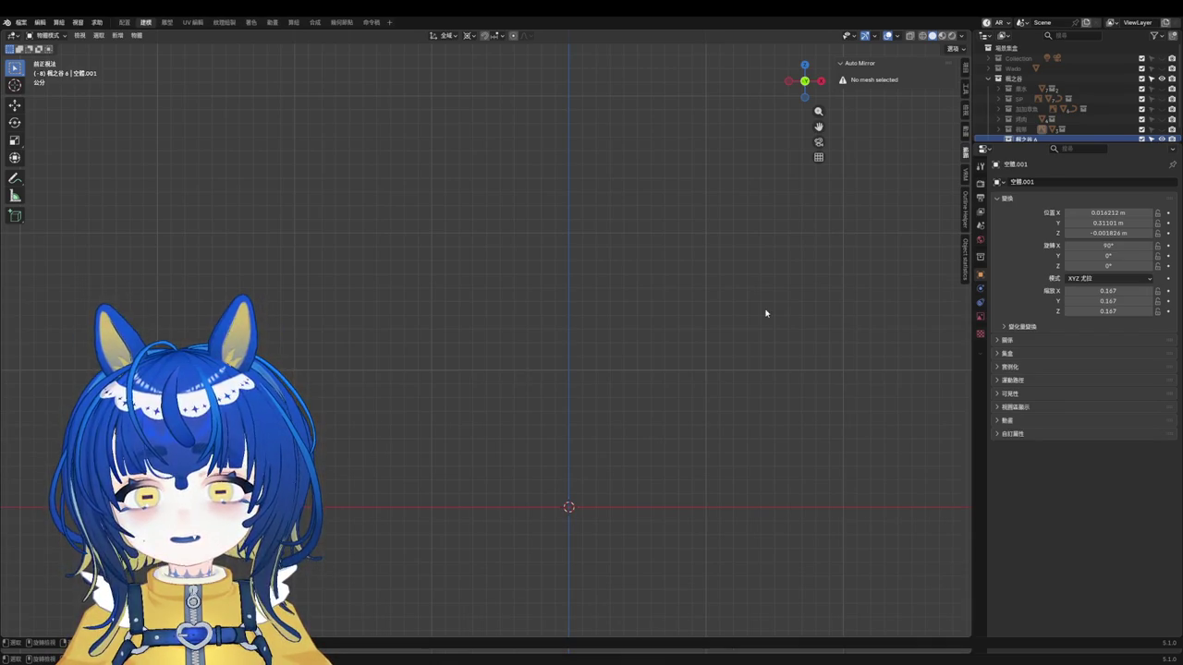
Step: Rename the 概之谷6 outliner item to '結結實用模式'
scroll(592, 499, up, 2)
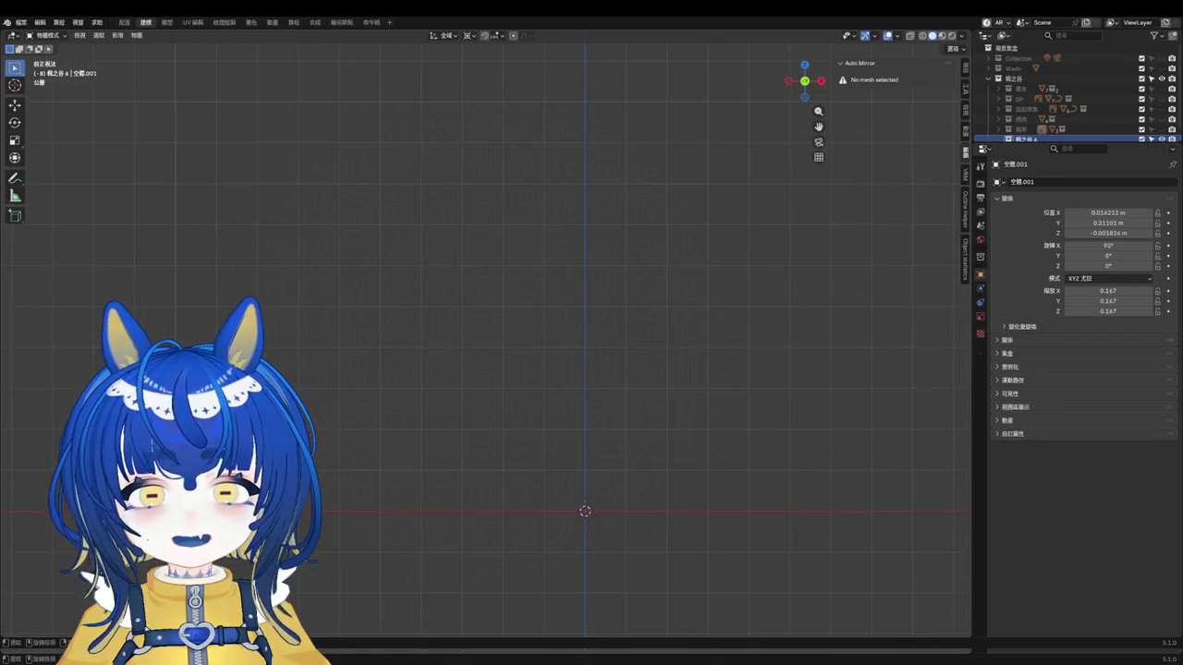
scroll(629, 460, up, 2)
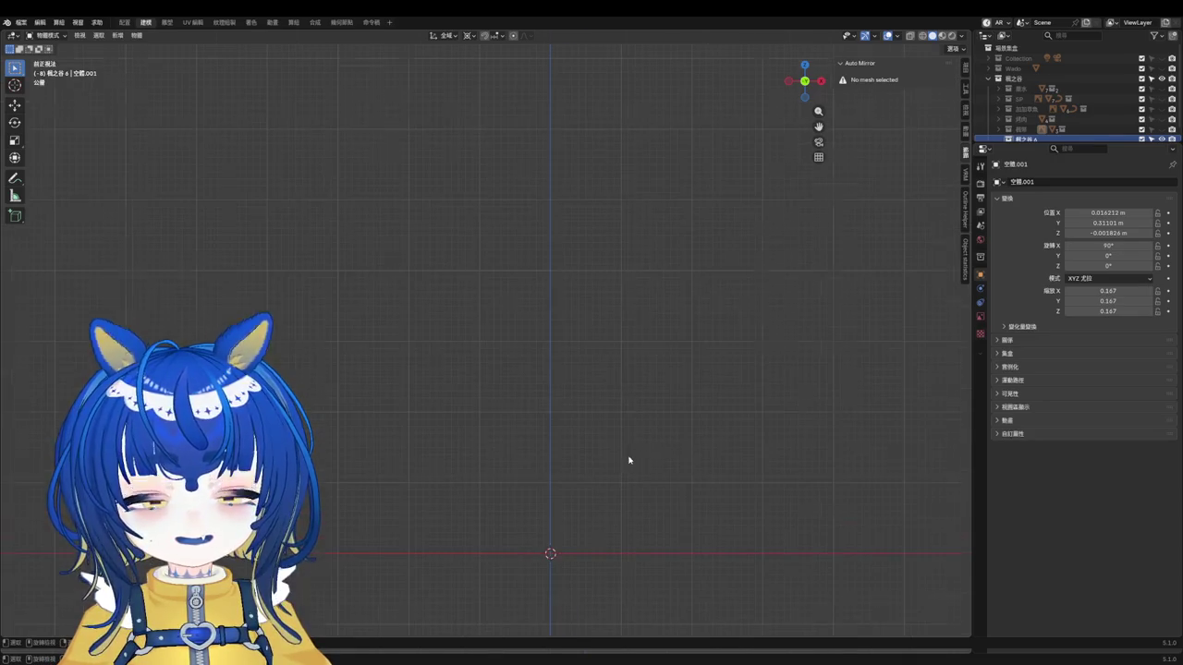
scroll(628, 459, down, 5)
right_click(581, 401)
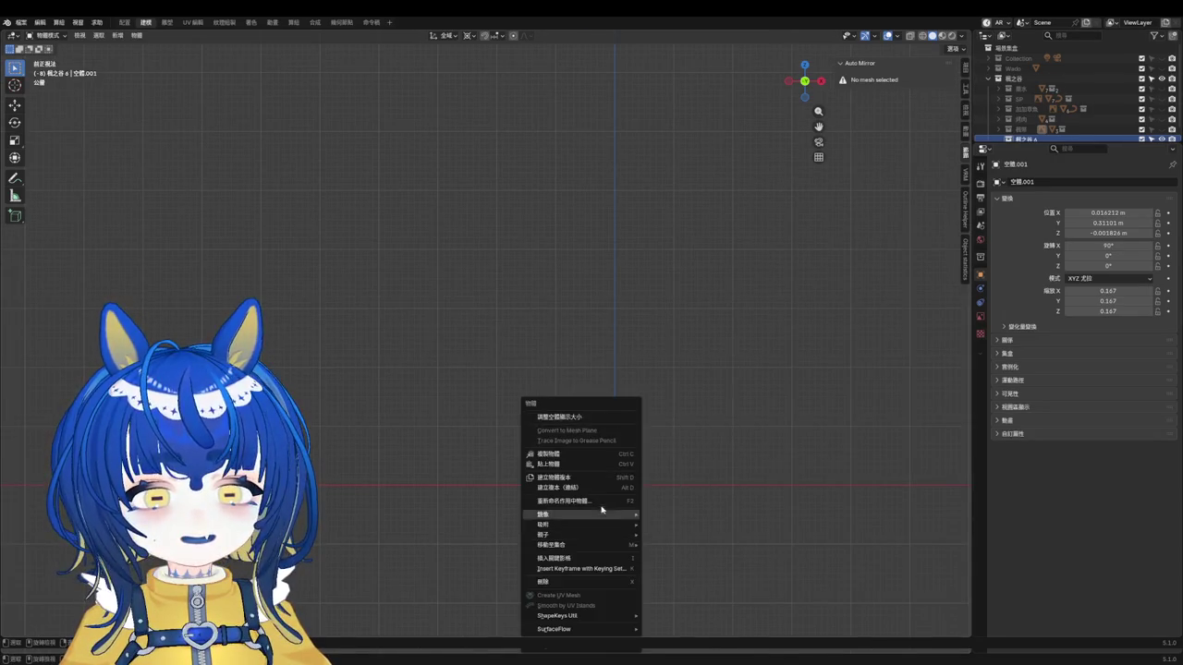
scroll(1040, 138, down, 1)
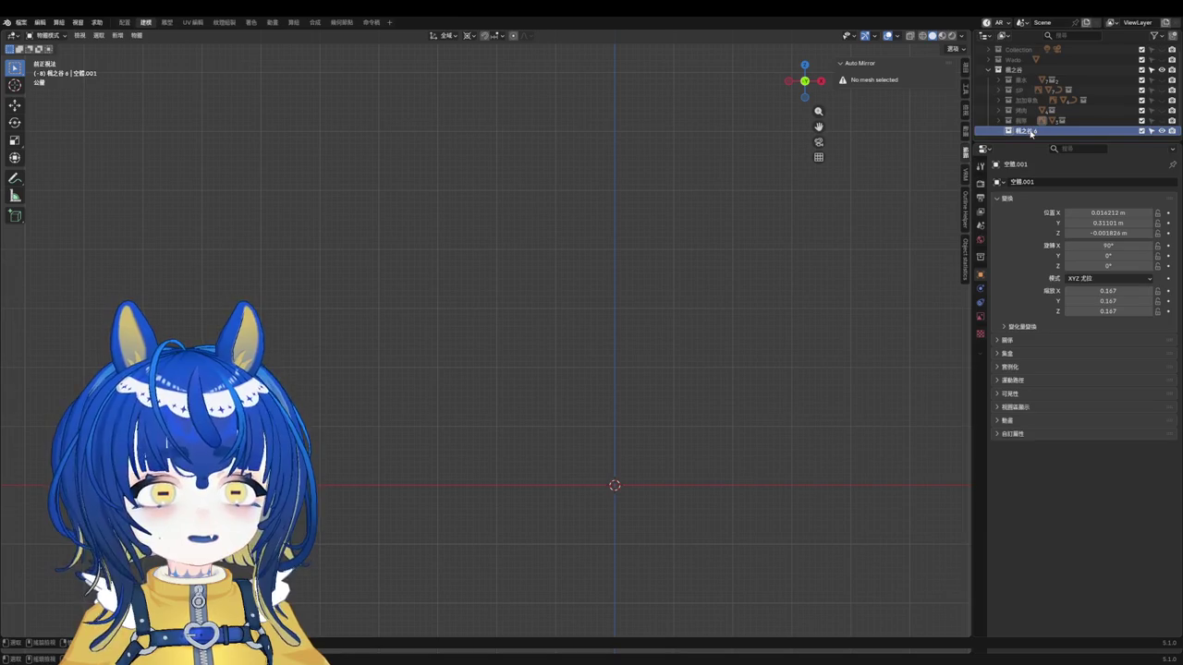
double_click(1040, 130)
key(BackSpace)
key(BackSpace)
key(BackSpace)
key(BackSpace)
text(結結實用模式)
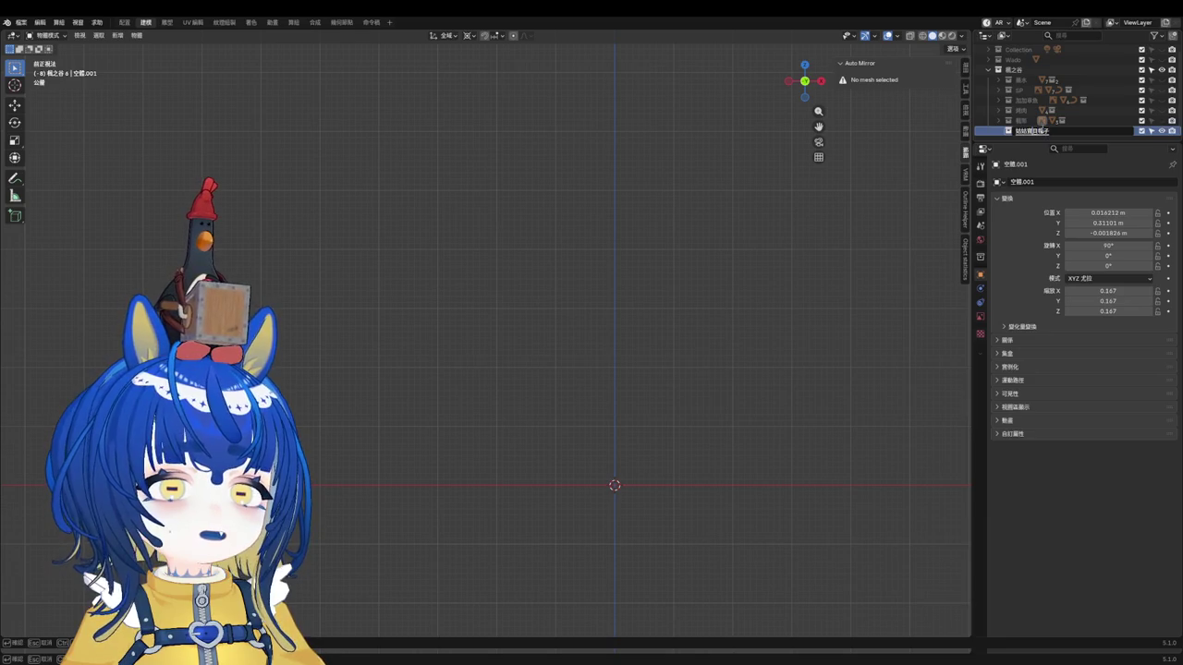
key(Return)
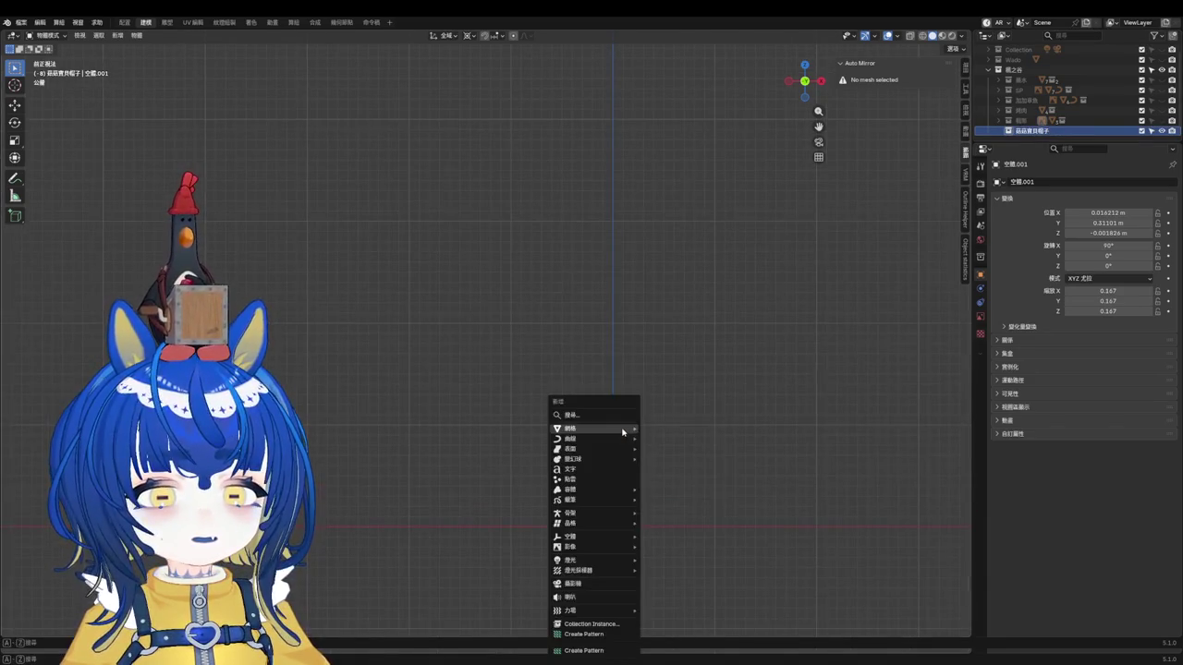
Step: Add the pixel-art mushroom picture to the scene as a reference image
key(shift+a)
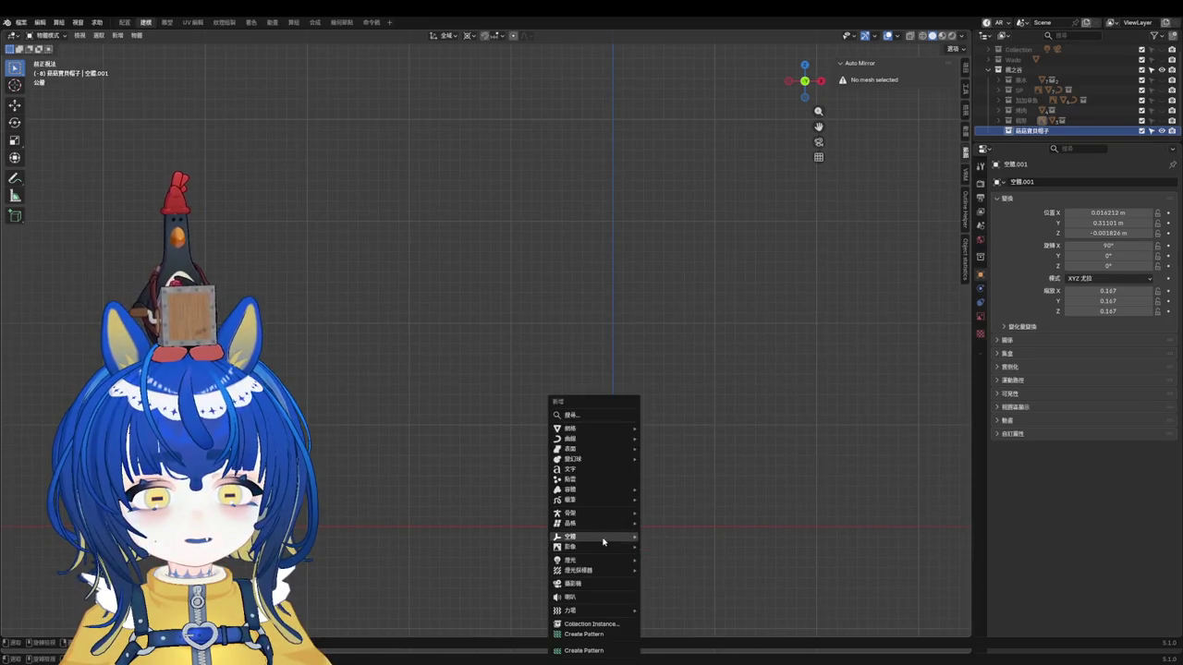
key(Escape)
key(shift+a)
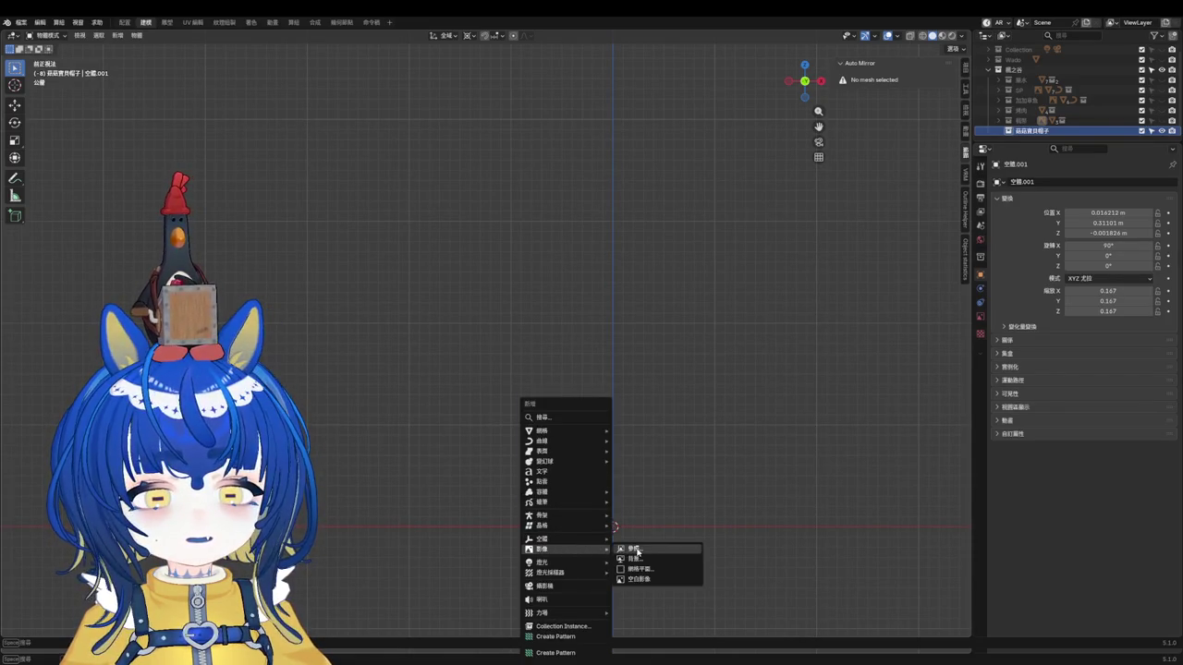
click(621, 550)
scroll(572, 337, down, 8)
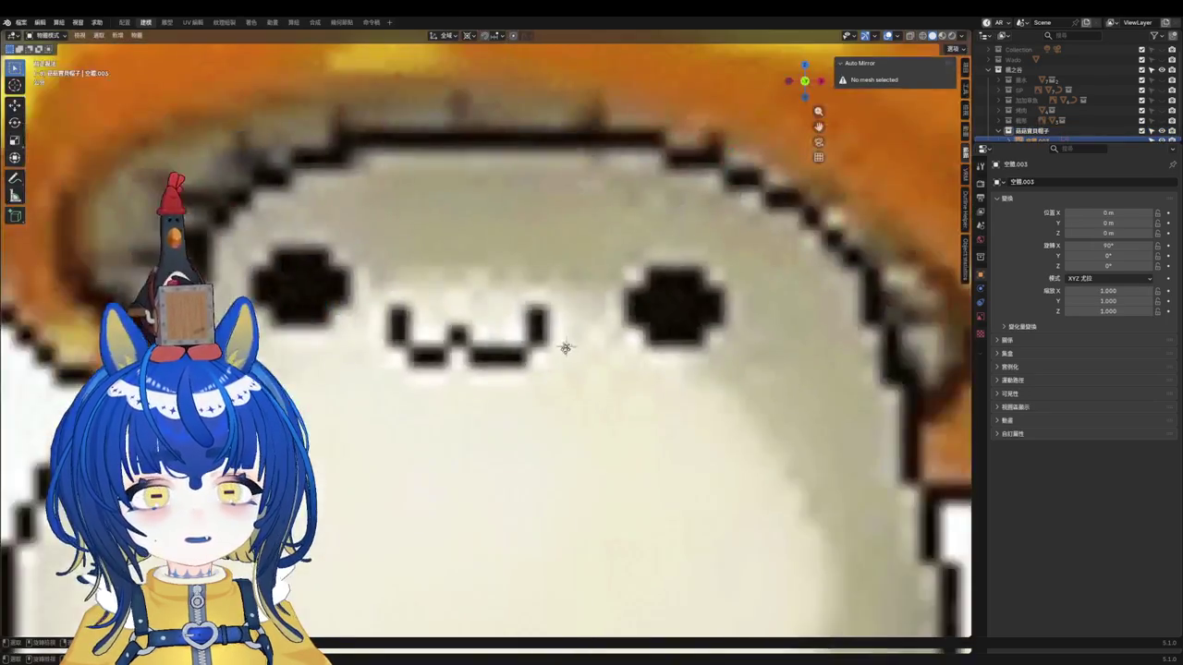
Step: Scale the mushroom reference image down to 0.277
scroll(584, 361, down, 8)
scroll(584, 362, down, 5)
scroll(652, 338, up, 3)
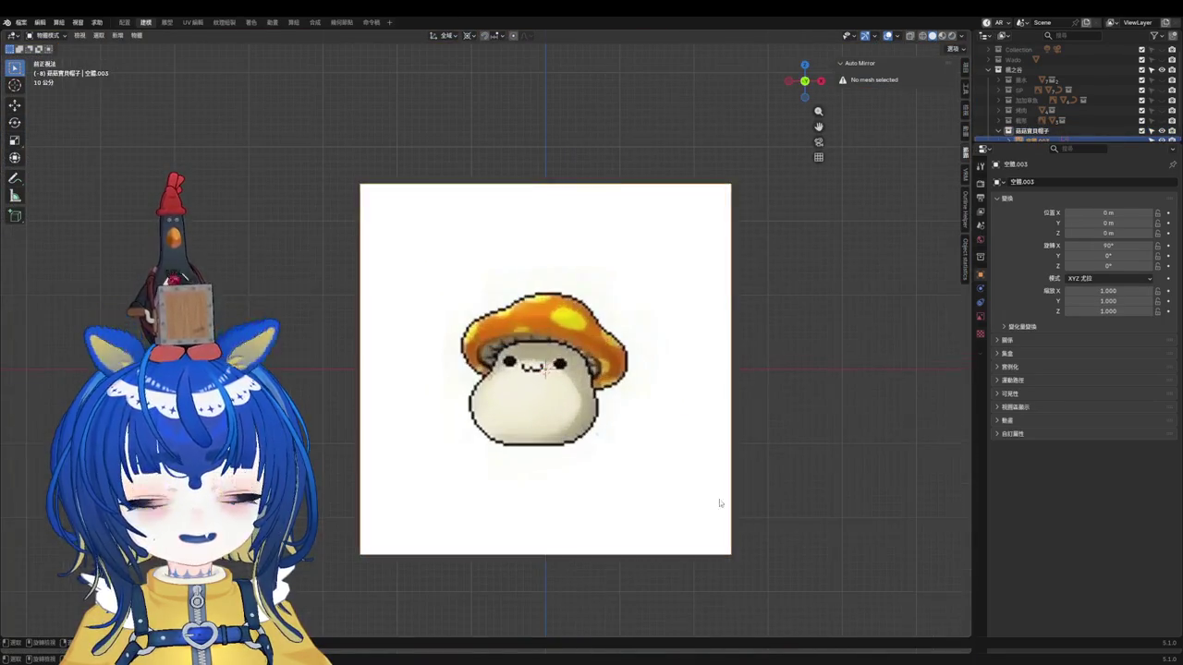
key(s)
click(573, 434)
scroll(562, 374, up, 5)
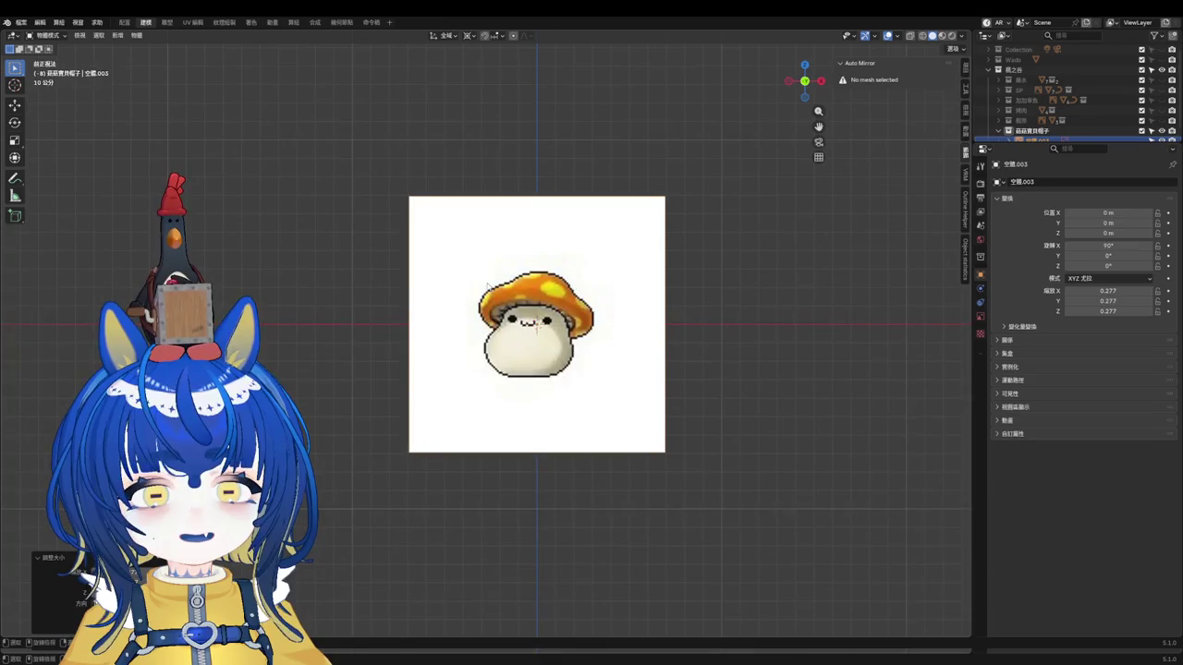
Step: Move the reference image right of the origin to X 1.7232 m, Z 0.29066 m
key(g)
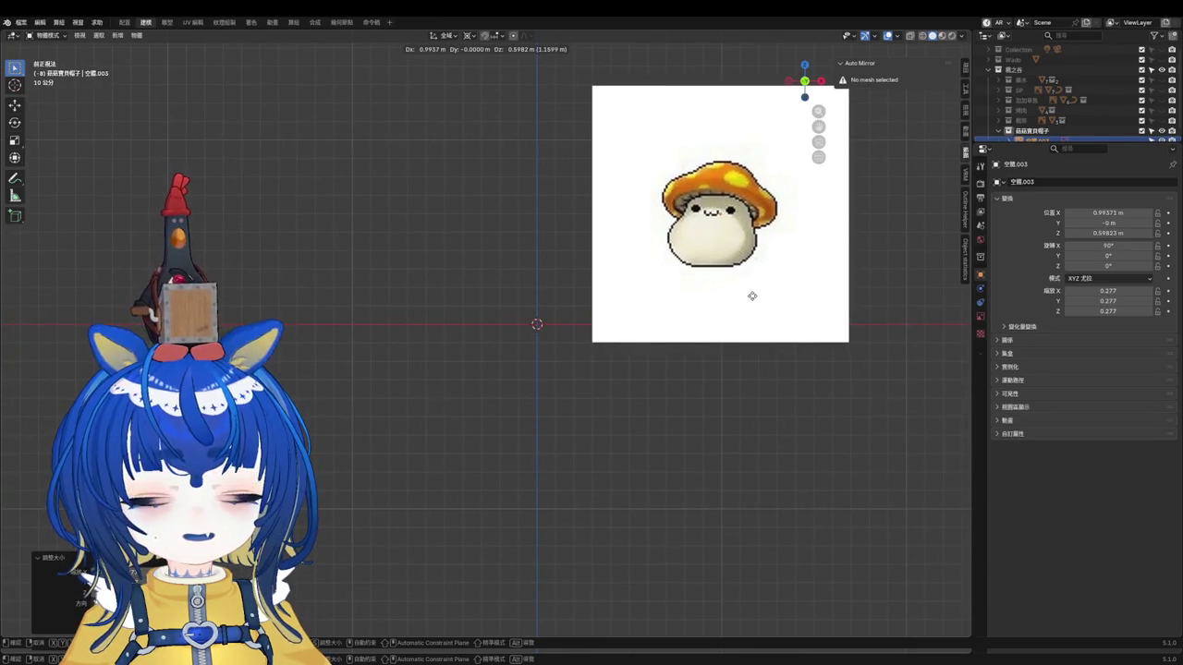
key(Escape)
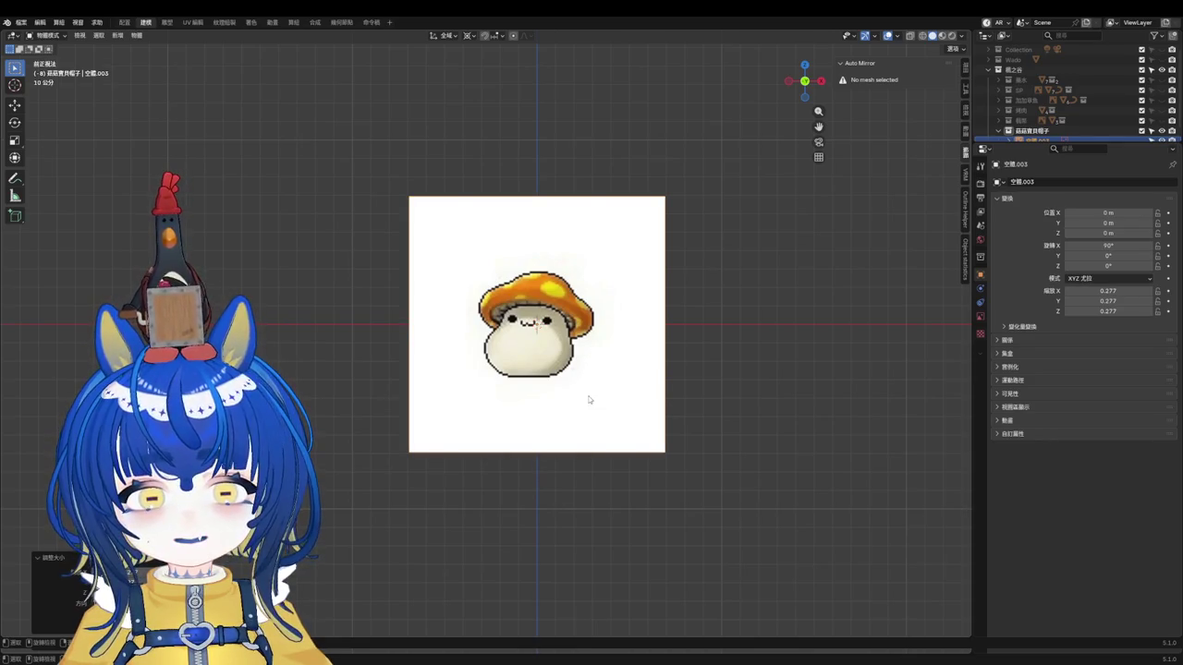
key(g)
click(776, 349)
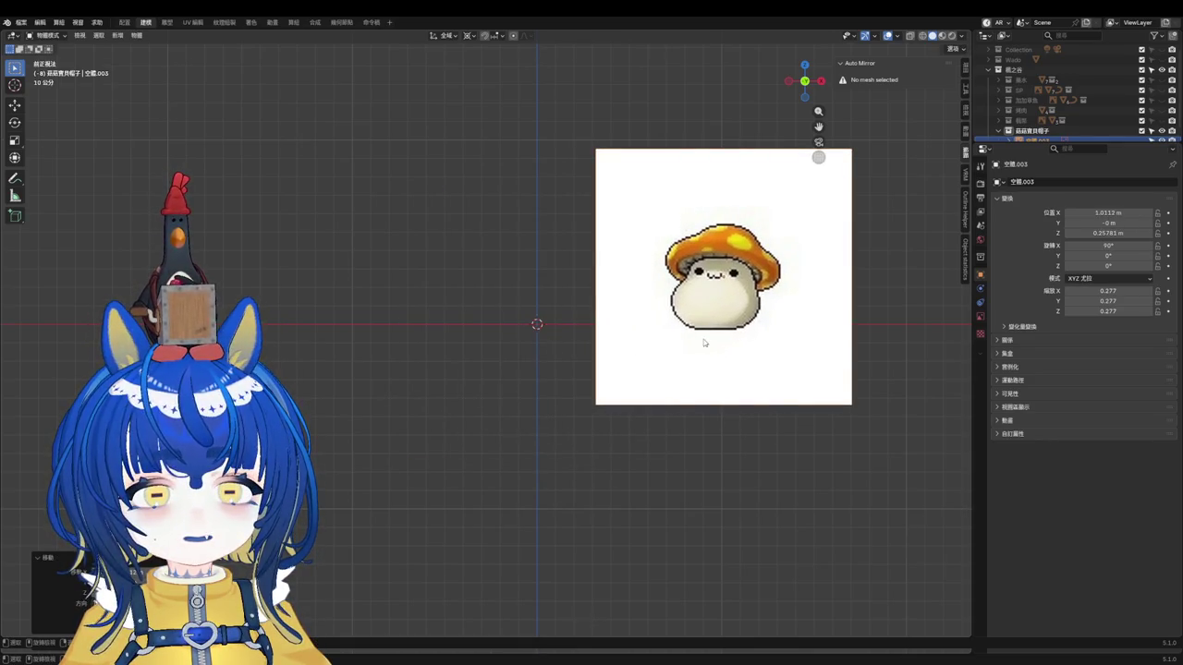
key(ctrl+z)
scroll(703, 342, down, 4)
key(g)
click(753, 333)
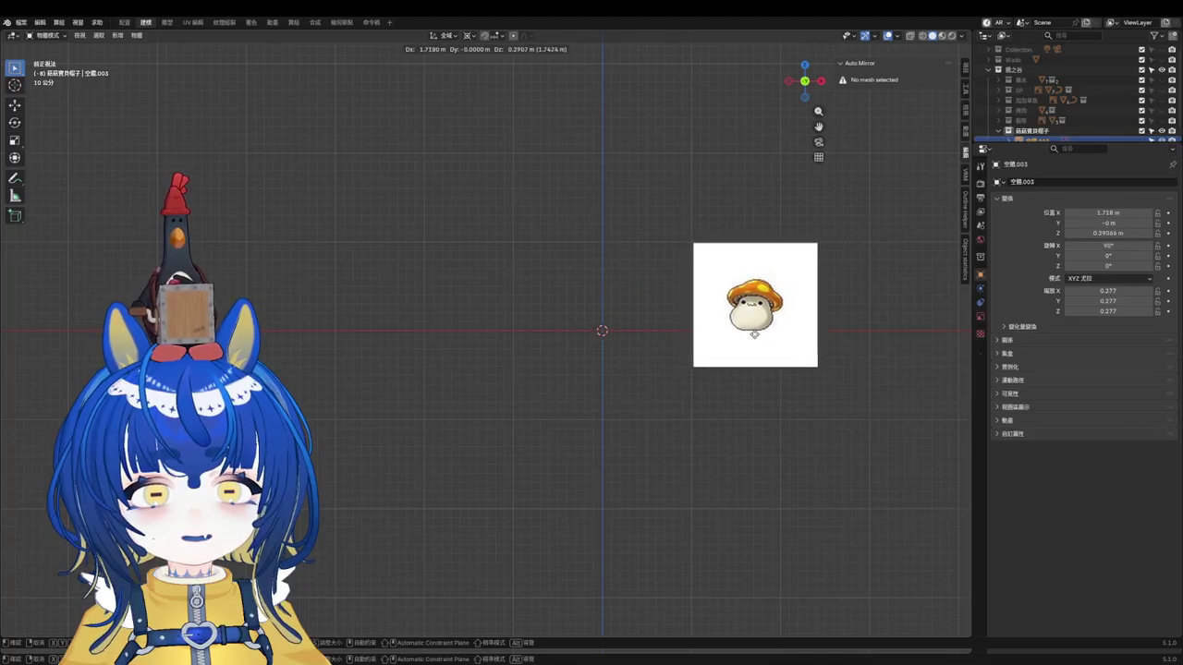
scroll(685, 323, up, 2)
scroll(685, 323, up, 2)
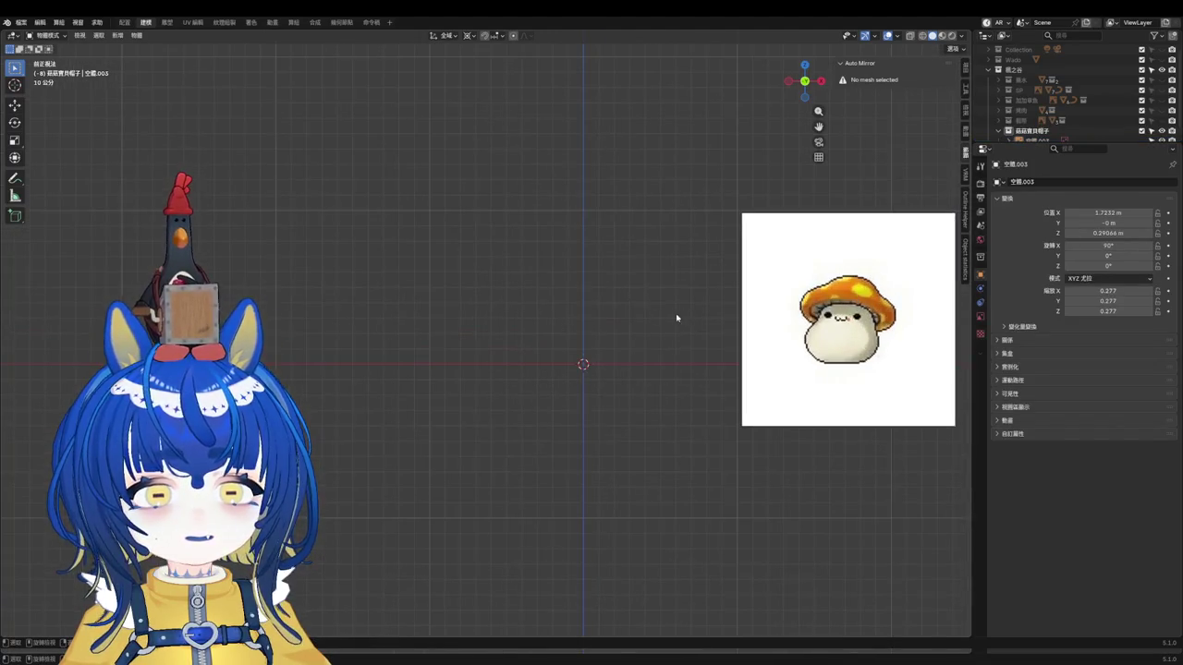
scroll(650, 314, up, 1)
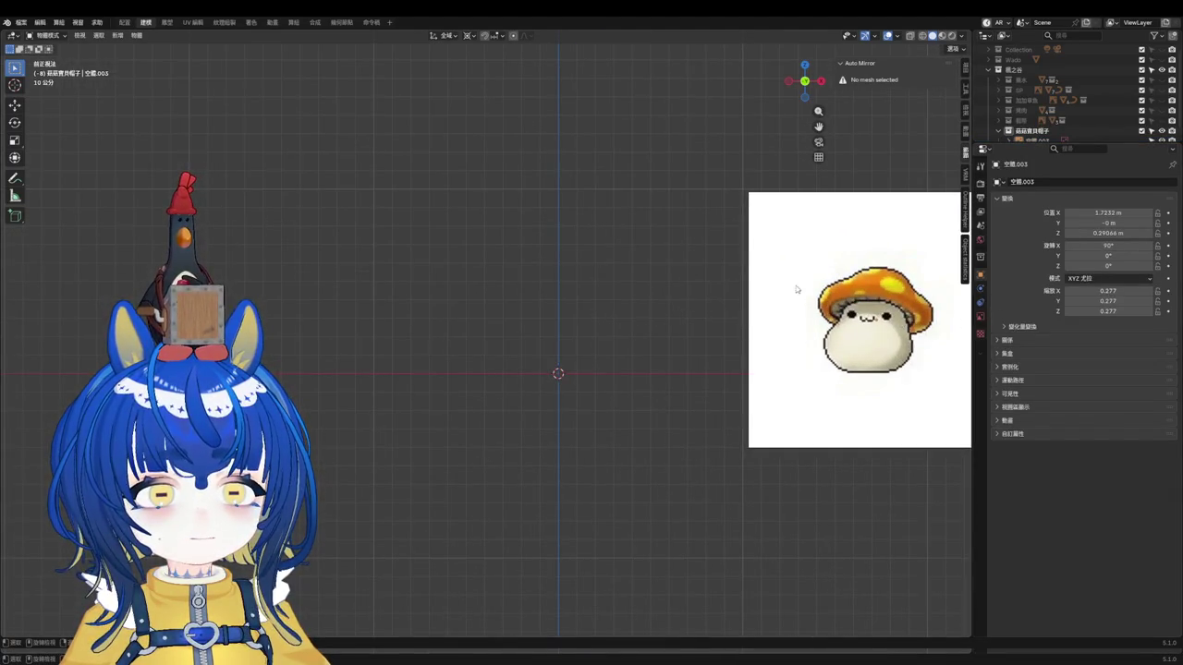
key(shift+a)
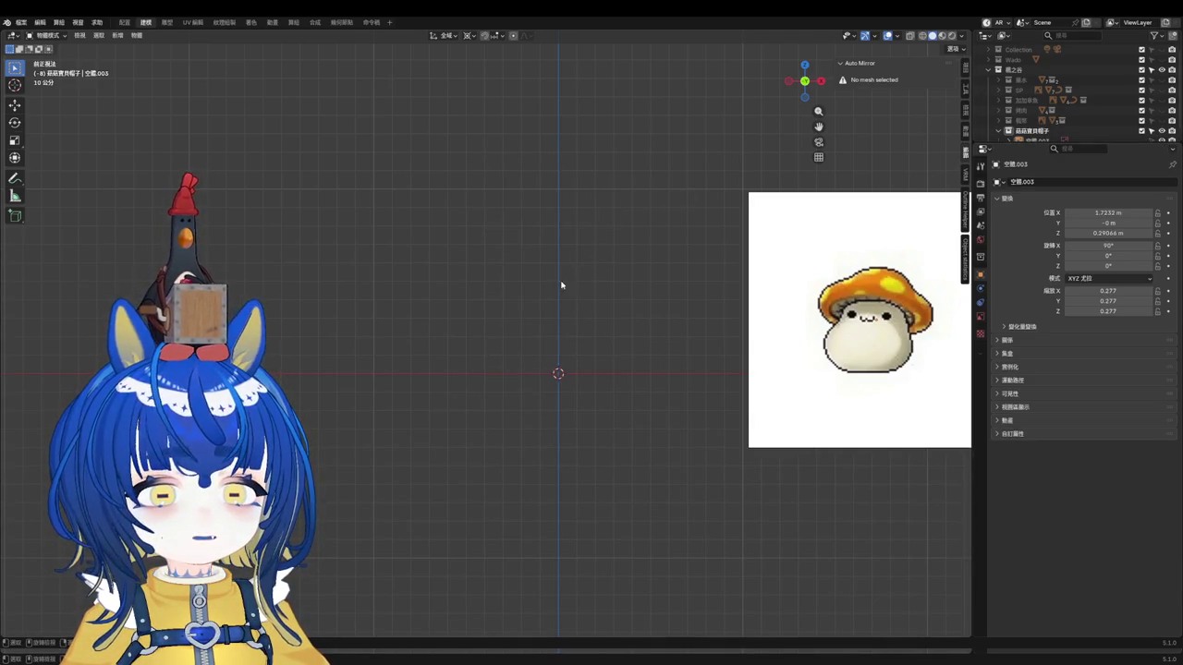
key(shift+a)
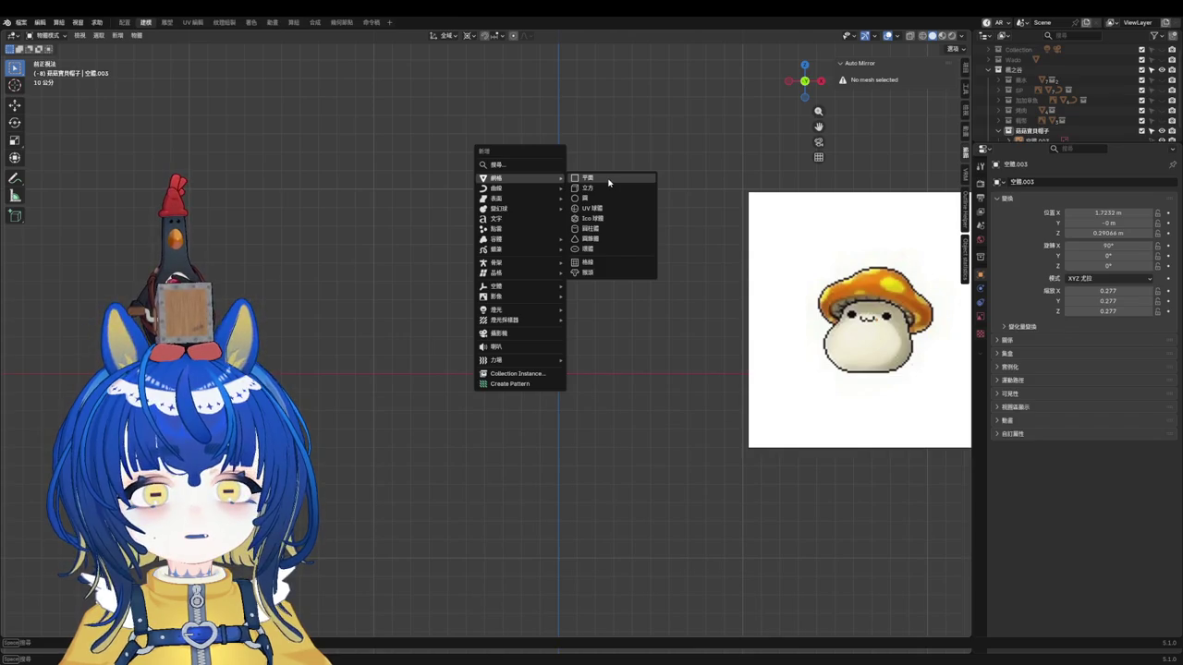
Step: Add a plane mesh at the origin and view it from above
click(608, 182)
key(KP_7)
scroll(573, 327, up, 2)
mouse_move(564, 327)
middle_down()
mouse_move(578, 271)
mouse_move(569, 242)
mouse_move(581, 349)
middle_up()
click(582, 349)
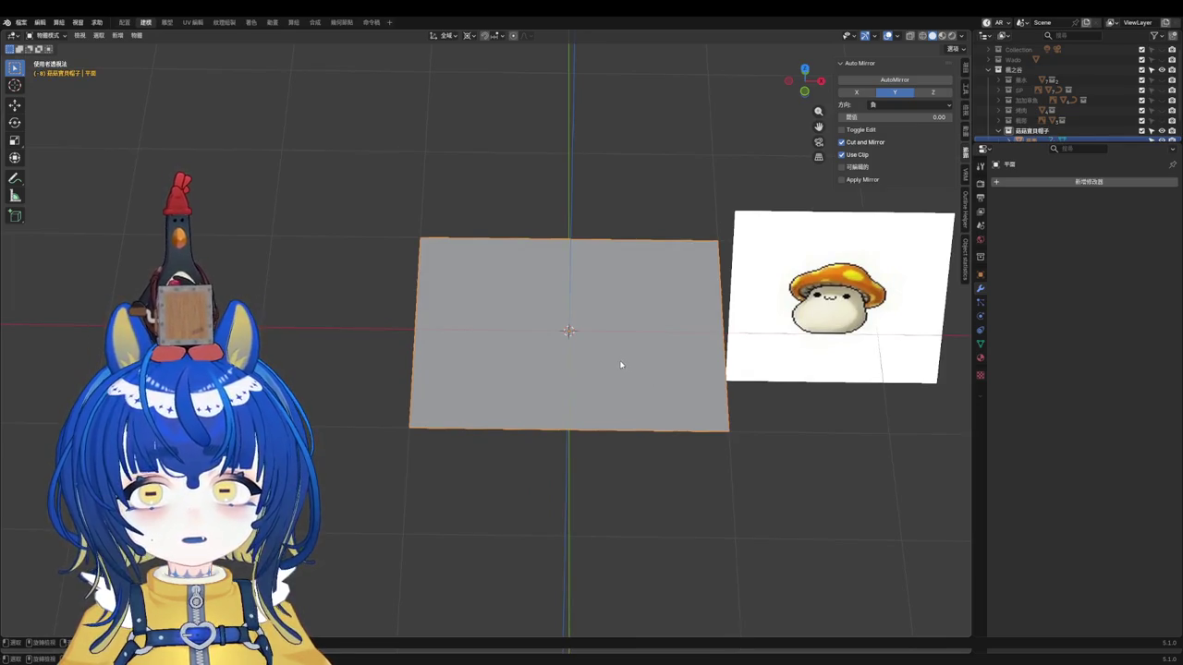
Step: Toggle the plane in and out of Edit Mode, trying and cancelling an inset
key(Tab)
key(Tab)
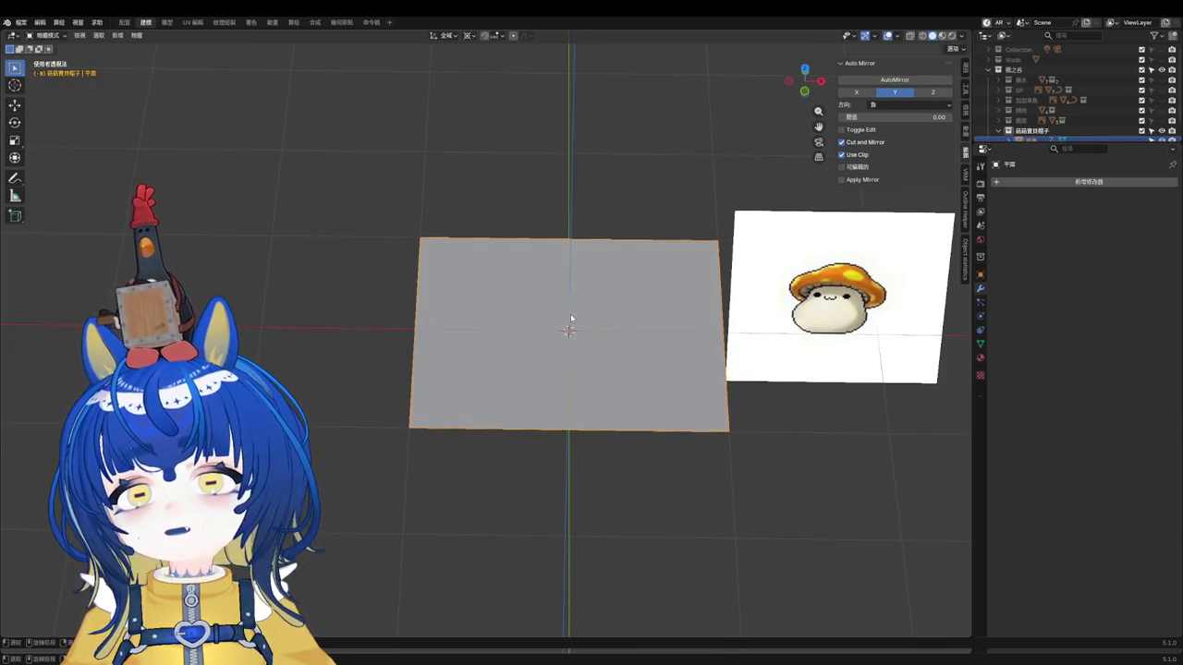
key(Tab)
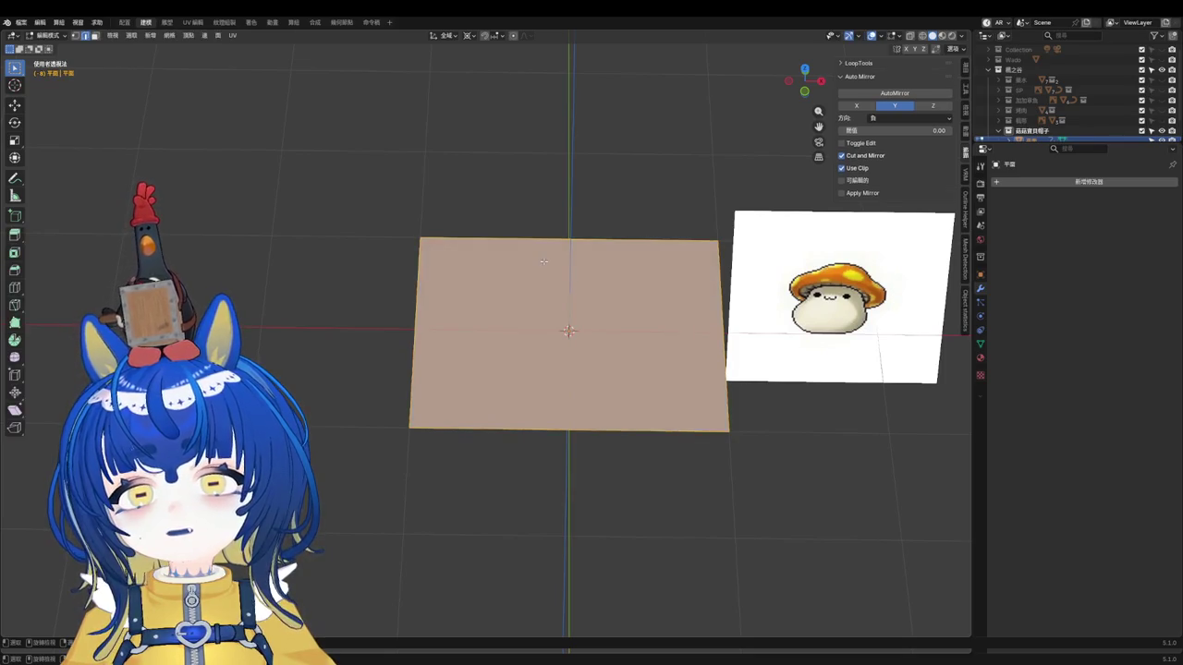
key(i)
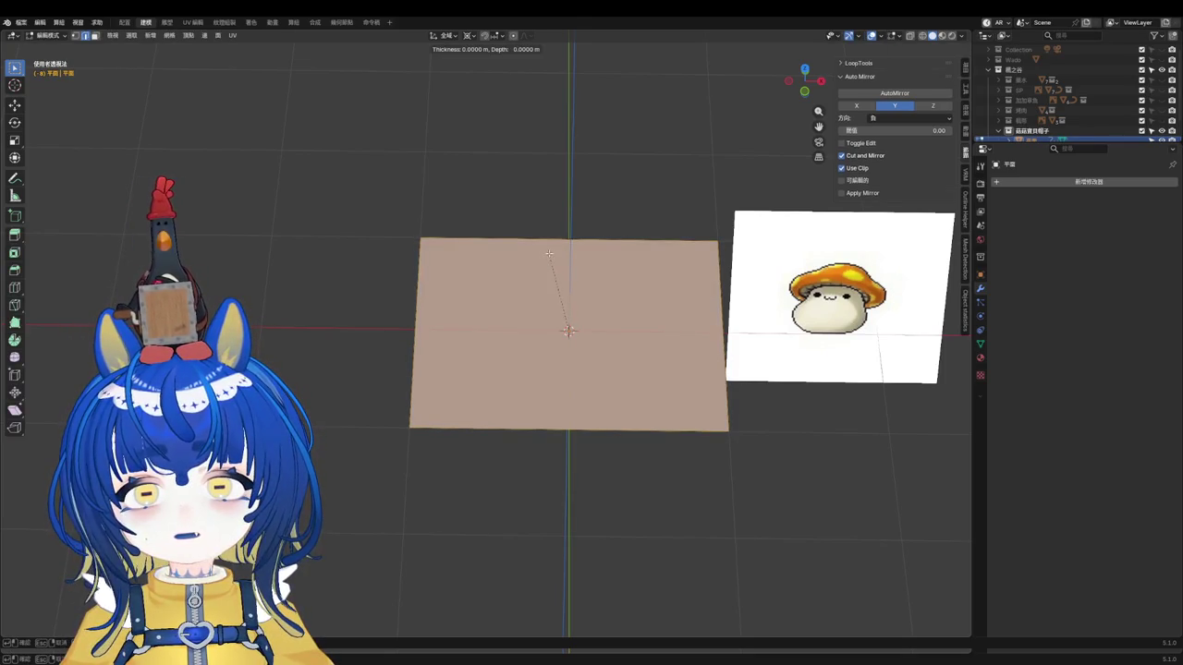
key(Escape)
key(Tab)
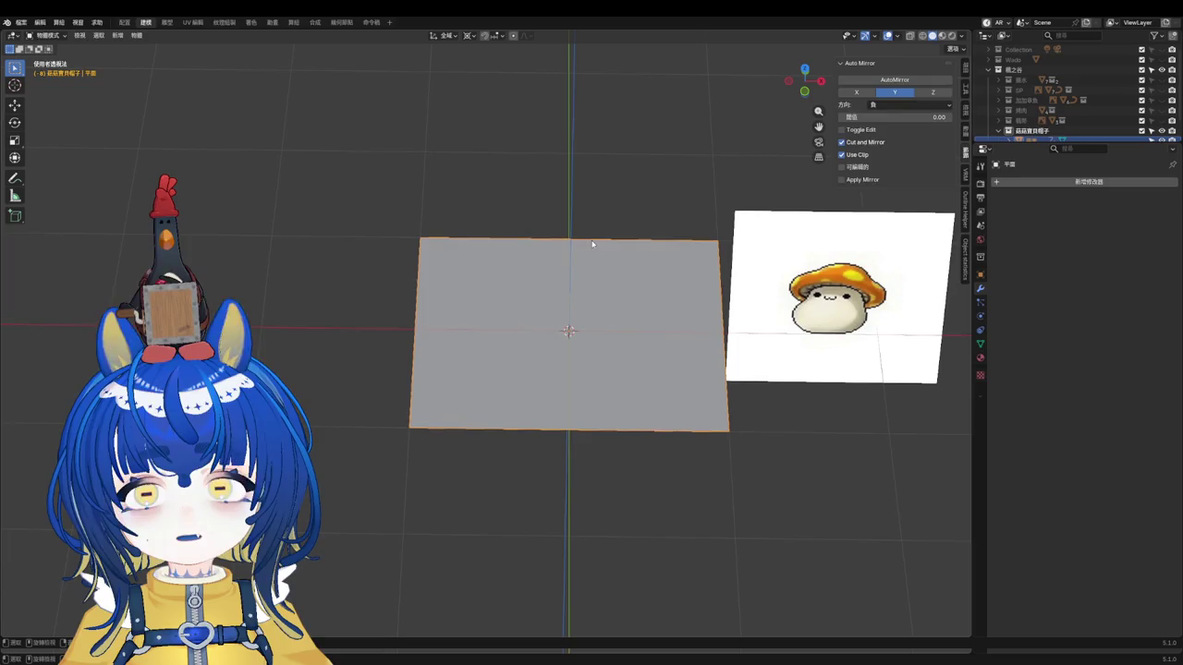
key(Tab)
key(Tab)
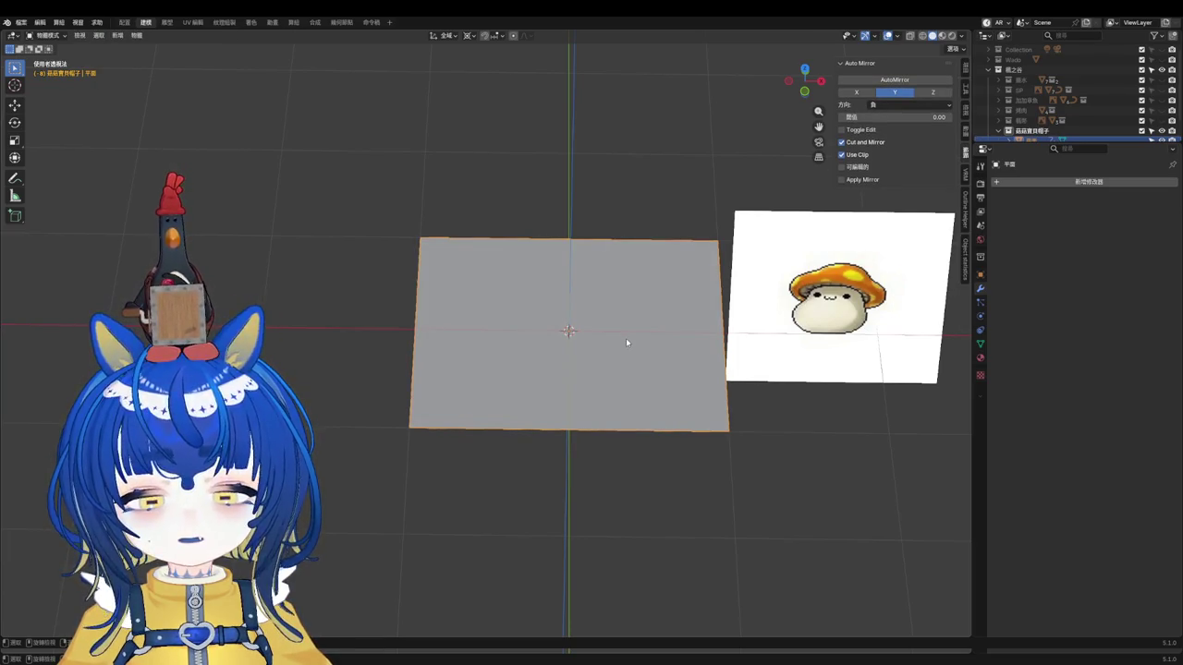
click(85, 82)
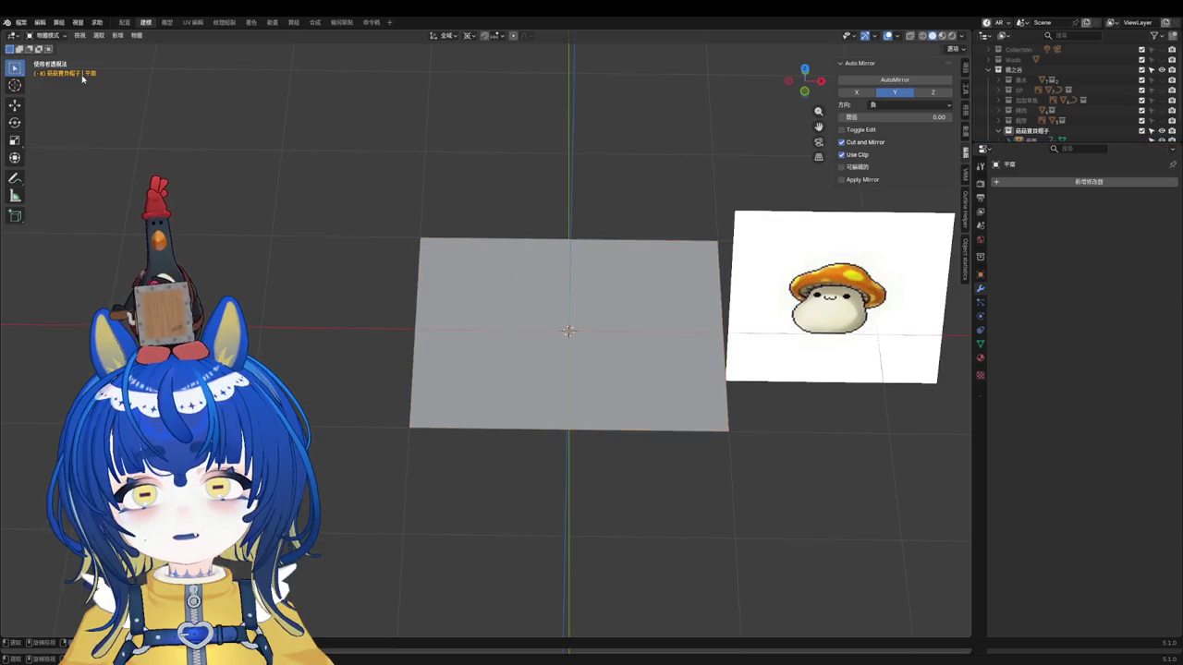
Step: Check the plane's normals with Face Orientation, save the file, then turn the overlay off
click(568, 329)
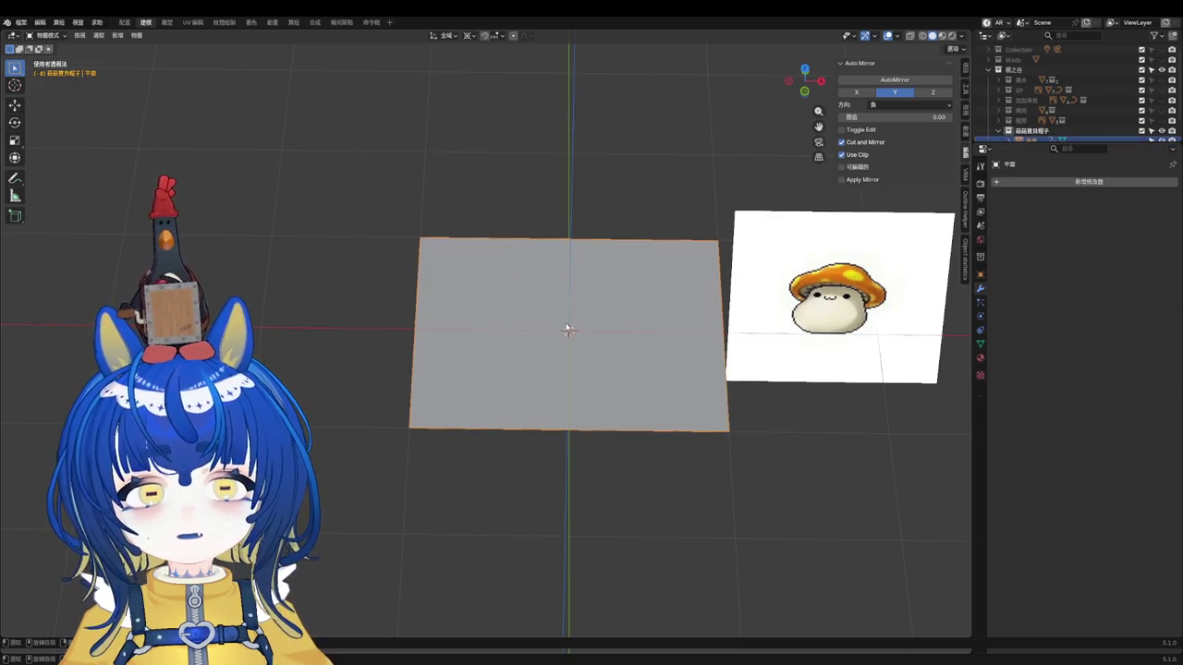
click(896, 38)
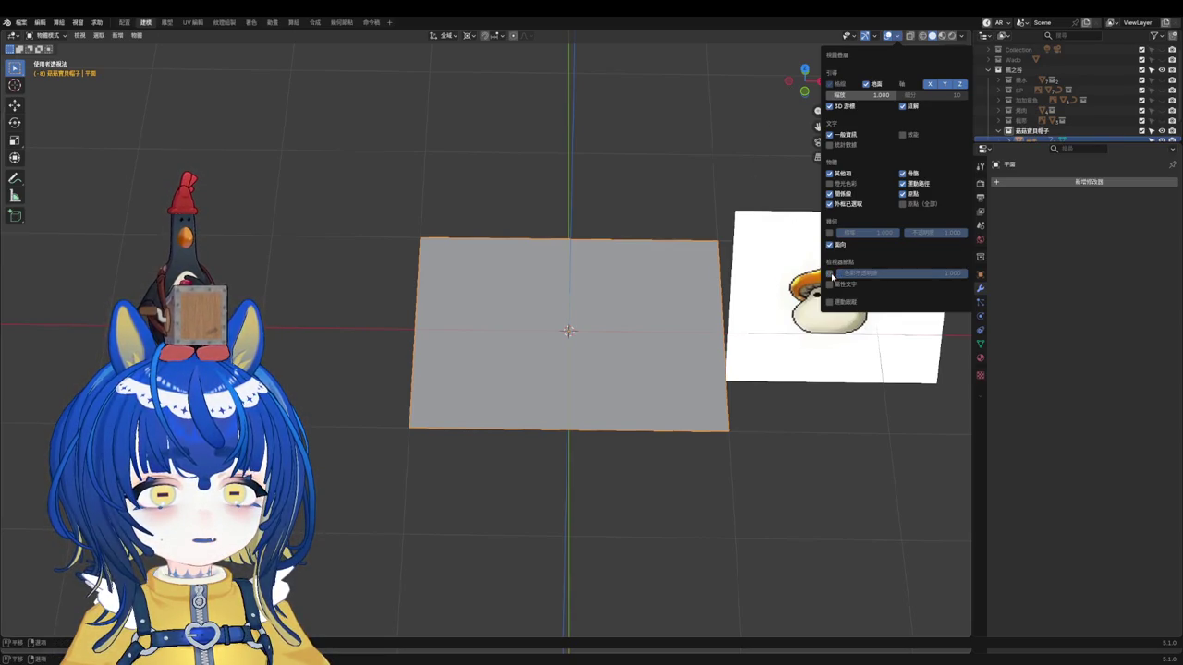
key(n)
scroll(638, 218, up, 1)
key(ctrl+s)
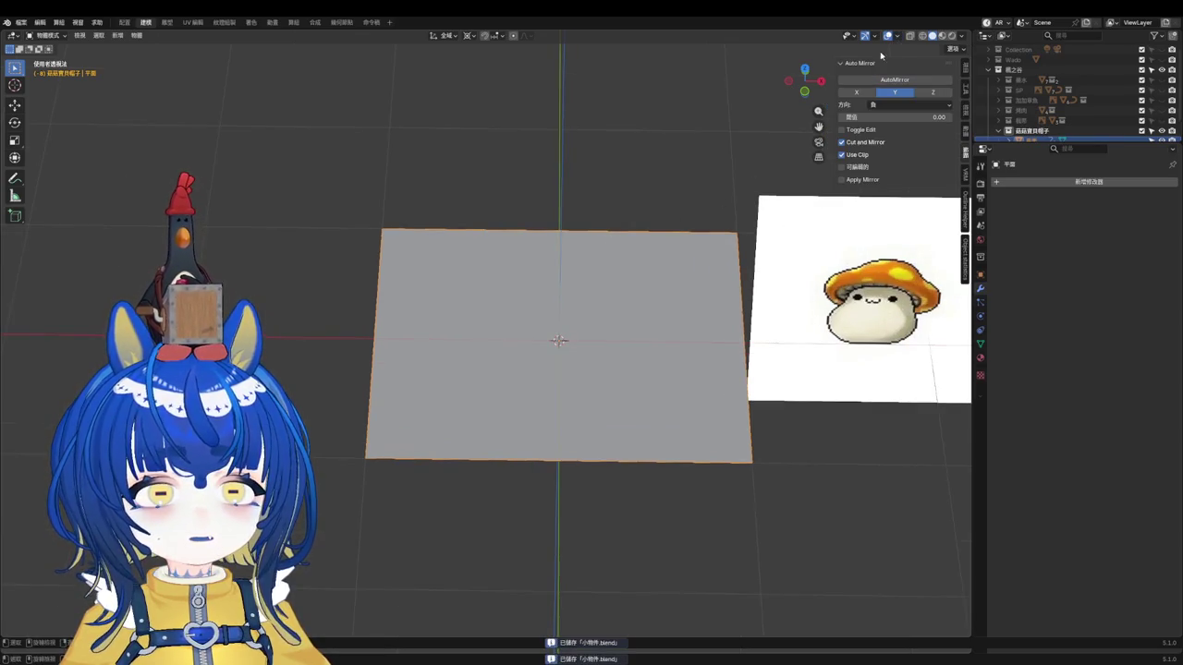
scroll(626, 213, up, 1)
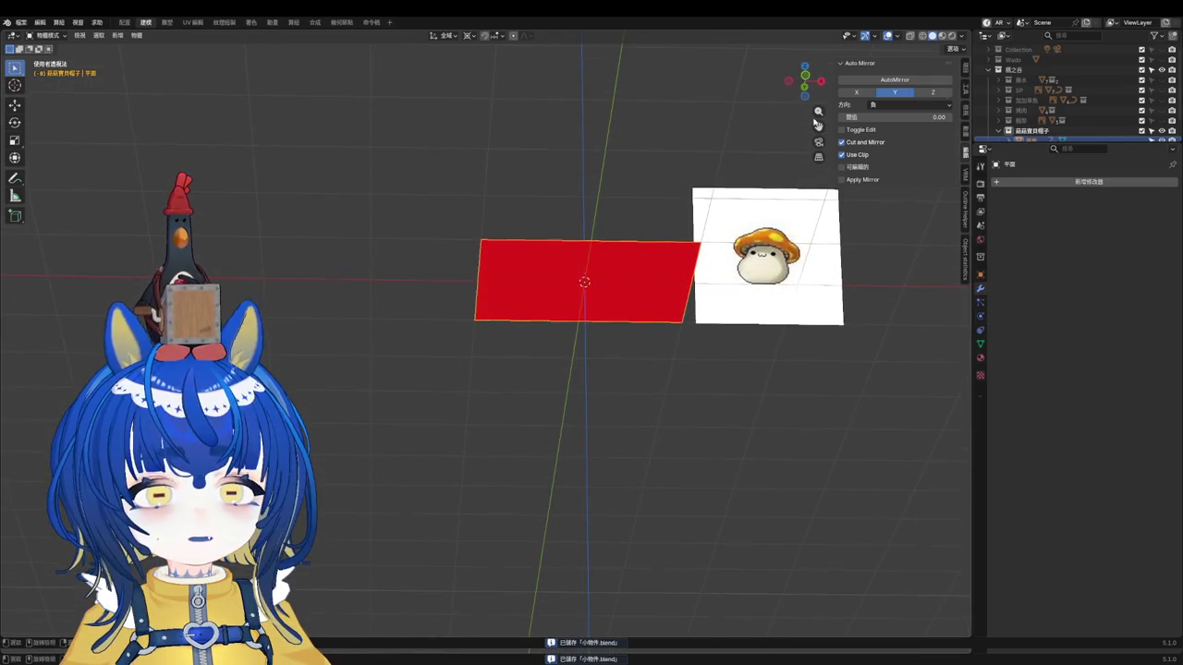
click(829, 244)
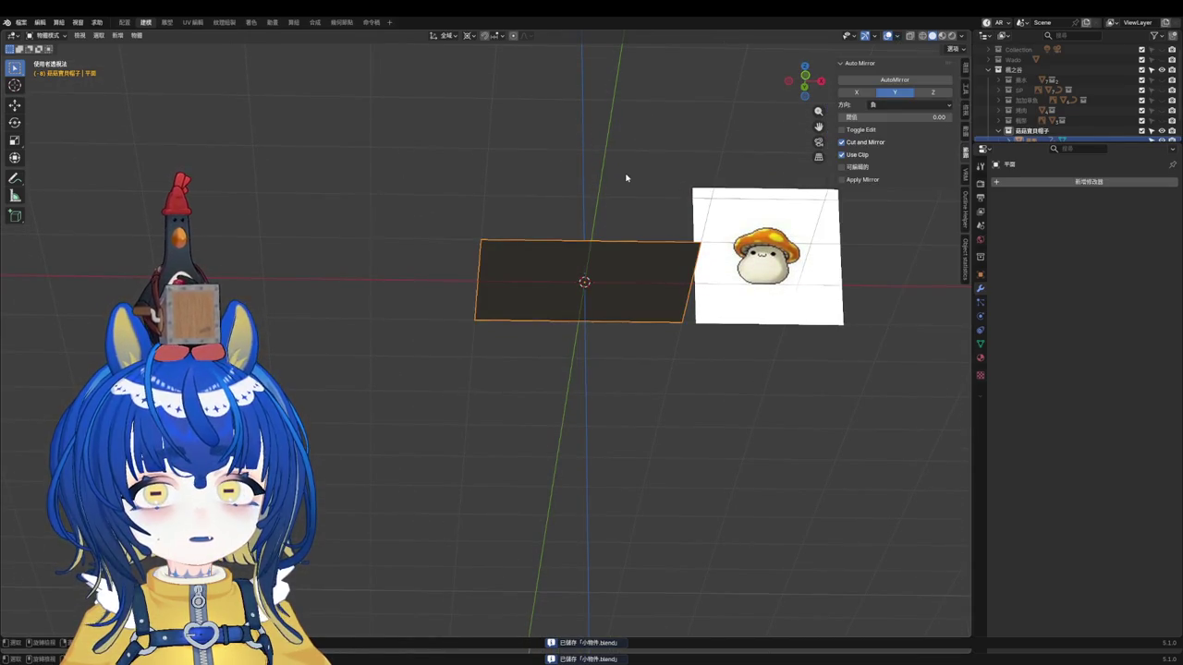
Step: Inspect the plane from the front and right orthographic views
key(KP_1)
scroll(625, 218, up, 2)
mouse_move(625, 217)
middle_down()
mouse_move(626, 132)
mouse_move(628, 262)
middle_up()
click(623, 258)
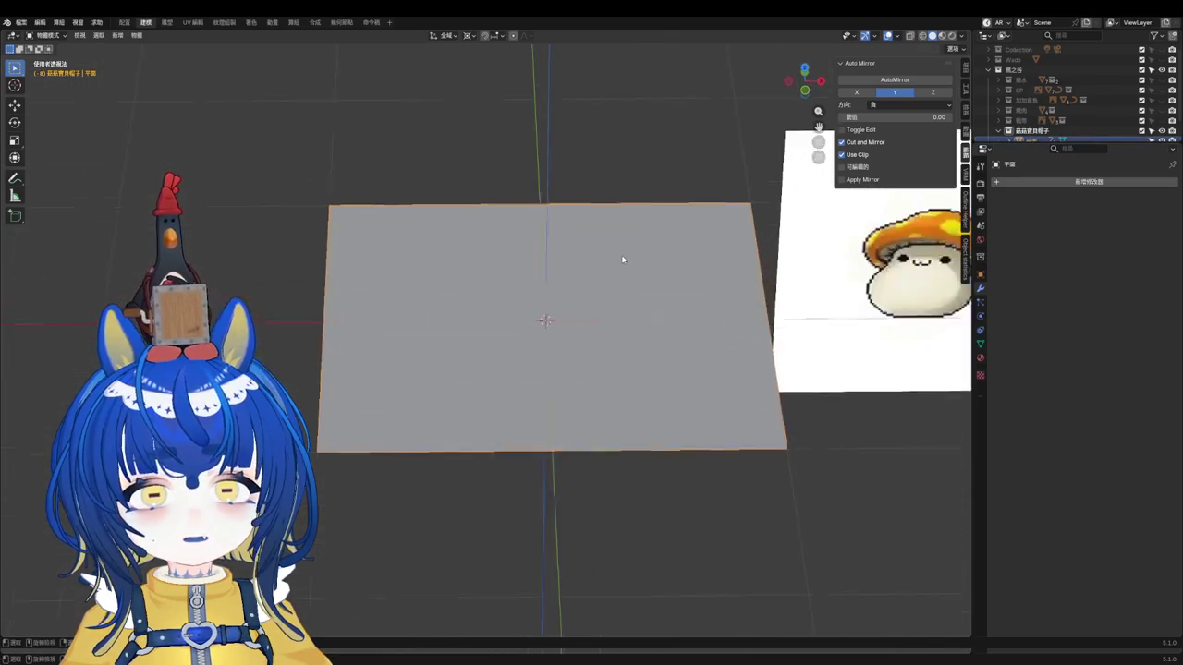
key(KP_3)
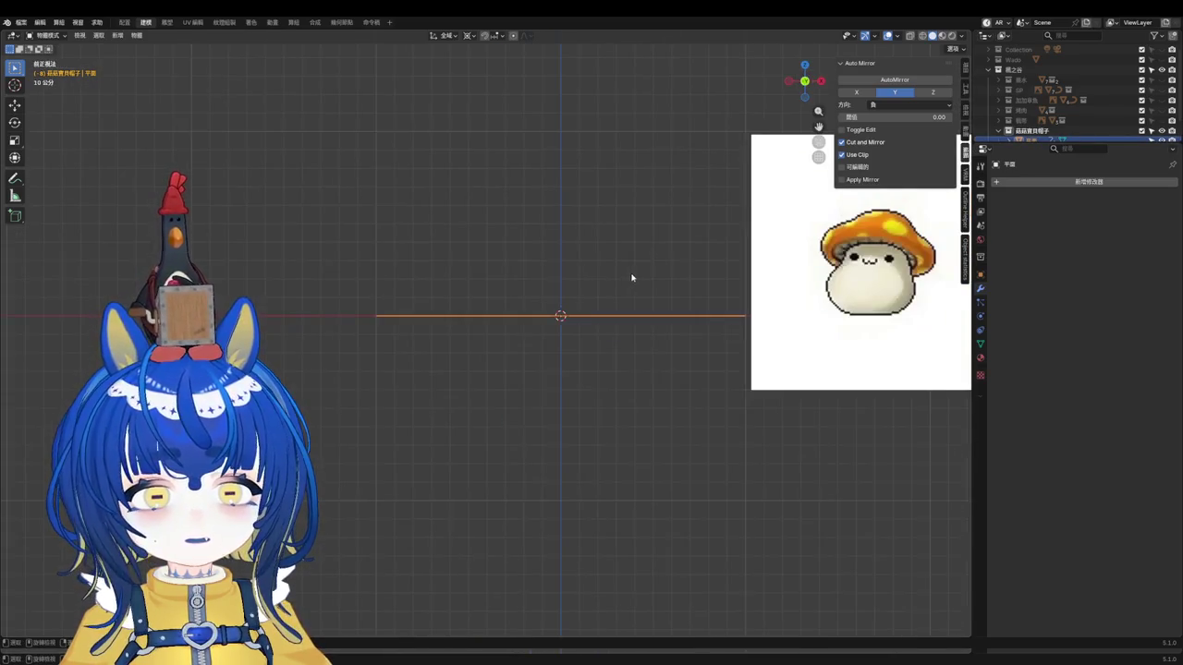
middle_drag(631, 270, 633, 333)
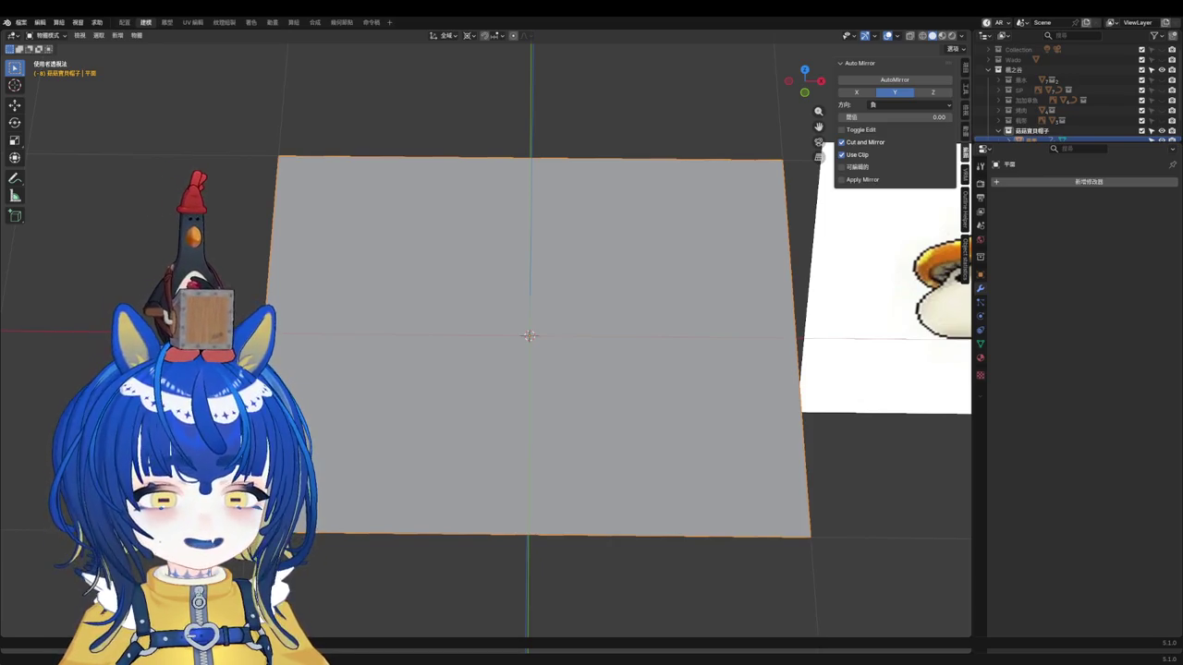
Step: Orbit and zoom around the plane and mushroom reference, then put the plane in Edit Mode
middle_drag(651, 304, 708, 279)
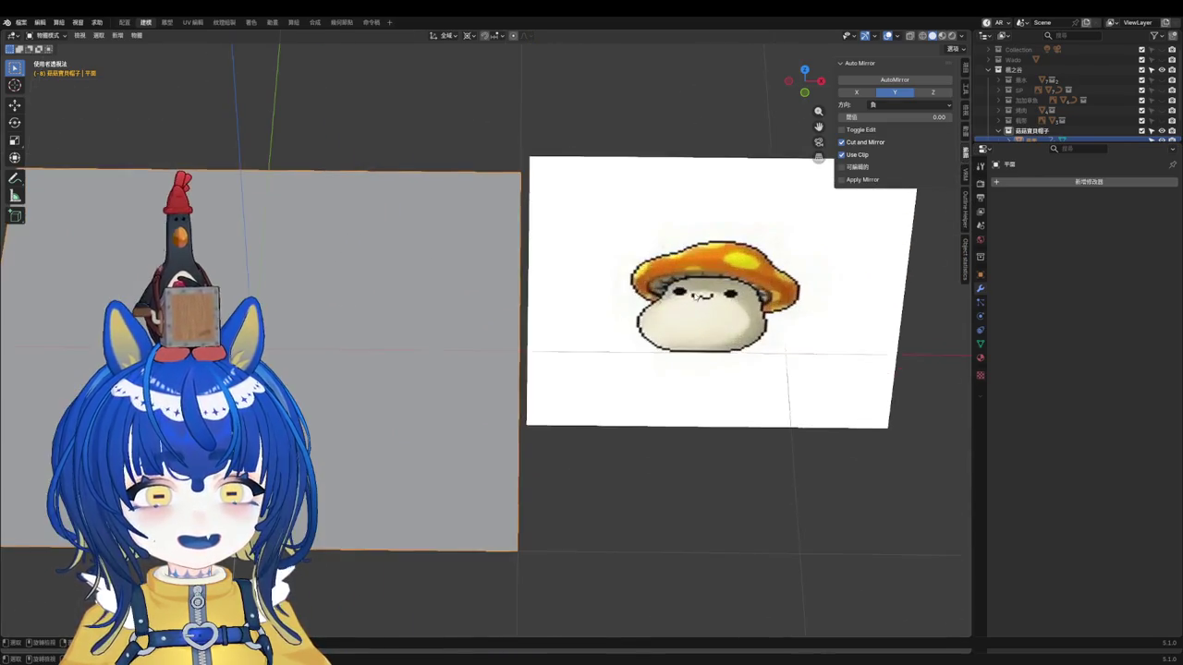
scroll(708, 279, down, 3)
scroll(652, 338, down, 3)
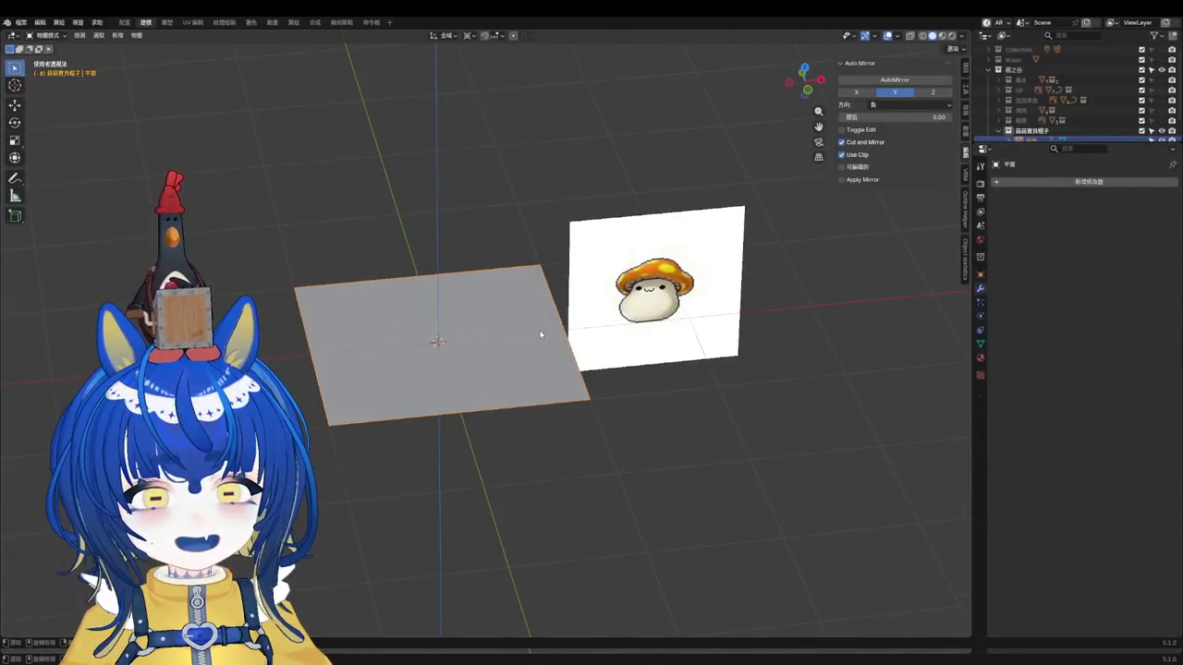
key(KP_3)
mouse_move(440, 358)
middle_down()
mouse_move(528, 335)
mouse_move(912, 568)
middle_up()
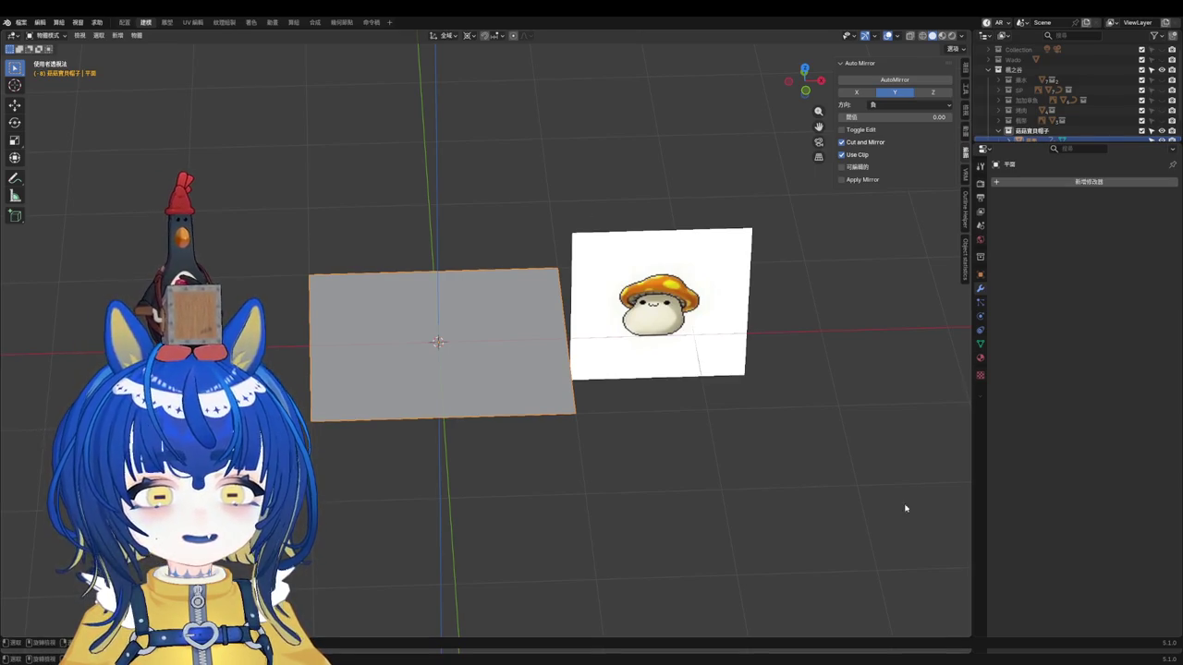
scroll(588, 406, up, 2)
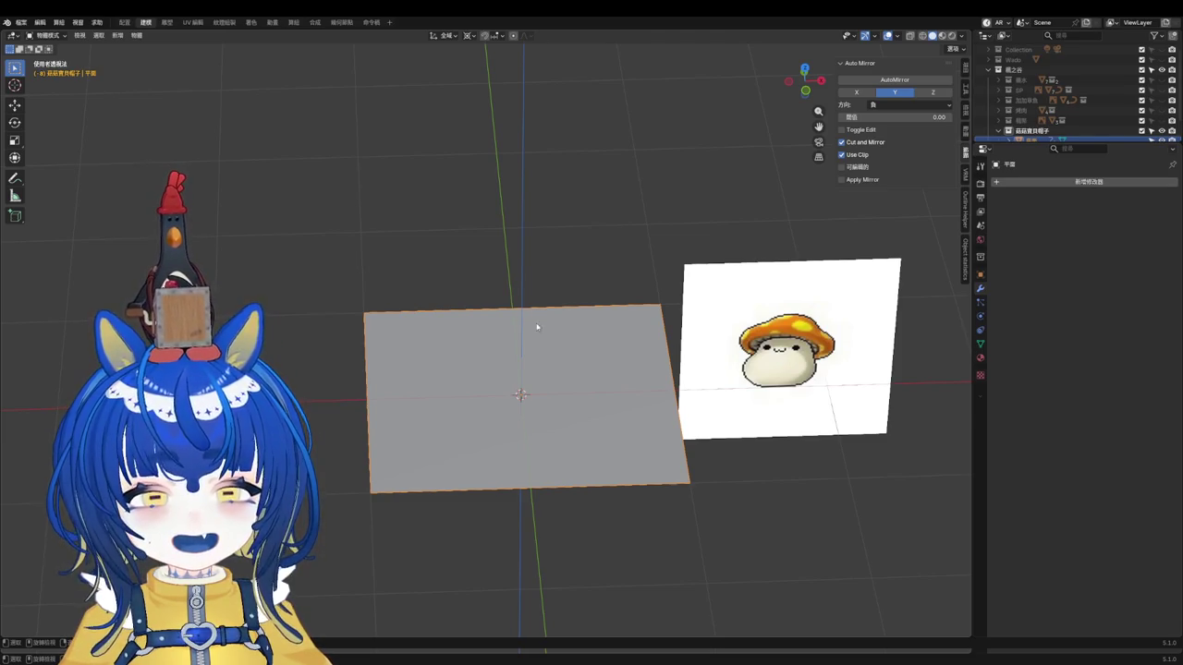
scroll(556, 347, up, 1)
key(Tab)
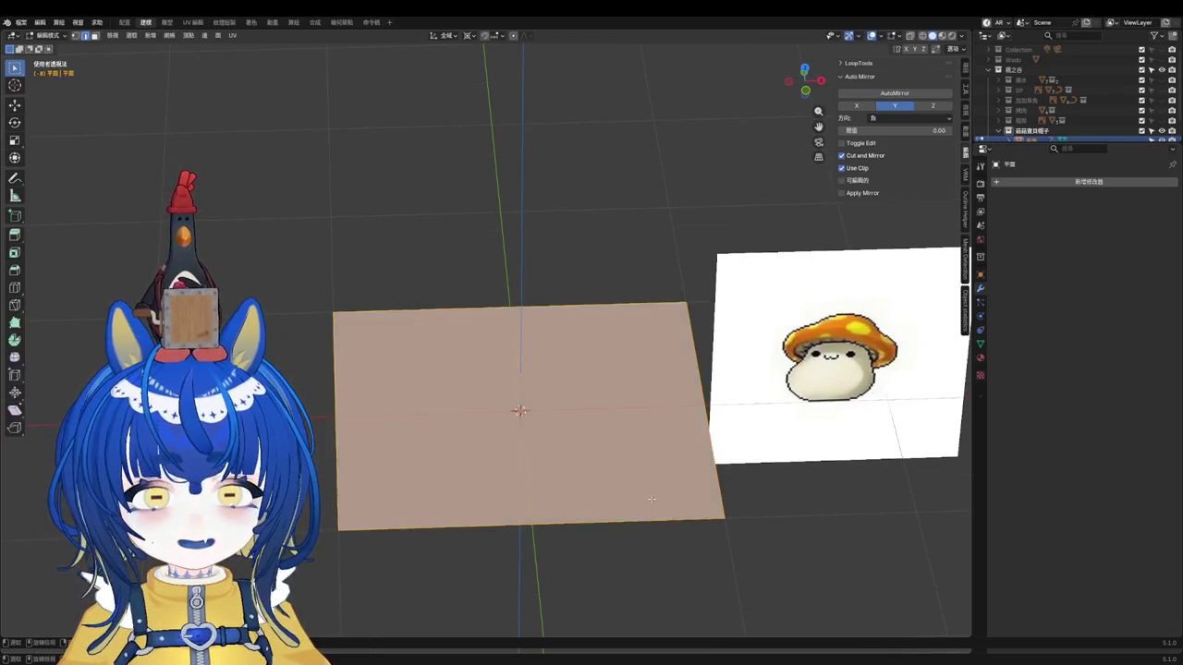
Step: Give the plane a Subdivision Surface modifier with viewport level 1 and render level 2
key(i)
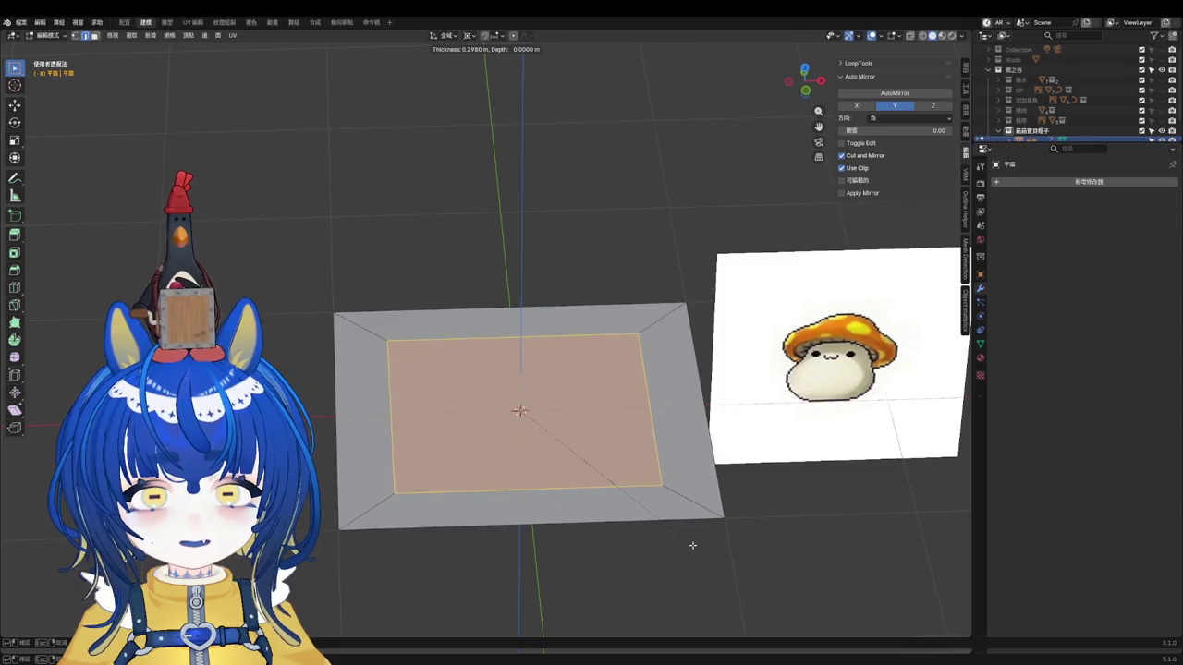
key(Escape)
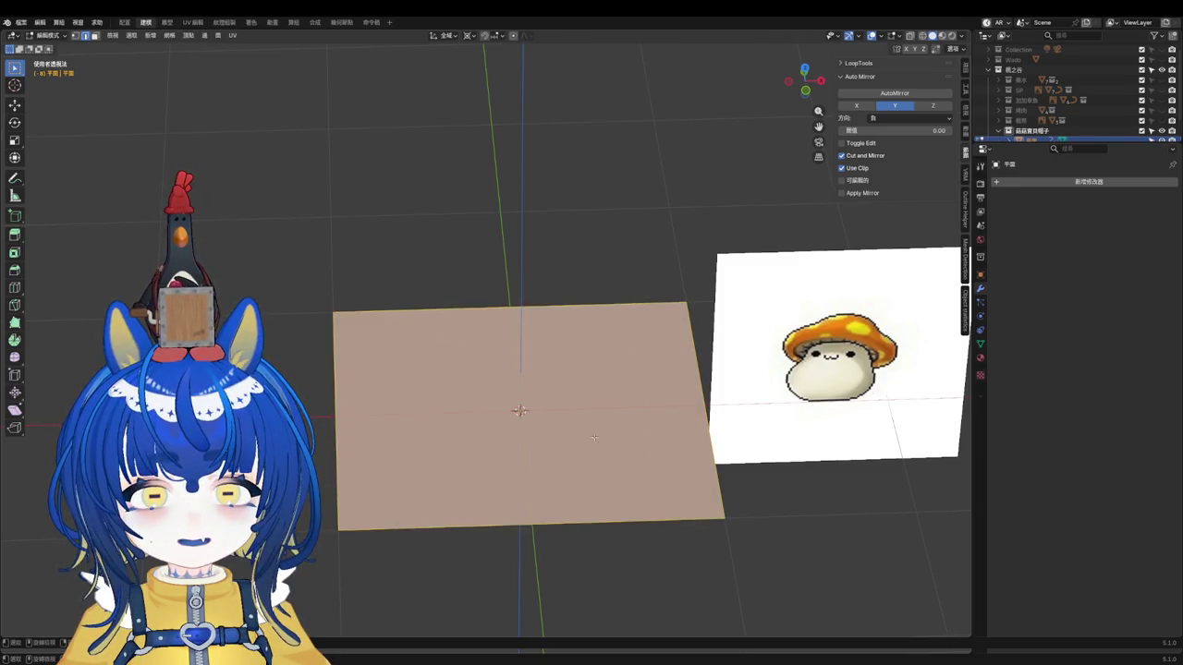
key(Tab)
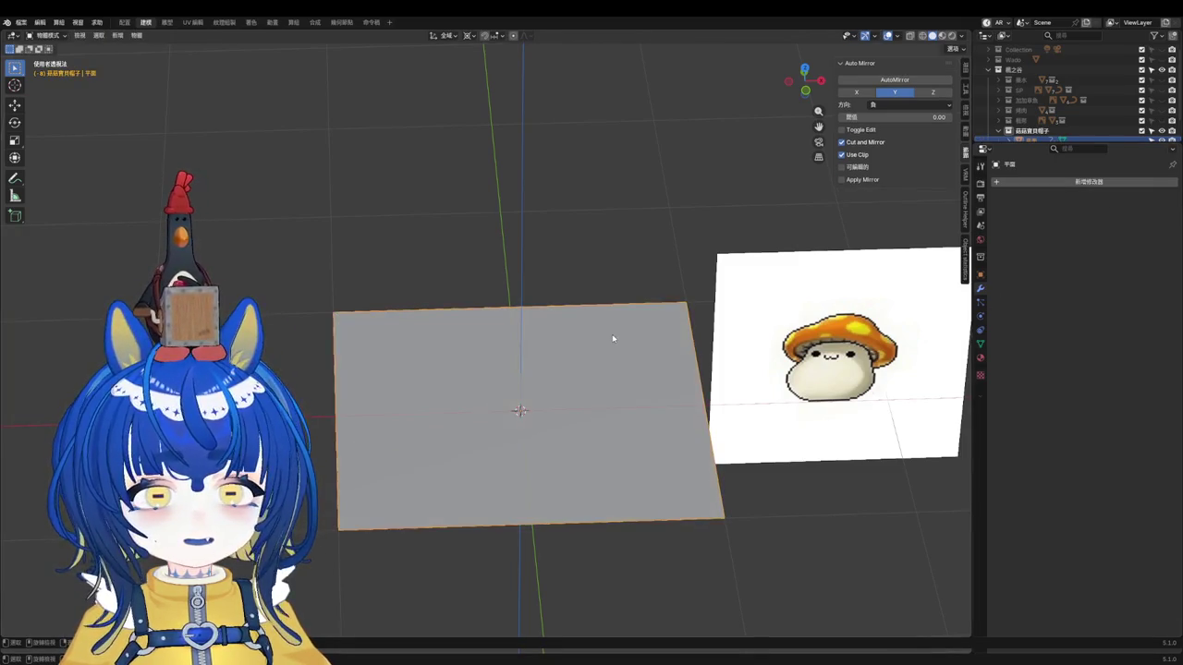
key(ctrl+1)
key(Tab)
scroll(628, 370, up, 1)
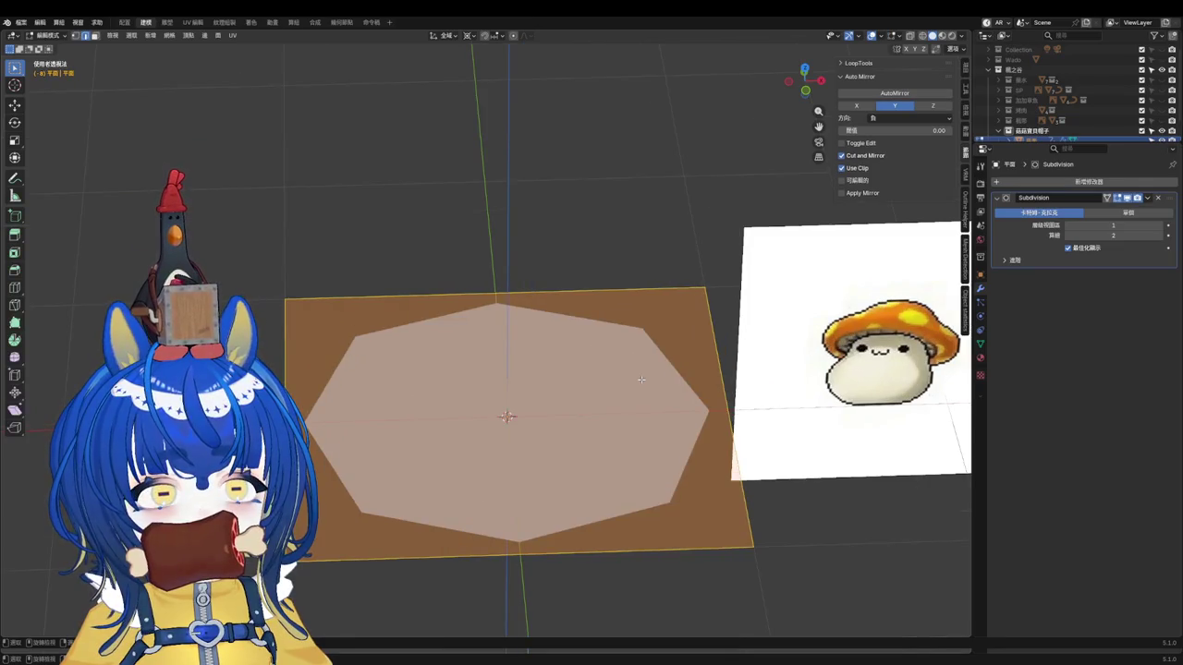
key(Tab)
key(q)
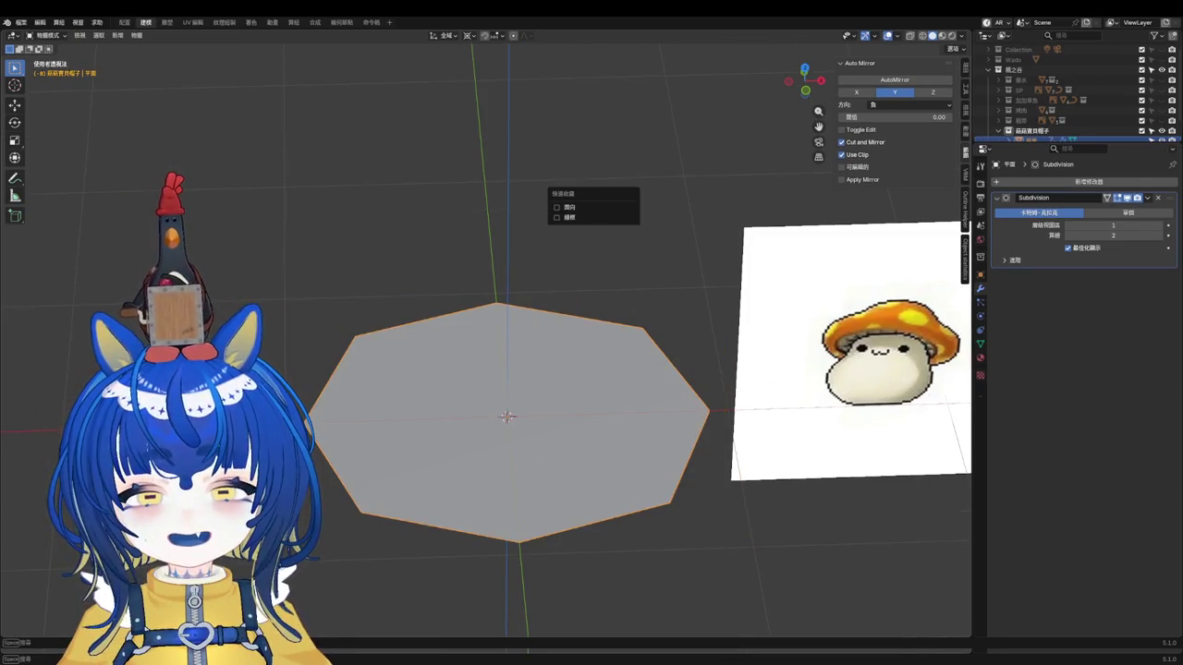
Step: Turn on wireframe display and turn off Optimal Display for the subdivision
click(584, 219)
key(Tab)
key(Tab)
key(q)
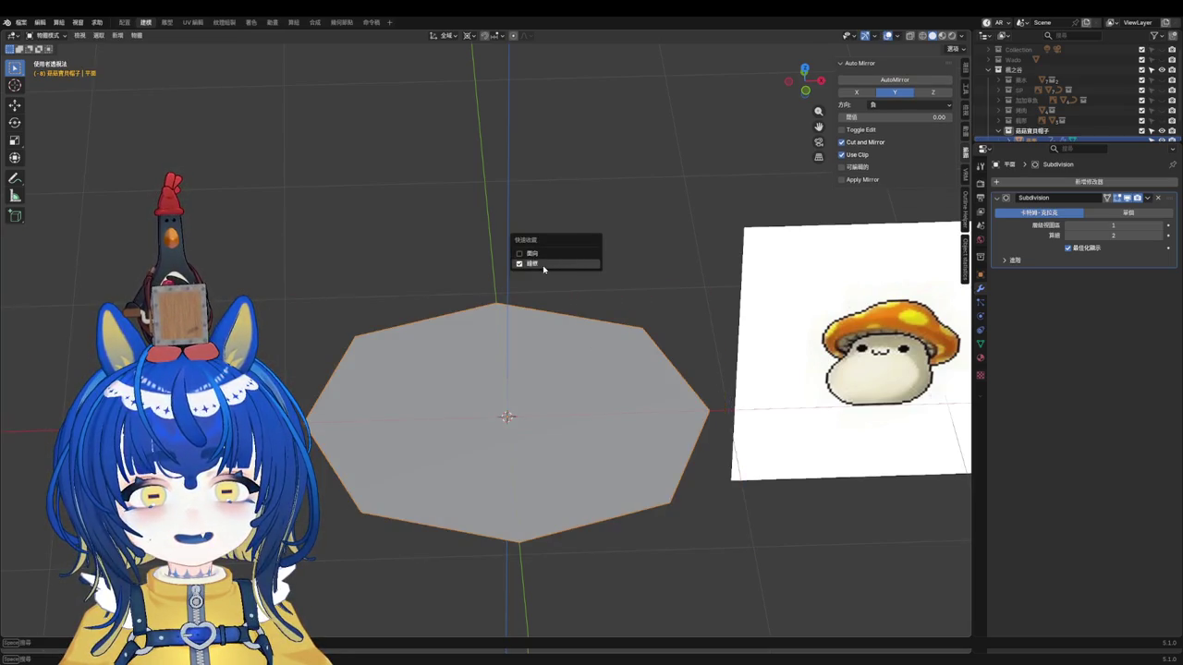
click(1069, 248)
mouse_move(628, 363)
middle_down()
mouse_move(582, 389)
mouse_move(573, 342)
mouse_move(554, 388)
middle_up()
key(Tab)
Step: Add two centred loop cuts, one horizontal and one vertical, across the plane
key(ctrl+r)
click(386, 354)
right_click(385, 354)
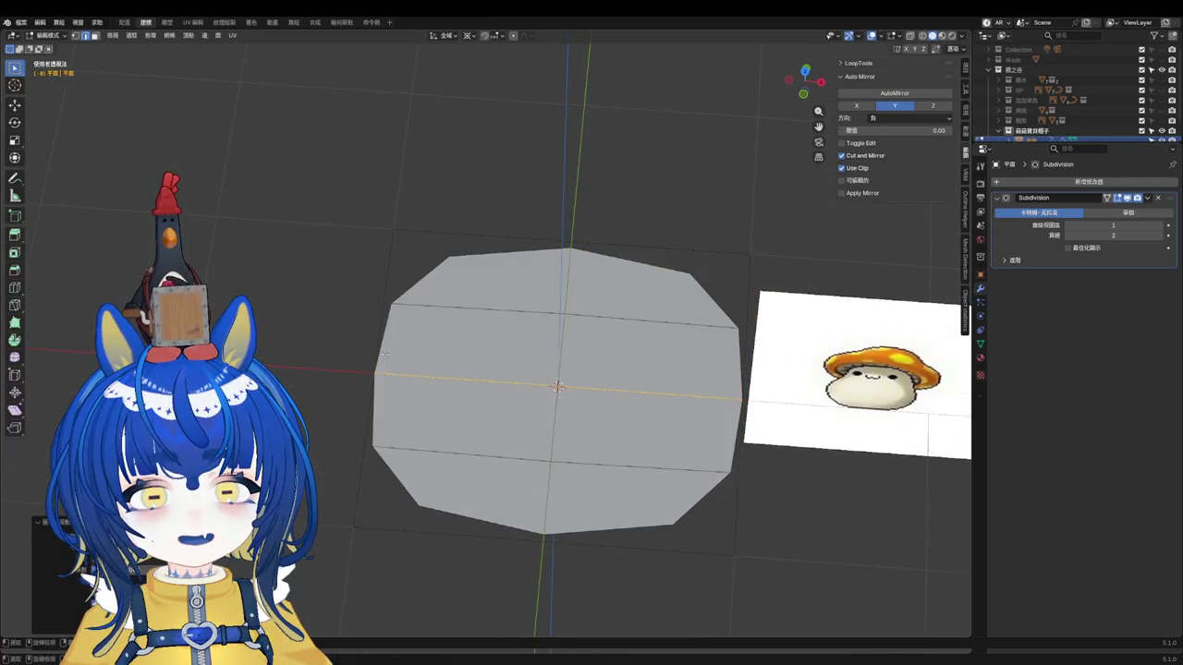
key(ctrl+r)
click(481, 387)
right_click(480, 387)
mouse_move(481, 386)
middle_down()
mouse_move(685, 348)
mouse_move(638, 342)
mouse_move(616, 365)
middle_up()
Step: Select the plane's whole outer boundary rim
key(a)
scroll(637, 342, down, 1)
click(713, 250)
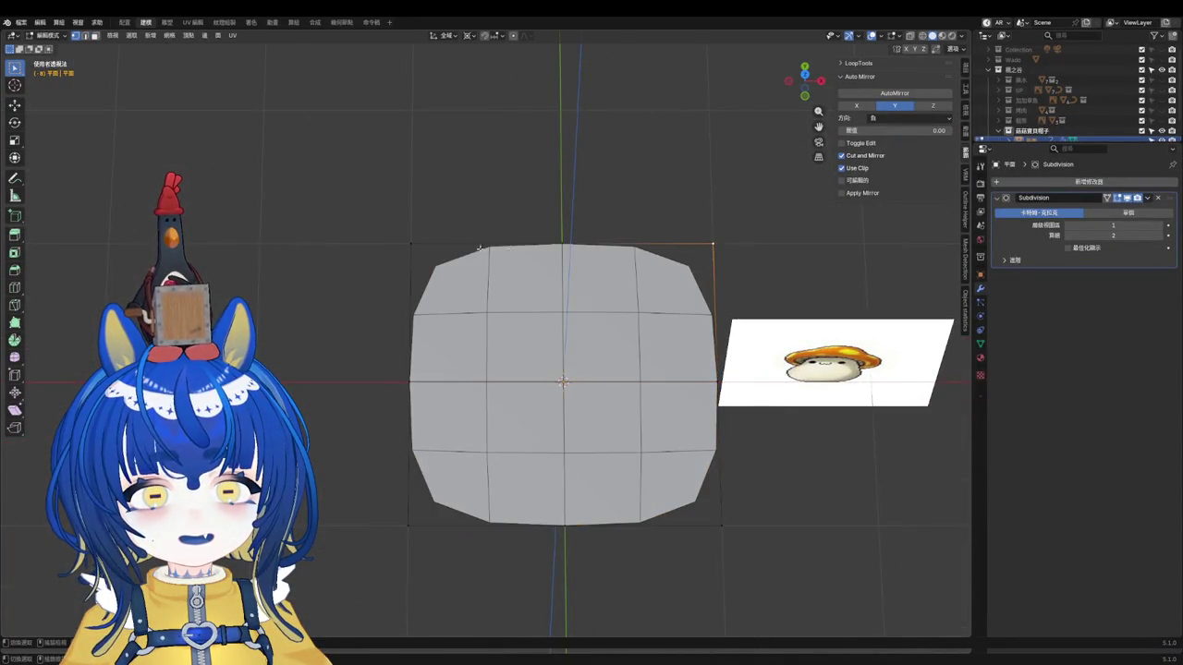
shift+click(410, 504)
shift+click(725, 527)
Step: Round the outer rim into a circle with LoopTools Circle
click(967, 310)
click(966, 259)
click(967, 212)
click(967, 305)
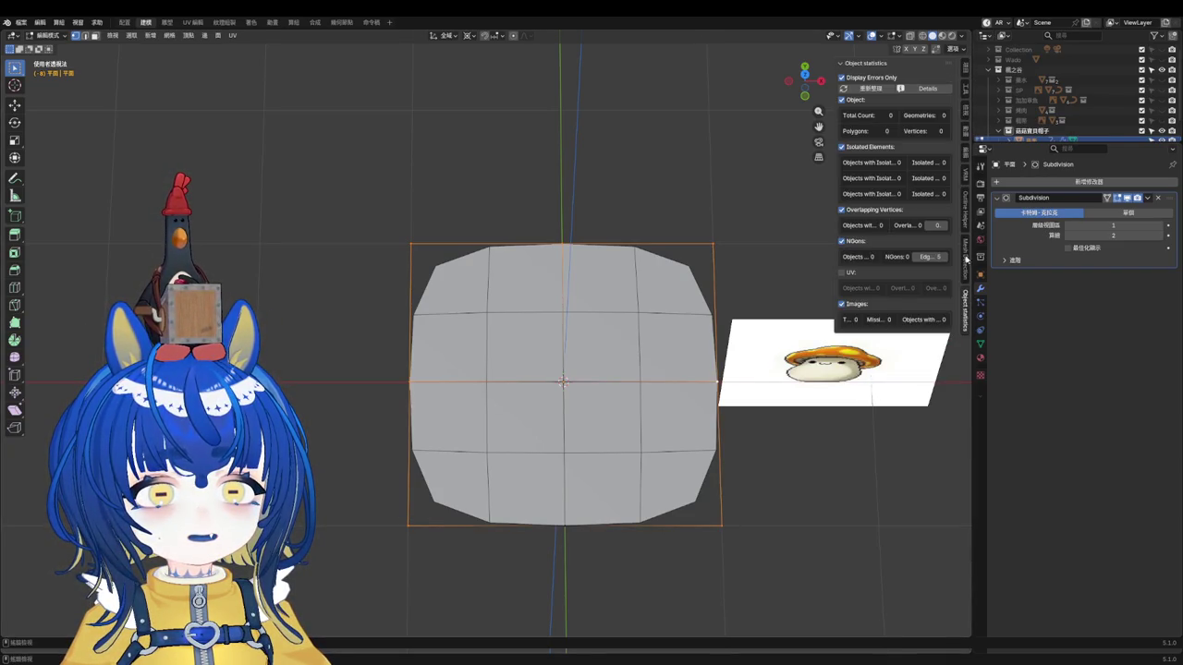
click(966, 152)
click(858, 63)
click(904, 87)
middle_drag(617, 346, 567, 455)
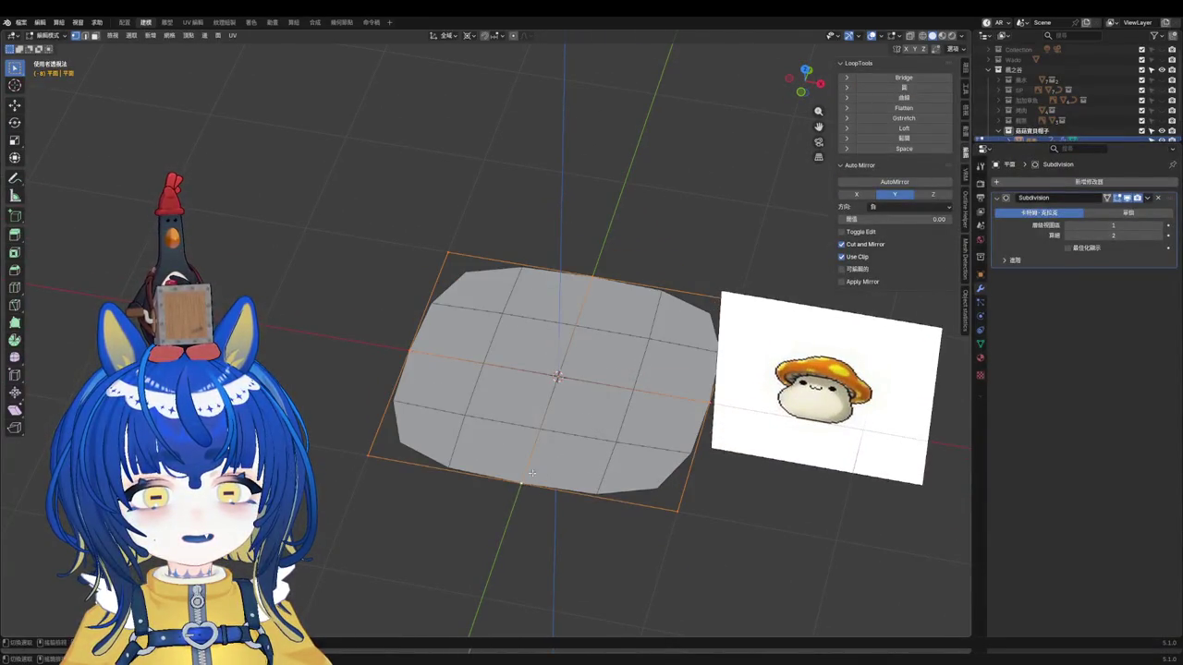
Step: Re-round the rim, lift the centre vertex along Z, and set subdivision level 2
click(904, 86)
mouse_move(563, 306)
middle_down()
mouse_move(582, 277)
mouse_move(630, 375)
middle_up()
key(g)
key(z)
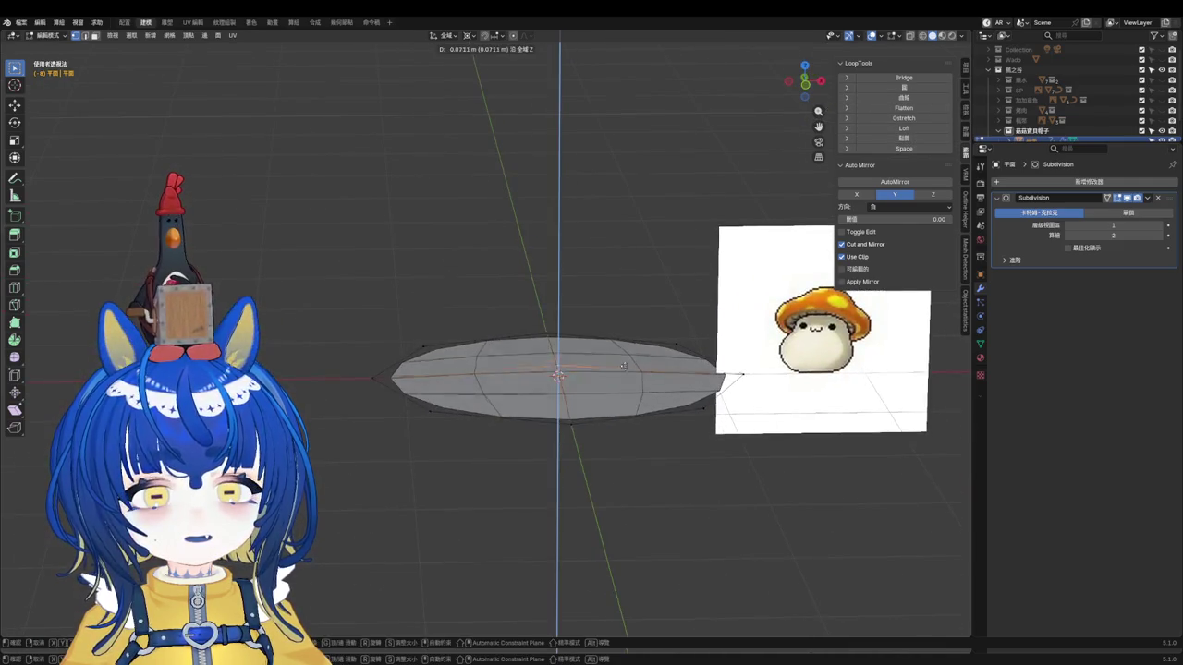
click(639, 238)
key(ctrl+2)
Step: Raise the top vertices further along Z into a tall cap dome, then return to Object Mode
mouse_move(572, 380)
middle_down()
mouse_move(564, 324)
mouse_move(424, 378)
mouse_move(430, 349)
middle_up()
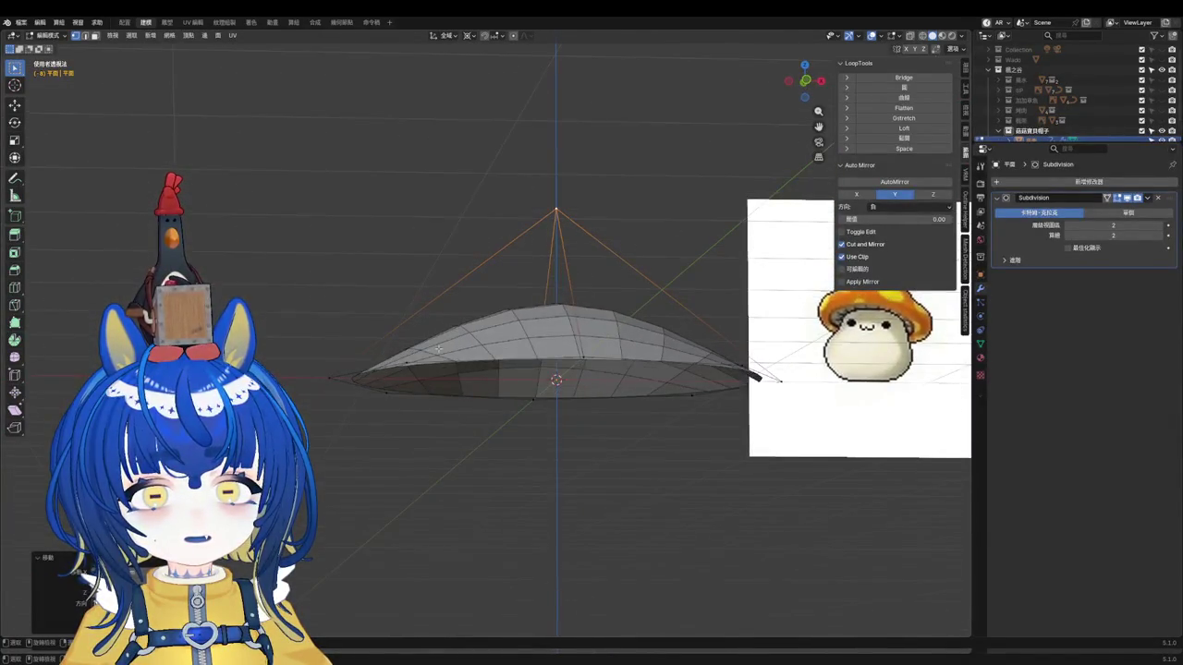
key(KP_7)
key(KP_1)
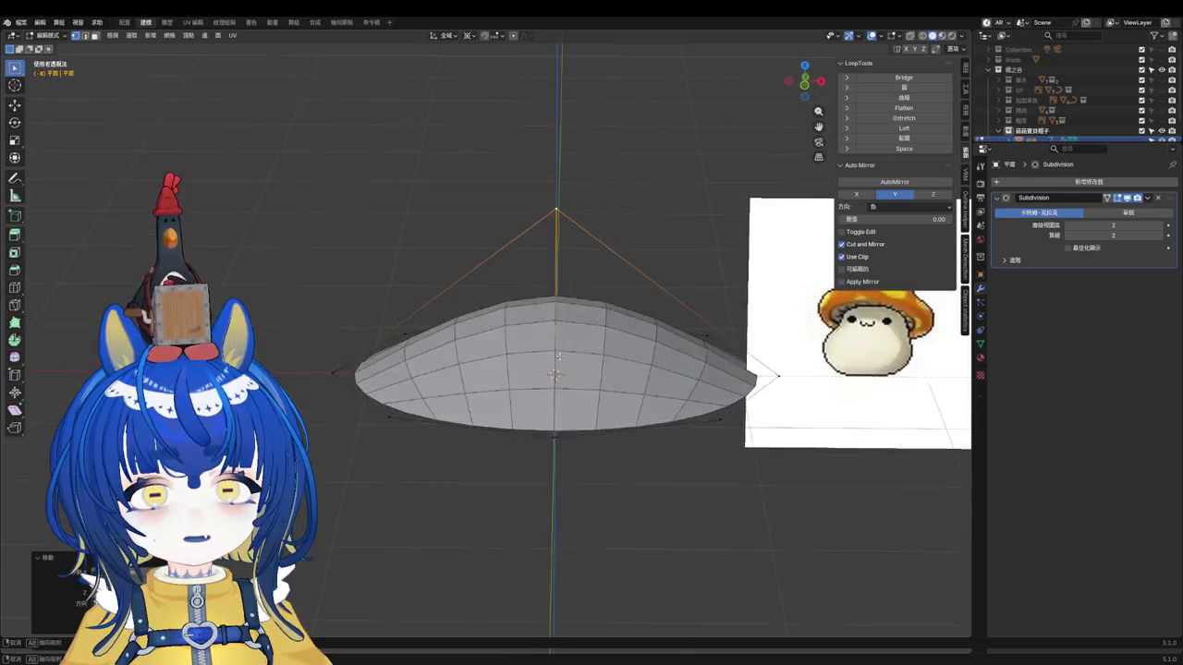
key(g)
key(z)
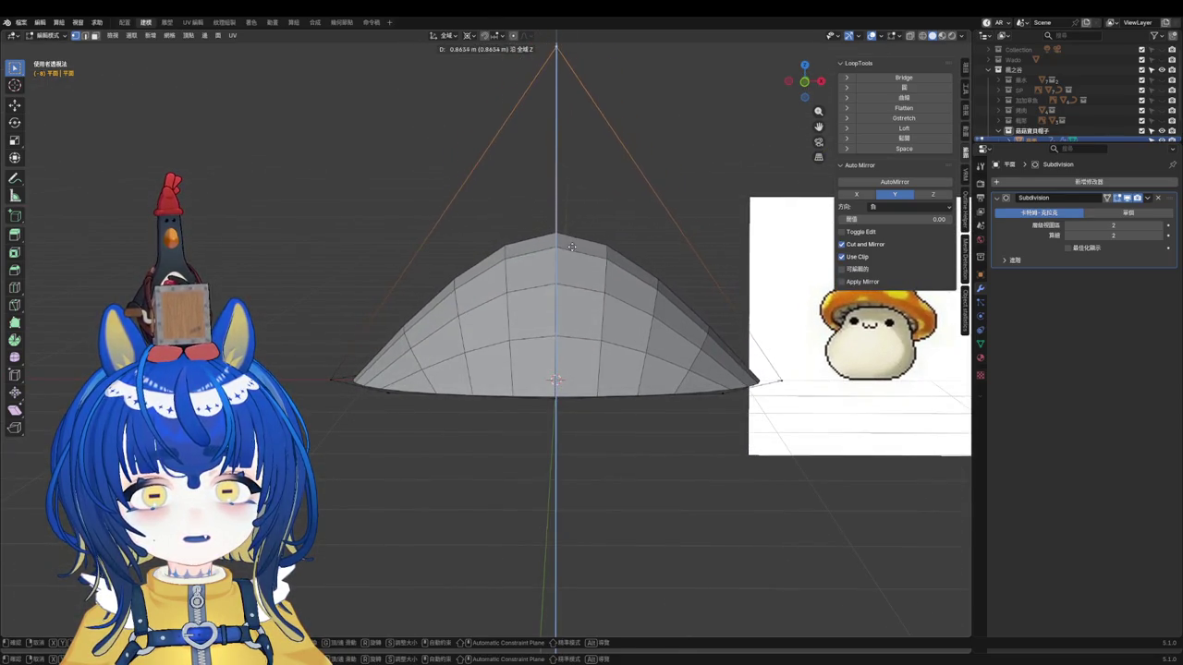
click(514, 403)
mouse_move(514, 403)
middle_down()
mouse_move(521, 465)
mouse_move(520, 449)
middle_up()
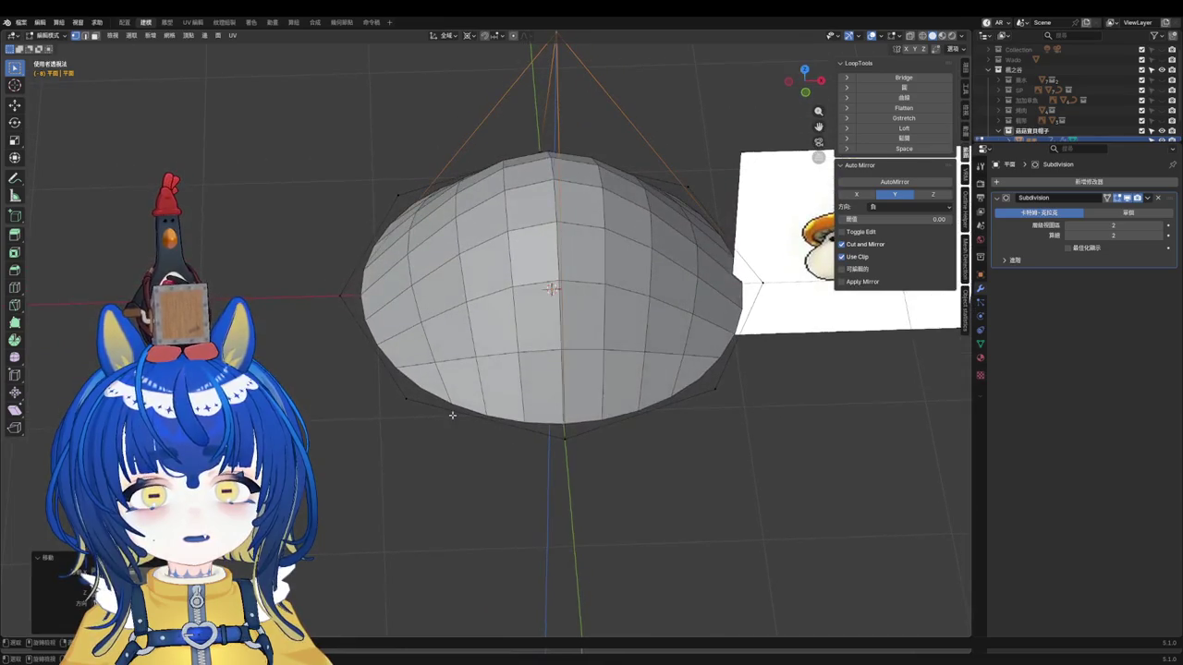
mouse_move(415, 405)
middle_down()
mouse_move(521, 431)
mouse_move(403, 422)
mouse_move(401, 406)
mouse_move(438, 366)
mouse_move(562, 346)
middle_up()
key(Tab)
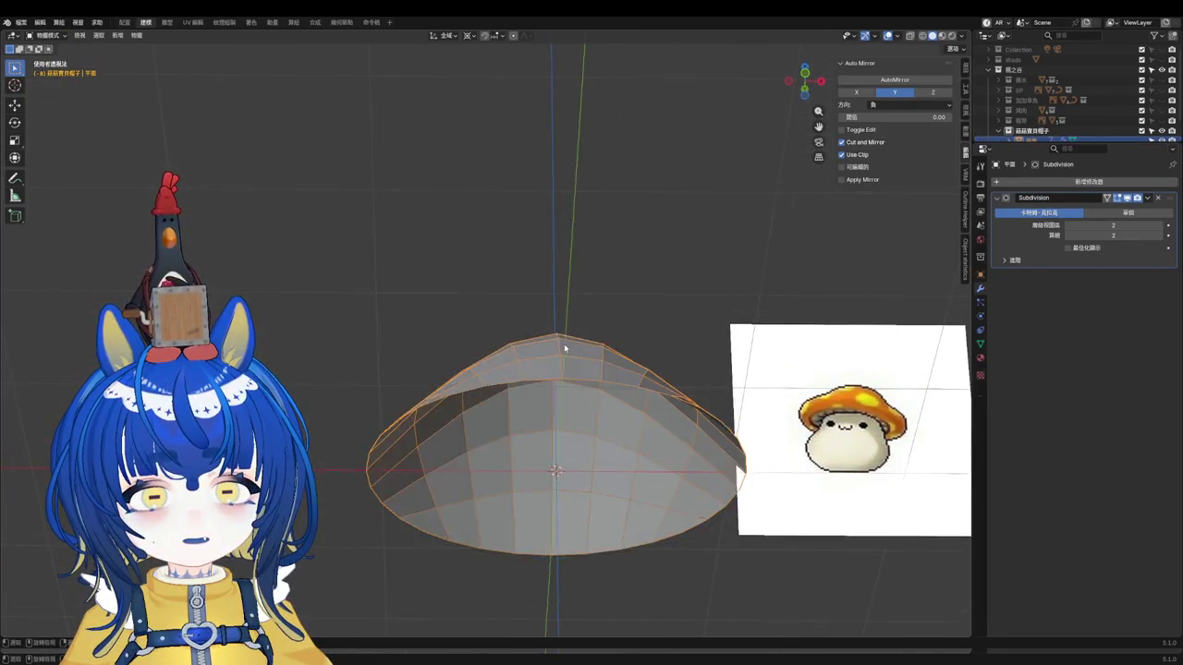
Step: Re-enter Edit Mode and undo back to the flat rounded plane shape
middle_drag(562, 340, 580, 361)
key(KP_3)
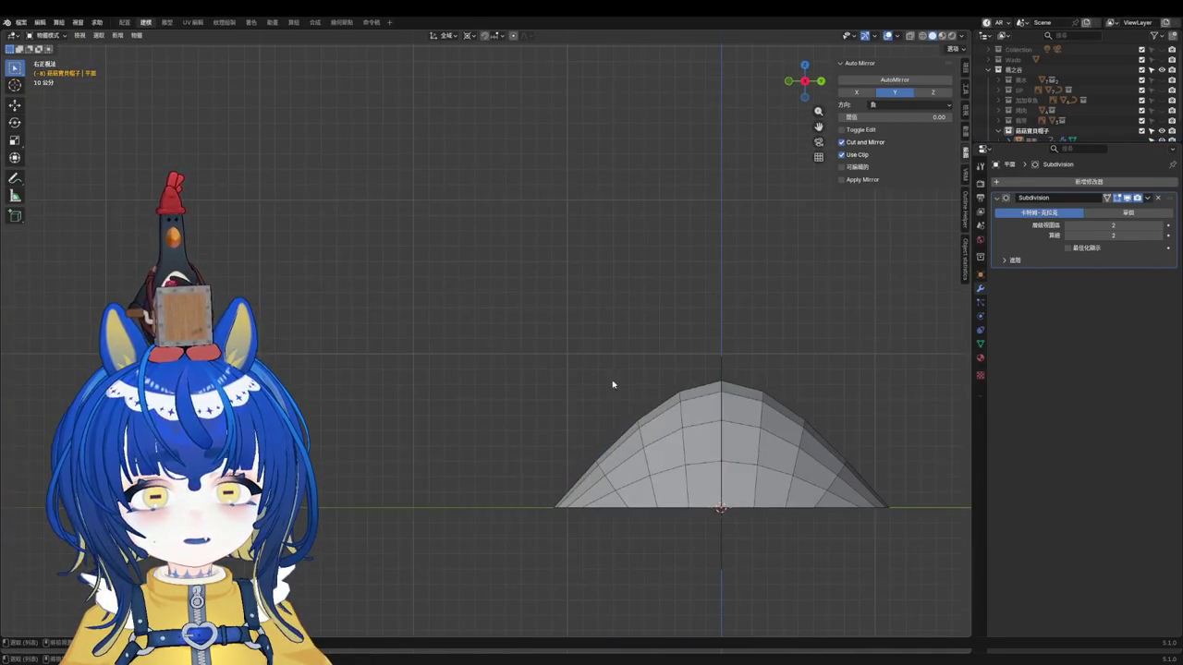
key(KP_1)
key(Tab)
scroll(554, 421, up, 2)
key(ctrl+r)
key(Escape)
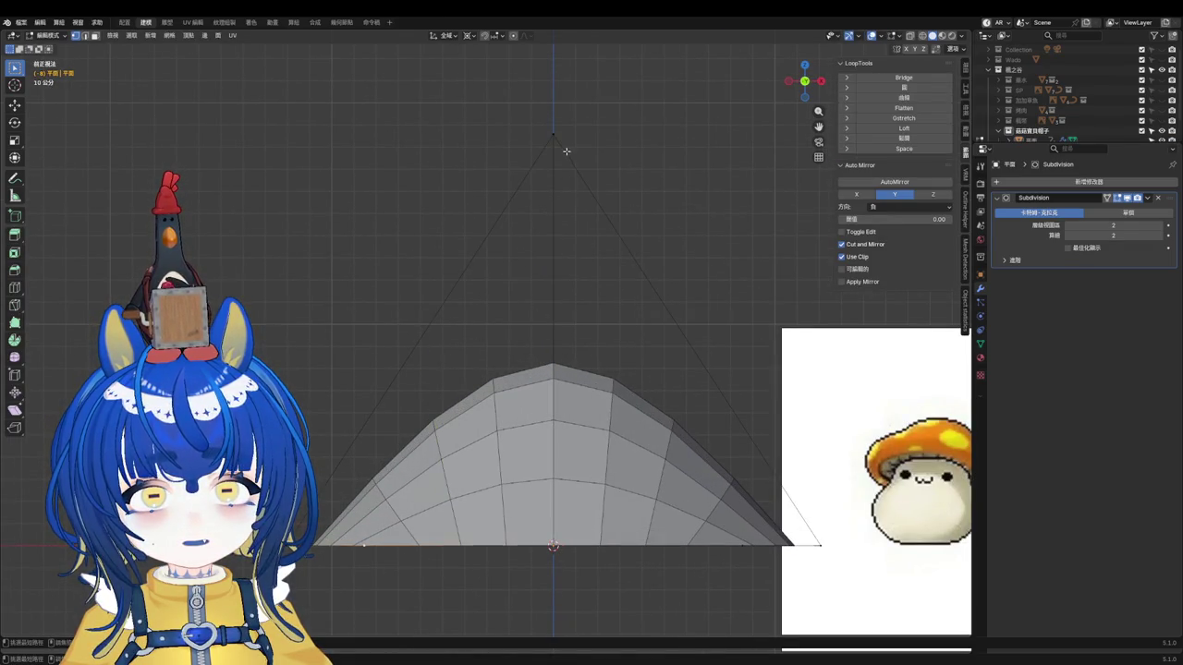
mouse_move(586, 193)
middle_down()
mouse_move(584, 342)
mouse_move(569, 372)
mouse_move(609, 331)
middle_up()
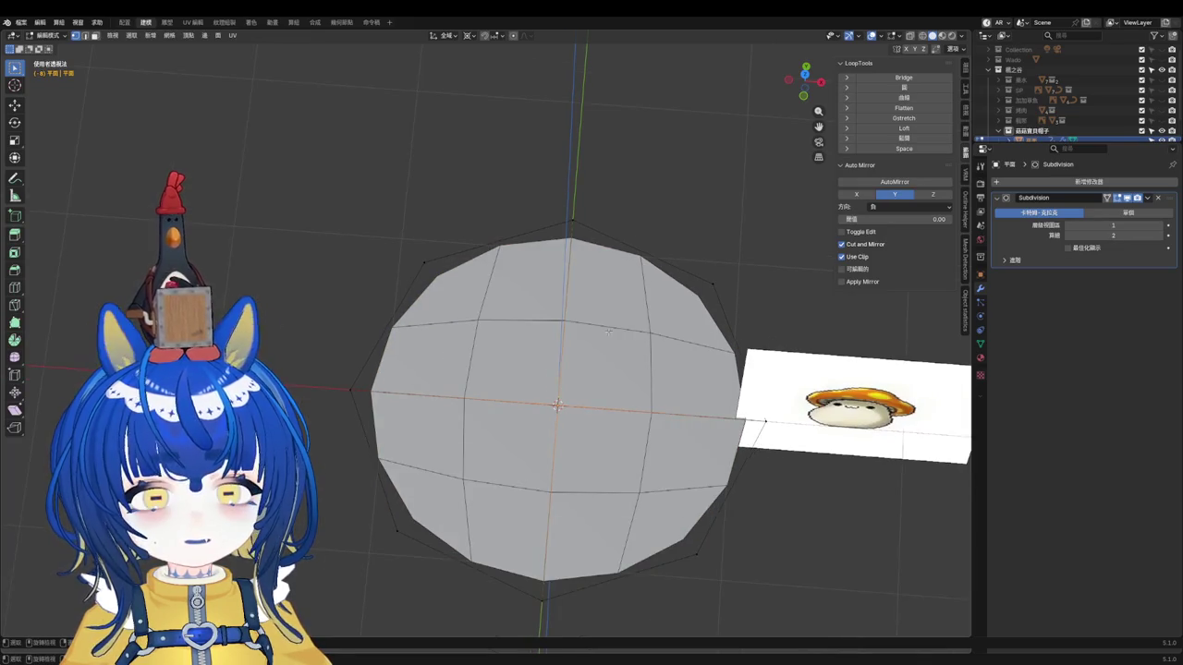
key(a)
key(ctrl+z)
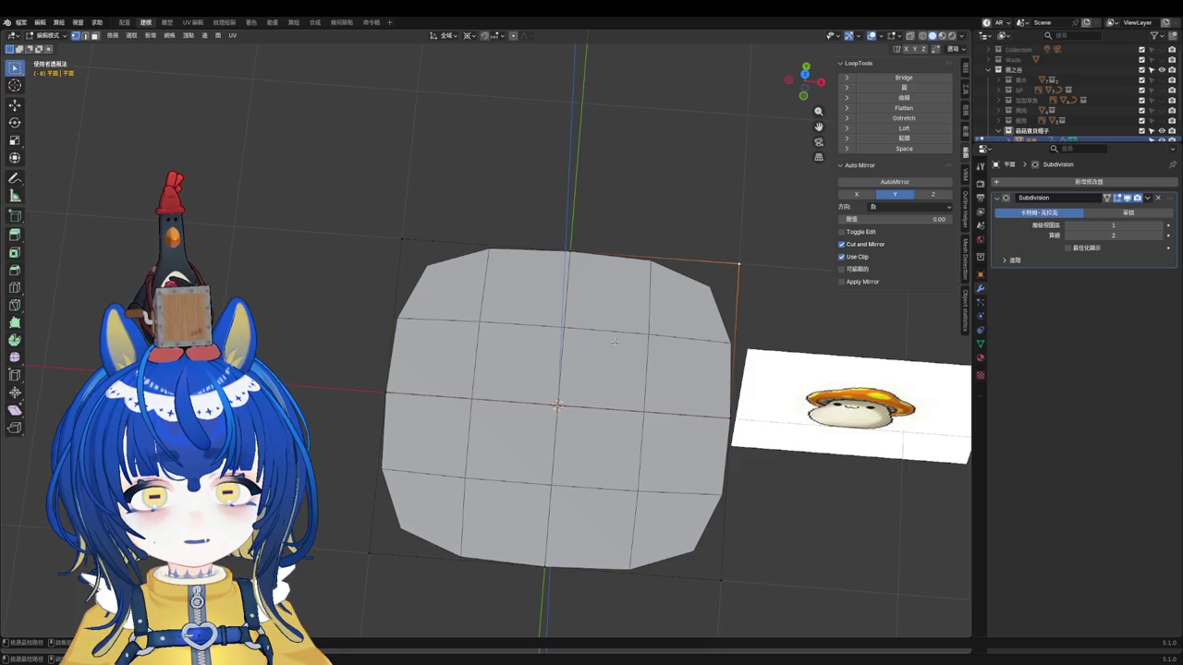
key(ctrl+z)
key(ctrl+z)
key(ctrl+z)
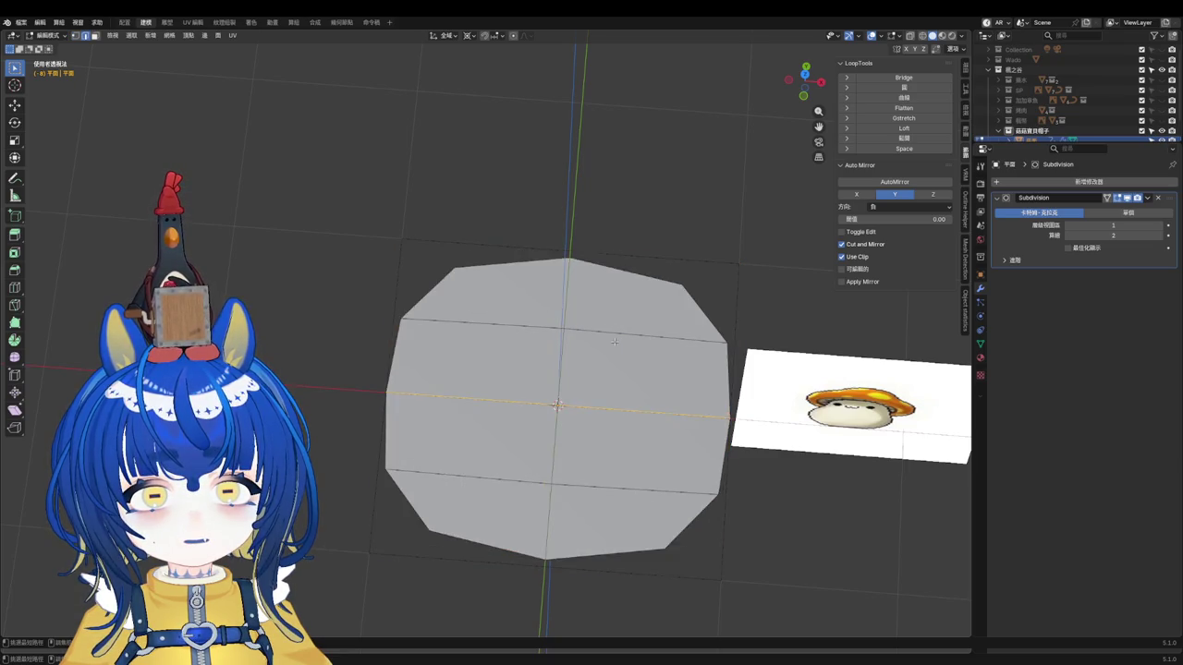
key(ctrl+z)
Step: Add three vertical and three horizontal centred loop cuts, then select the outer boundary loop
key(ctrl+r)
scroll(482, 291, up, 2)
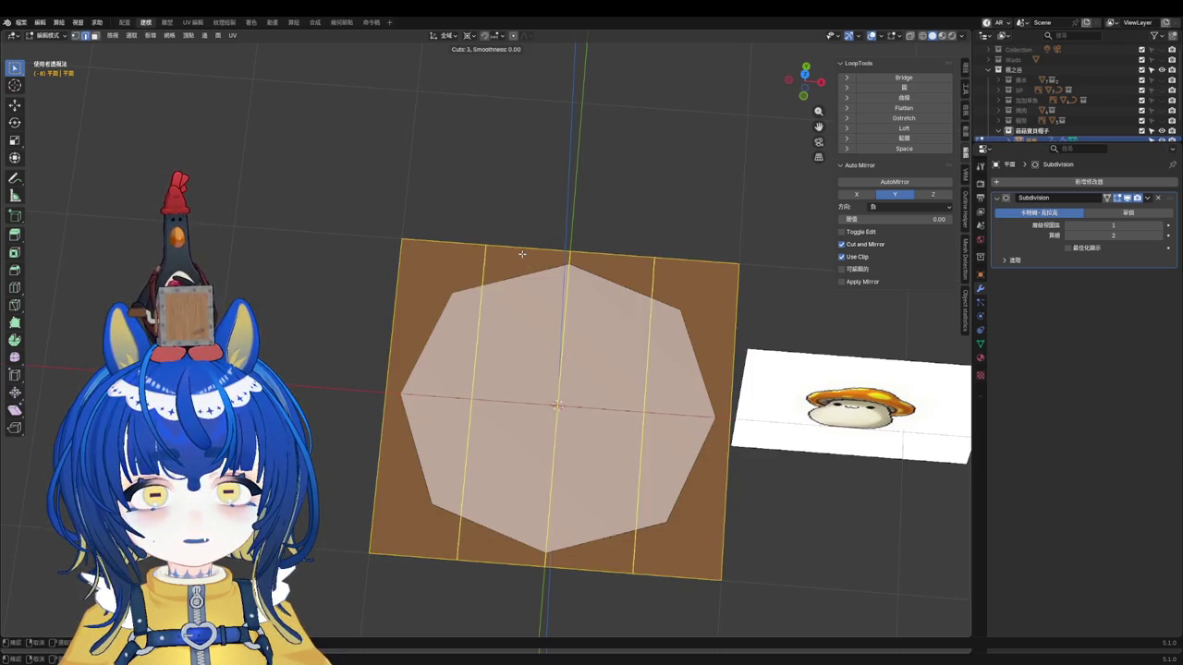
click(483, 291)
right_click(482, 291)
click(393, 320)
right_click(393, 320)
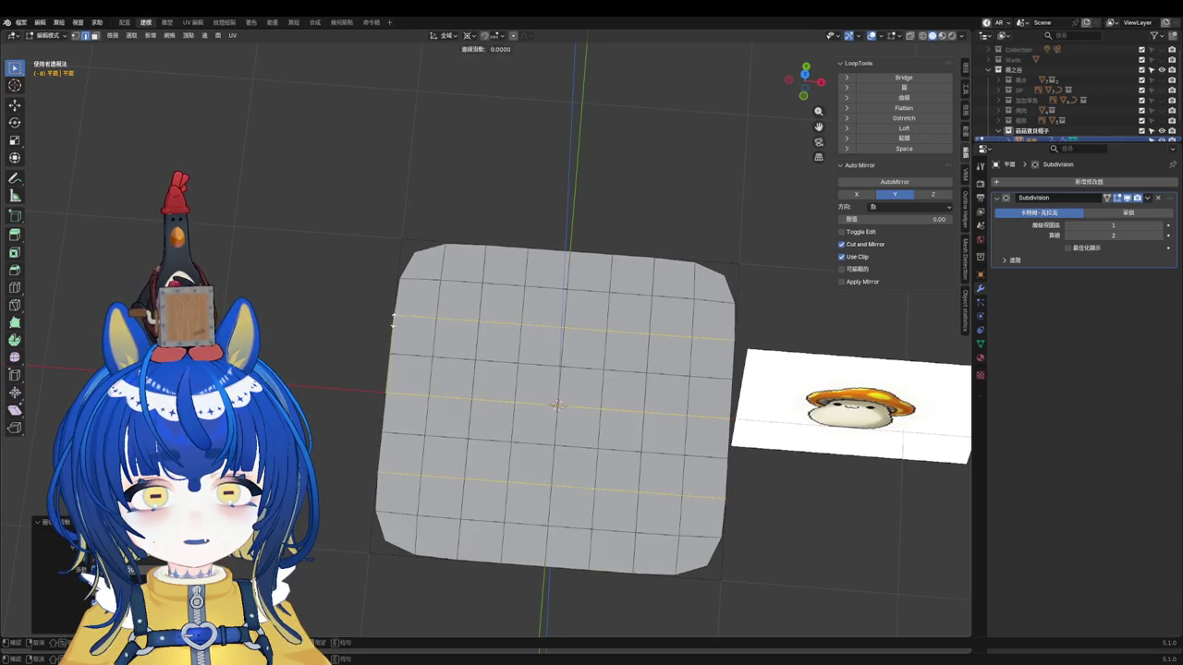
click(391, 213)
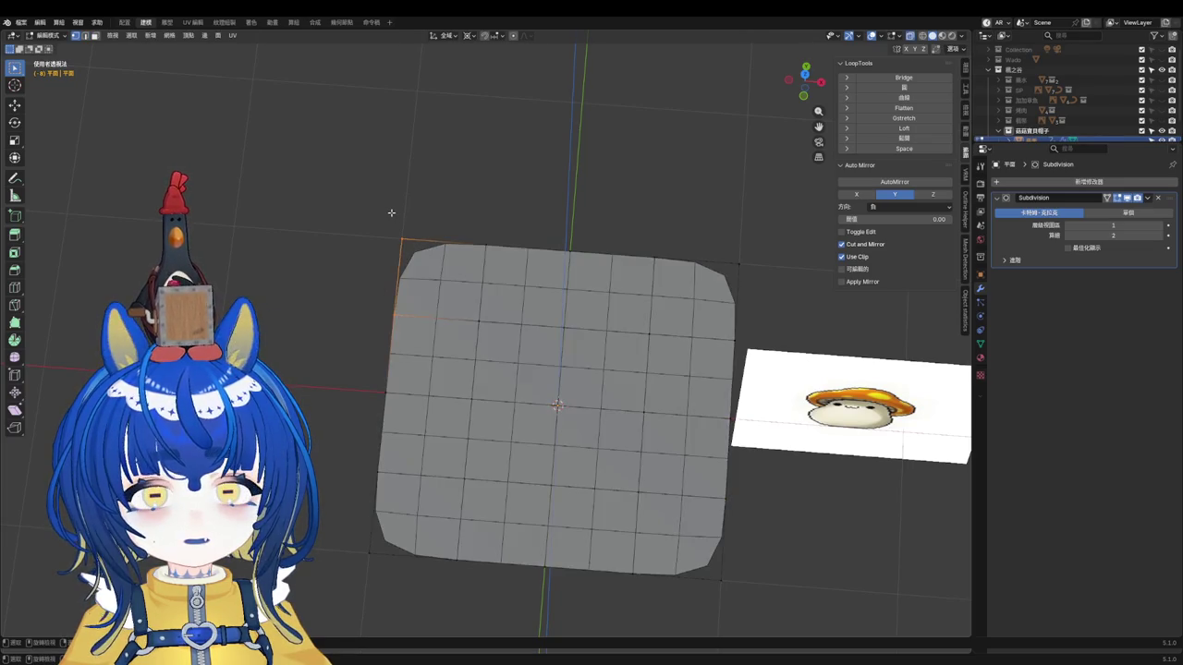
alt+click(515, 251)
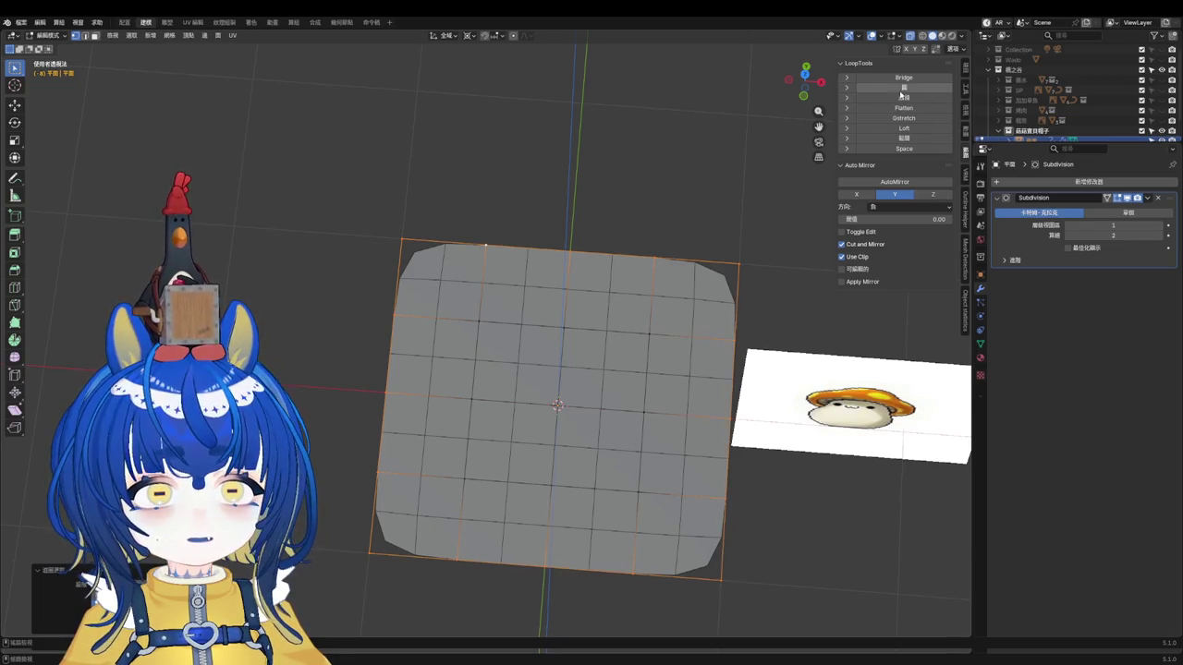
Step: Make the plane's outer boundary loop a perfect circle with LoopTools Circle
click(903, 87)
middle_drag(583, 480, 584, 296)
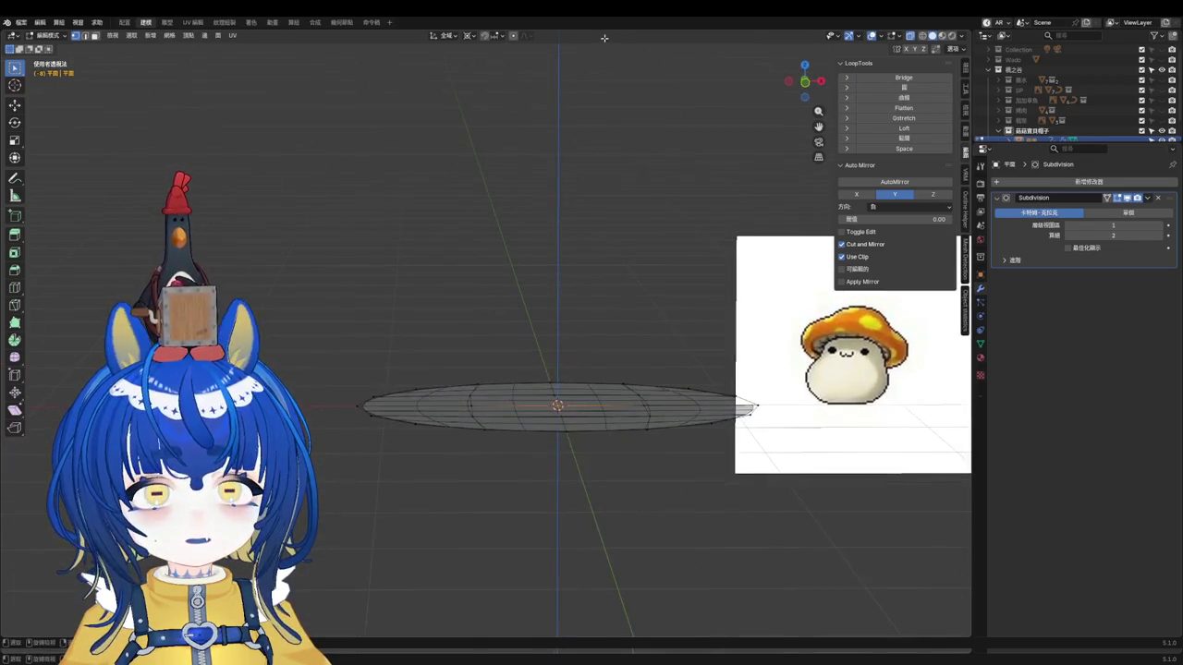
mouse_move(641, 392)
middle_down()
mouse_move(607, 483)
mouse_move(616, 410)
middle_up()
Step: Pull the centre vertex up along Z with proportional falloff into a tall peaked cone
key(g)
key(z)
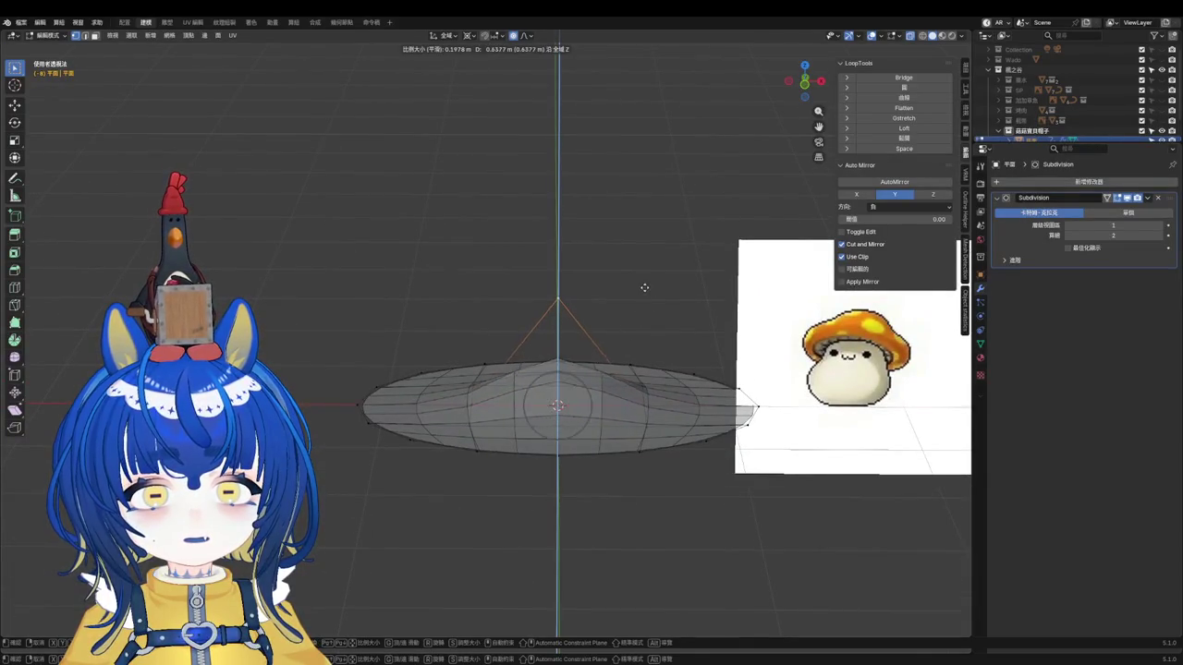
scroll(647, 277, down, 20)
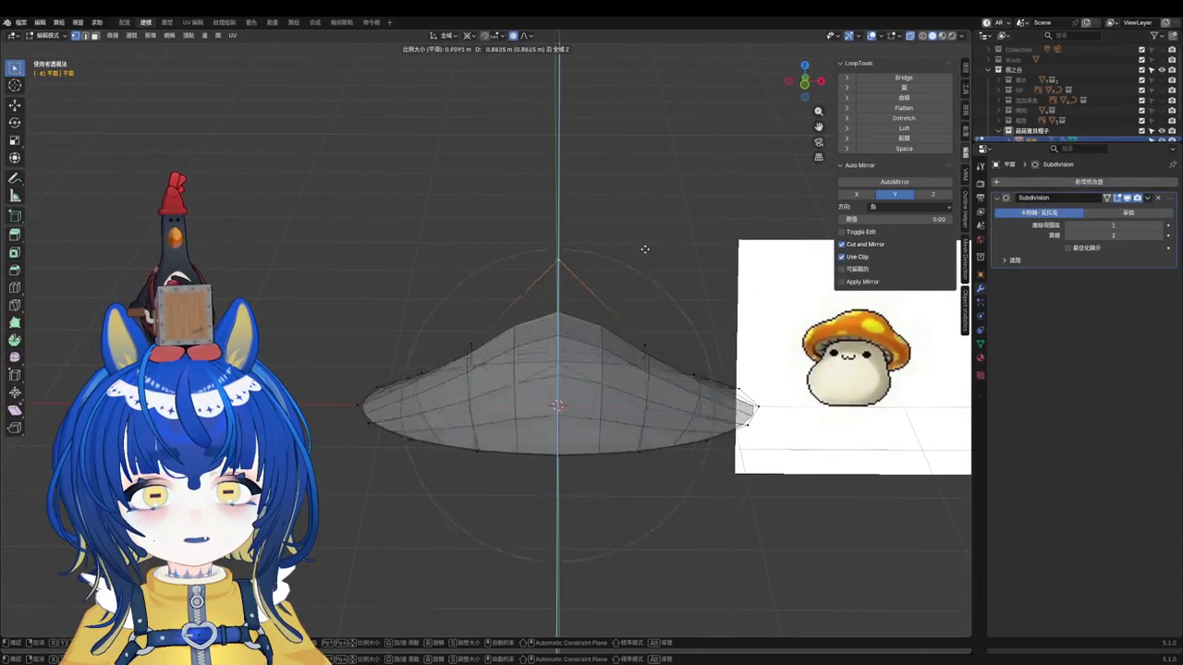
click(653, 183)
middle_drag(654, 183, 609, 221)
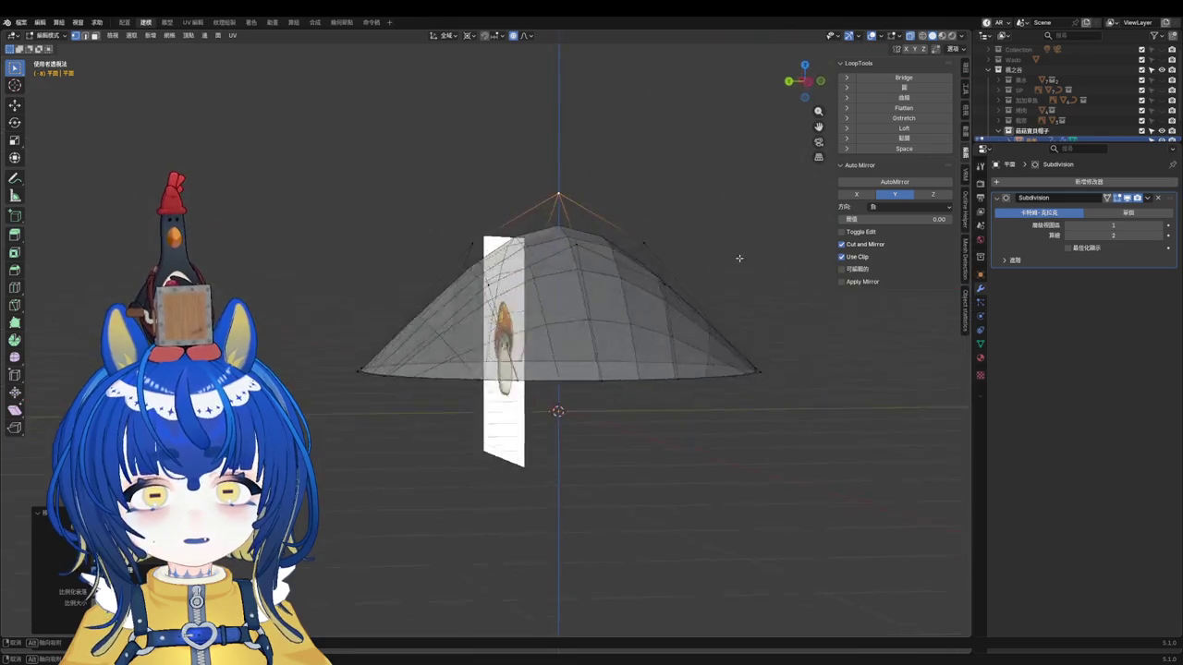
key(g)
key(z)
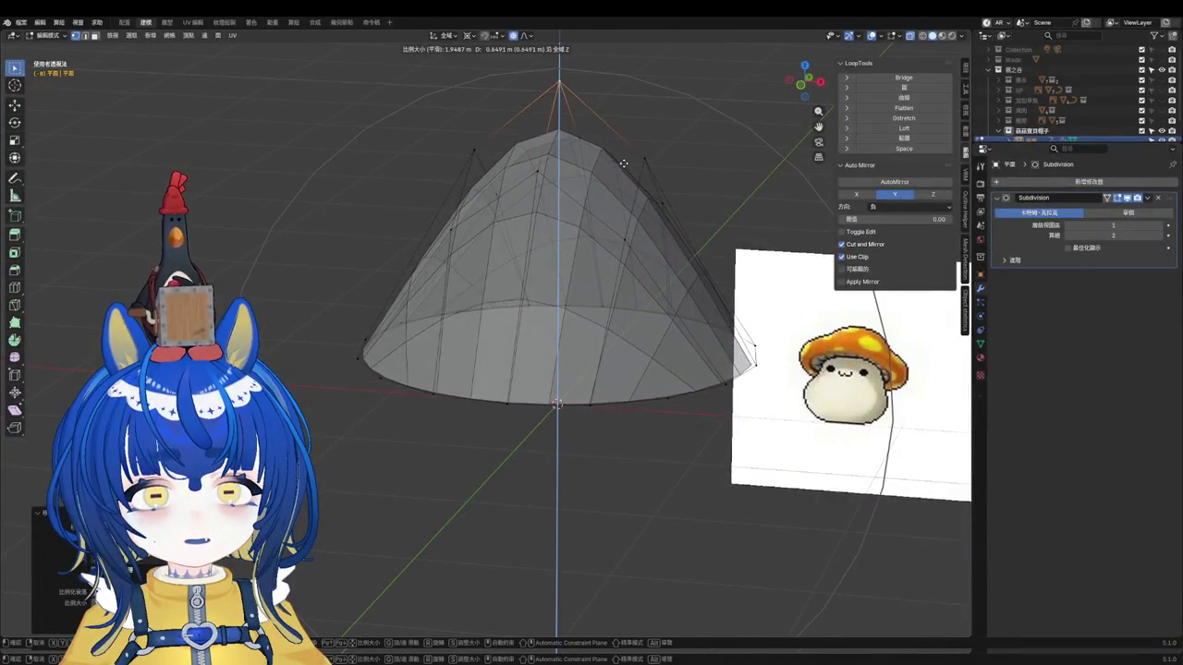
click(623, 231)
middle_drag(623, 231, 624, 277)
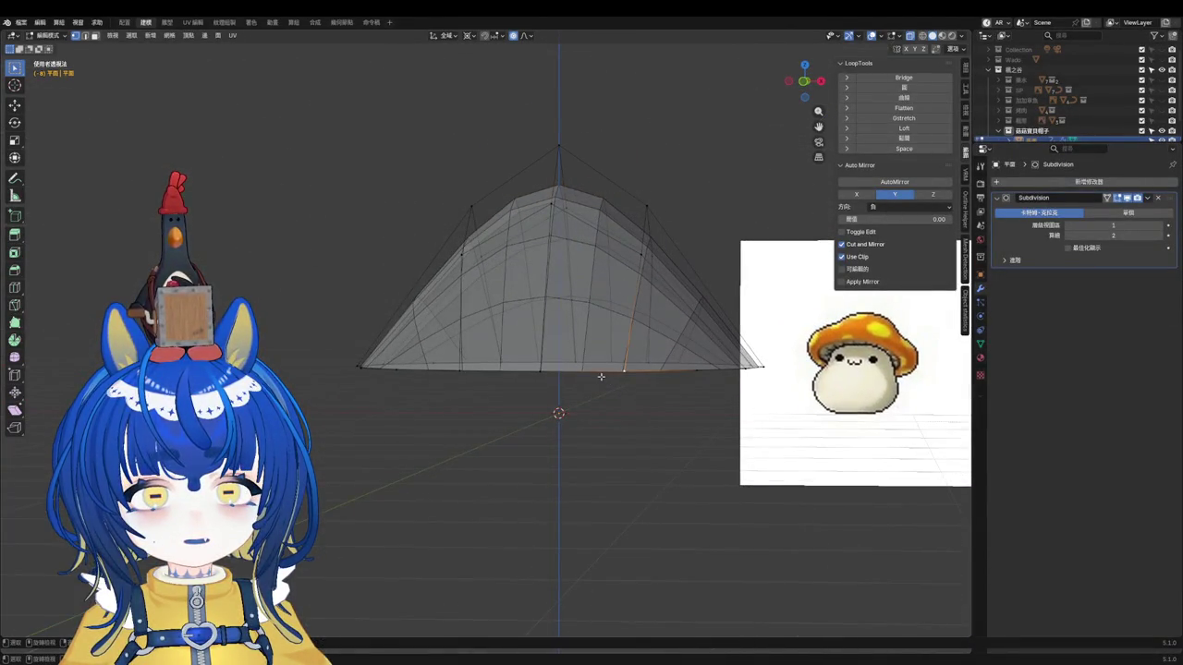
Step: Scale the cone into a rounded dome and raise its top vertex in front view
key(s)
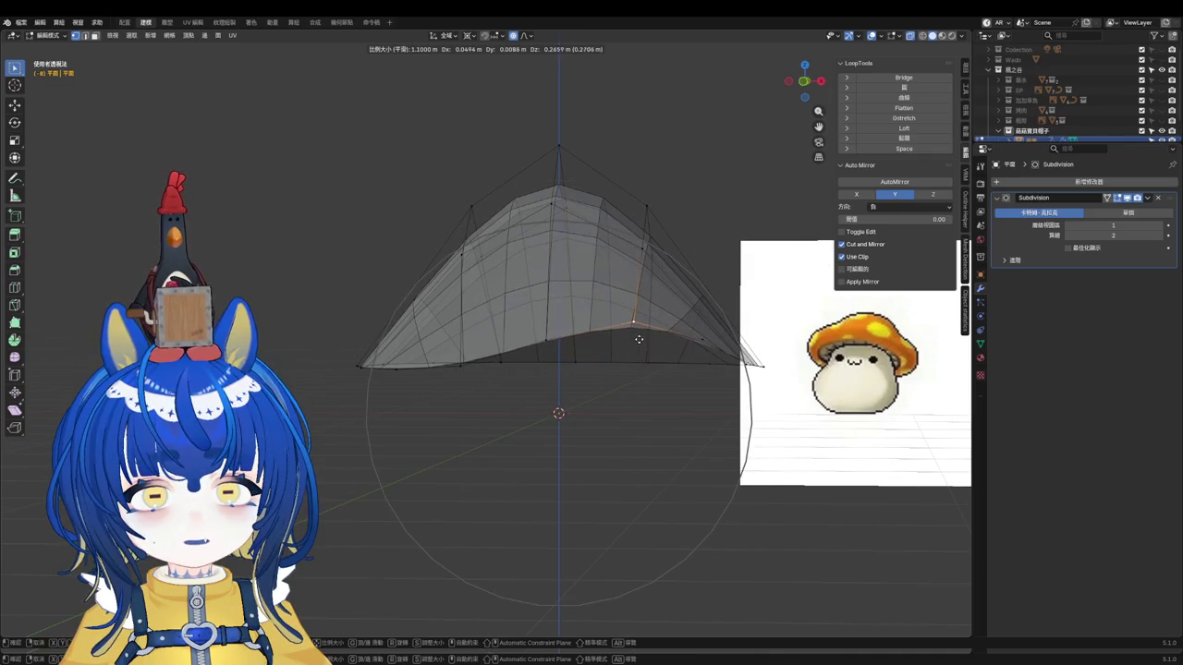
click(636, 338)
key(KP_1)
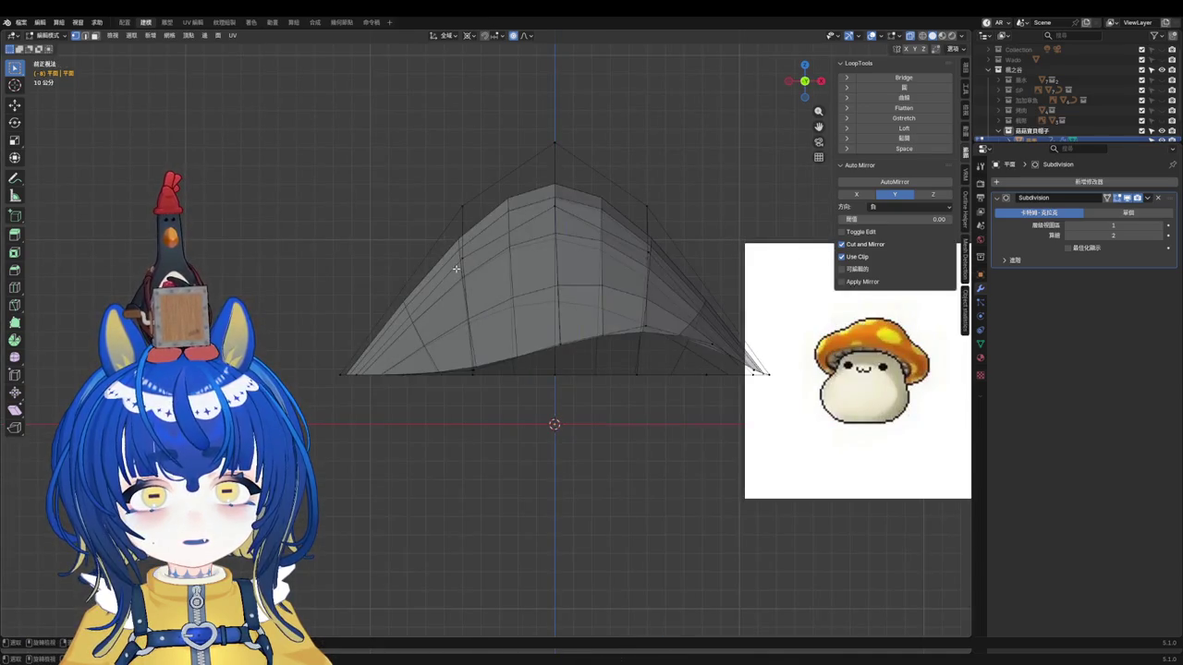
key(g)
key(z)
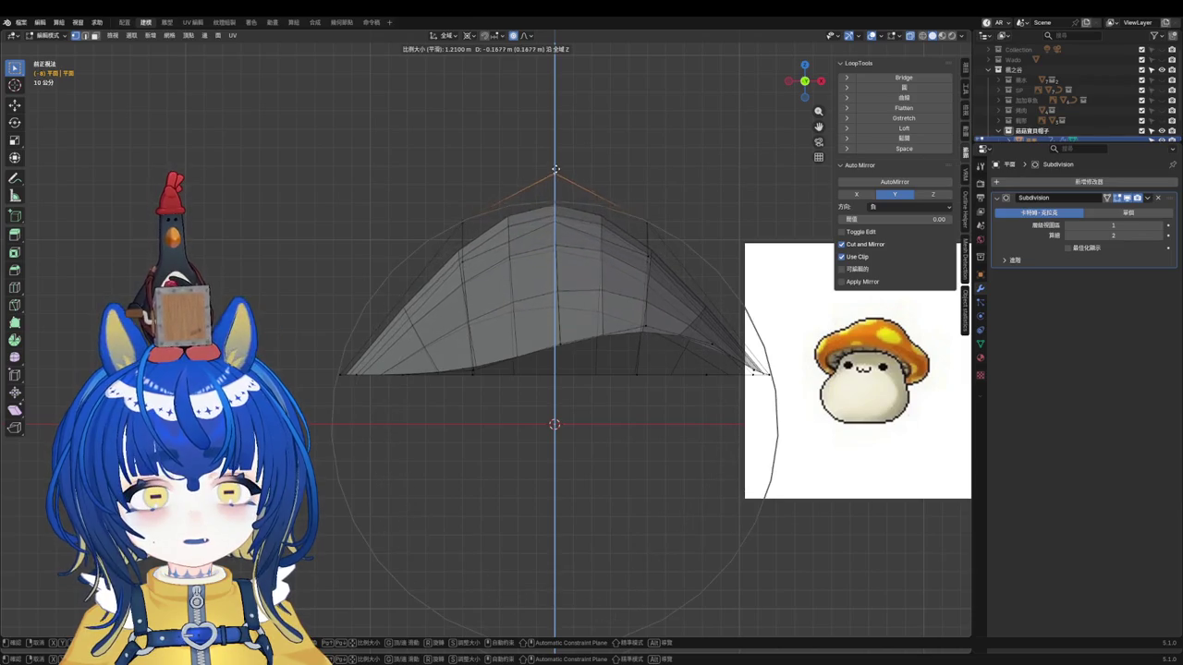
click(554, 164)
click(388, 345)
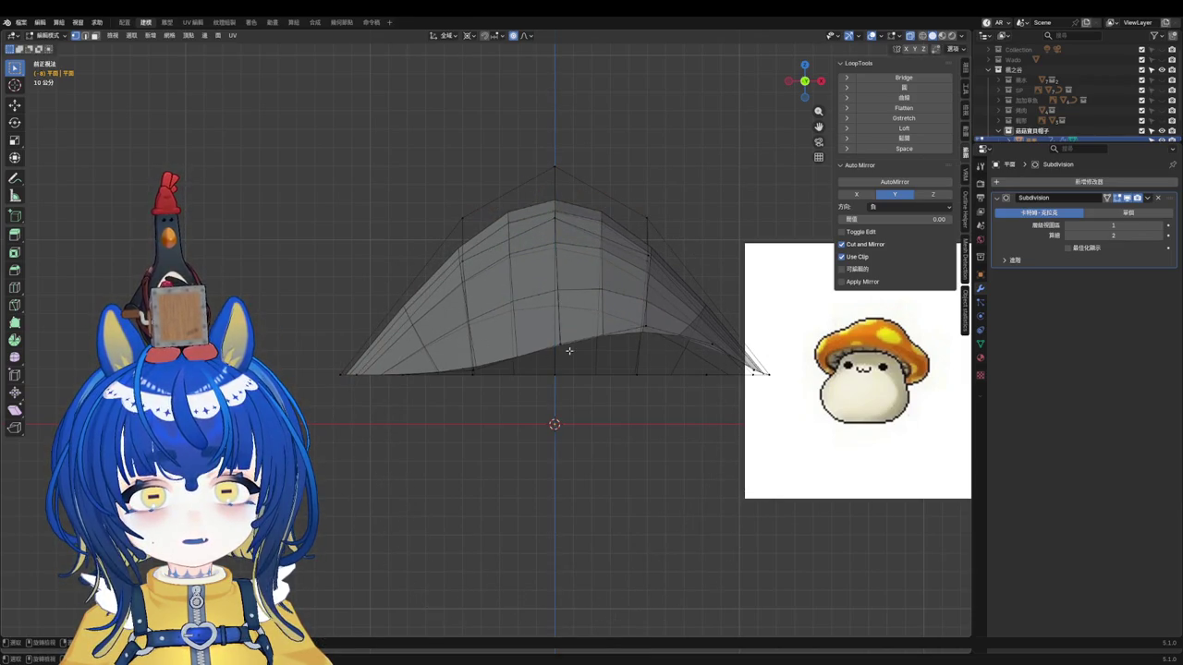
Step: Try moving bottom-rim vertices several times, cancelling each move to keep the shape
key(g)
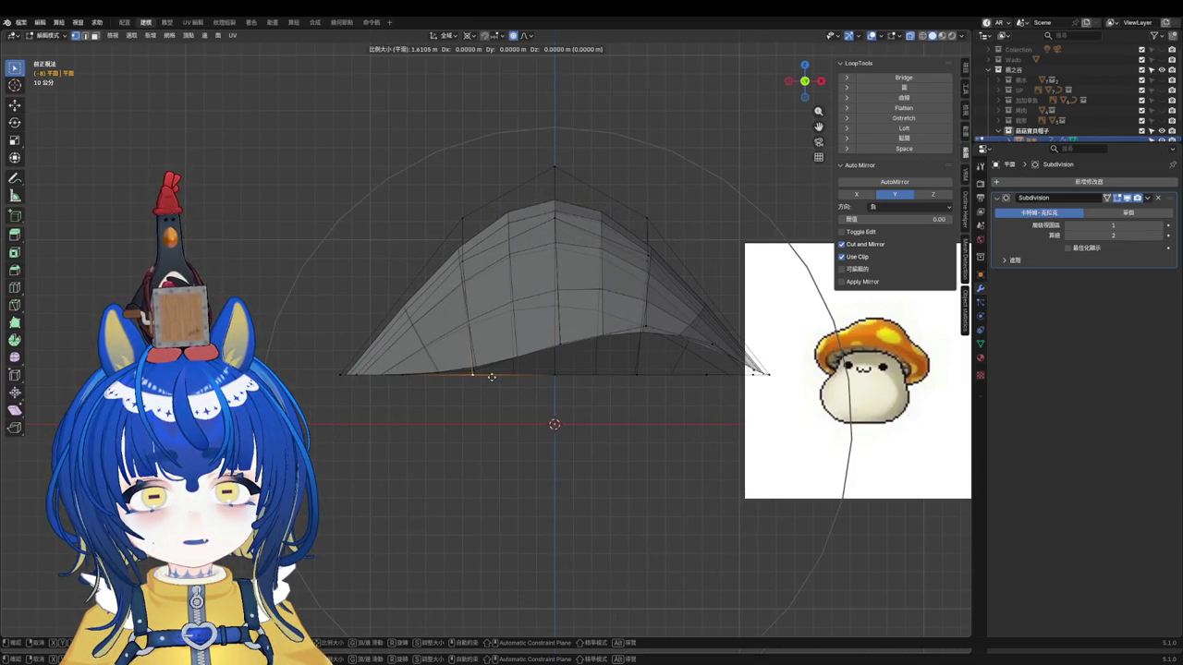
right_click(491, 377)
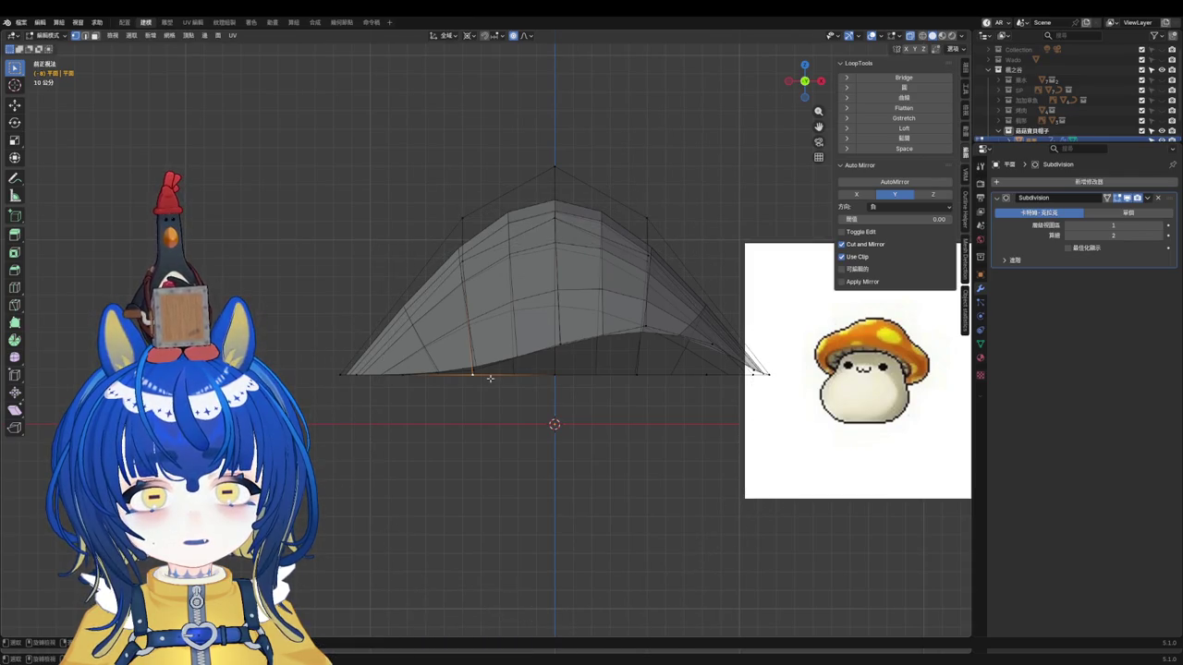
key(g)
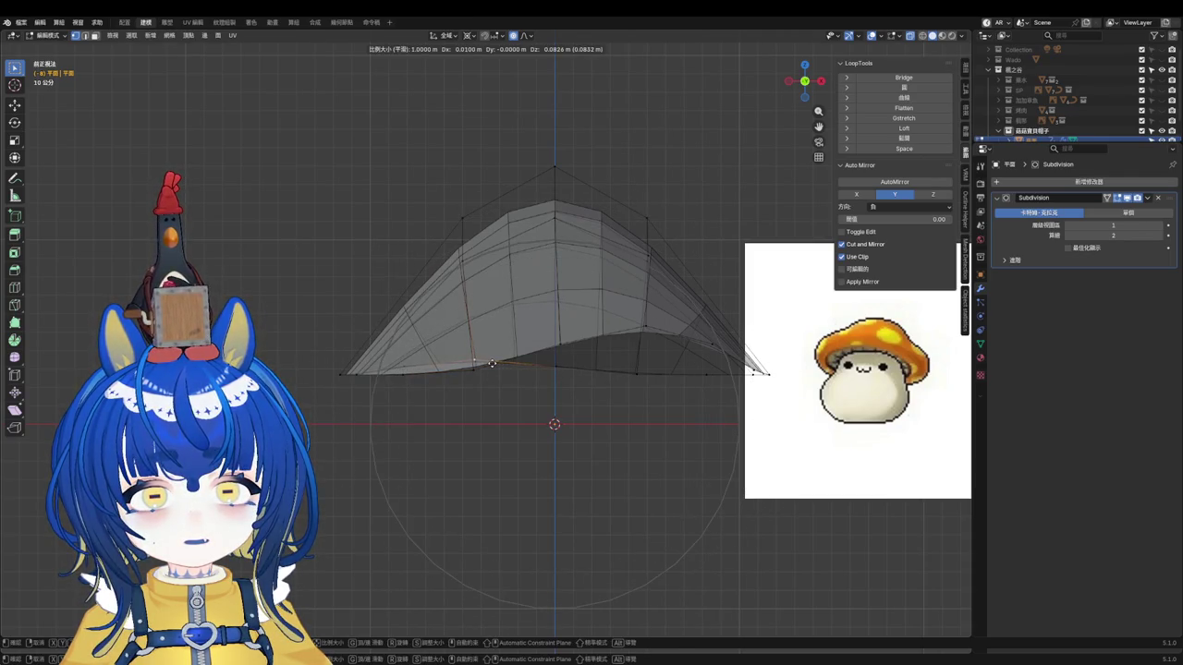
right_click(505, 370)
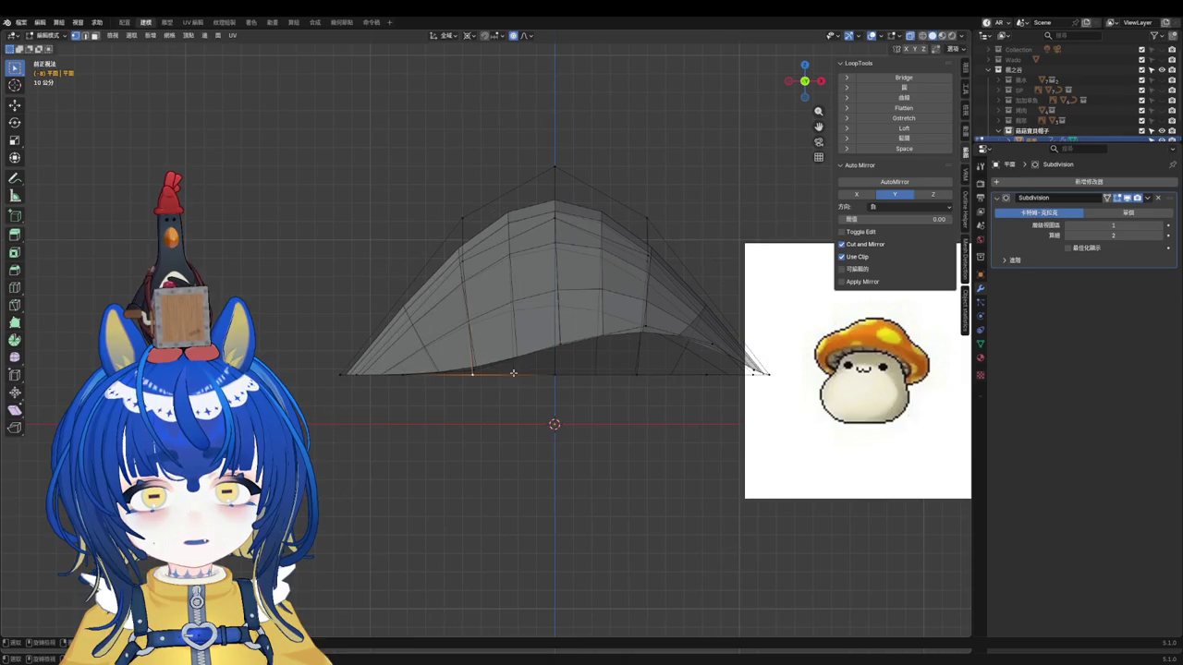
key(g)
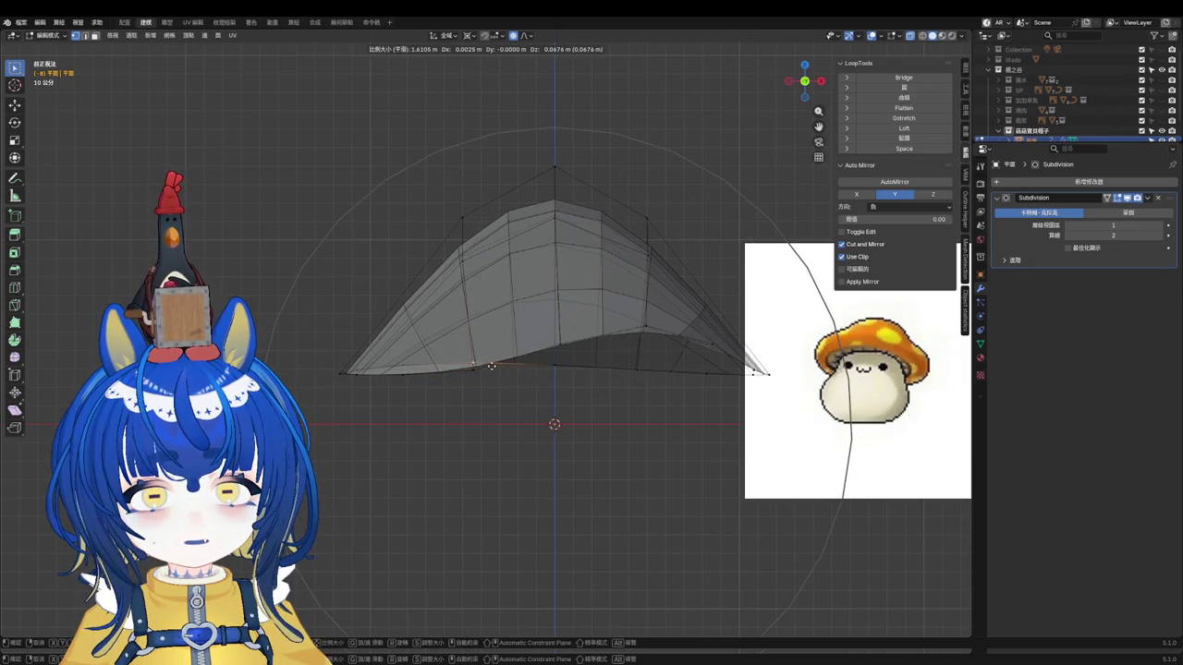
scroll(651, 331, up, 3)
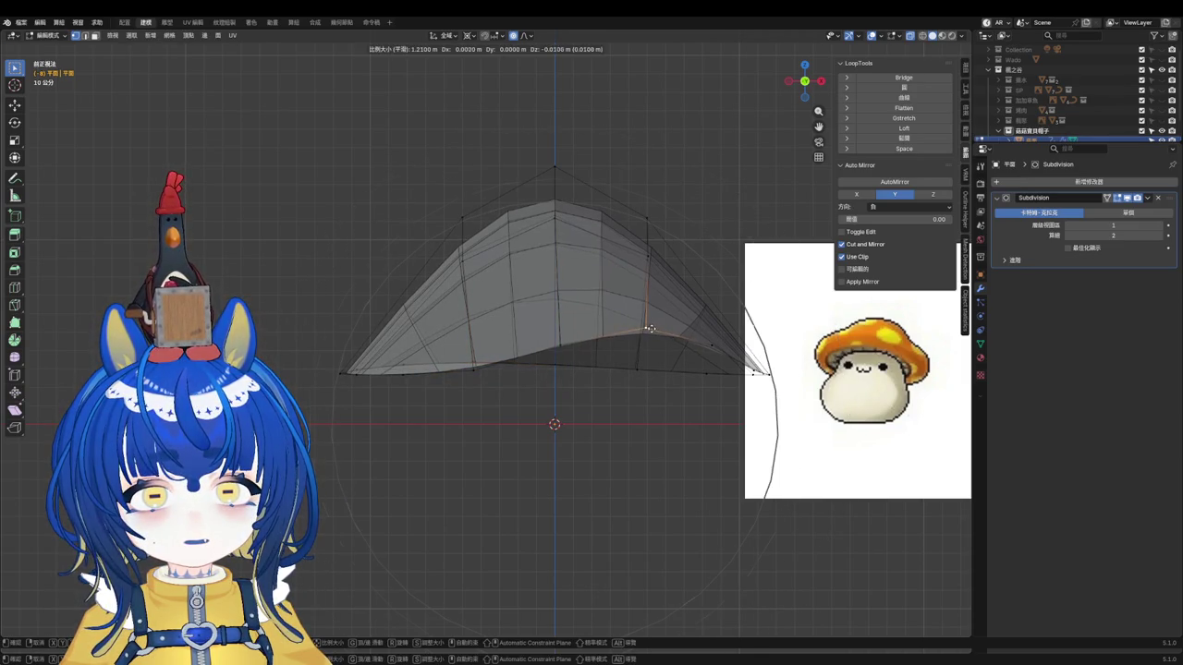
right_click(651, 331)
key(g)
right_click(537, 362)
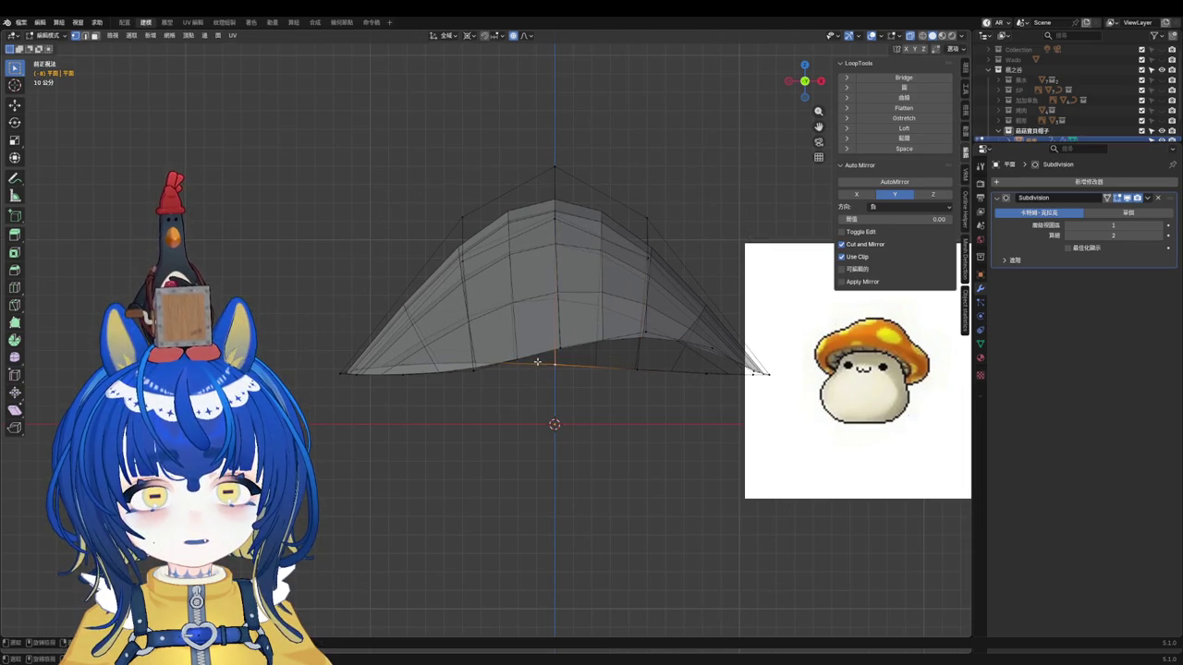
Step: Return the cap to Object Mode using the Ctrl+Tab mode menu
middle_drag(535, 368, 525, 374)
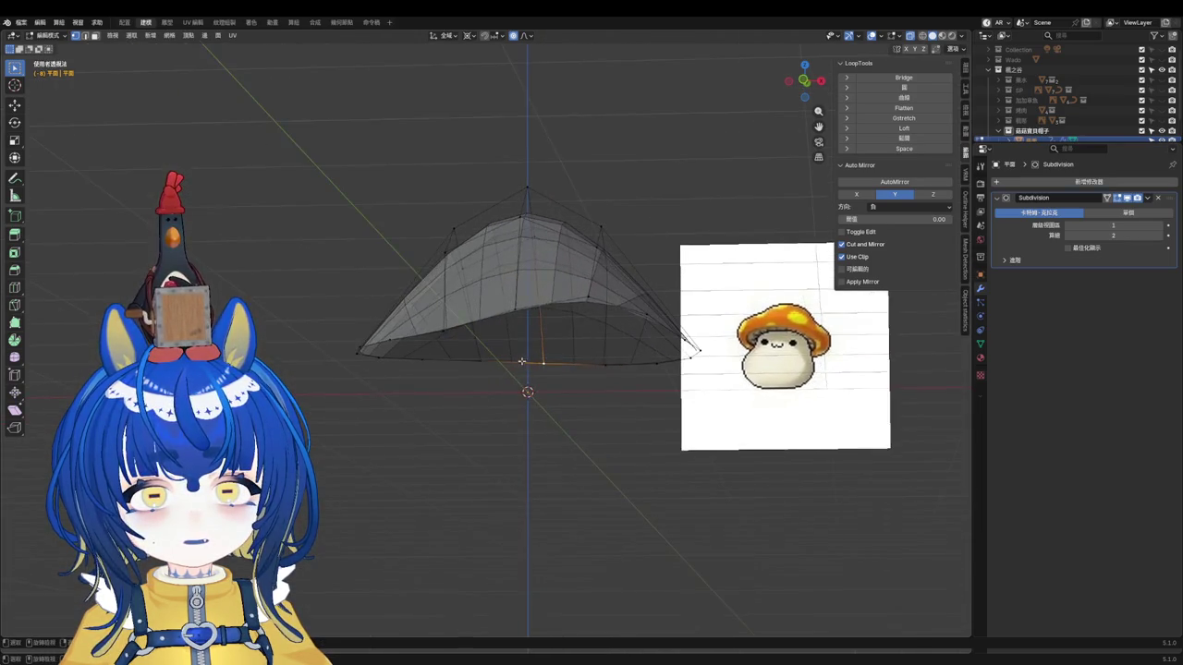
key(ctrl+Tab)
click(444, 356)
mouse_move(526, 320)
middle_down()
mouse_move(602, 227)
mouse_move(510, 295)
mouse_move(579, 312)
middle_up()
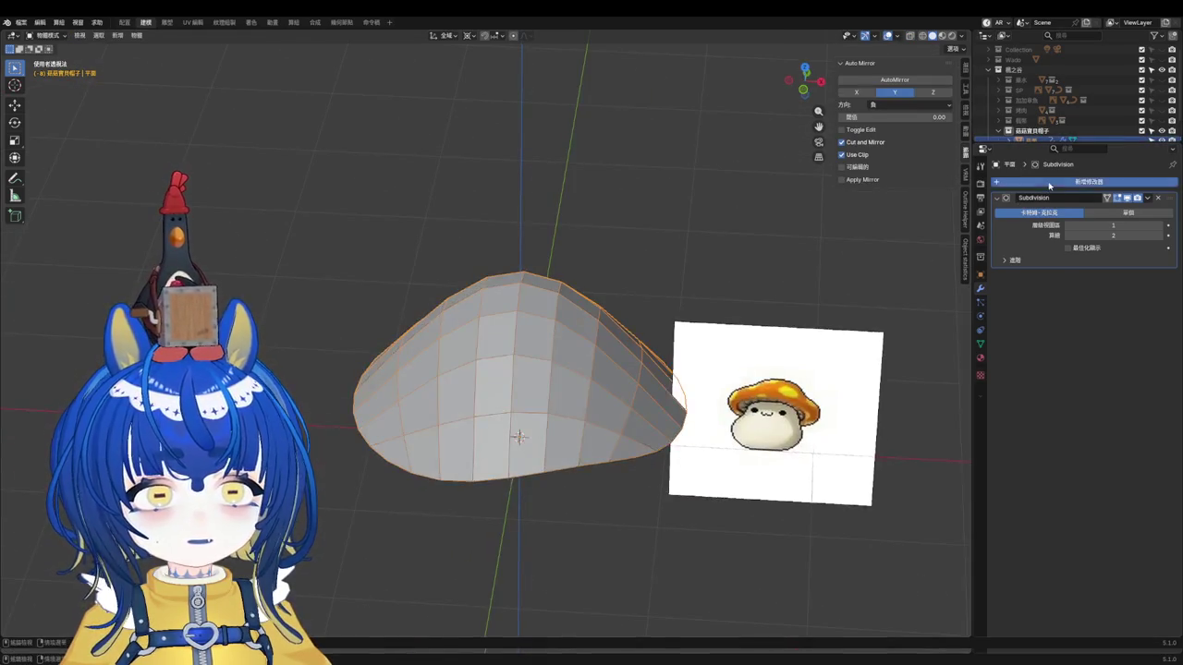
Step: Add a Solidify modifier to the cap and reorder it after Subdivision in the stack
click(1089, 182)
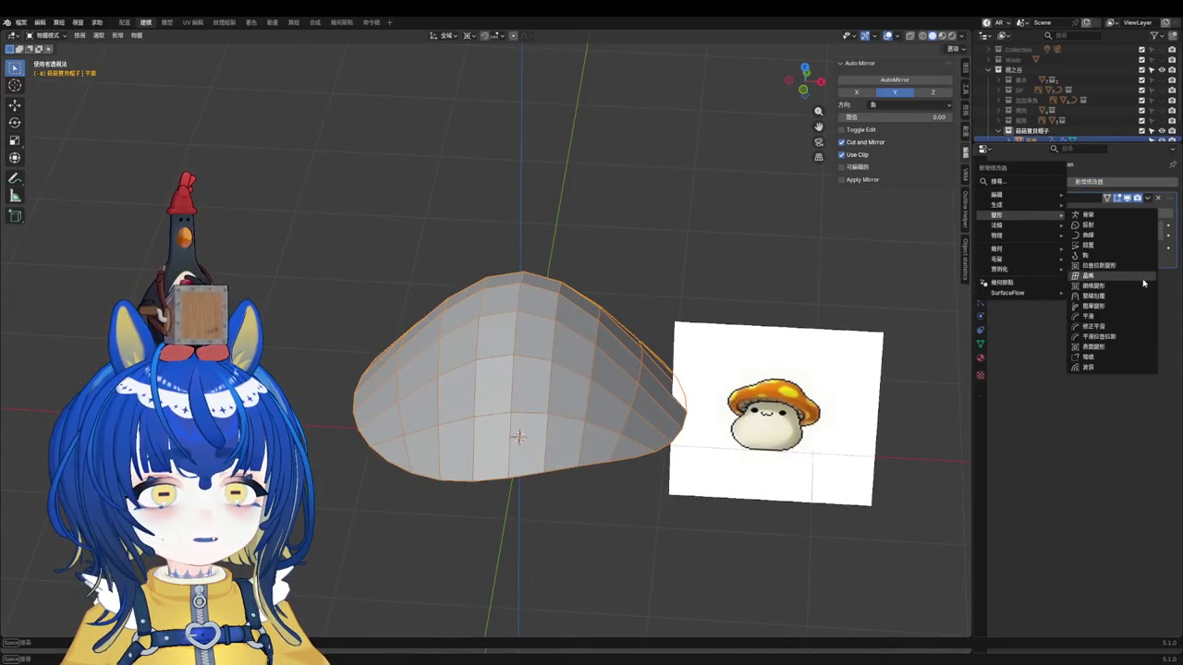
mouse_move(997, 205)
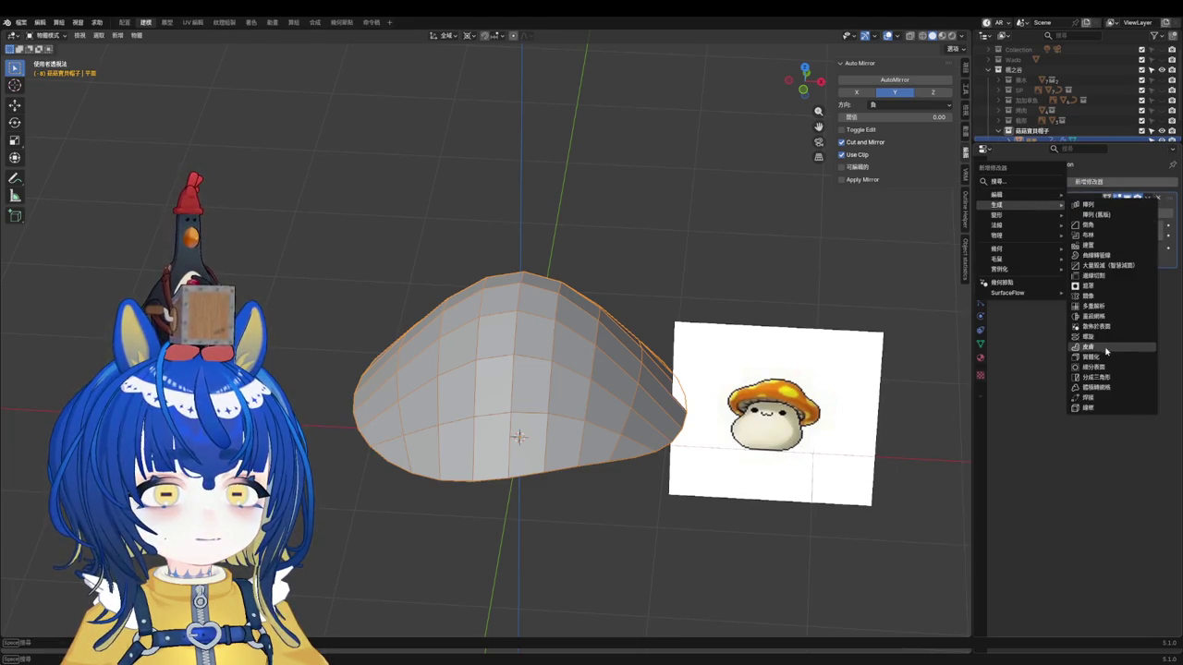
click(1109, 357)
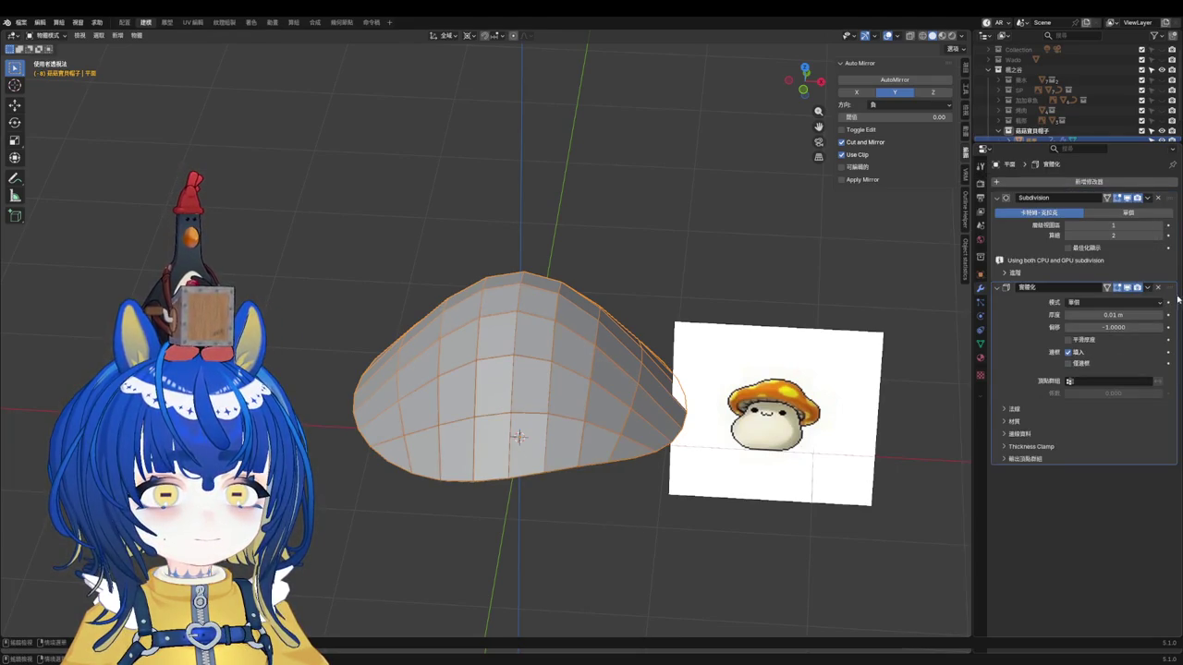
drag(1172, 287, 1172, 197)
scroll(607, 534, up, 2)
Step: Deselect the cap and turn off the wireframe overlay from the Quick Favourites menu
mouse_move(607, 534)
middle_down()
mouse_move(629, 523)
mouse_move(650, 481)
middle_up()
click(650, 482)
key(q)
click(675, 220)
mouse_move(671, 222)
middle_down()
mouse_move(628, 298)
mouse_move(561, 317)
mouse_move(595, 315)
mouse_move(707, 217)
mouse_move(668, 333)
mouse_move(691, 357)
middle_up()
scroll(628, 277, up, 3)
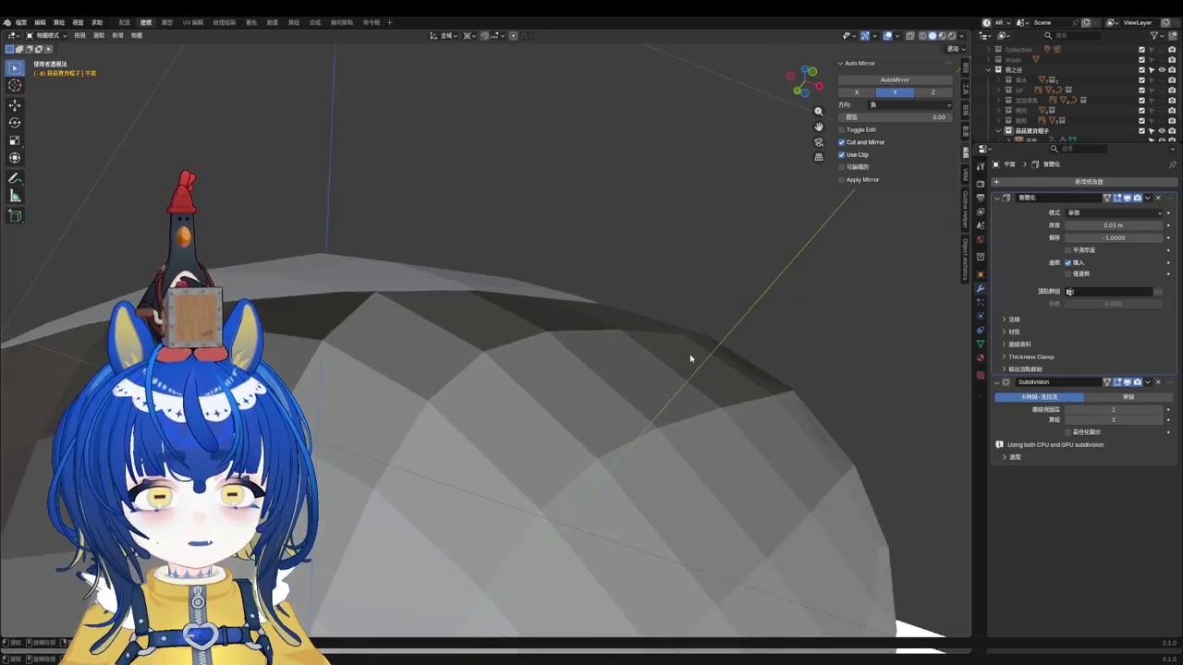
scroll(692, 358, down, 3)
mouse_move(652, 392)
middle_down()
mouse_move(471, 369)
mouse_move(690, 318)
middle_up()
Step: Shade the cap mesh smooth from its right-click menu
click(470, 369)
right_click(470, 368)
click(471, 370)
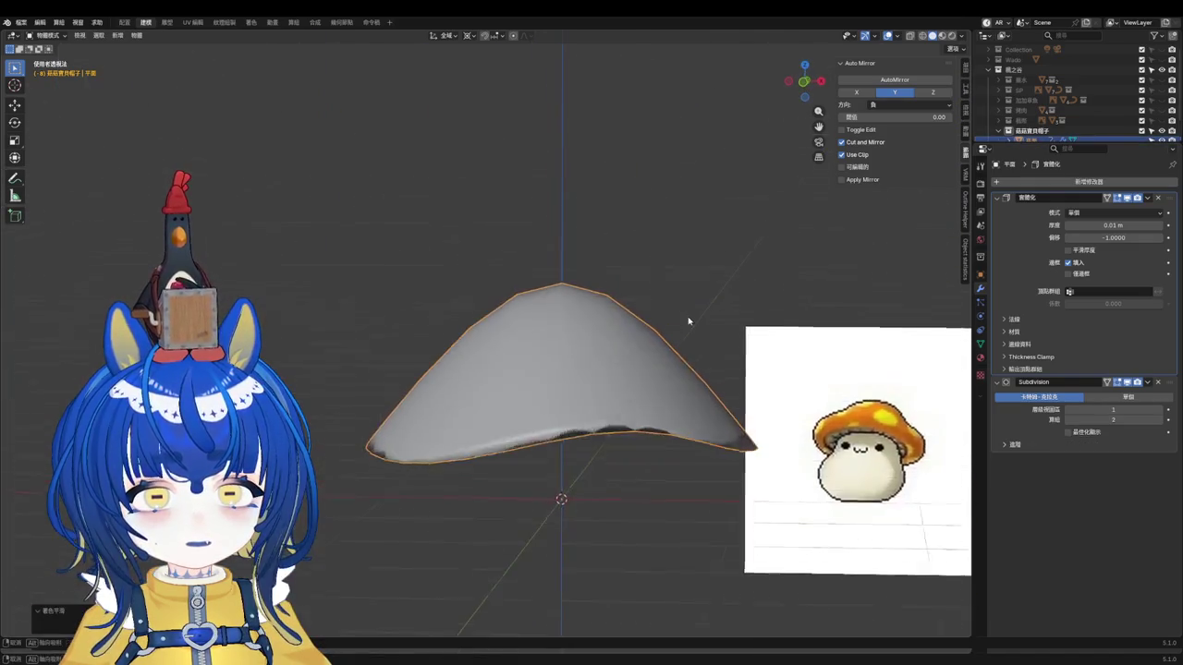
scroll(620, 415, up, 2)
scroll(625, 391, up, 2)
scroll(641, 338, up, 3)
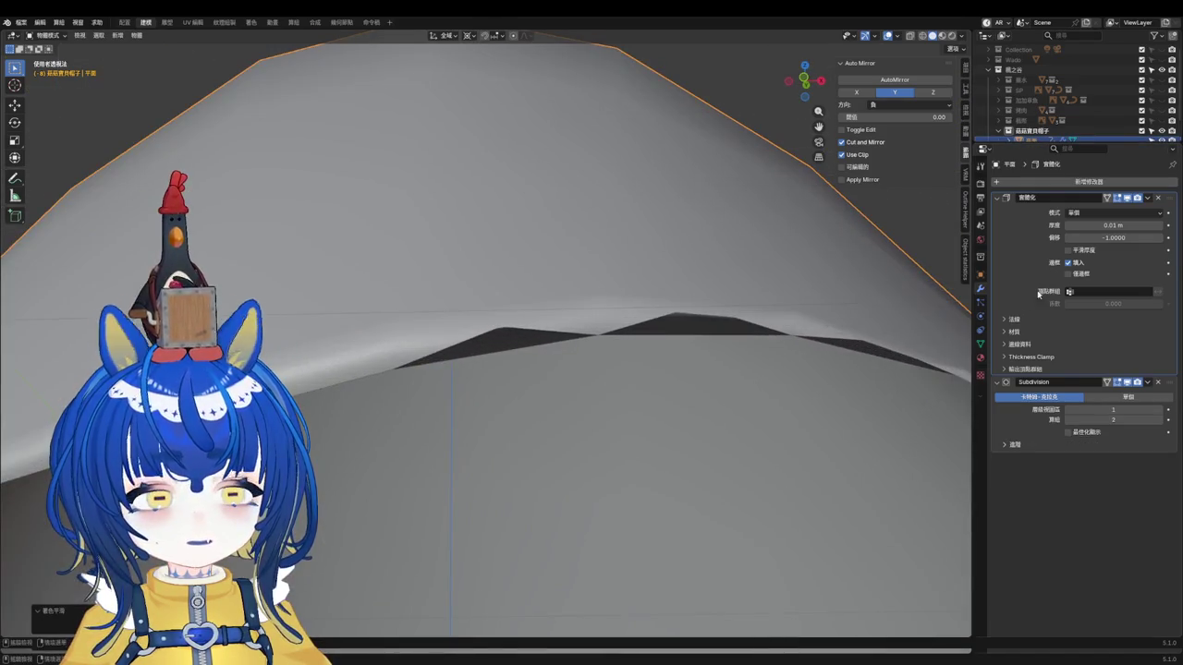
Step: Thicken the Solidify shell to 0.45 m
drag(1100, 226, 1098, 226)
scroll(644, 312, down, 4)
scroll(642, 265, up, 2)
scroll(657, 317, down, 2)
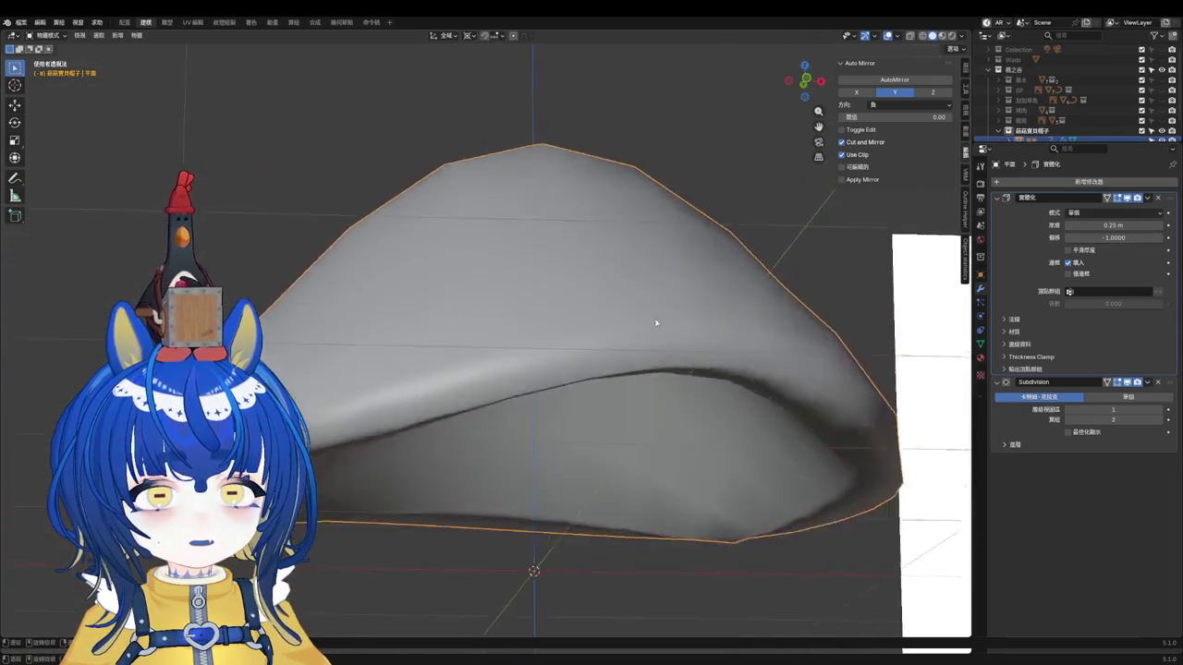
scroll(652, 360, down, 1)
scroll(642, 354, up, 2)
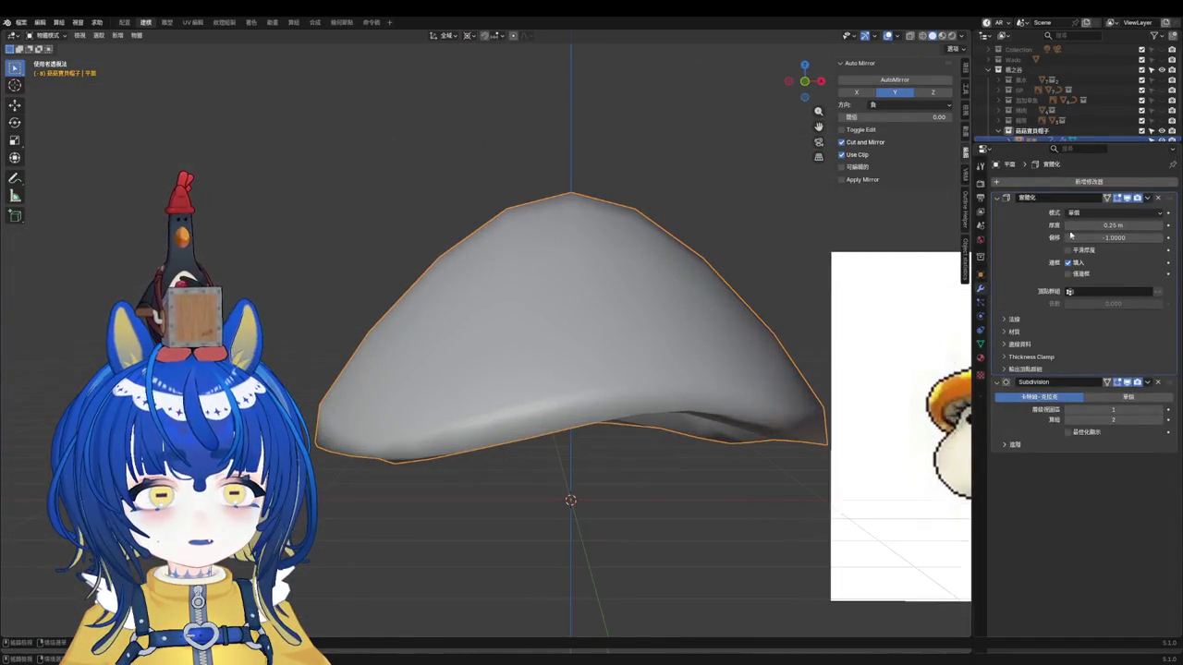
mouse_move(1100, 226)
mouse_down()
mouse_move(1158, 222)
mouse_move(1169, 287)
mouse_up()
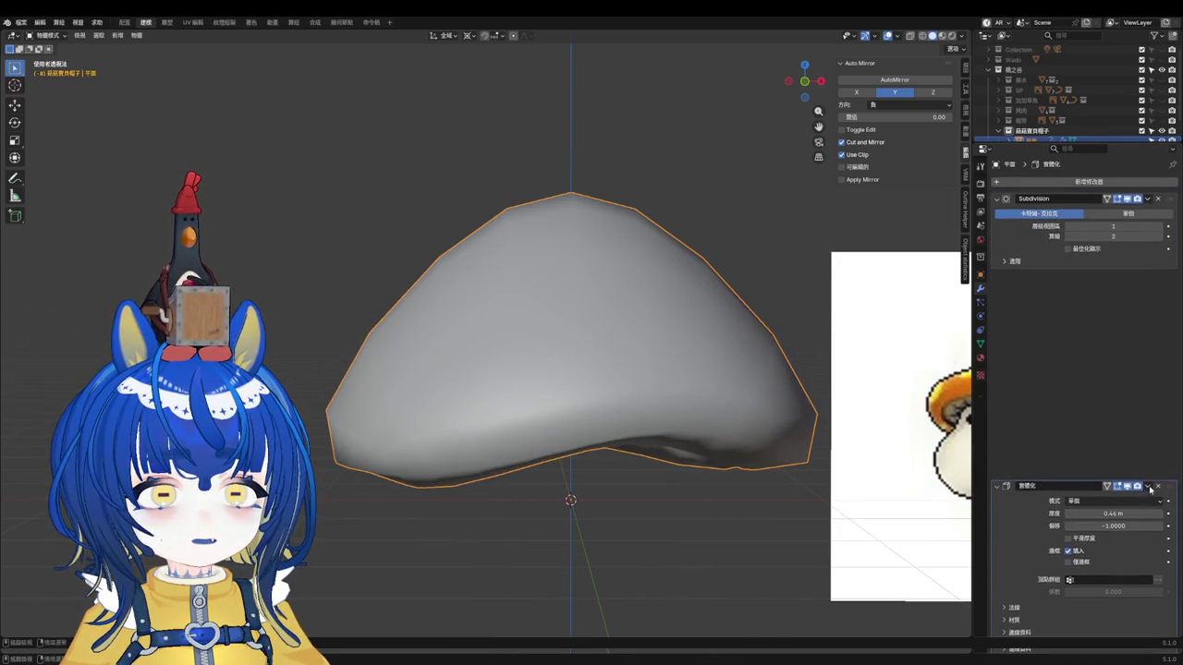
scroll(721, 382, up, 1)
scroll(718, 351, up, 1)
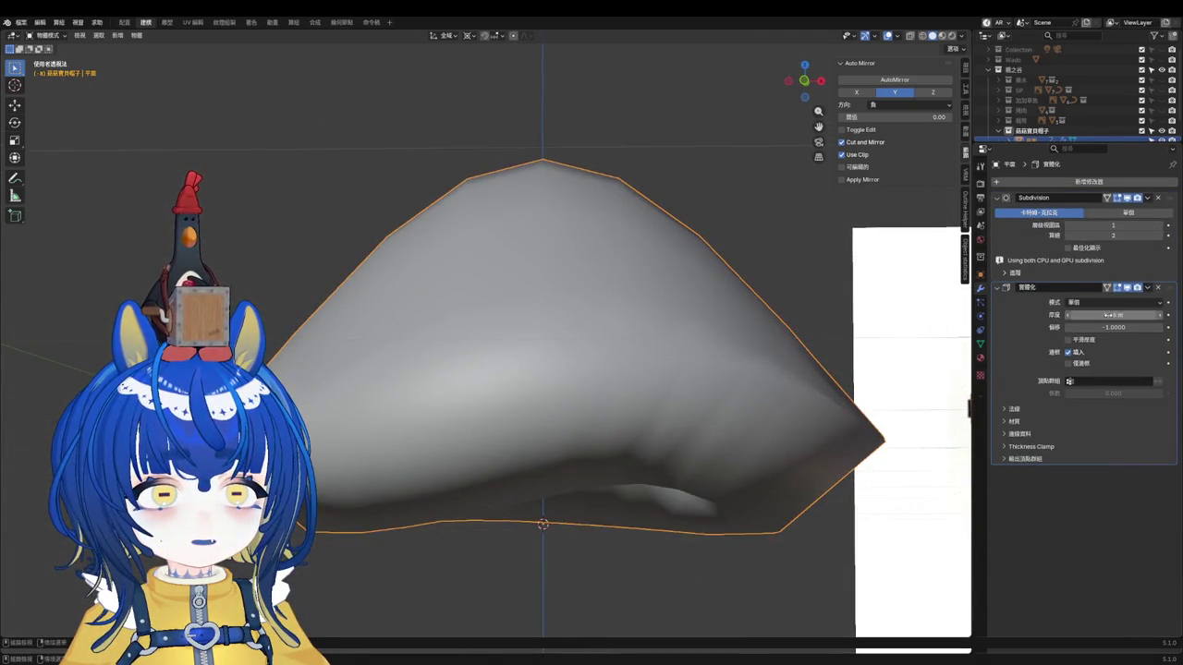
Step: Thin the Solidify shell to about 0.18 m and soft-move the cap's top-left vertex in Edit Mode
drag(1107, 315, 1081, 316)
mouse_move(647, 351)
middle_down()
mouse_move(391, 342)
mouse_move(567, 338)
middle_up()
key(Tab)
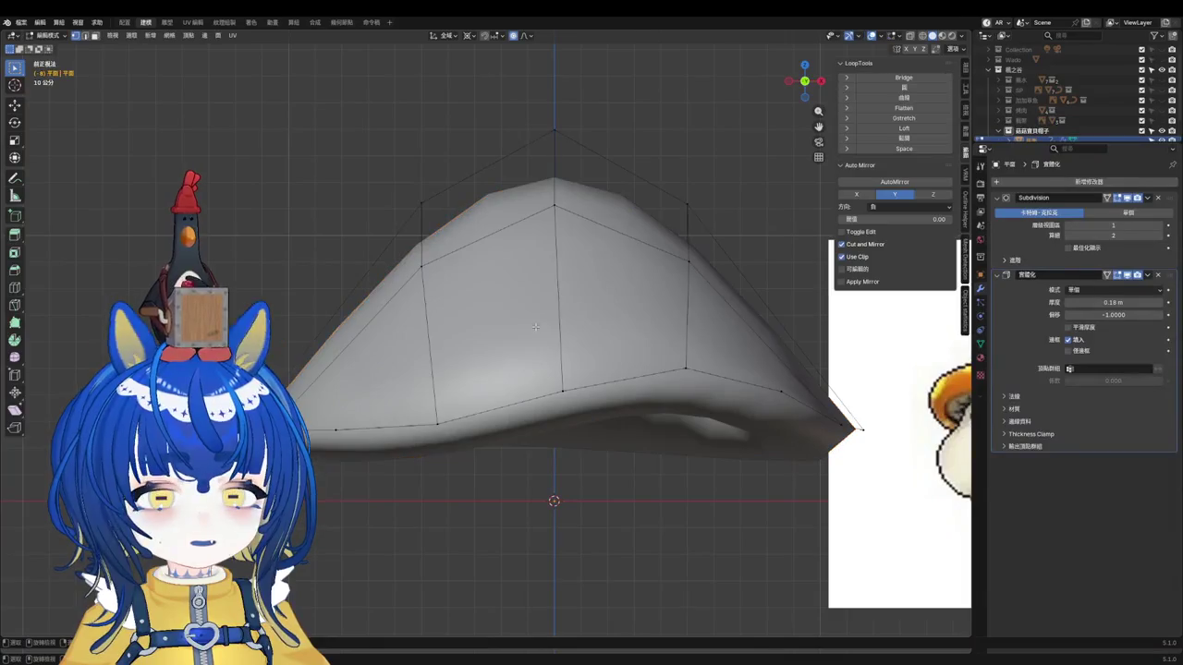
click(422, 213)
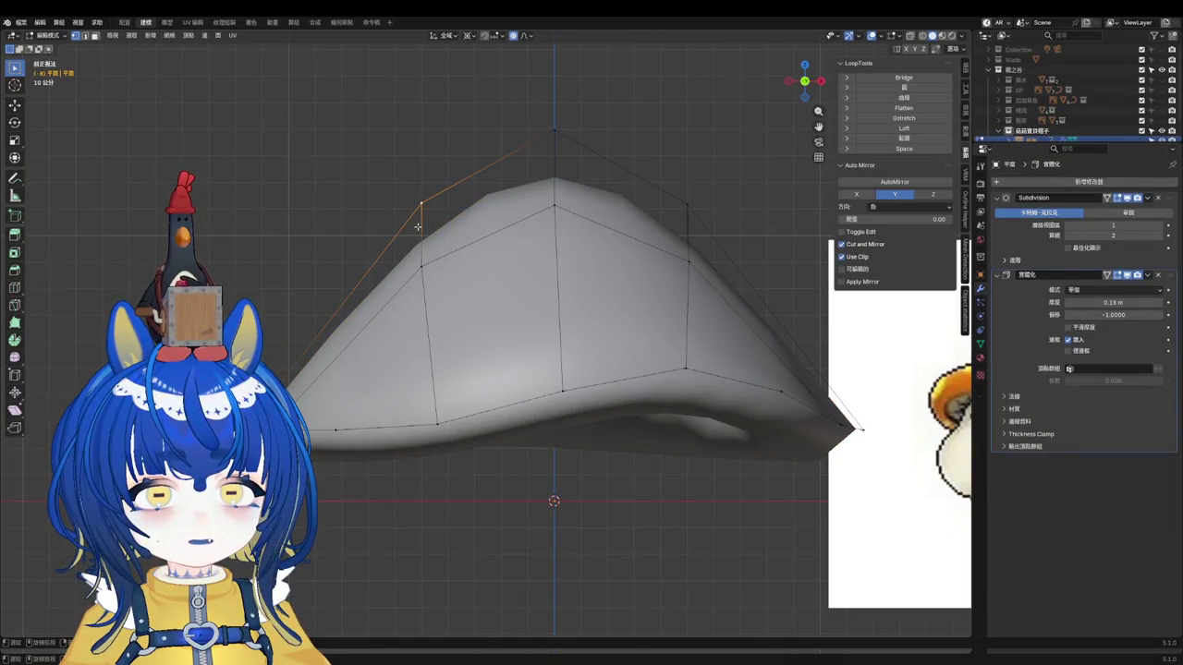
key(g)
click(370, 284)
mouse_move(370, 284)
middle_down()
mouse_move(381, 342)
mouse_move(382, 304)
middle_up()
Step: Reshape the cap with a proportional move in front orthographic view
alt+click(381, 342)
key(g)
key(g)
right_click(381, 342)
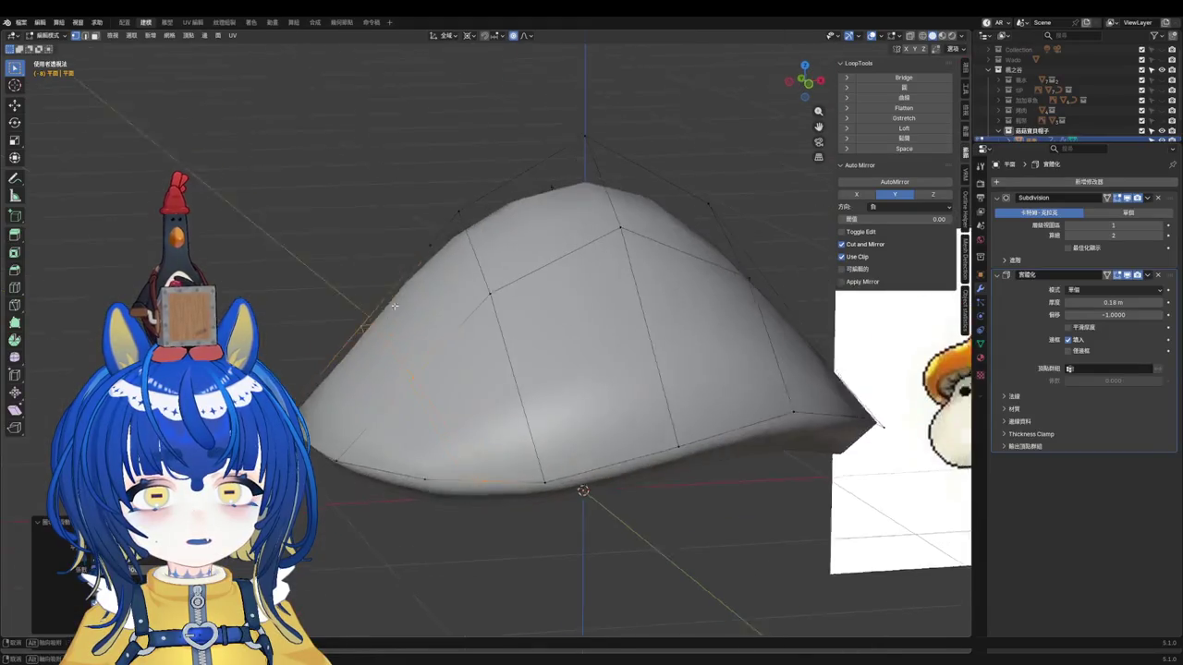
key(KP_3)
key(KP_1)
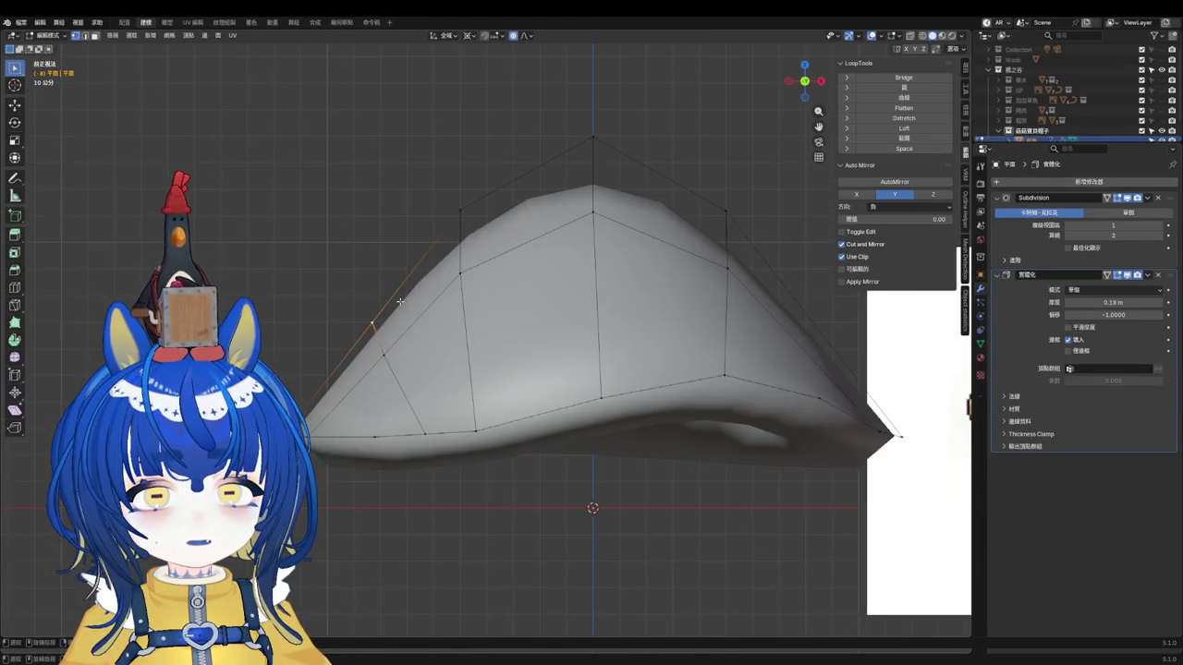
key(g)
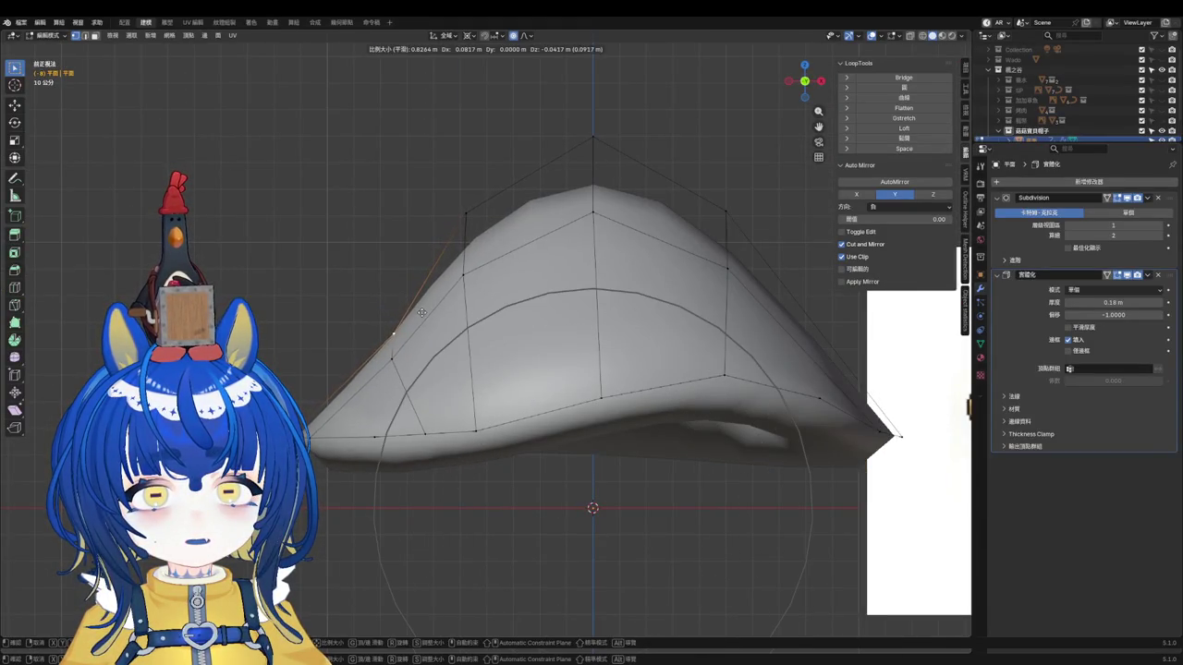
click(418, 312)
Step: Soft-move the right-side edge loop to reshape the rim in side orthographic views
alt+click(800, 319)
key(g)
scroll(801, 314, up, 3)
click(804, 330)
key(ctrl+KP_3)
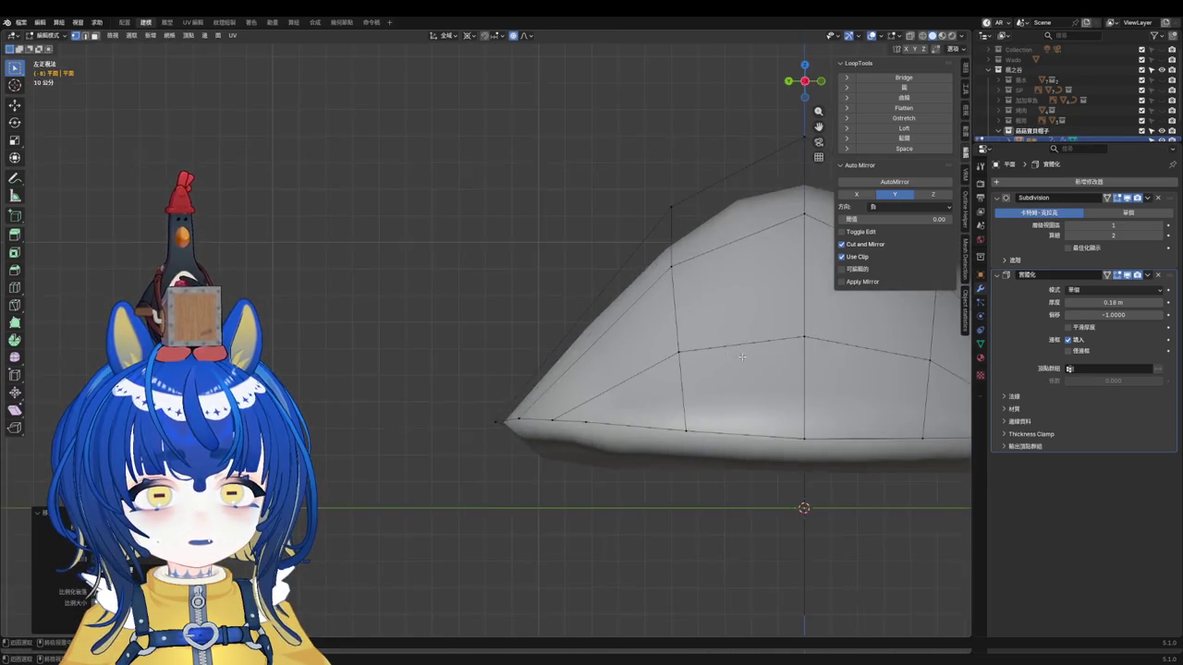
key(KP_3)
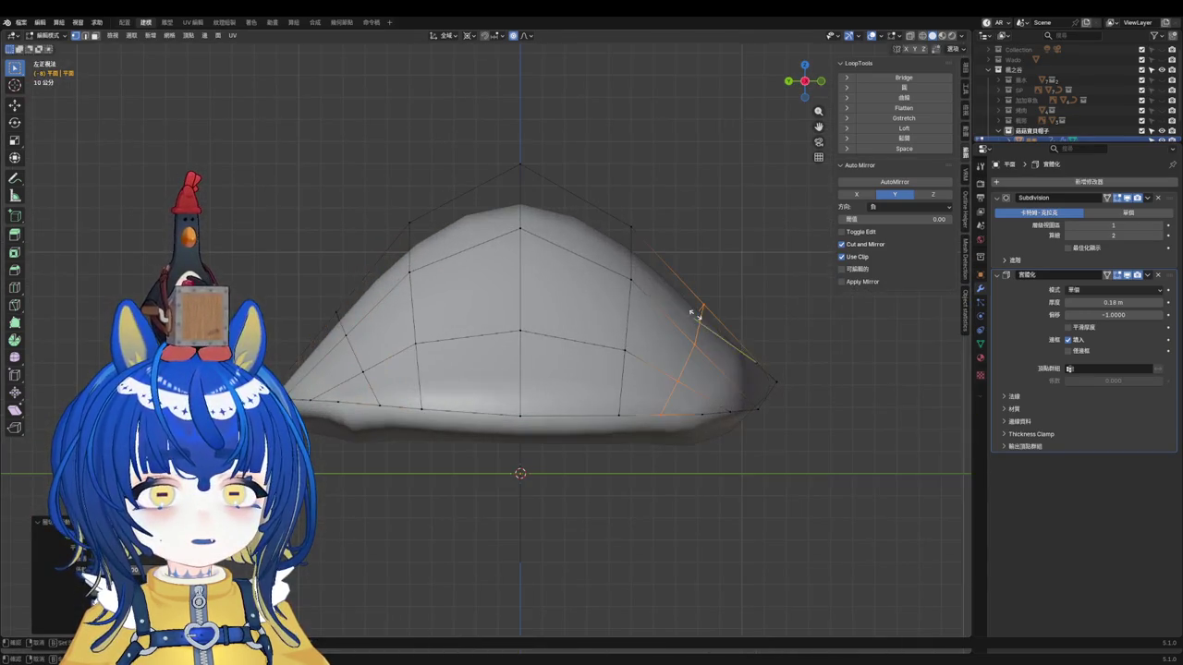
key(g)
scroll(706, 317, down, 3)
scroll(697, 317, down, 3)
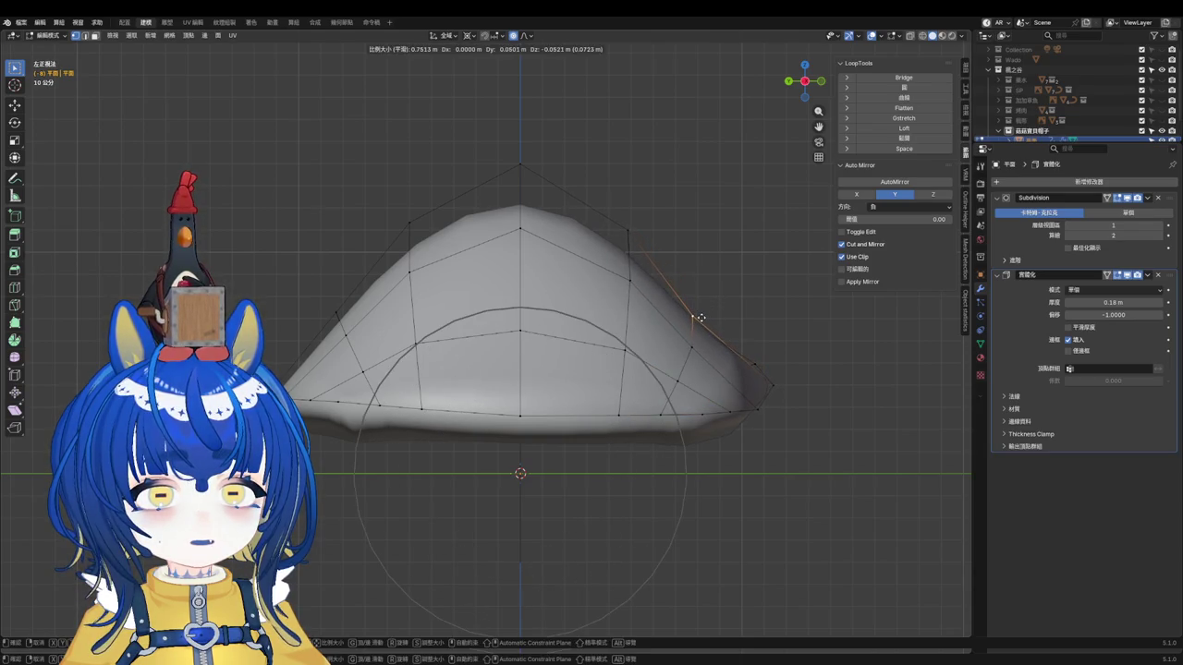
click(349, 319)
Step: Move Solidify back above Subdivision in the modifier stack
drag(1176, 277, 1175, 198)
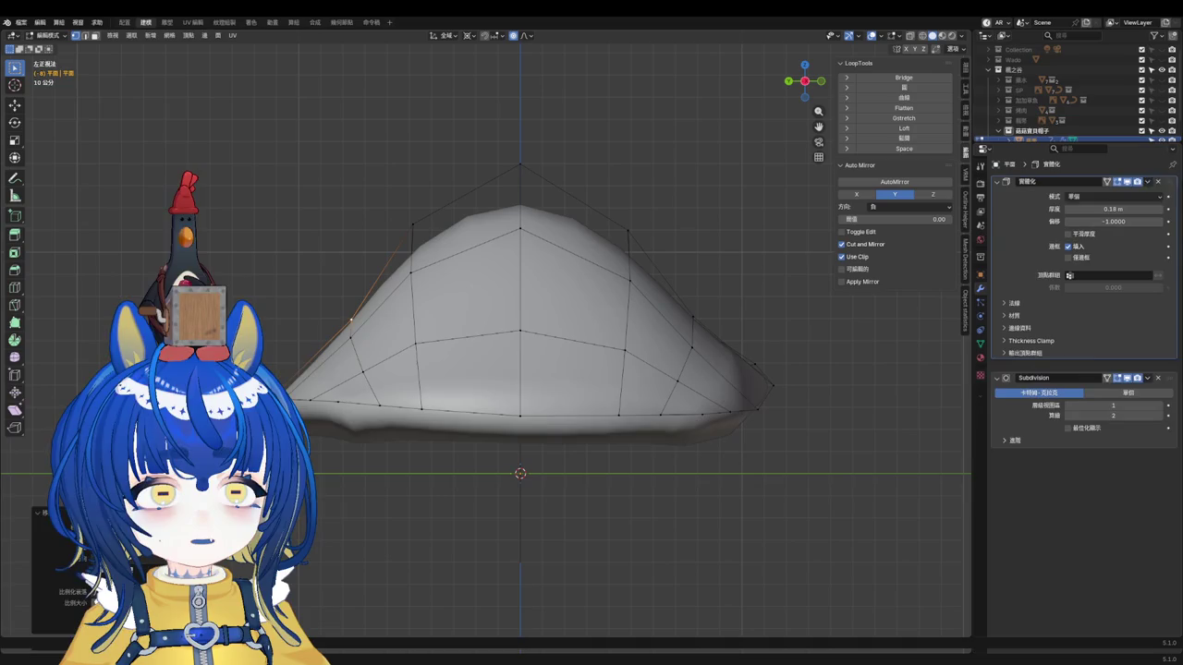
key(KP_3)
scroll(681, 334, down, 2)
mouse_move(681, 333)
middle_down()
mouse_move(555, 351)
mouse_move(582, 483)
middle_up()
scroll(647, 337, up, 2)
scroll(647, 338, up, 1)
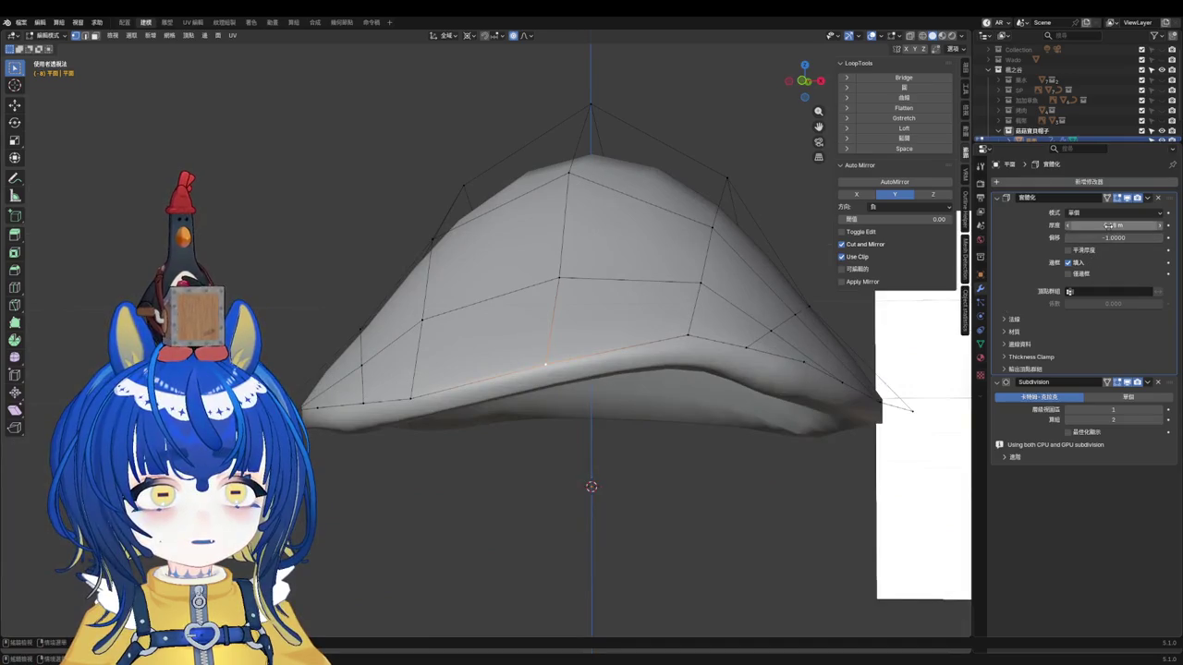
Step: Thicken the Solidify shell to 0.43 m, inspect the cap's underside, and open Add Modifier
mouse_move(1114, 237)
mouse_down()
mouse_move(1146, 237)
mouse_move(1136, 225)
mouse_up()
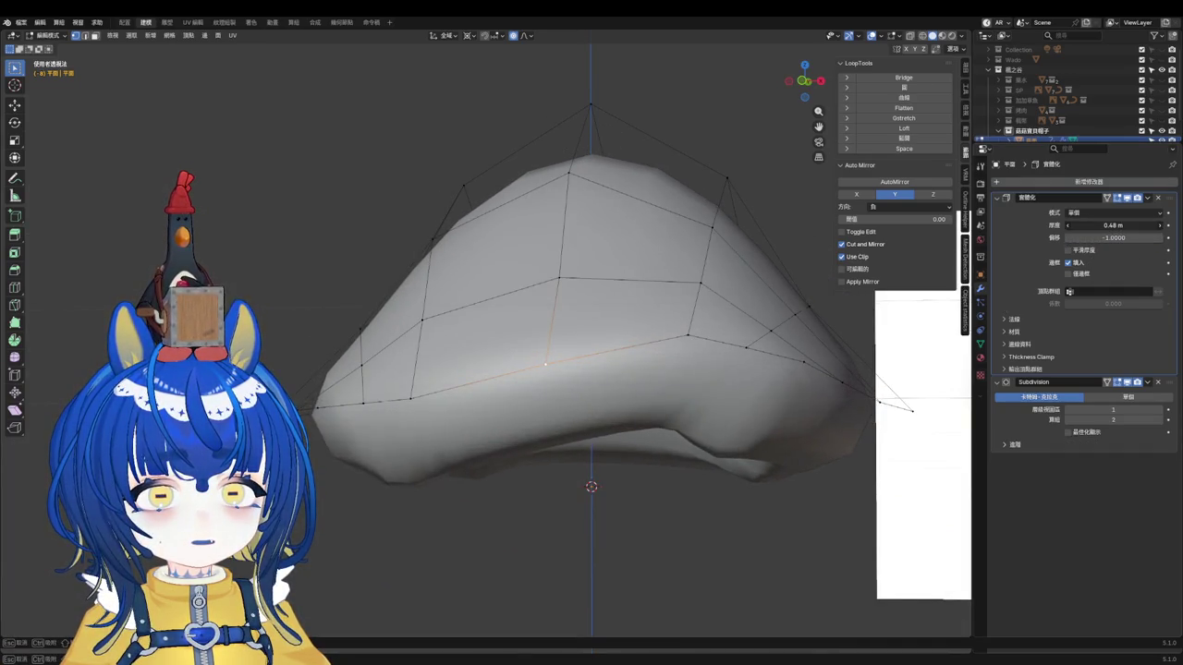
middle_drag(545, 365, 362, 386)
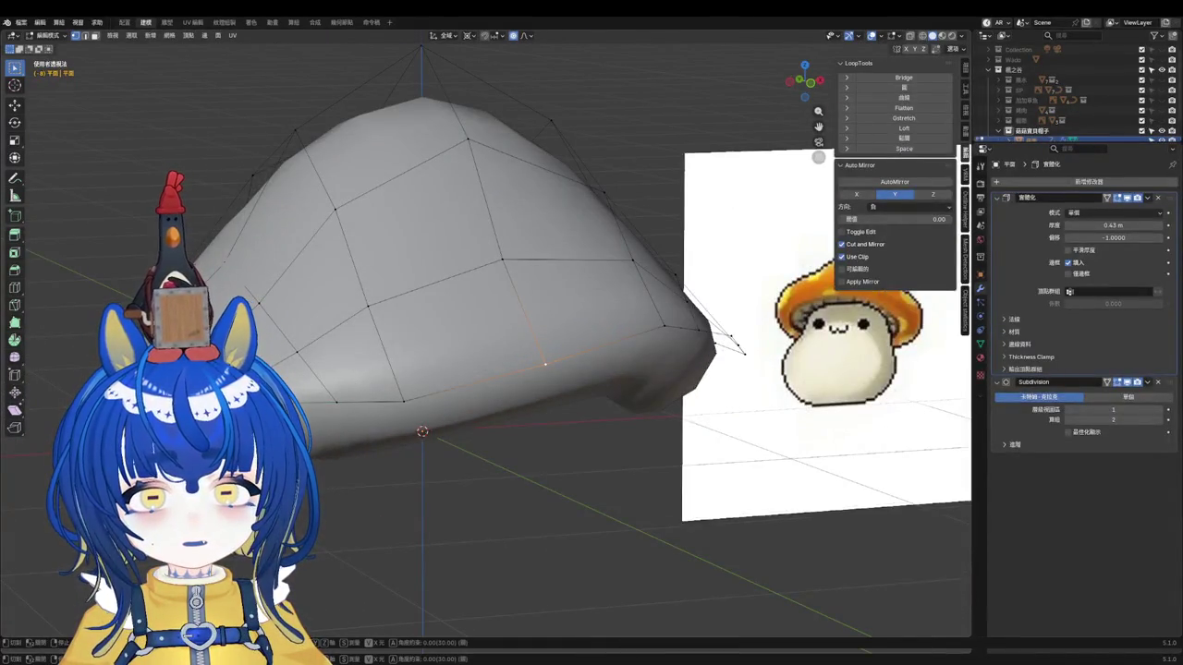
mouse_move(298, 353)
middle_down()
mouse_move(502, 461)
mouse_move(519, 488)
middle_up()
mouse_move(303, 393)
middle_down()
mouse_move(553, 370)
mouse_move(784, 399)
middle_up()
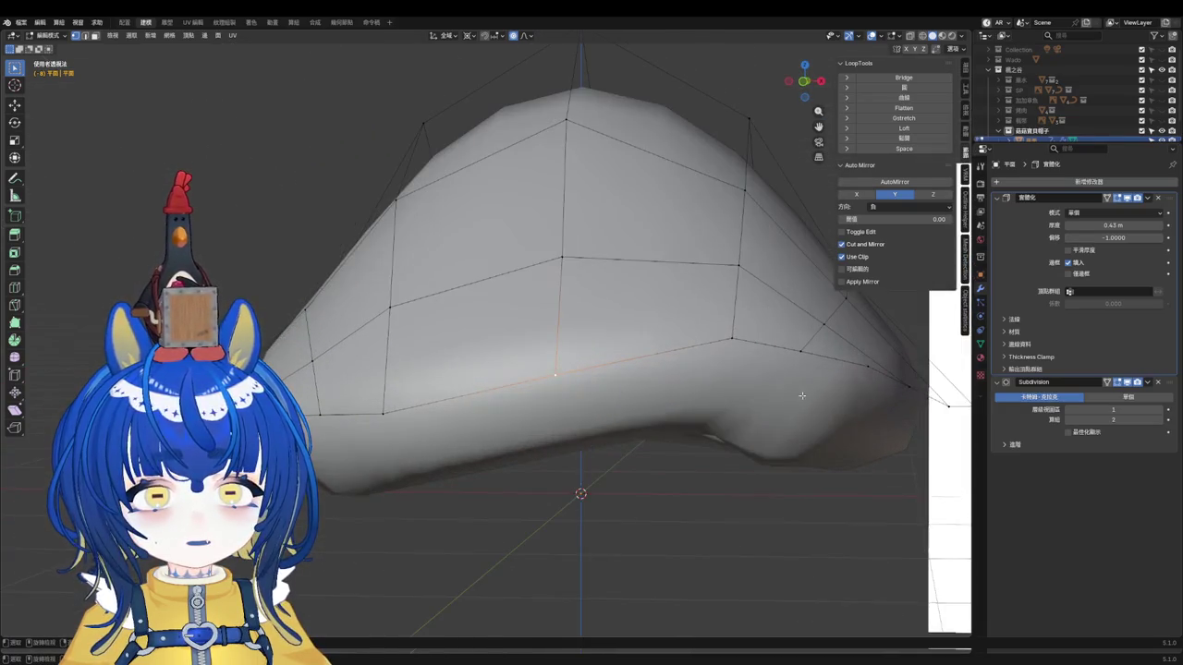
click(1072, 182)
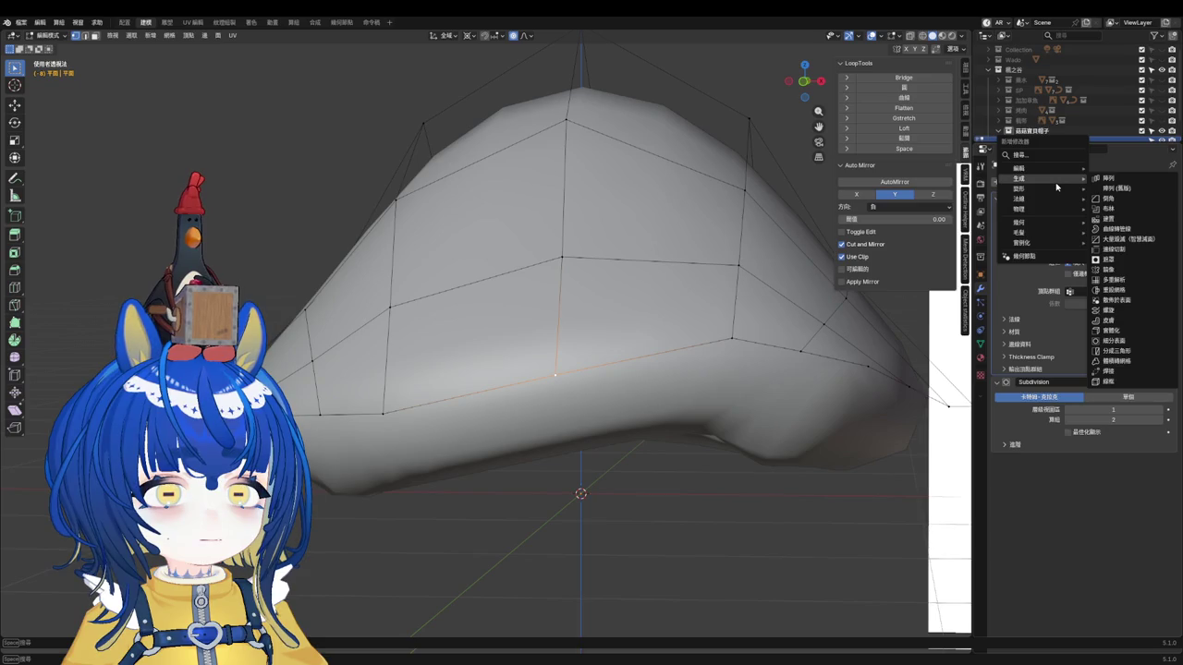
mouse_move(1026, 188)
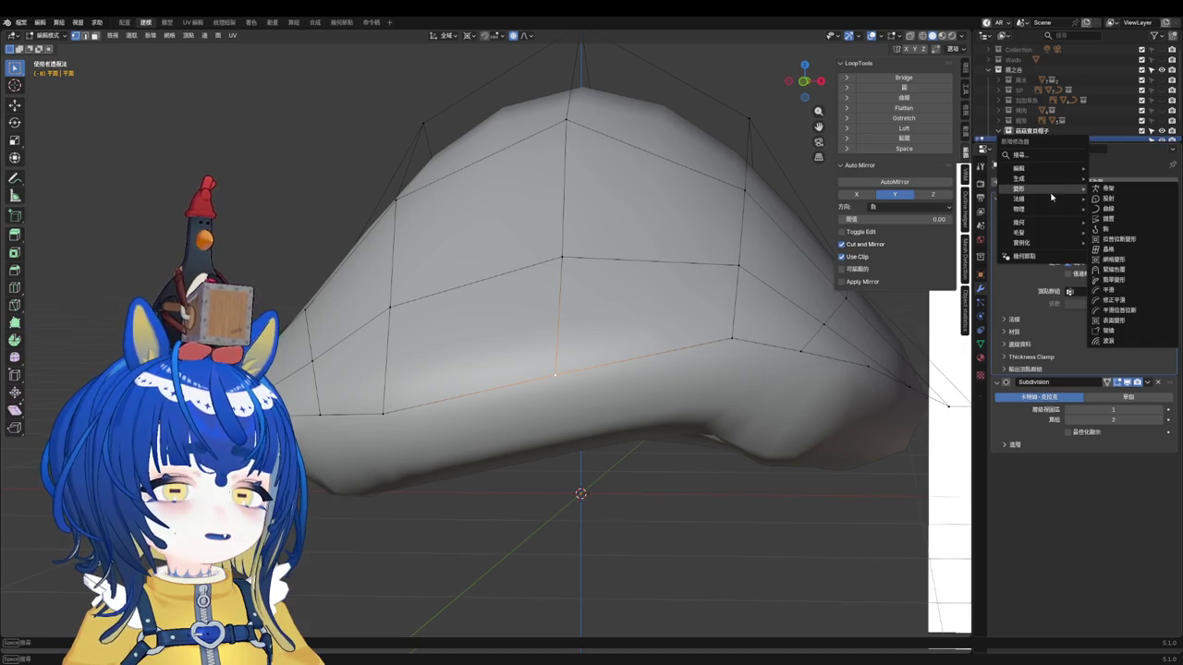
Step: Try a Smooth modifier with more repeats, then remove it
click(1109, 291)
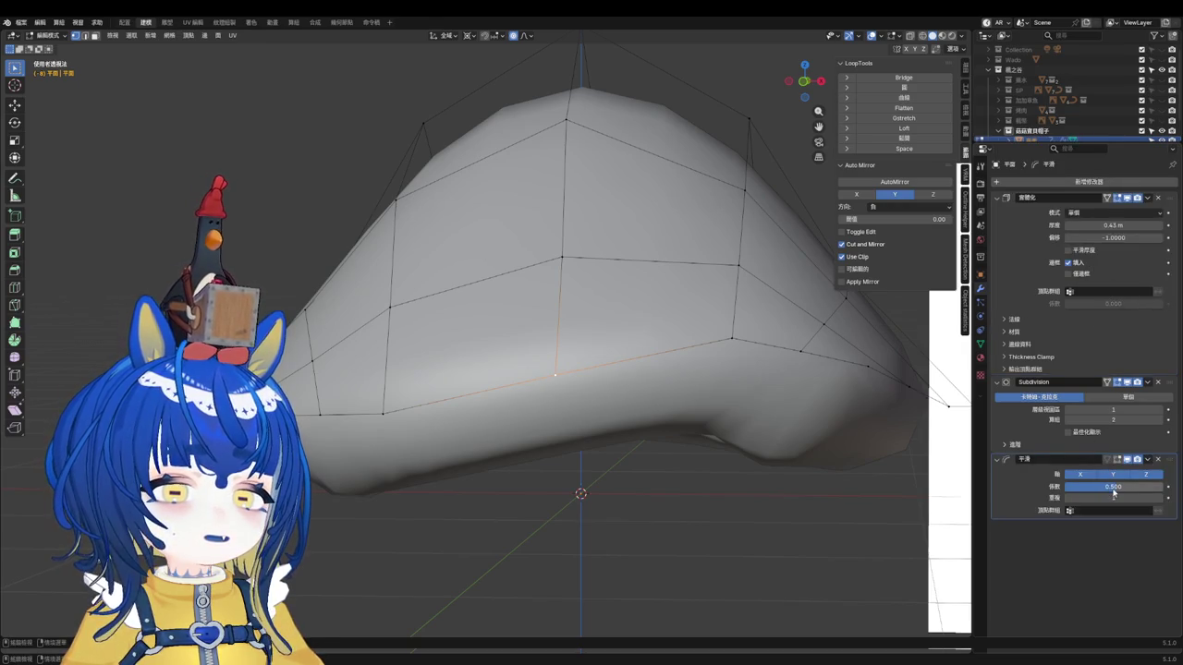
drag(1116, 499, 1155, 497)
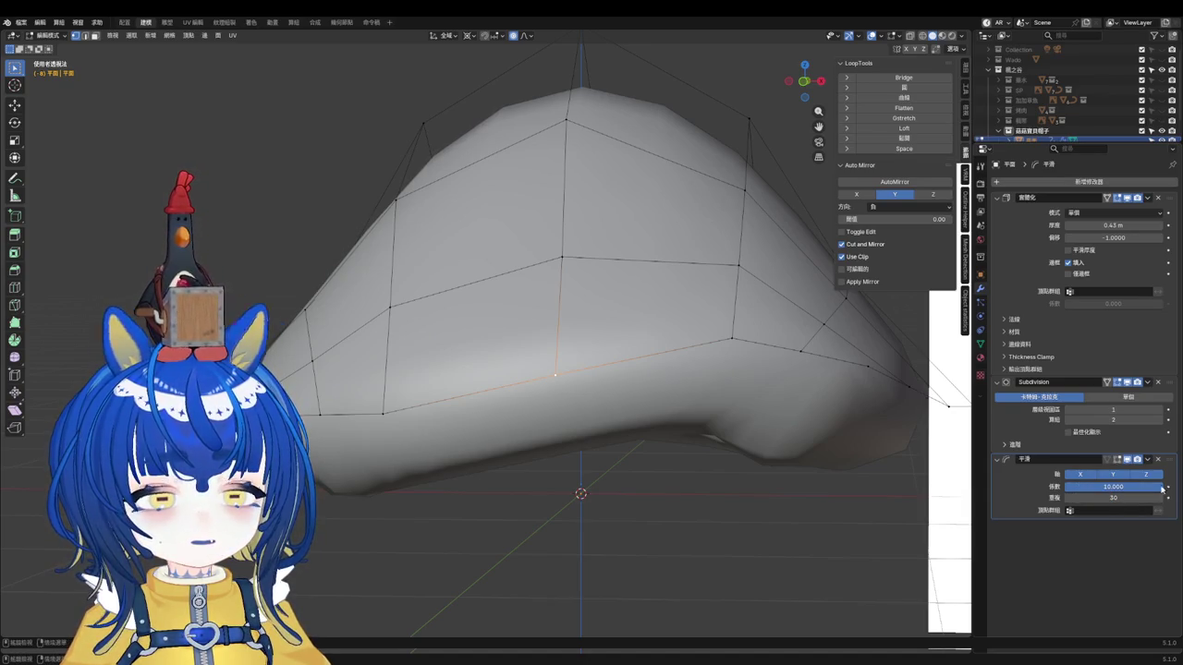
click(1161, 460)
Step: Try a Corrective Smooth modifier with more repeats and factor 1.000, then remove it
click(1076, 182)
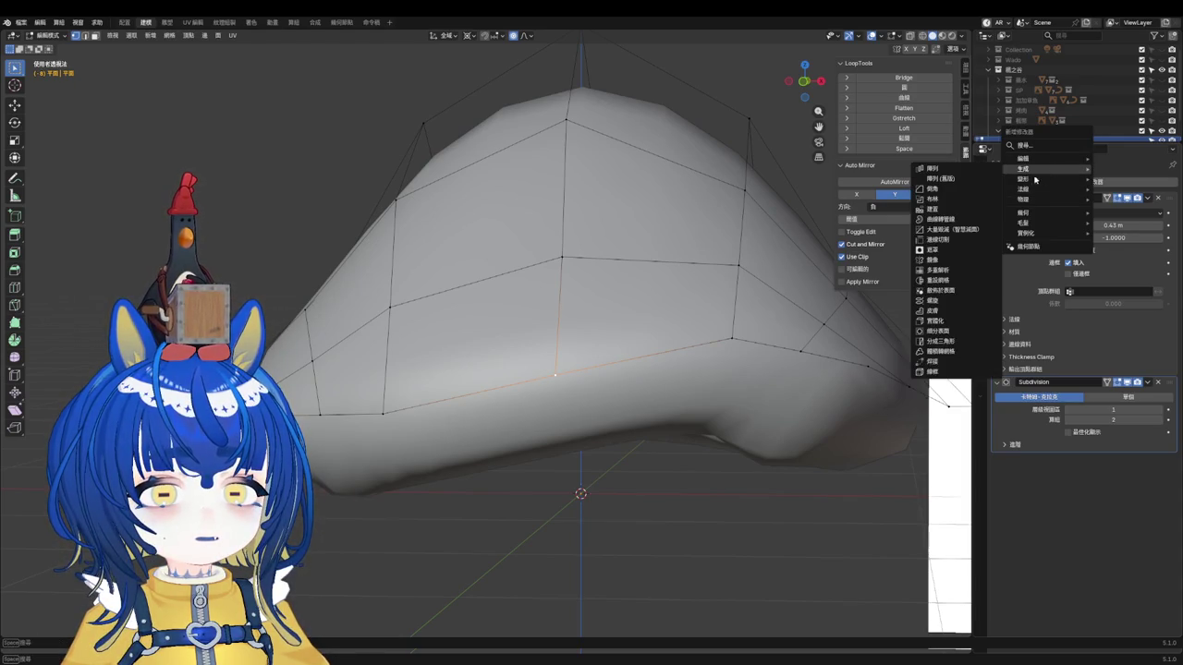
mouse_move(1024, 178)
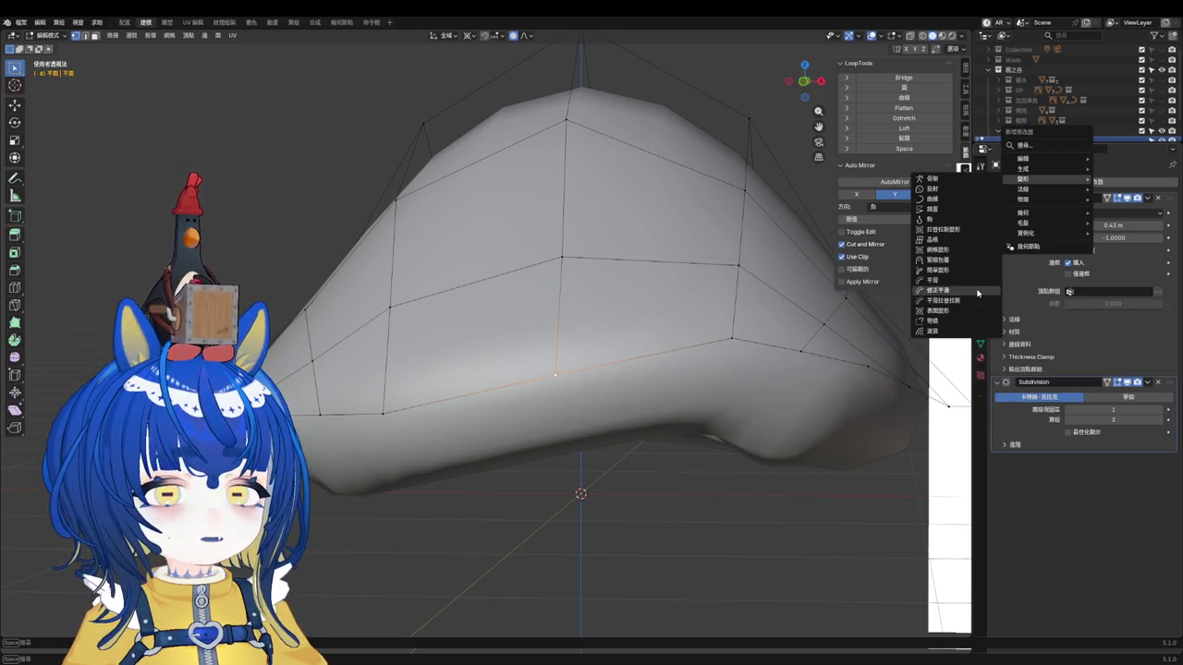
click(969, 294)
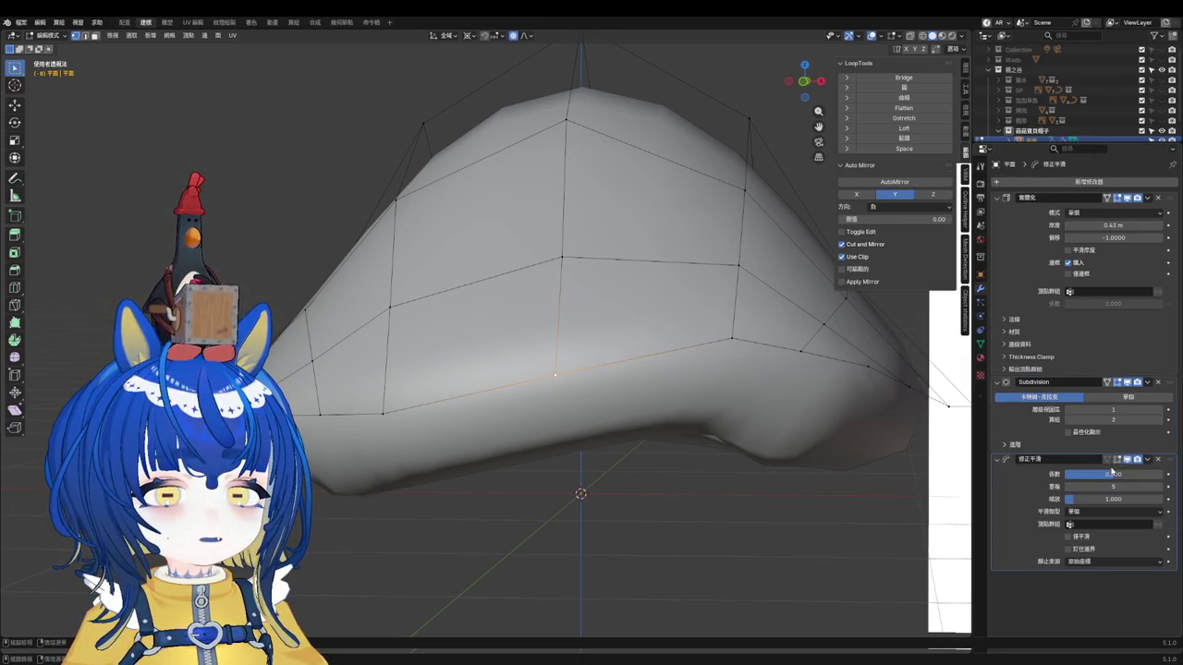
drag(1095, 486, 1146, 486)
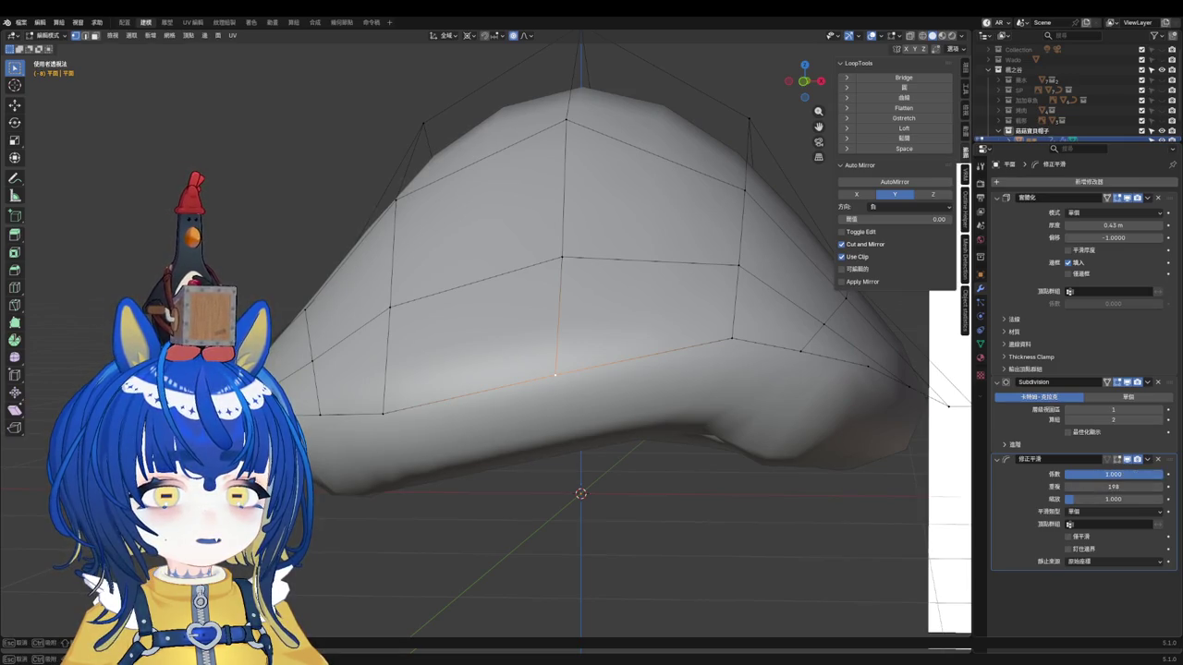
drag(1113, 474, 1151, 471)
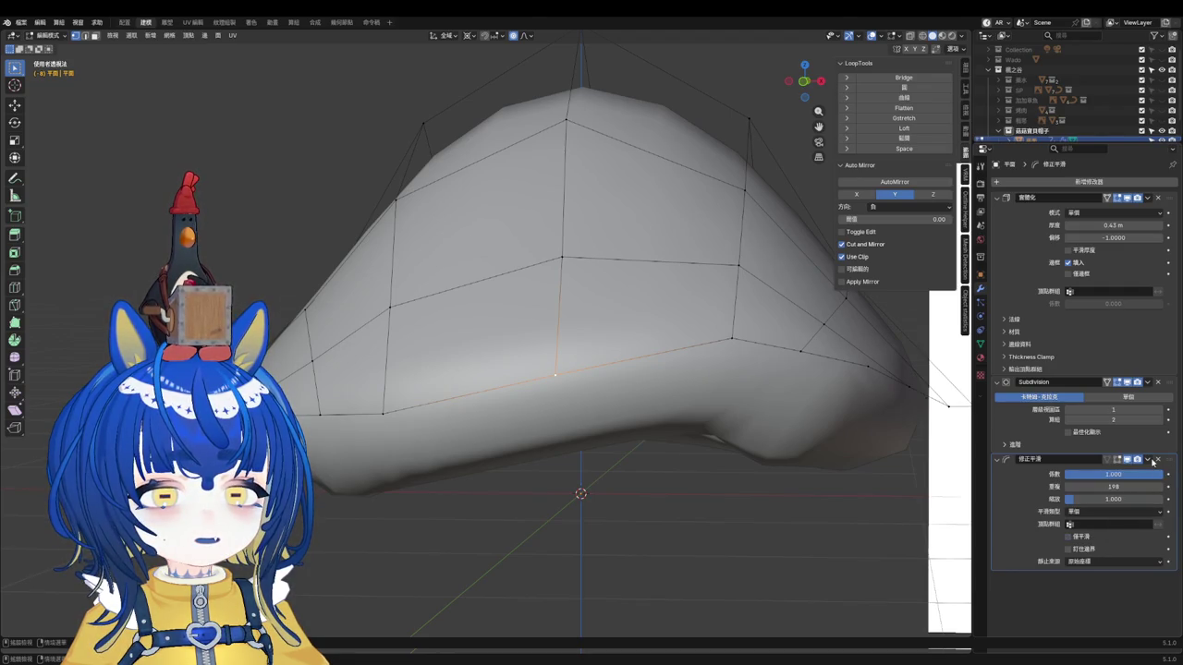
click(1156, 459)
Step: Try and remove a Laplacian Smooth modifier, check Solidify material settings, and exit Edit Mode
mouse_move(1010, 164)
click(1062, 184)
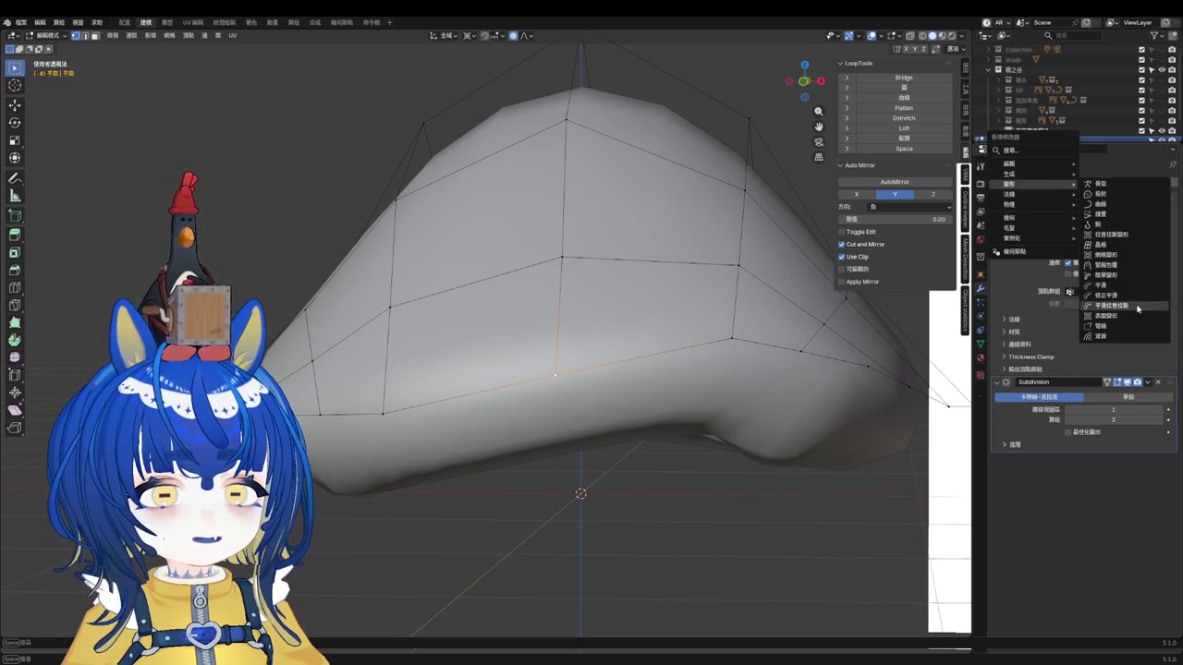
click(1134, 313)
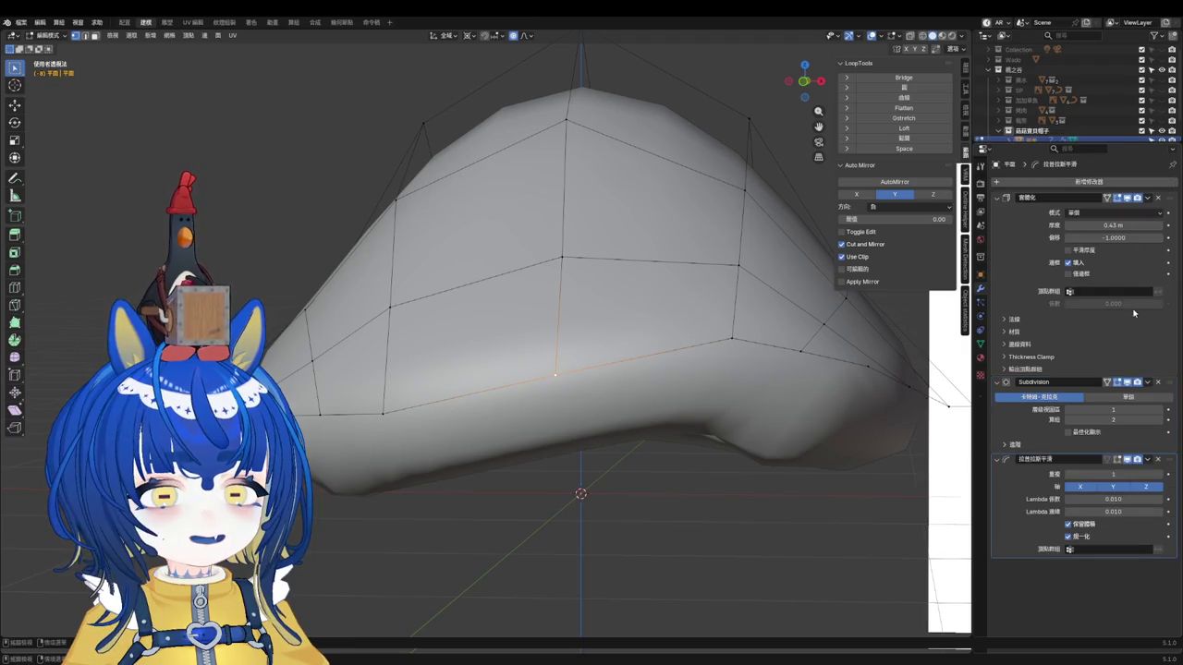
click(1157, 462)
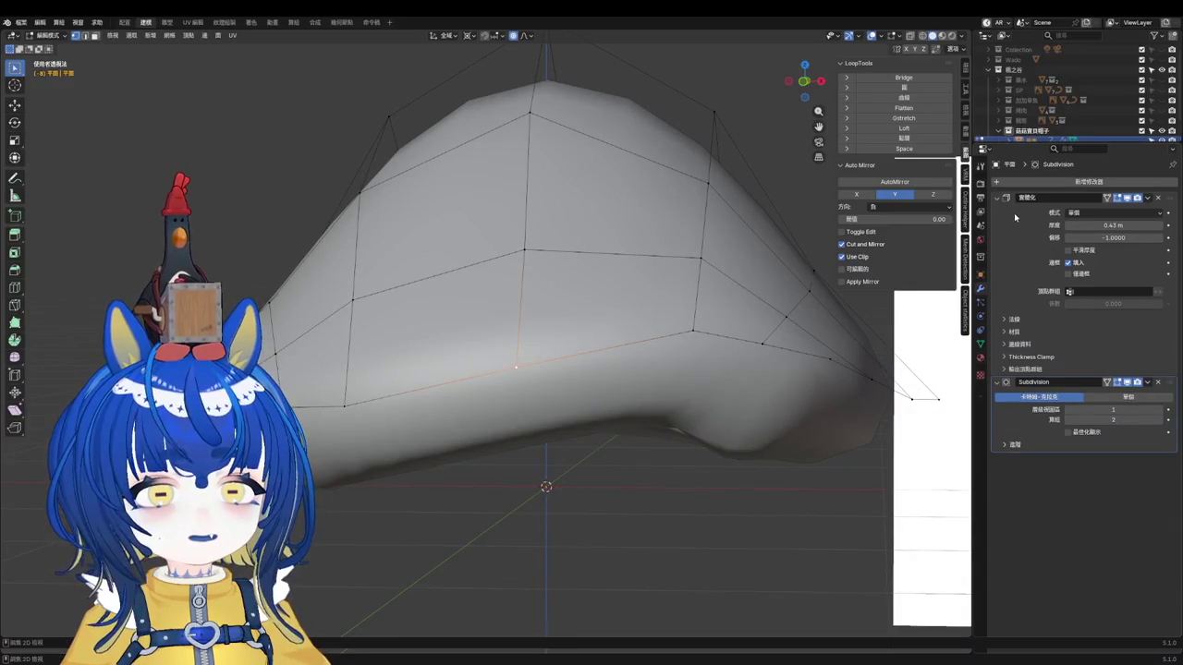
click(1124, 331)
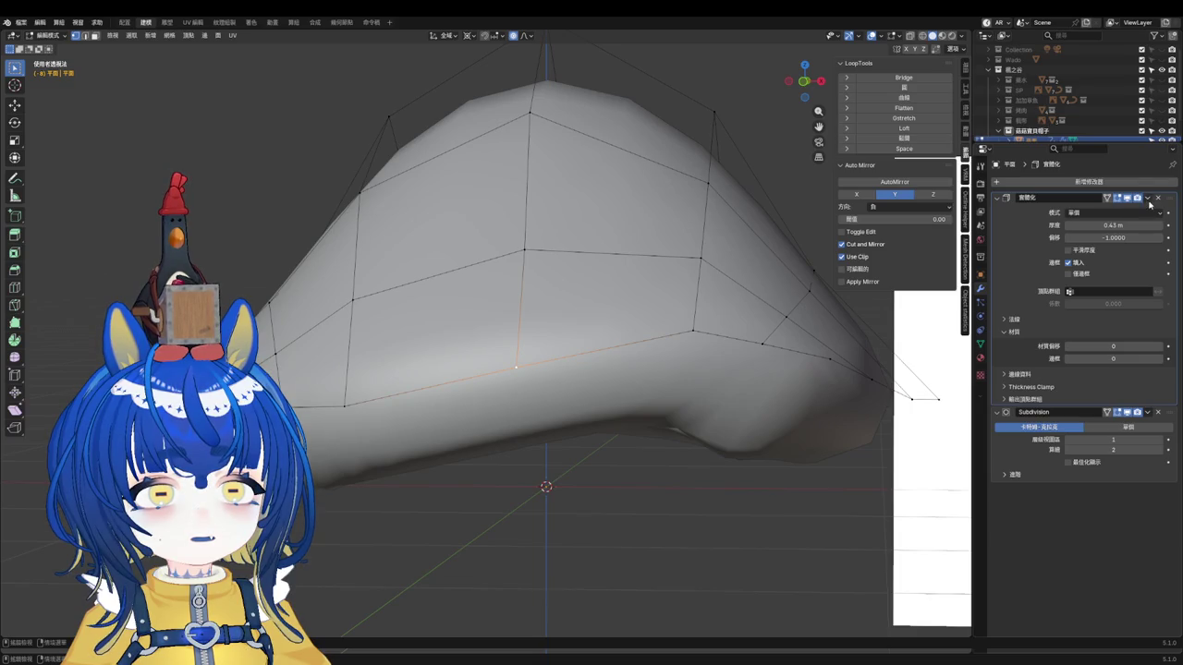
key(Tab)
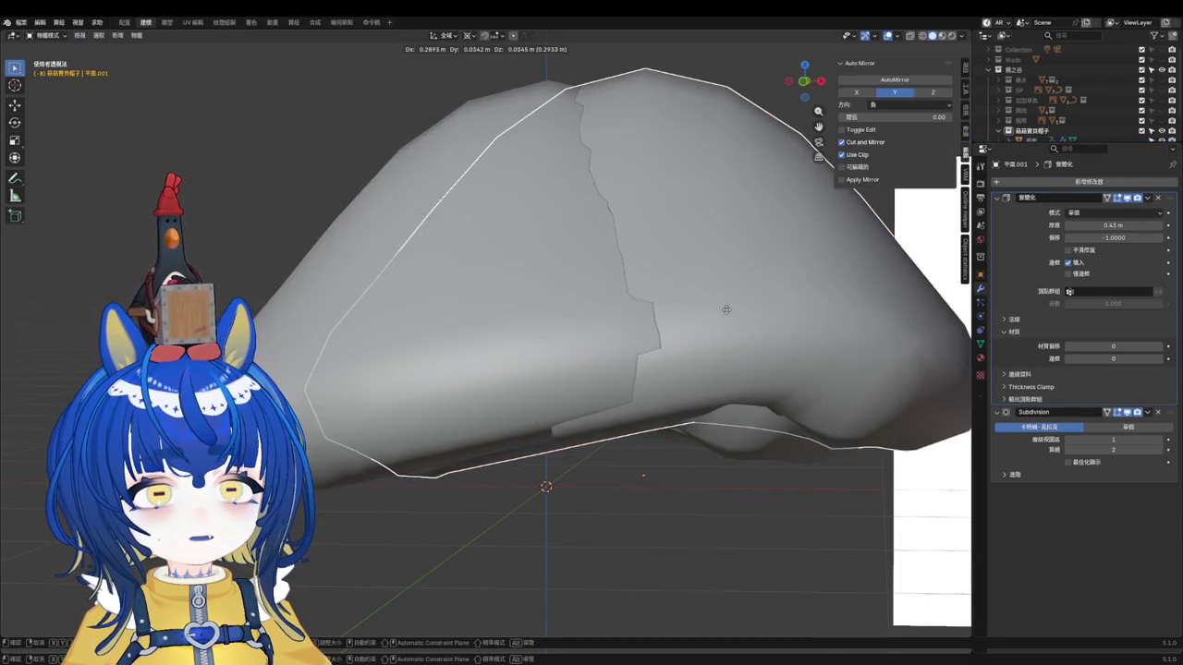
Step: Apply the Solidify and Subdivision modifiers on the cap object 平面
scroll(1050, 111, down, 1)
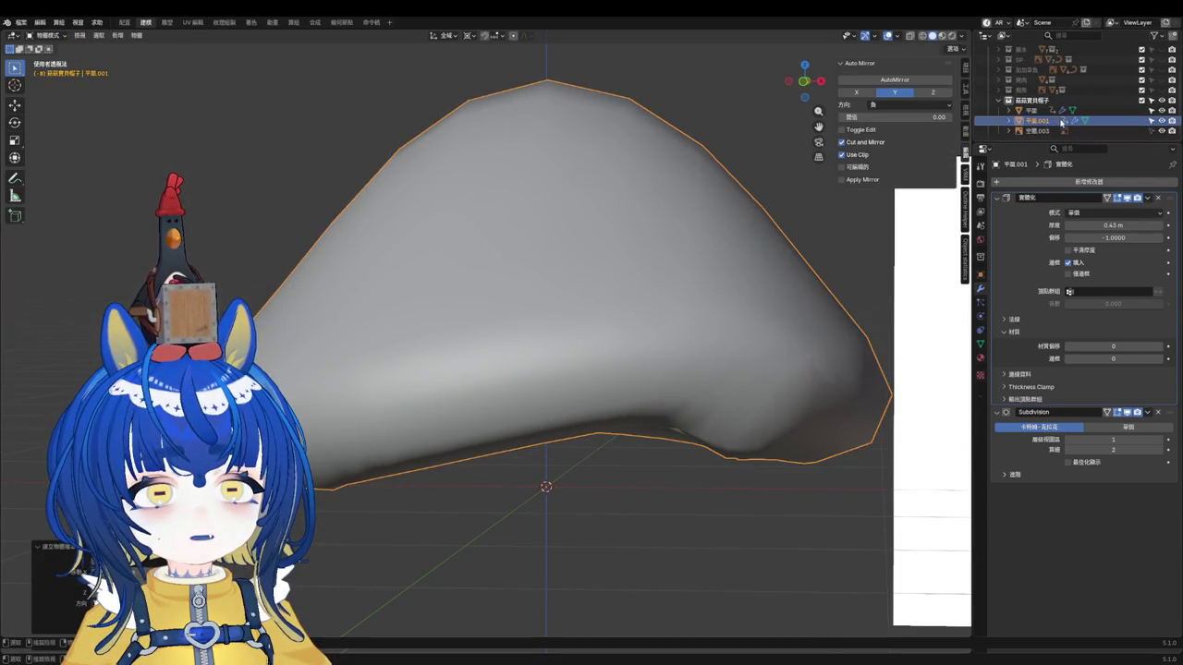
click(700, 251)
key(ctrl+a)
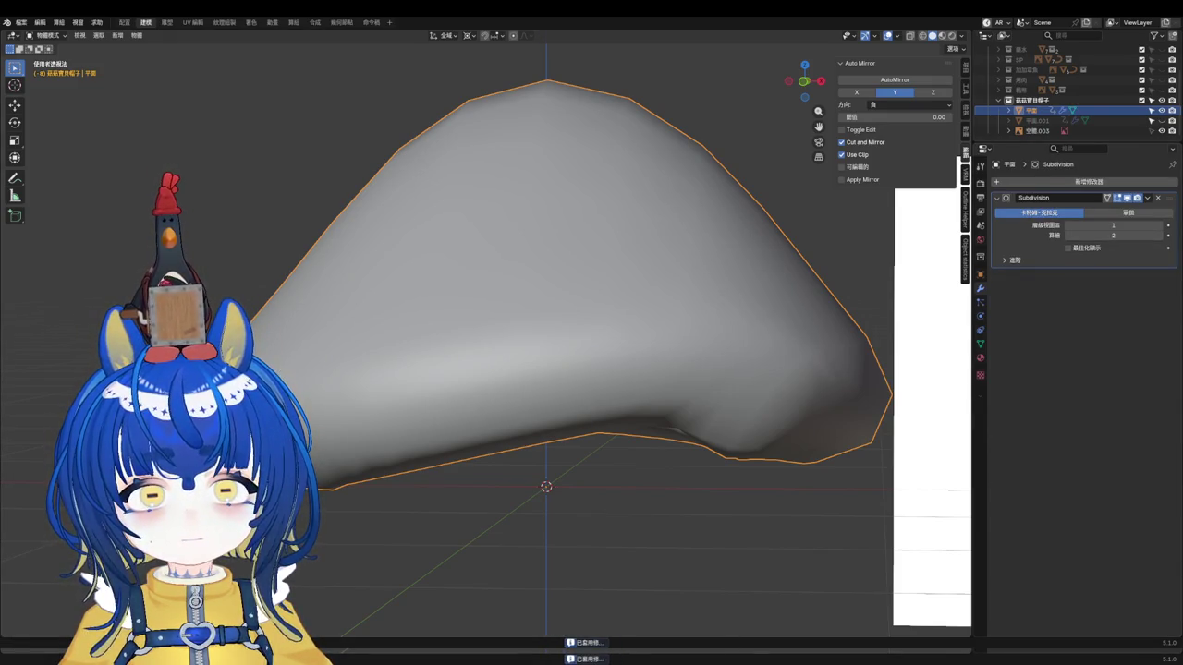
key(ctrl+a)
Step: Enter Edit Mode and frame the dense cap mesh to inspect it
key(Tab)
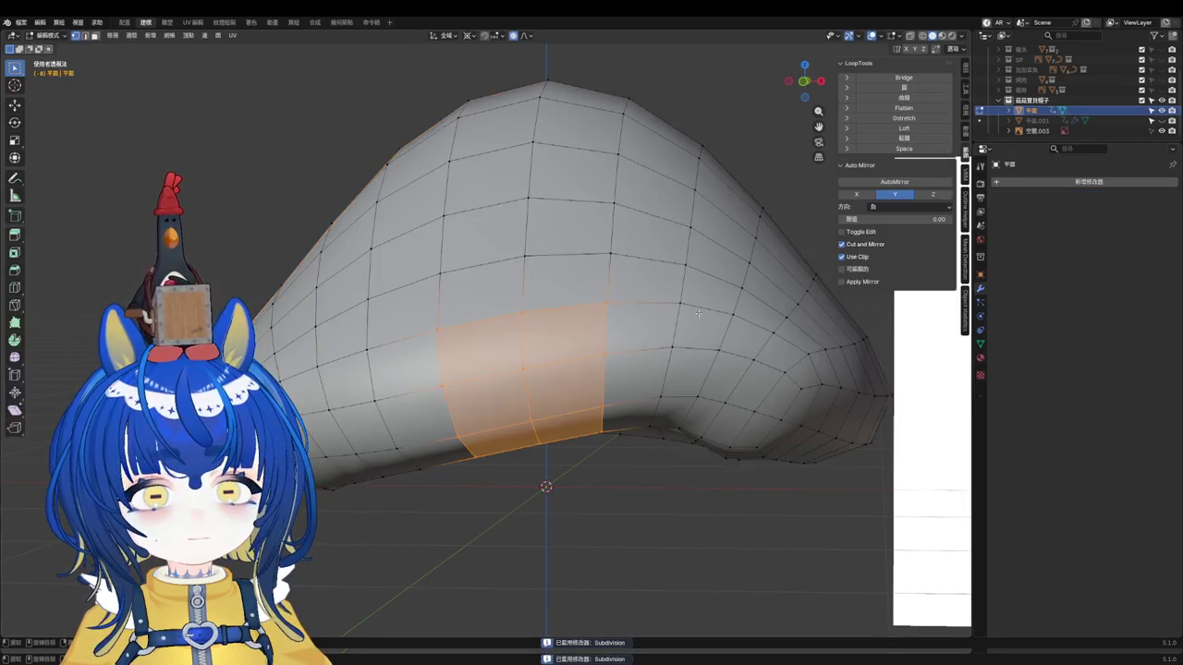
key(KP_Decimal)
scroll(708, 301, down, 3)
mouse_move(708, 301)
middle_down()
mouse_move(319, 456)
mouse_move(396, 323)
mouse_move(376, 404)
mouse_move(539, 395)
mouse_move(573, 379)
middle_up()
scroll(320, 456, up, 2)
scroll(320, 455, up, 3)
scroll(395, 323, down, 3)
scroll(376, 403, up, 3)
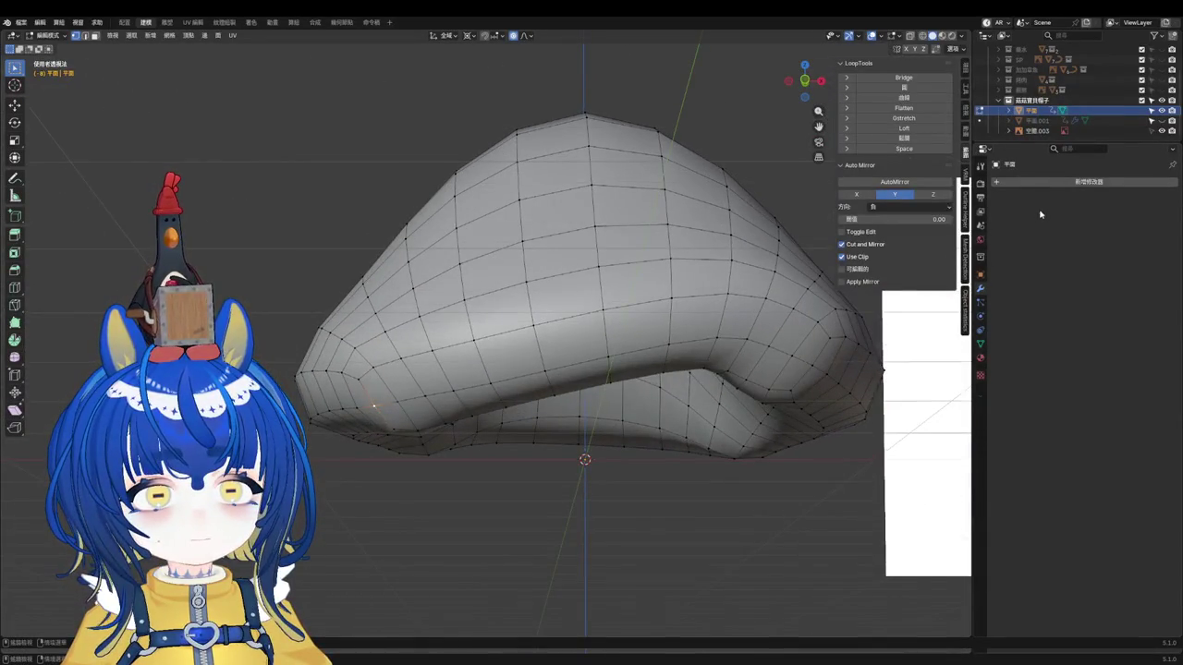
click(1035, 182)
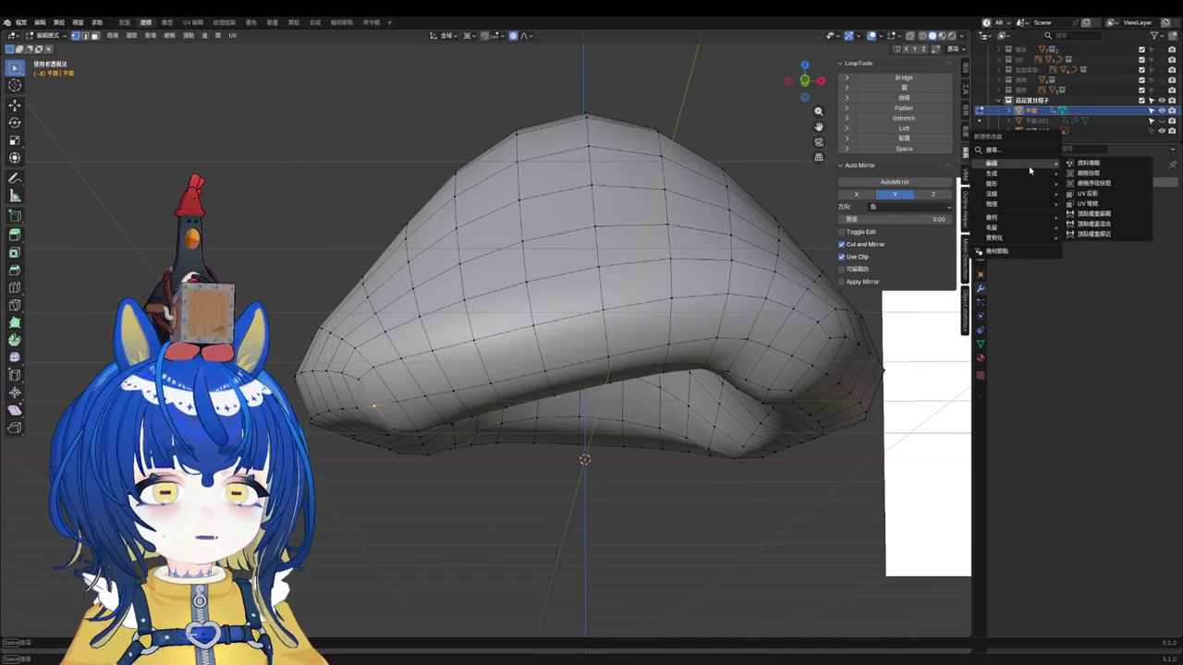
mouse_move(1016, 183)
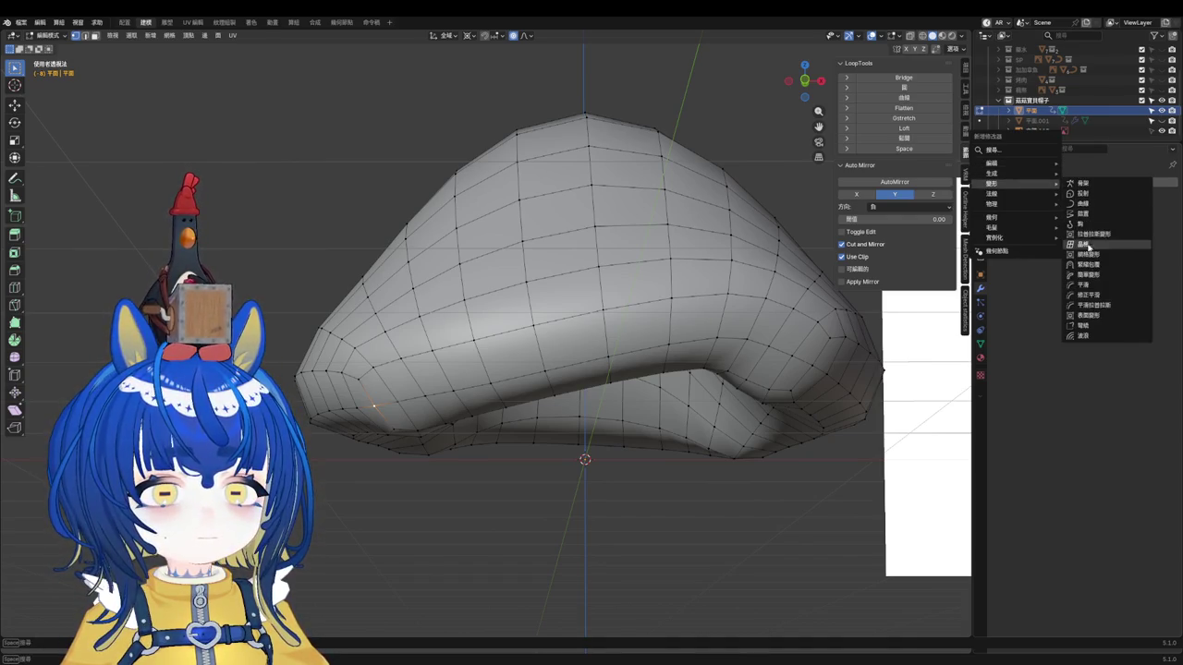
Step: Add a Smooth modifier to 平面 with factor 3.953 and 12 repeats
click(1101, 286)
drag(1095, 236, 1095, 235)
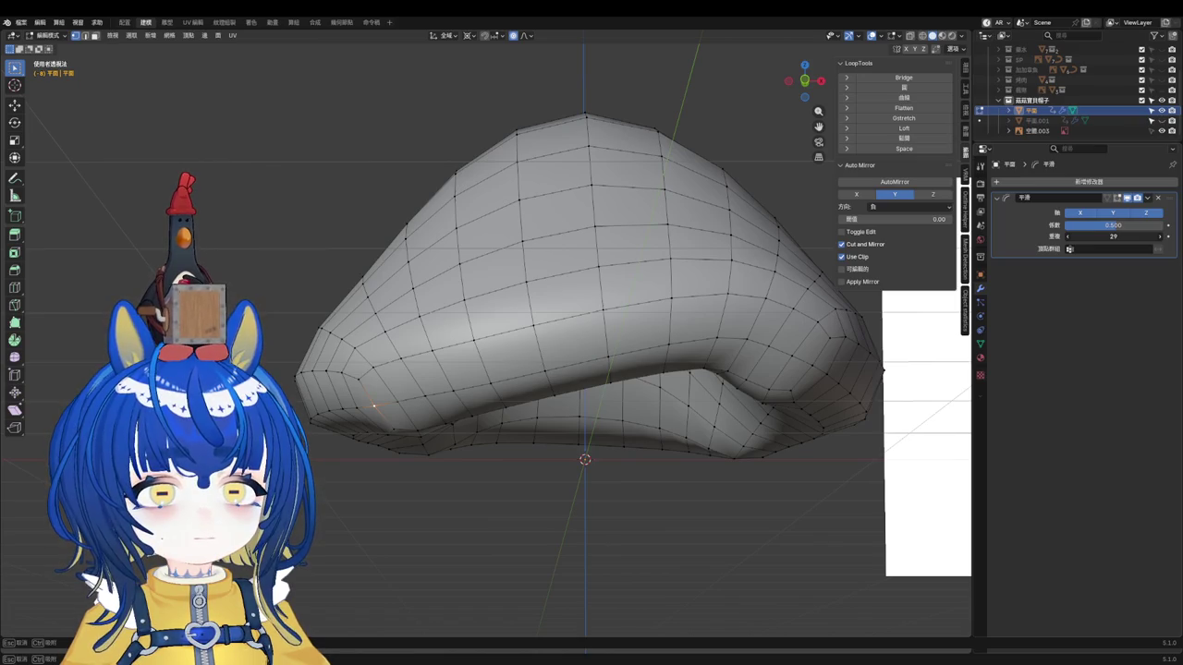
drag(1095, 236, 1092, 226)
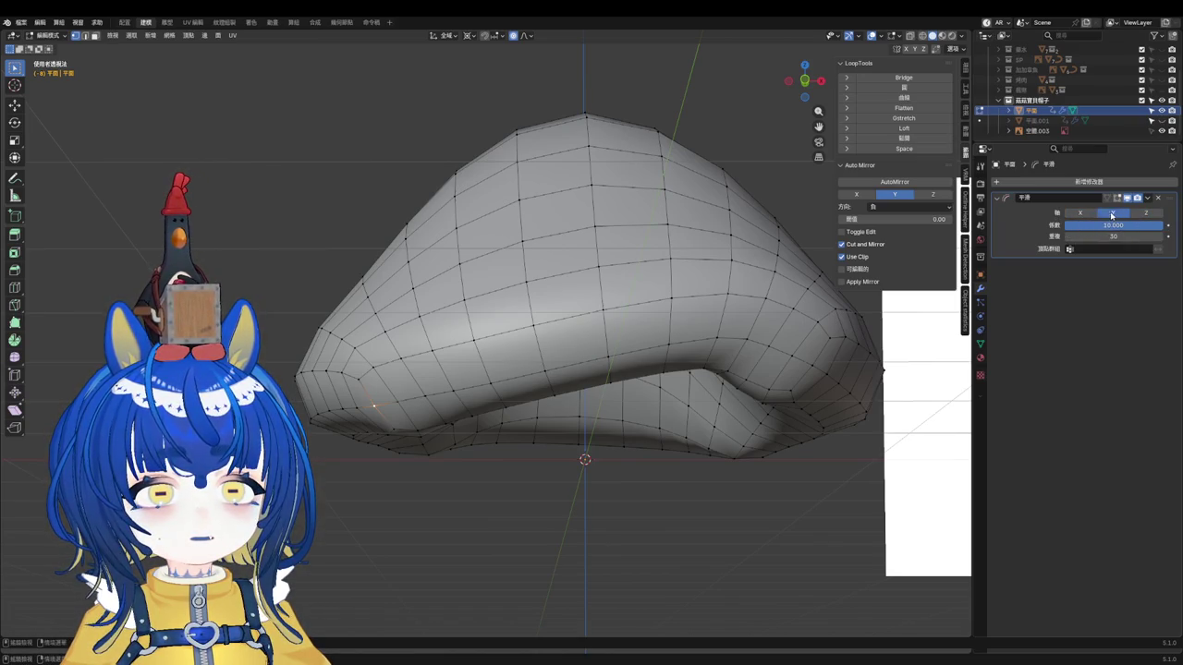
click(1148, 199)
click(1176, 274)
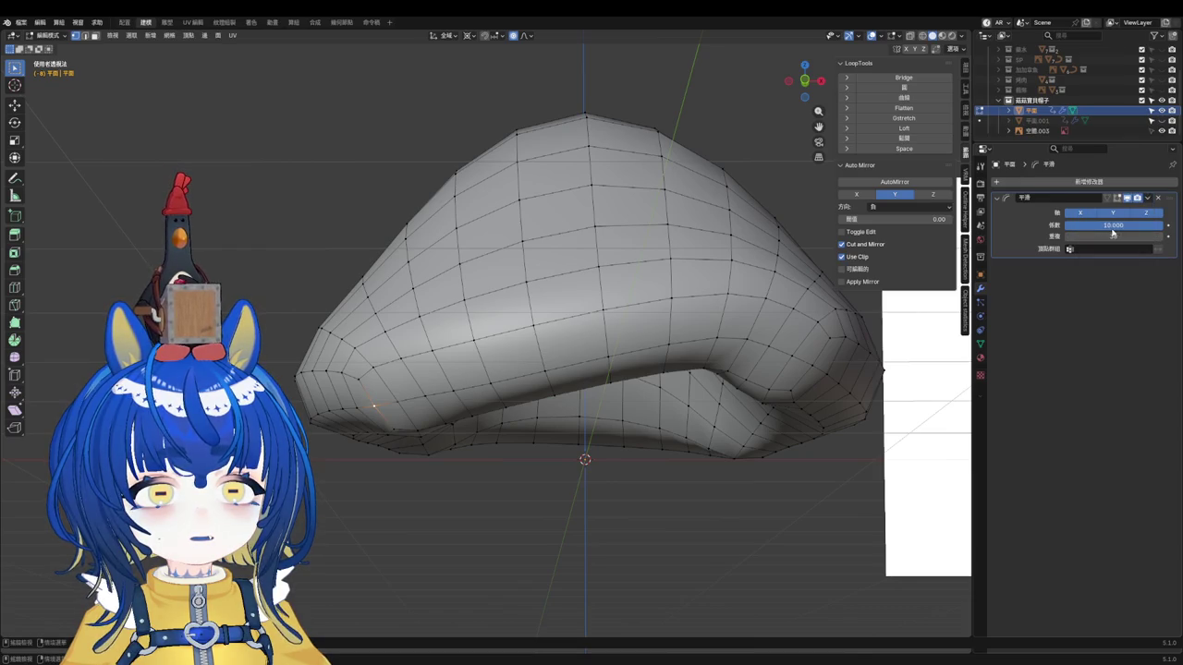
key(ctrl+z)
key(ctrl+z)
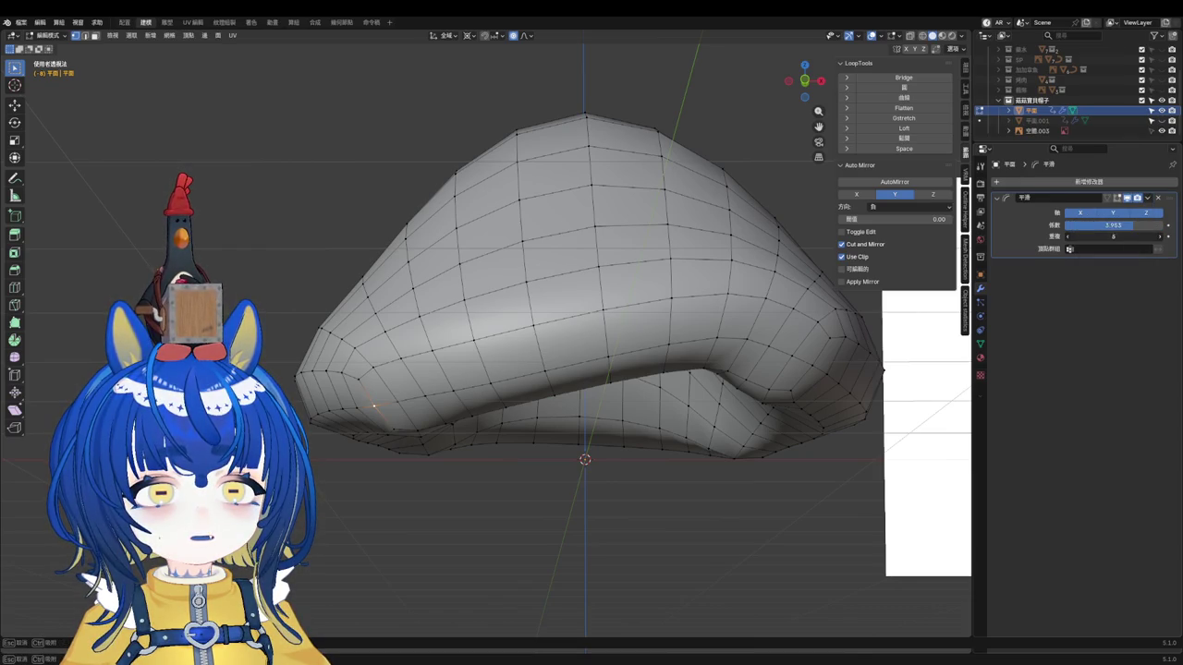
click(1147, 199)
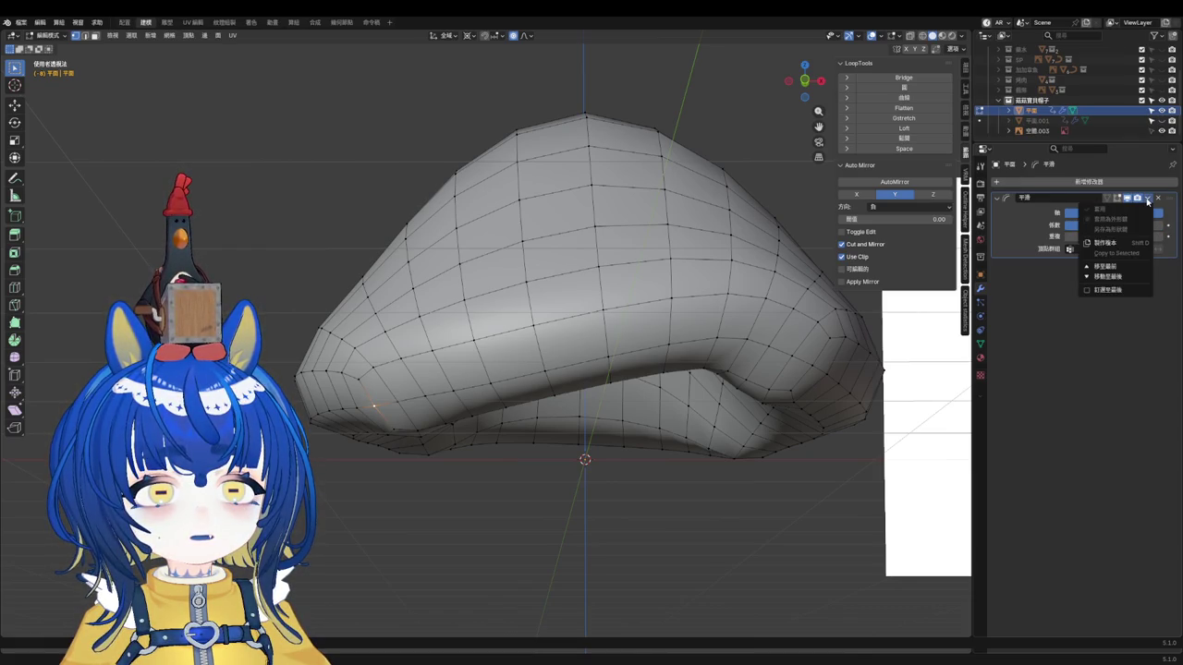
click(1060, 273)
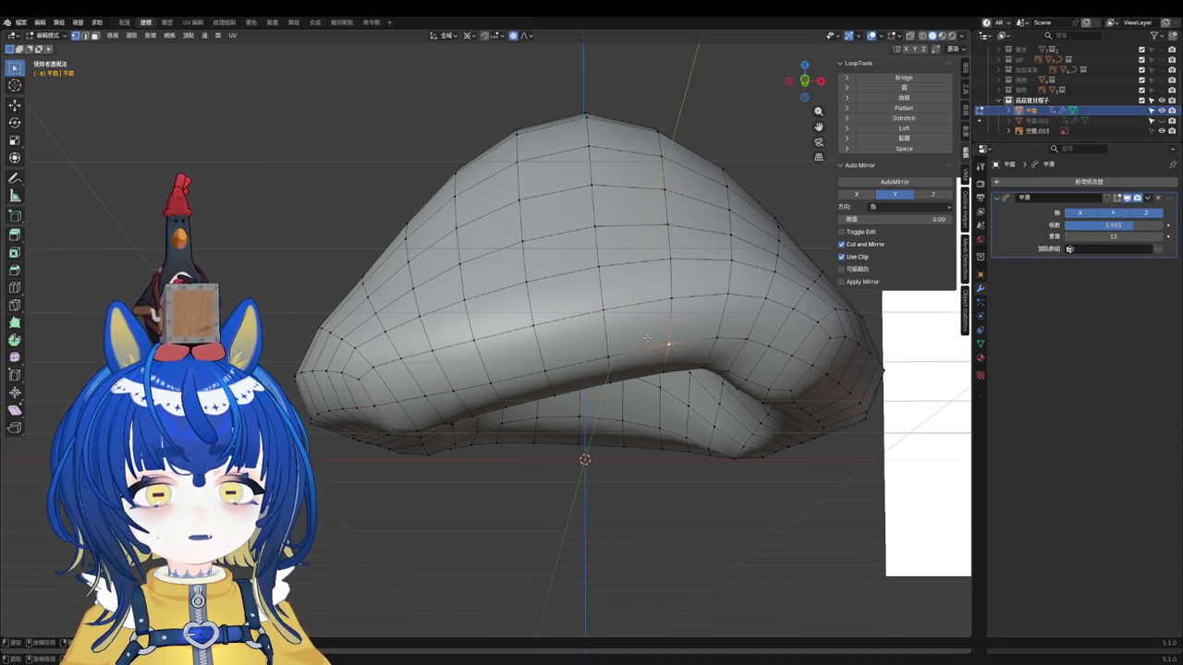
middle_drag(648, 340, 373, 357)
Step: Grow and paint the face selection outward across the cap
key(ctrl+KP_Add)
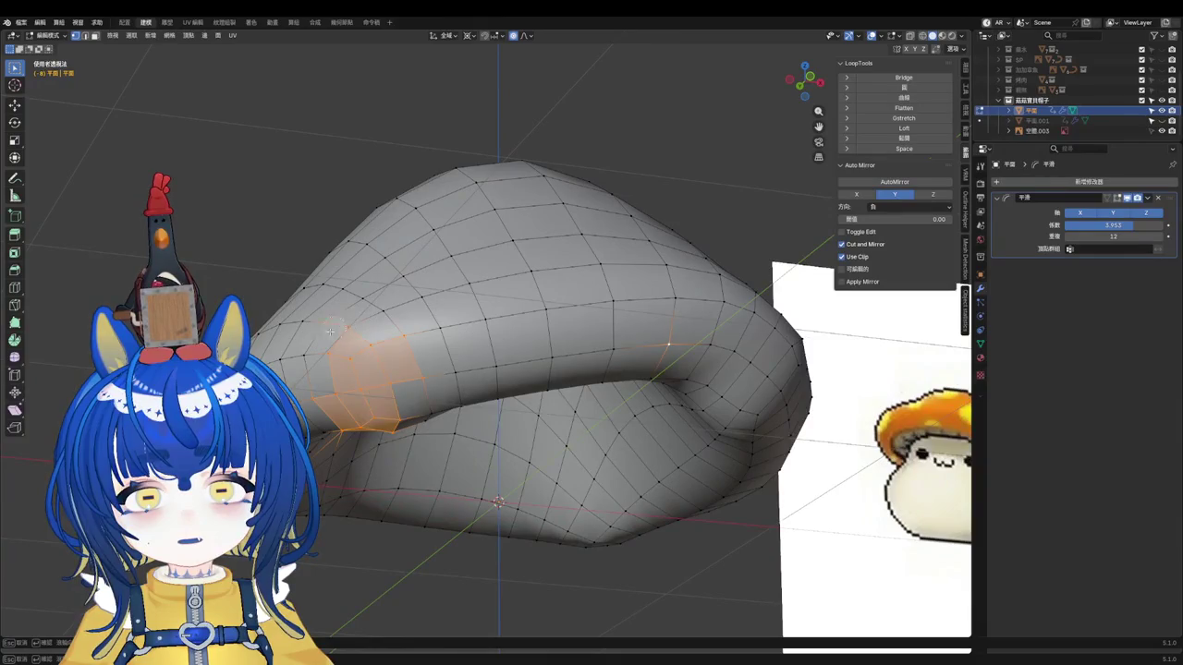
middle_drag(371, 344, 408, 321)
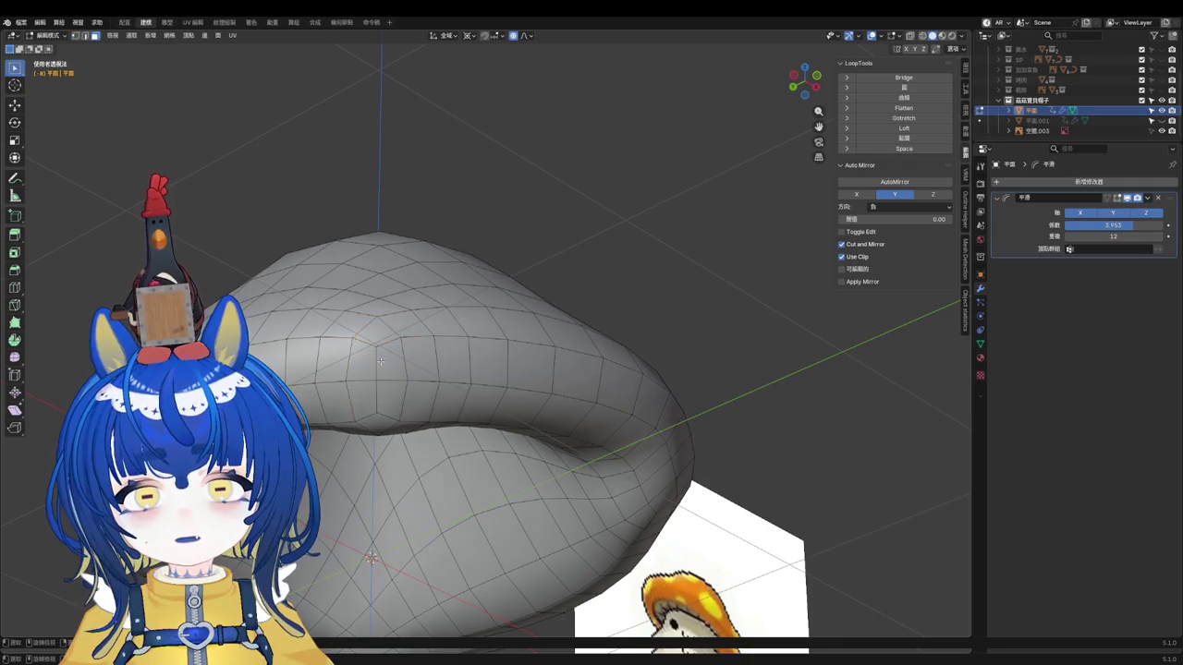
mouse_move(378, 360)
mouse_down()
mouse_move(334, 365)
mouse_move(388, 415)
mouse_move(409, 342)
mouse_up()
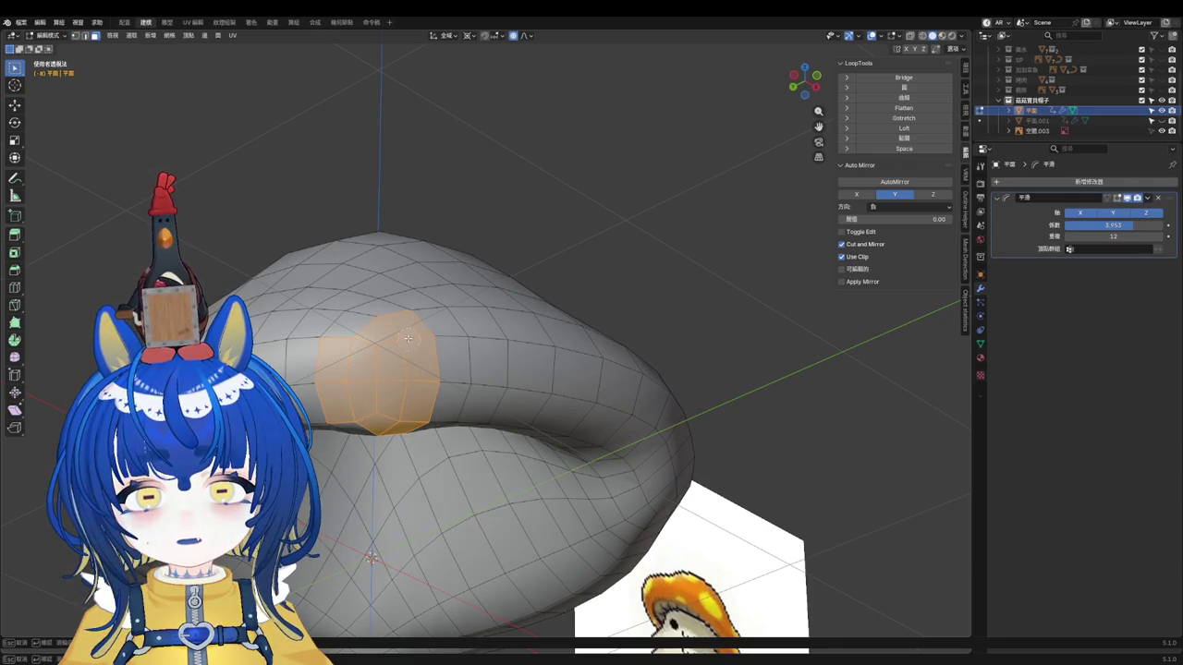
middle_drag(373, 372, 360, 400)
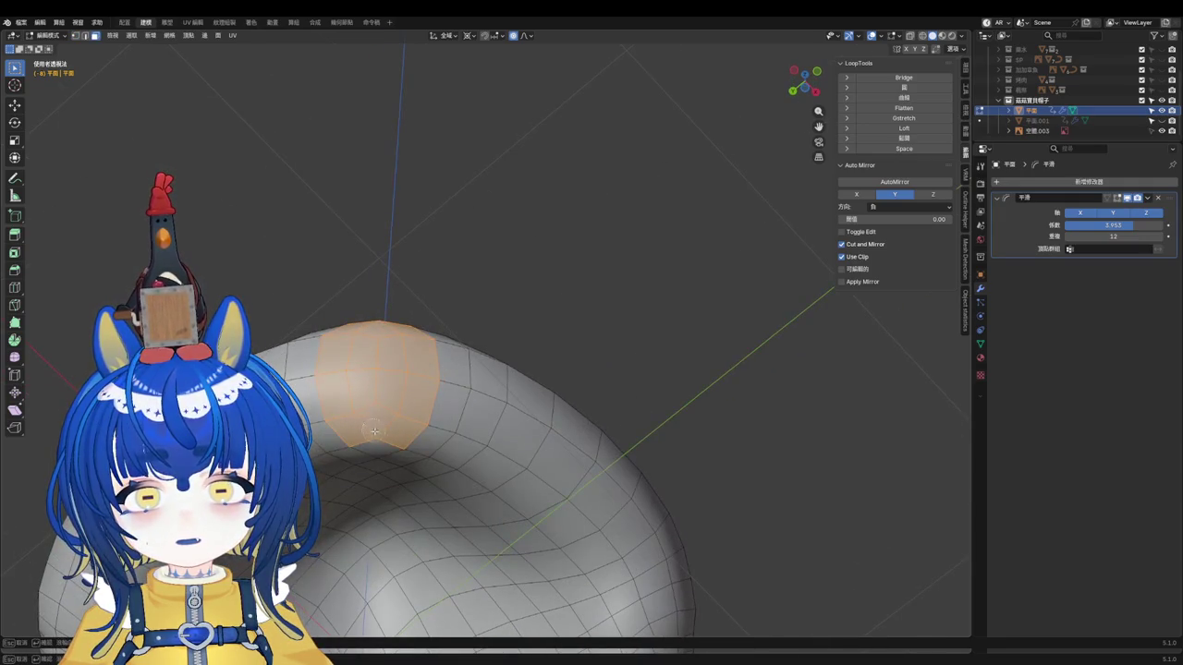
middle_drag(430, 356, 368, 427)
Step: Add a new vertex group 群組 and limit the Smooth modifier to it
click(980, 359)
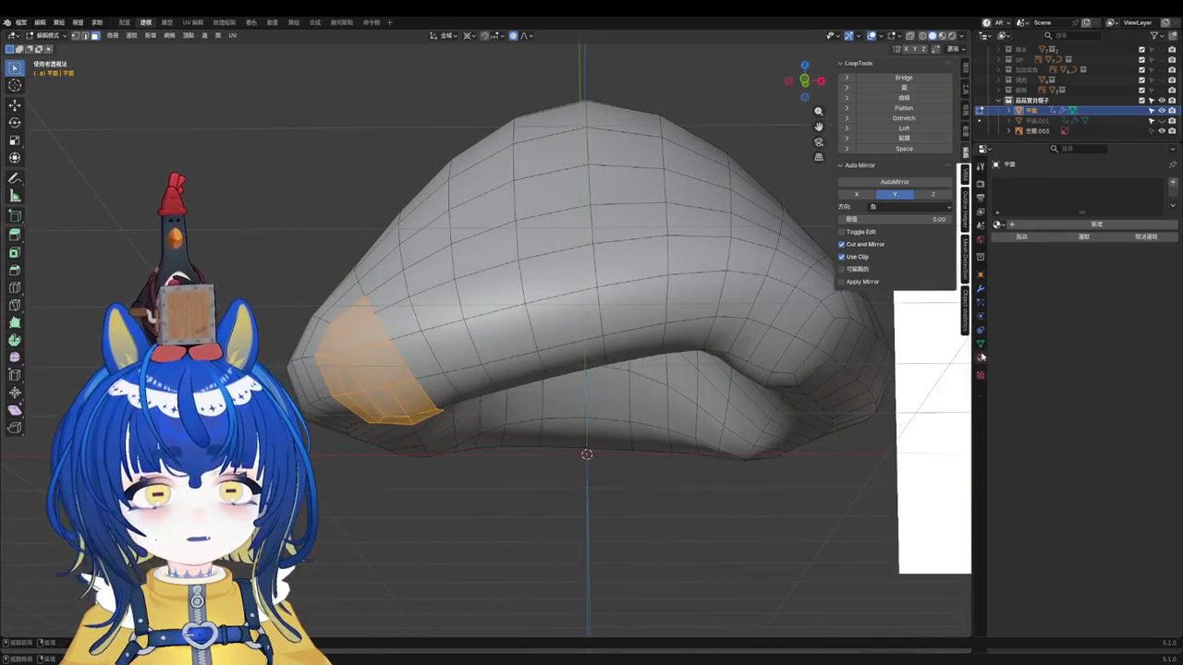
click(981, 344)
click(1168, 214)
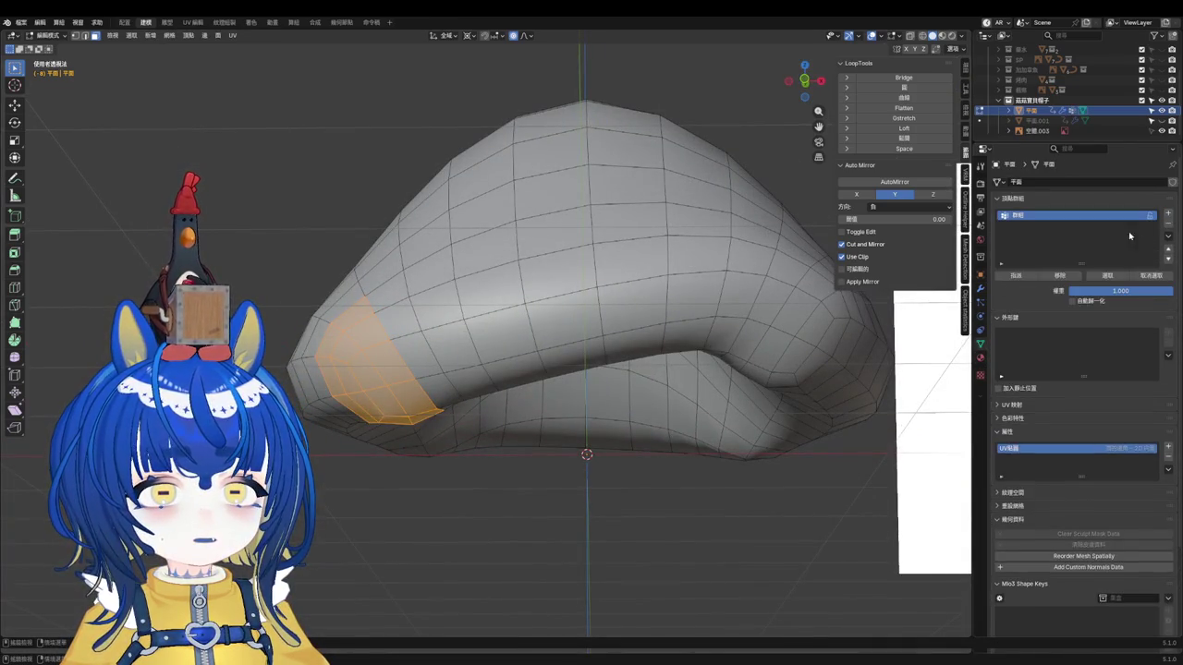
click(982, 290)
click(1094, 250)
click(1109, 267)
Step: Raise the Smooth modifier's repeats from 12 to 14 and inspect the cap
middle_drag(703, 351, 814, 304)
drag(1091, 238, 1103, 236)
scroll(449, 338, down, 3)
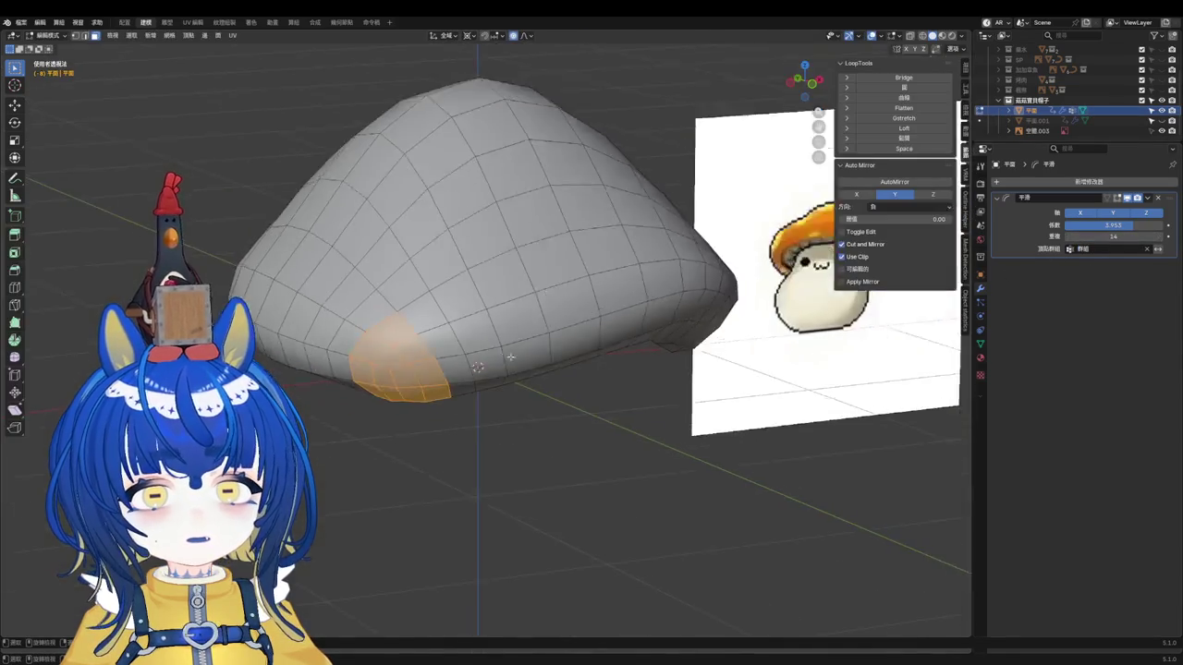
scroll(501, 351, up, 3)
scroll(436, 413, up, 3)
middle_drag(437, 413, 518, 305)
scroll(517, 305, up, 3)
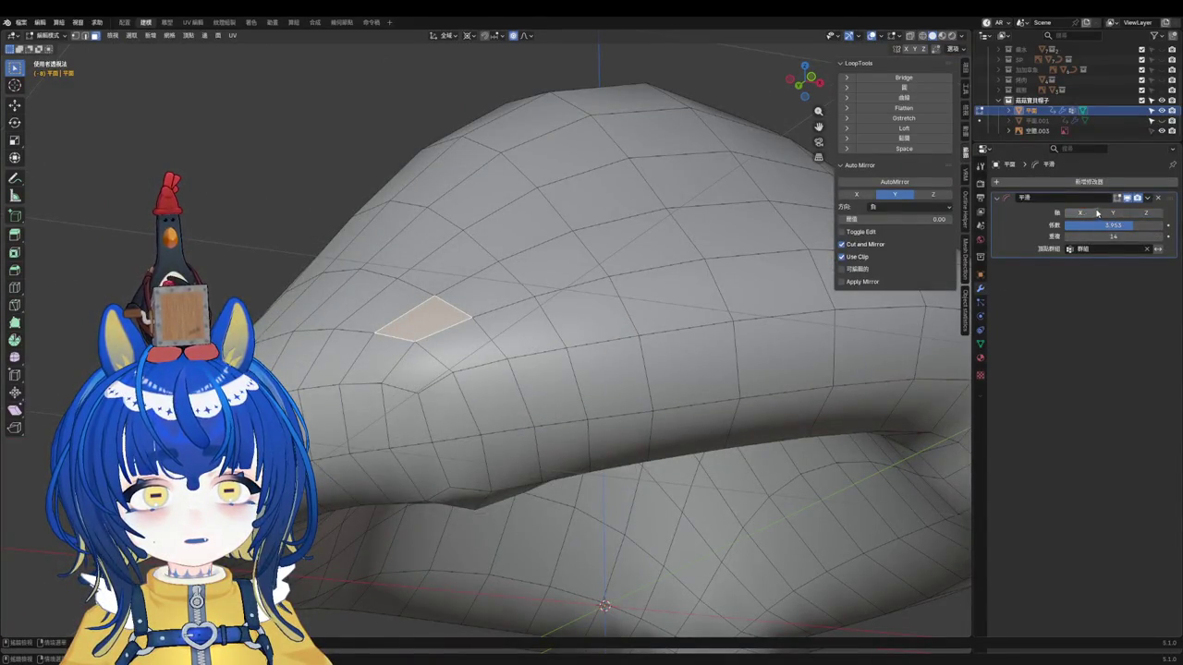
middle_drag(636, 334, 471, 328)
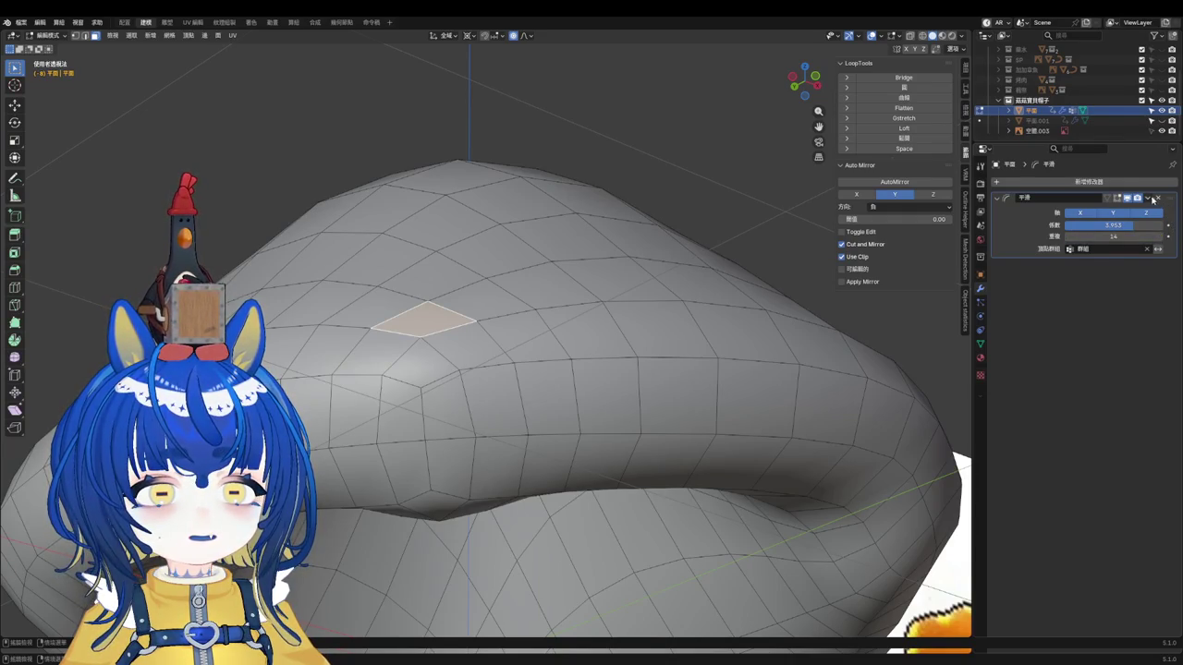
Step: Leave Edit Mode and test a smoothing factor of -10
click(1154, 200)
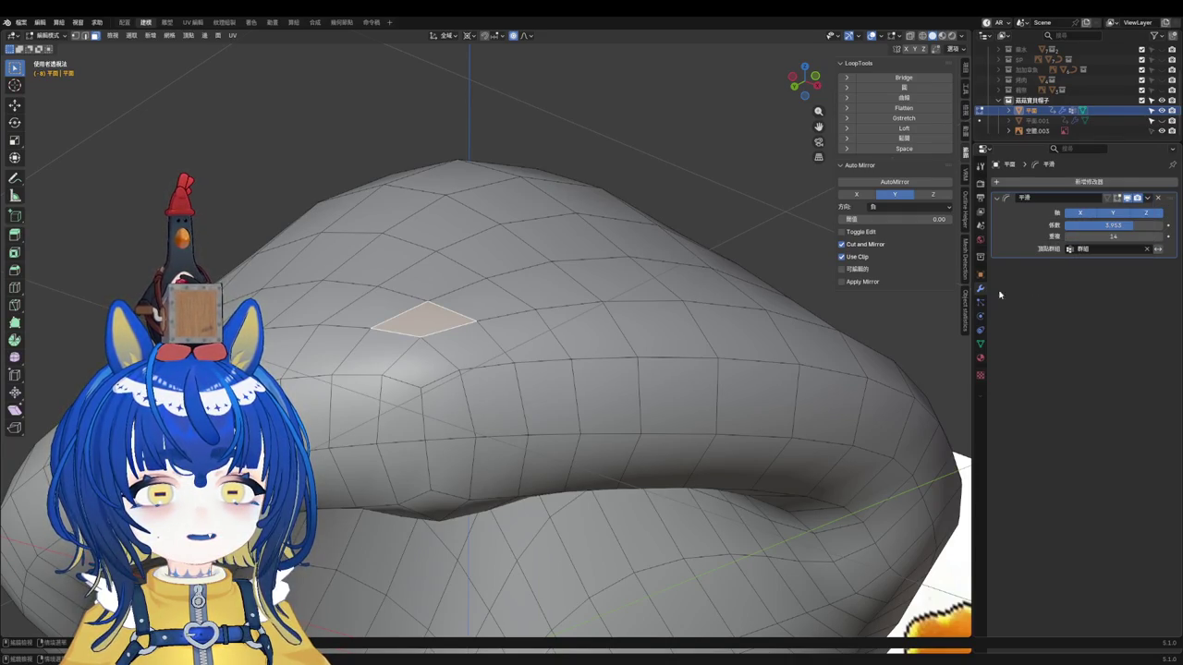
key(Tab)
scroll(536, 367, down, 5)
scroll(560, 370, up, 5)
scroll(545, 389, down, 5)
scroll(553, 370, up, 5)
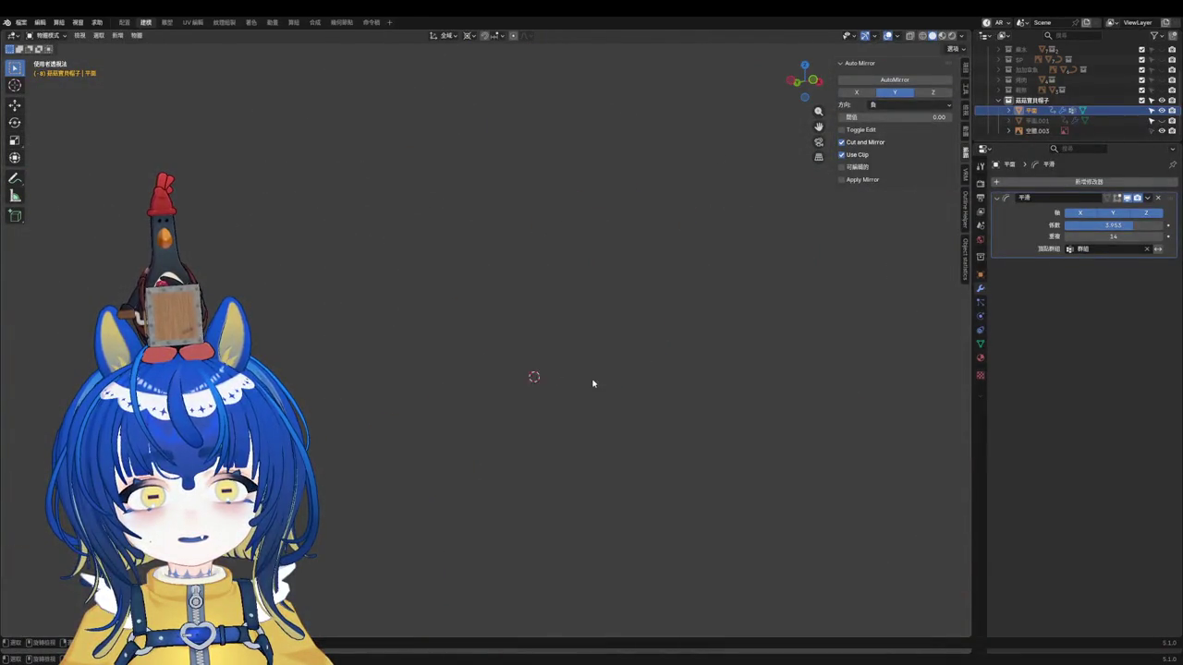
scroll(497, 390, down, 3)
mouse_move(1088, 231)
mouse_down()
mouse_move(1035, 232)
mouse_move(1081, 231)
mouse_up()
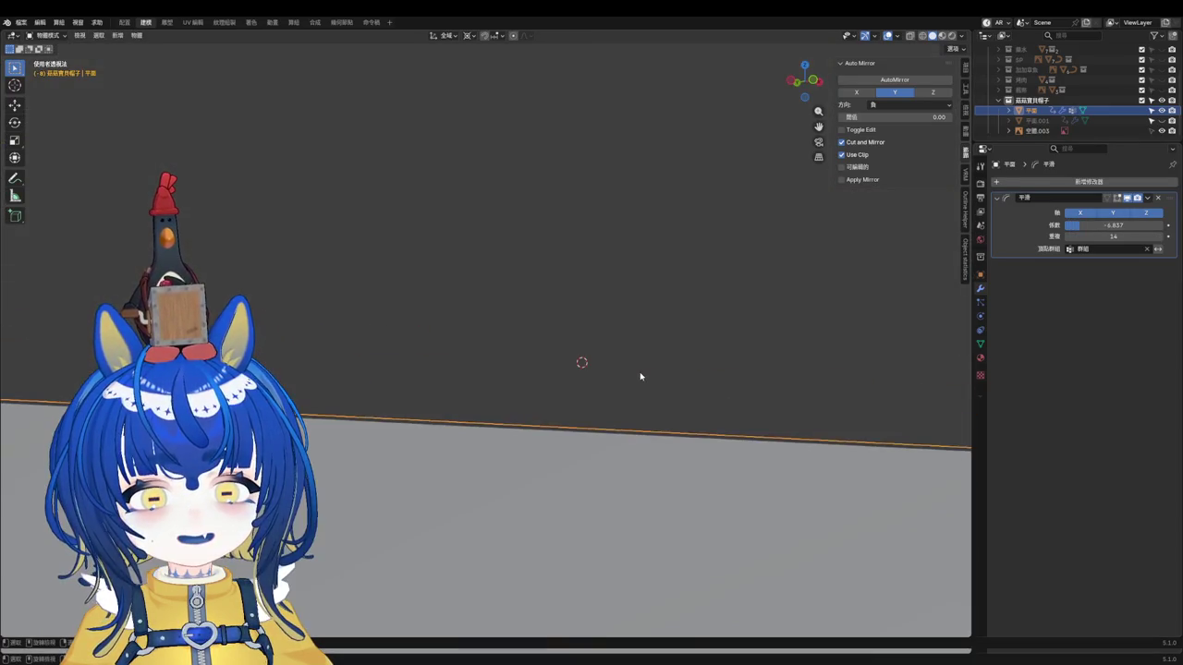
mouse_move(1114, 224)
mouse_down()
mouse_move(1063, 225)
mouse_move(1110, 225)
mouse_up()
Step: Delete the Smooth modifier and view the cap from the front
shift+right_click(551, 384)
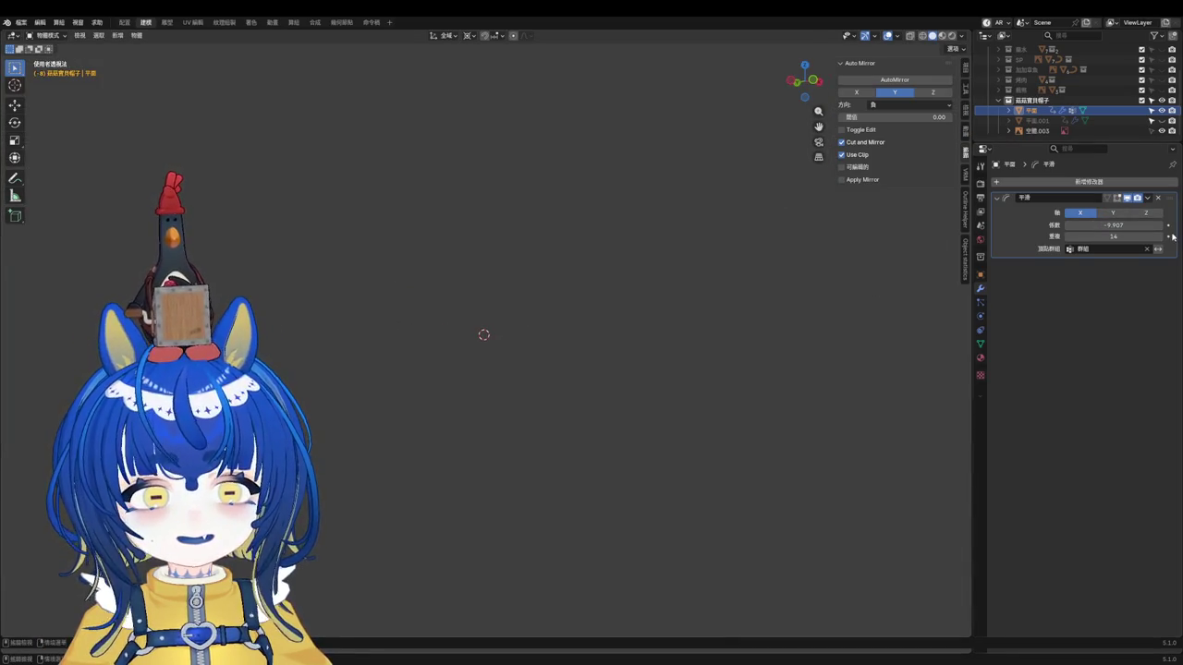
click(1156, 199)
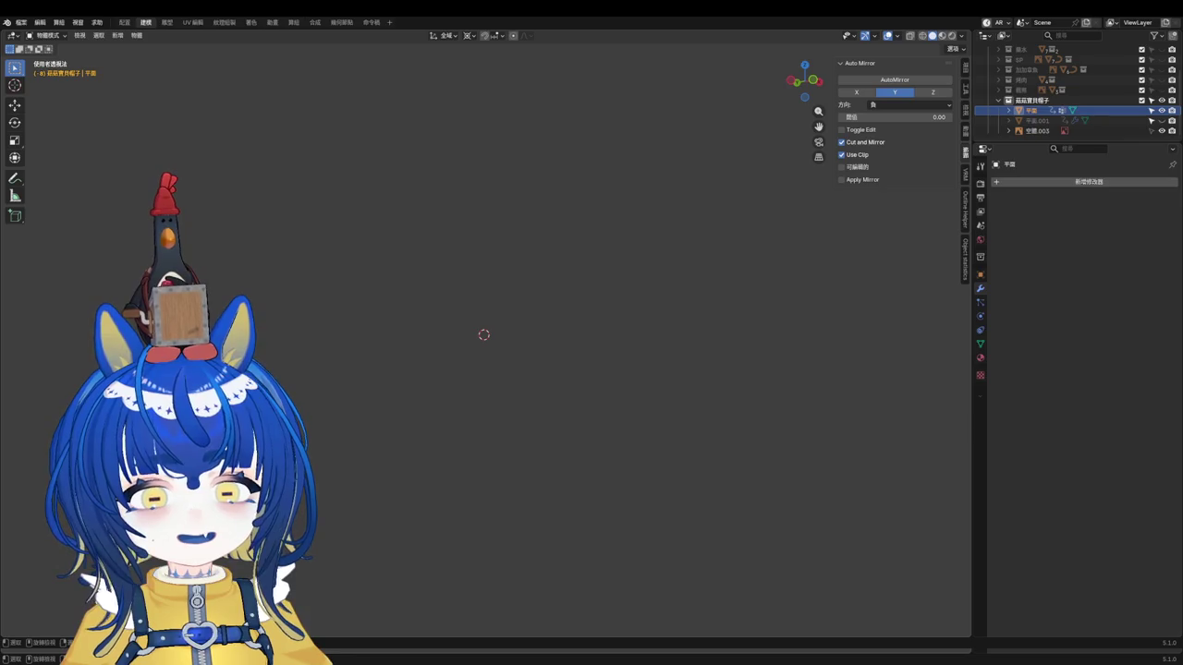
key(ctrl+z)
key(ctrl+shift+z)
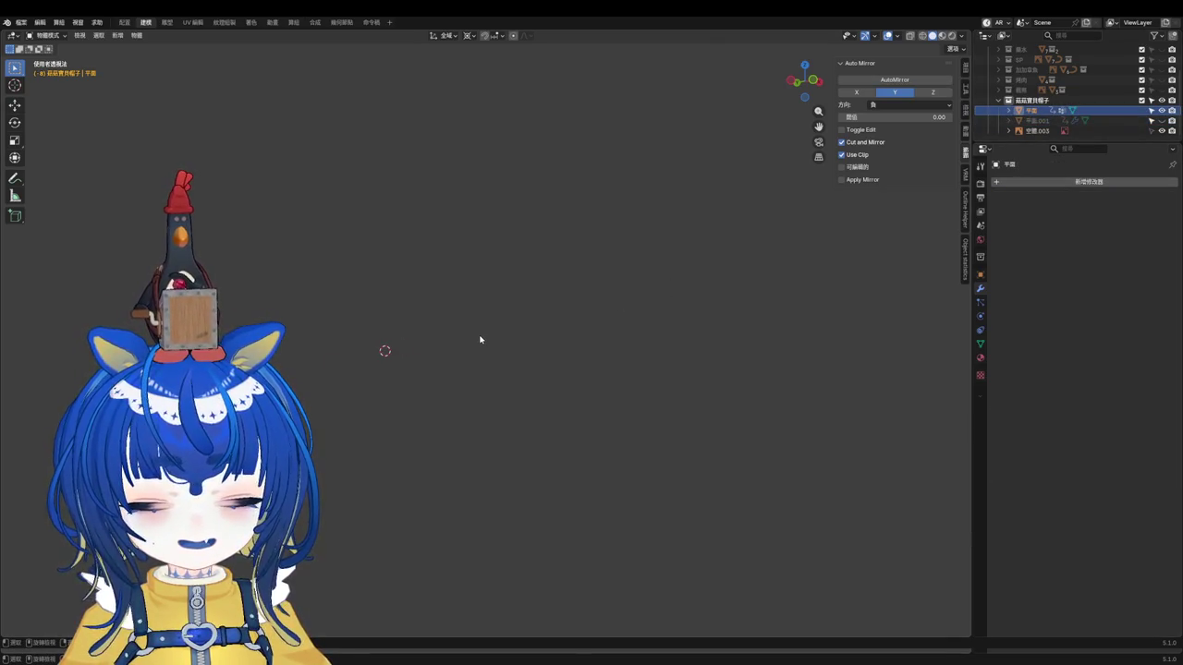
key(KP_1)
scroll(480, 340, up, 5)
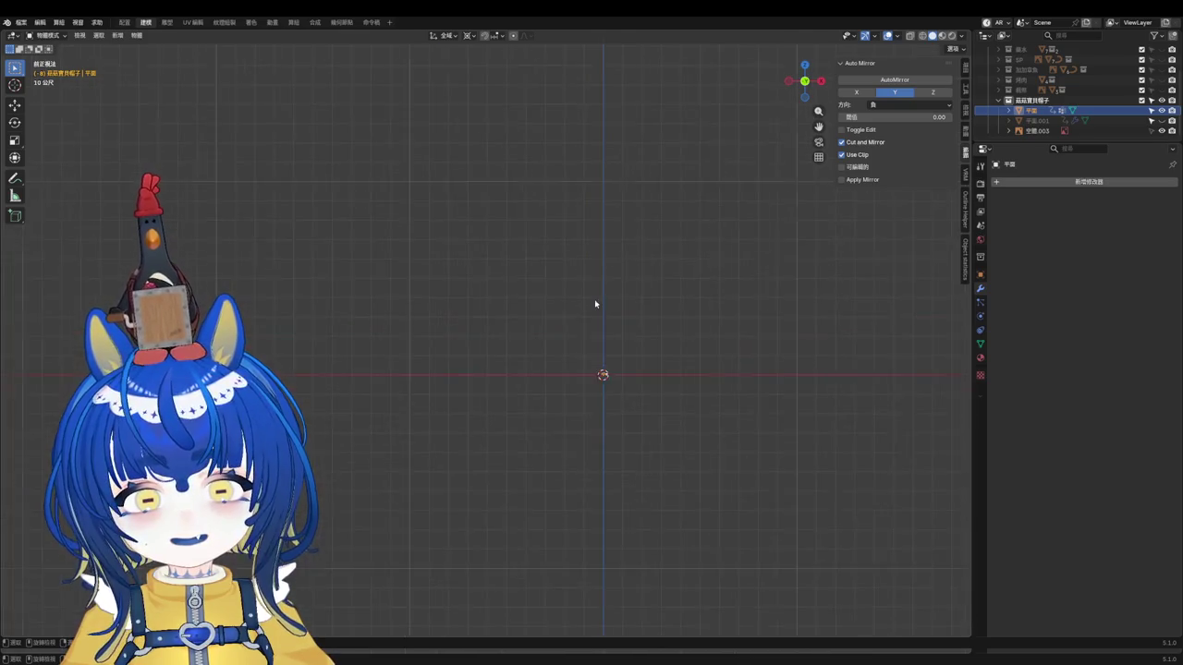
scroll(591, 502, up, 5)
scroll(428, 342, up, 5)
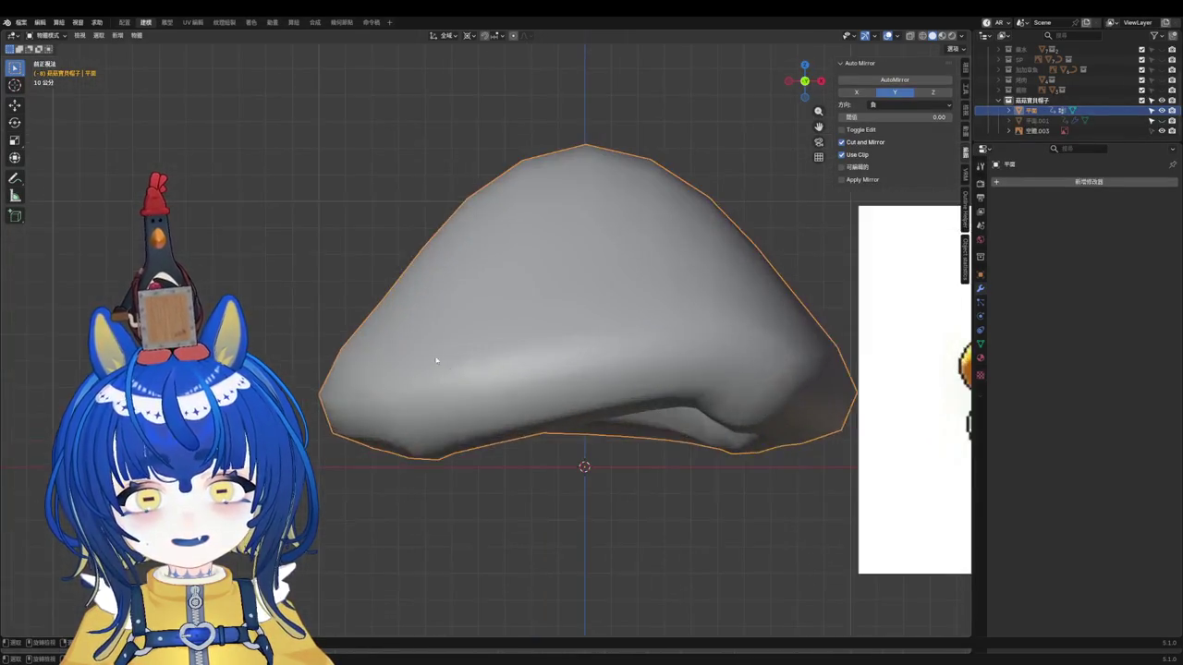
Step: Extend the face selection in Edit Mode, then switch the cap to Sculpt Mode
key(Tab)
middle_drag(416, 409, 357, 454)
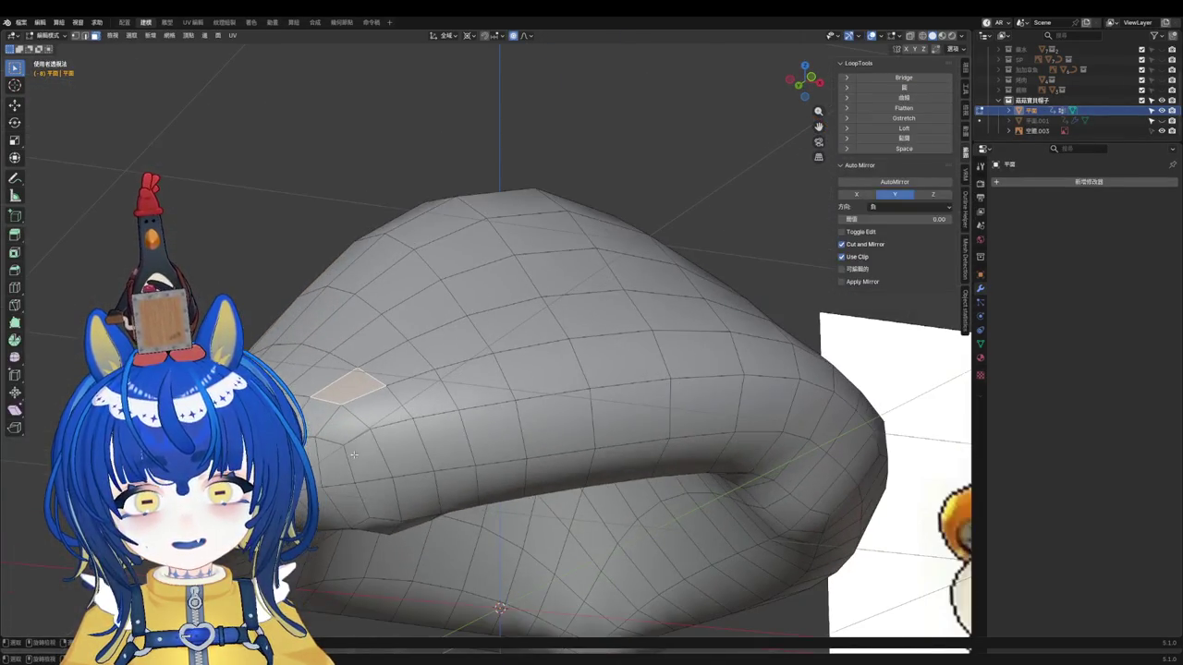
shift+drag(351, 418, 382, 450)
mouse_move(391, 454)
middle_down()
mouse_move(405, 412)
mouse_move(401, 441)
mouse_move(378, 416)
mouse_move(416, 398)
middle_up()
key(ctrl+Tab)
click(483, 552)
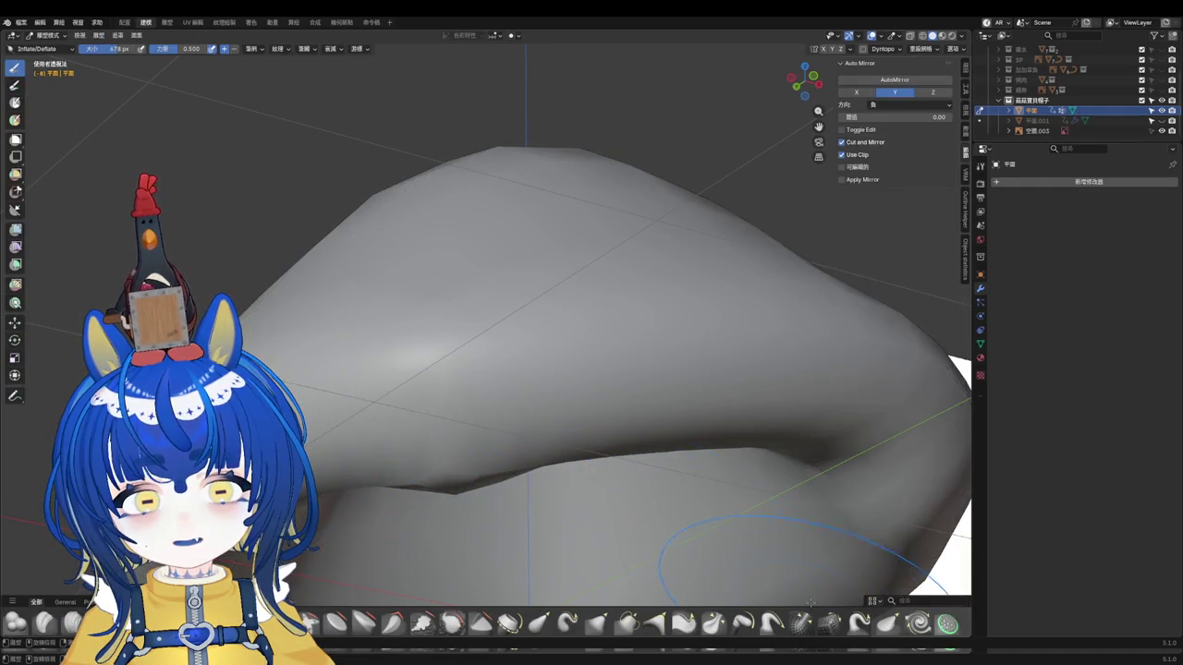
Step: Sculpt the crease into a raised bulge with Inflate and a 598 px Clay brush
drag(461, 411, 462, 420)
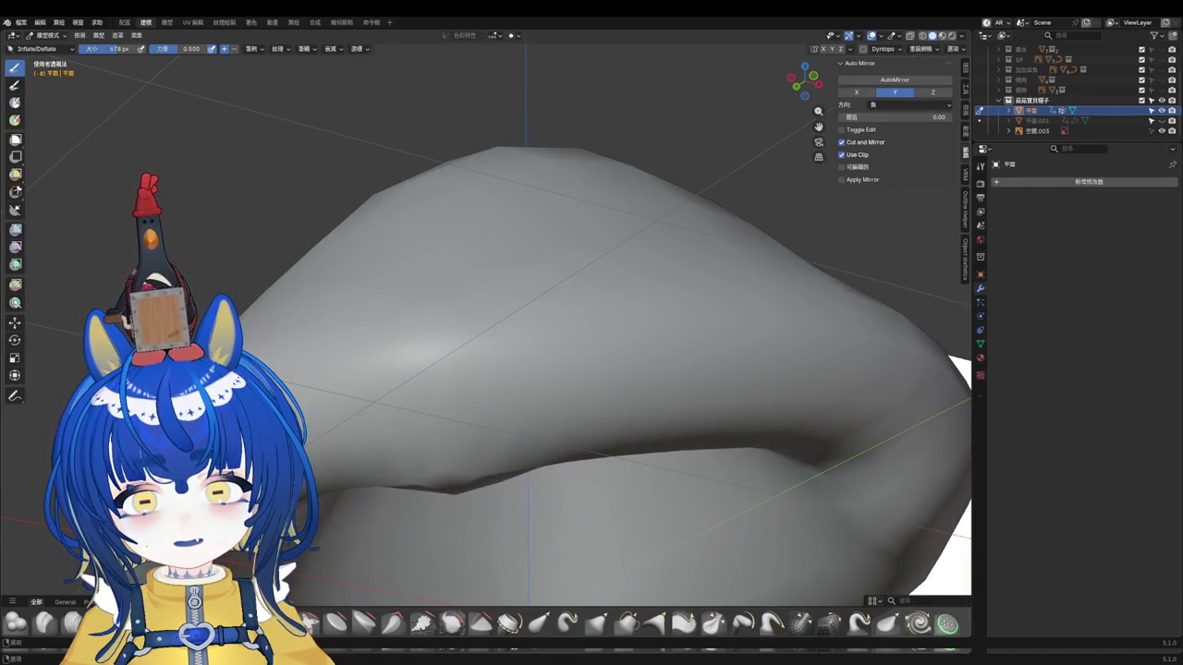
click(44, 624)
drag(449, 435, 450, 454)
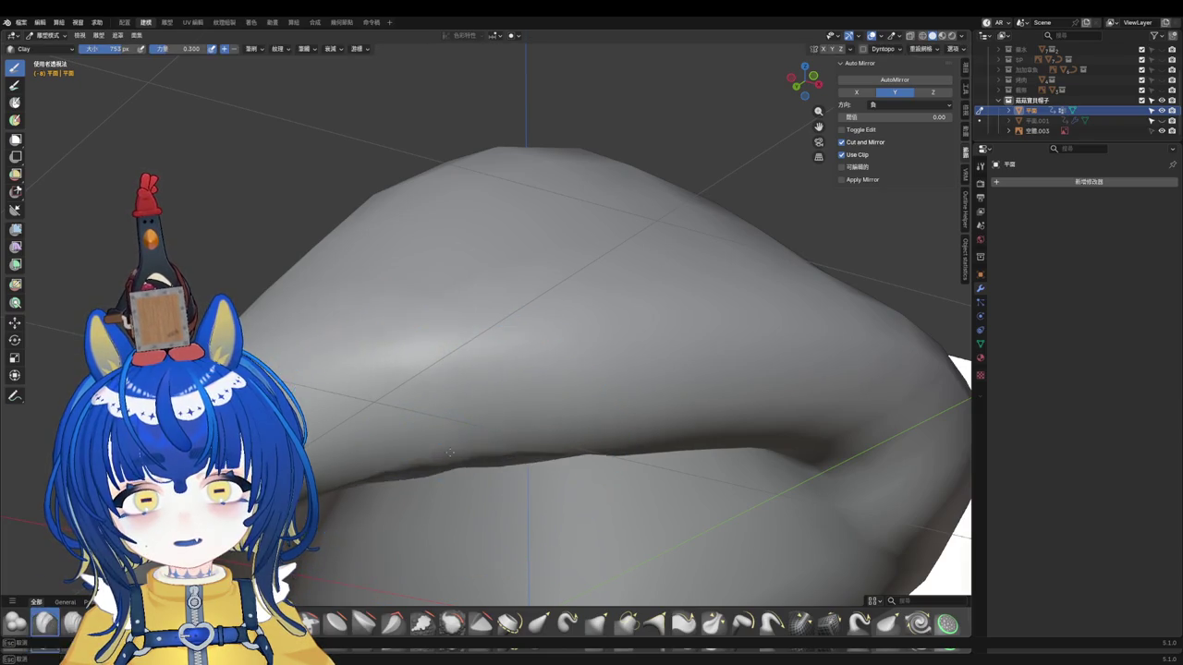
scroll(528, 396, down, 5)
scroll(406, 422, down, 2)
scroll(669, 409, up, 3)
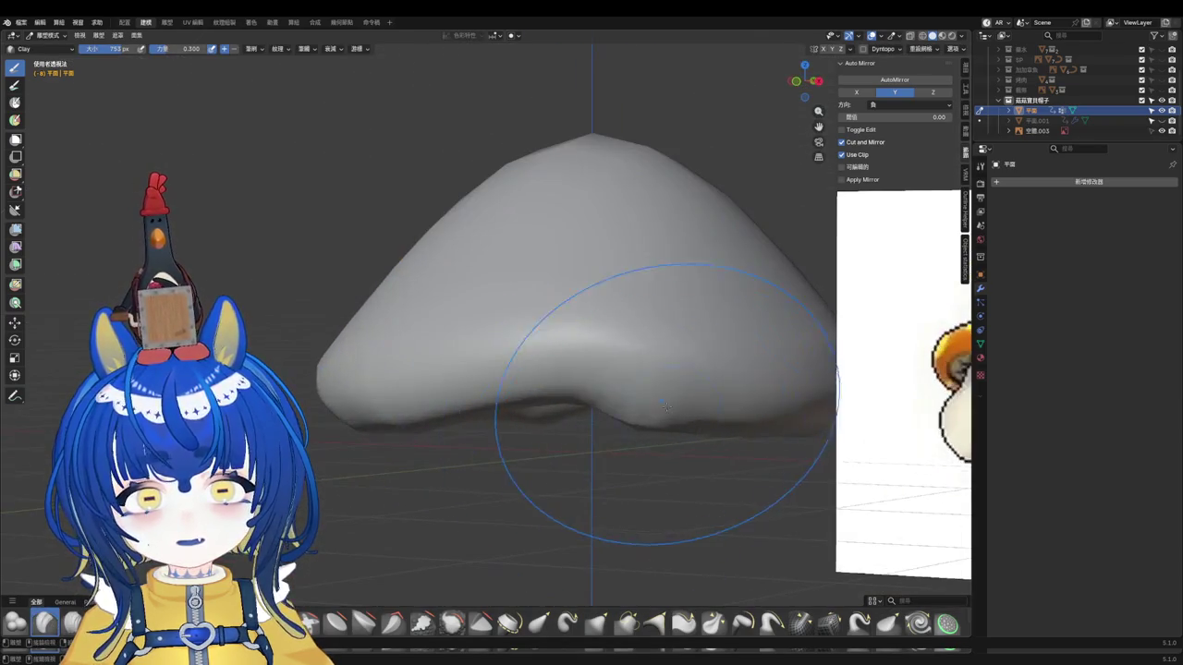
key(f)
click(653, 410)
mouse_move(653, 411)
mouse_down()
mouse_move(672, 397)
mouse_move(586, 365)
mouse_move(582, 388)
mouse_up()
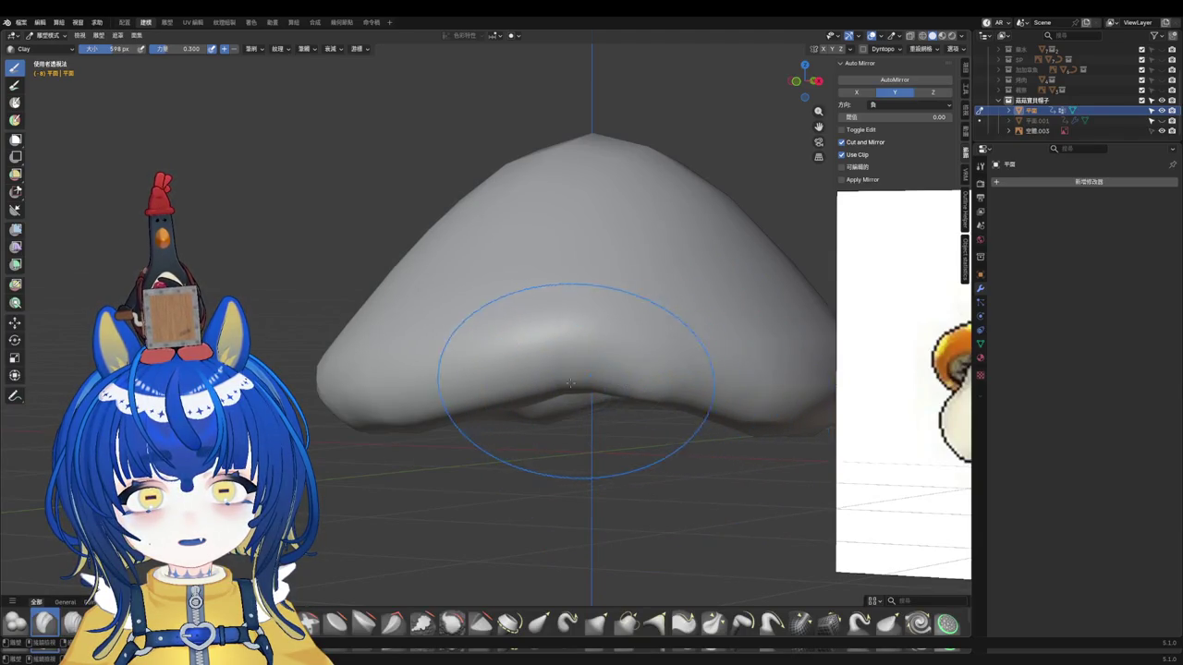
Step: Try the Relax Slide brush, then pull the surface with the Grab brush
click(837, 625)
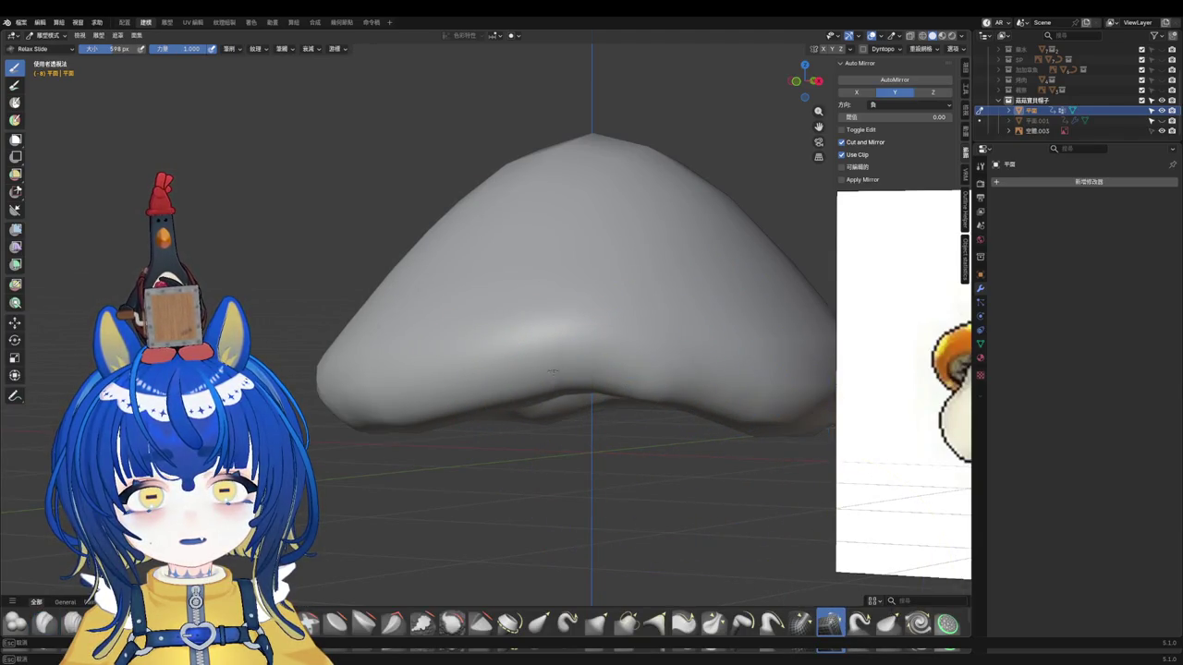
scroll(707, 397, up, 3)
middle_drag(707, 397, 634, 370)
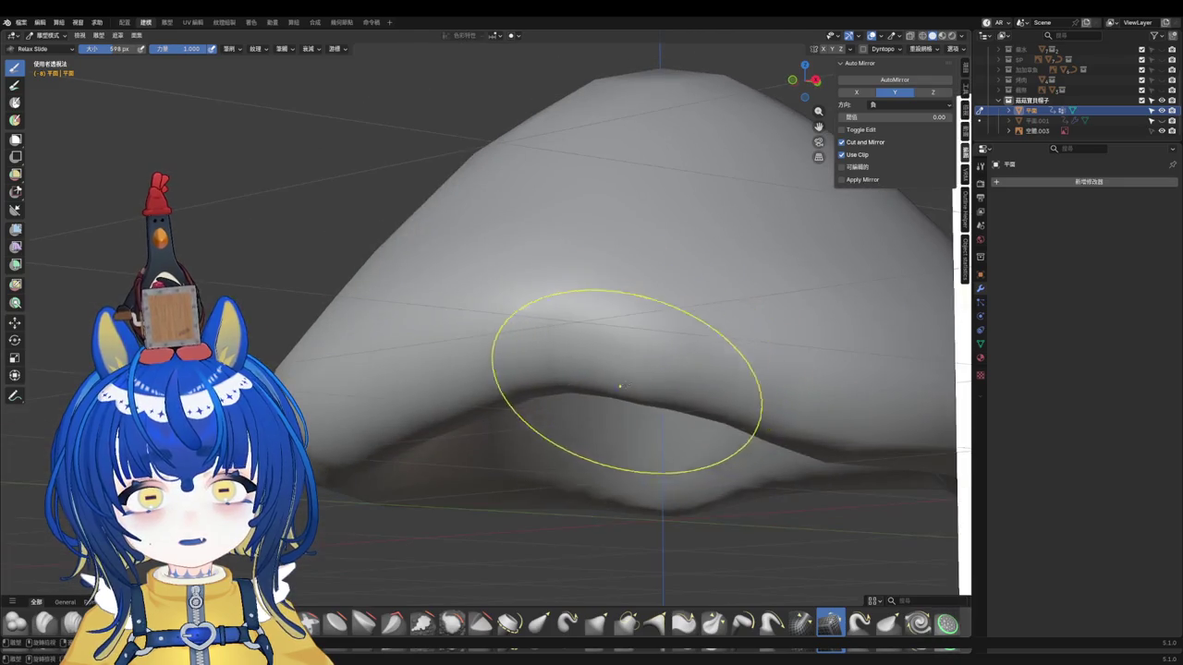
click(597, 624)
drag(573, 367, 517, 391)
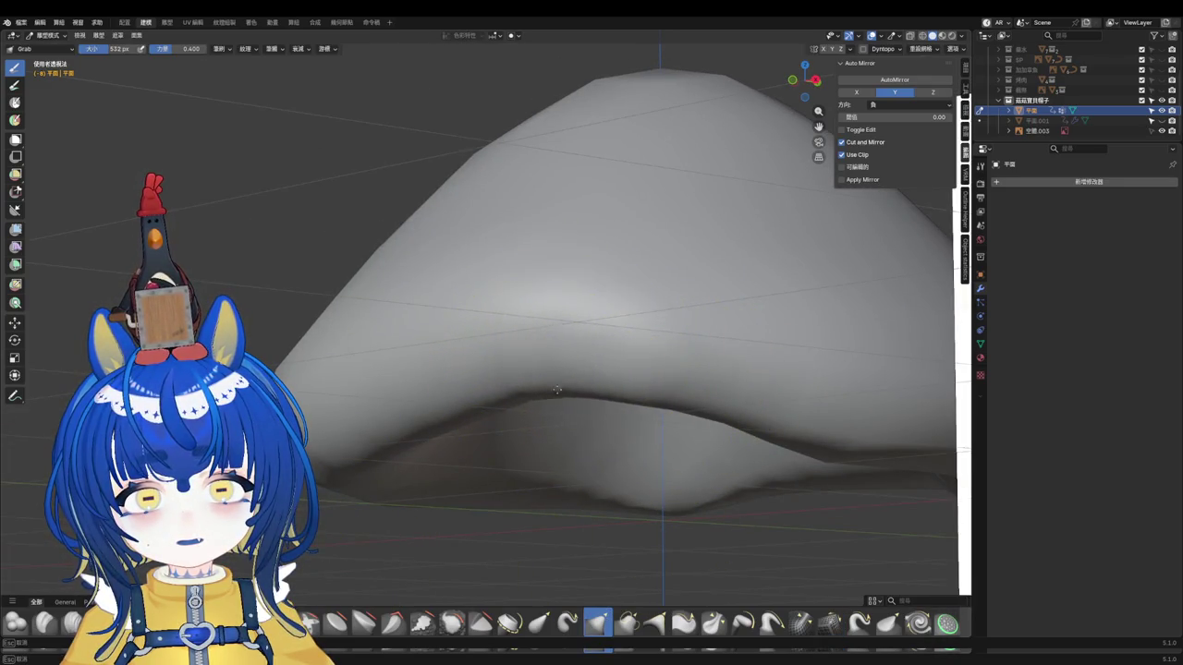
Step: Orbit around and Grab-pull the lip-shaped mesh toward a dome
mouse_move(517, 391)
middle_down()
mouse_move(615, 406)
mouse_move(647, 396)
mouse_move(602, 430)
middle_up()
scroll(602, 430, down, 4)
scroll(705, 422, up, 2)
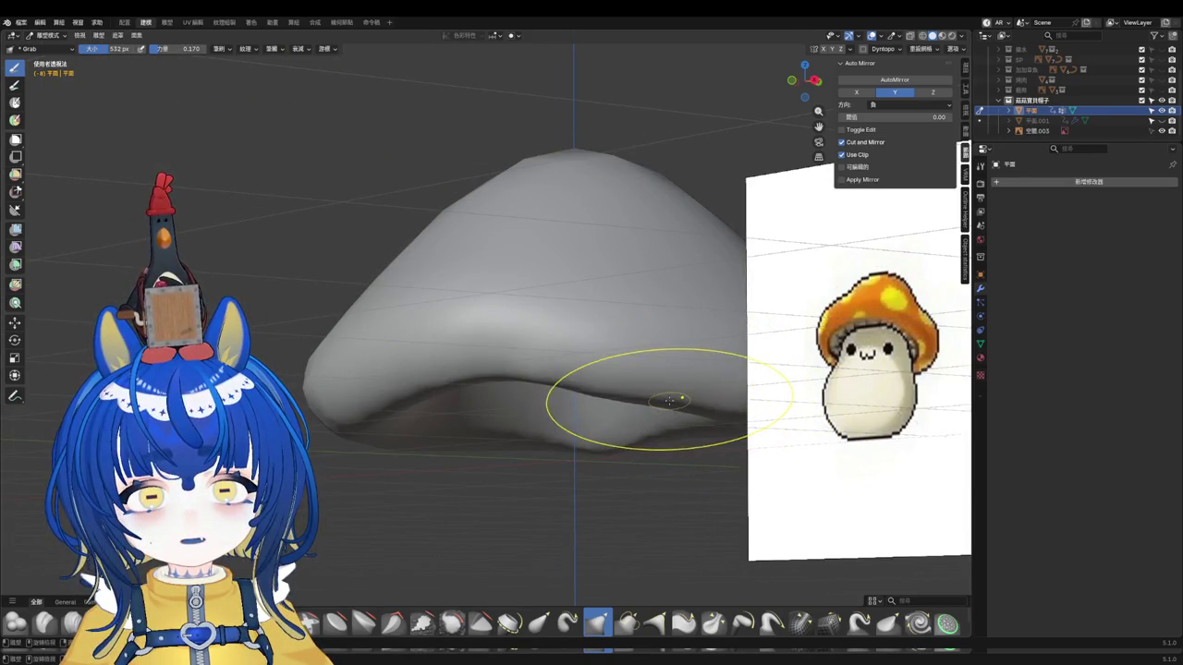
mouse_move(549, 378)
middle_down()
mouse_move(660, 328)
mouse_move(702, 370)
middle_up()
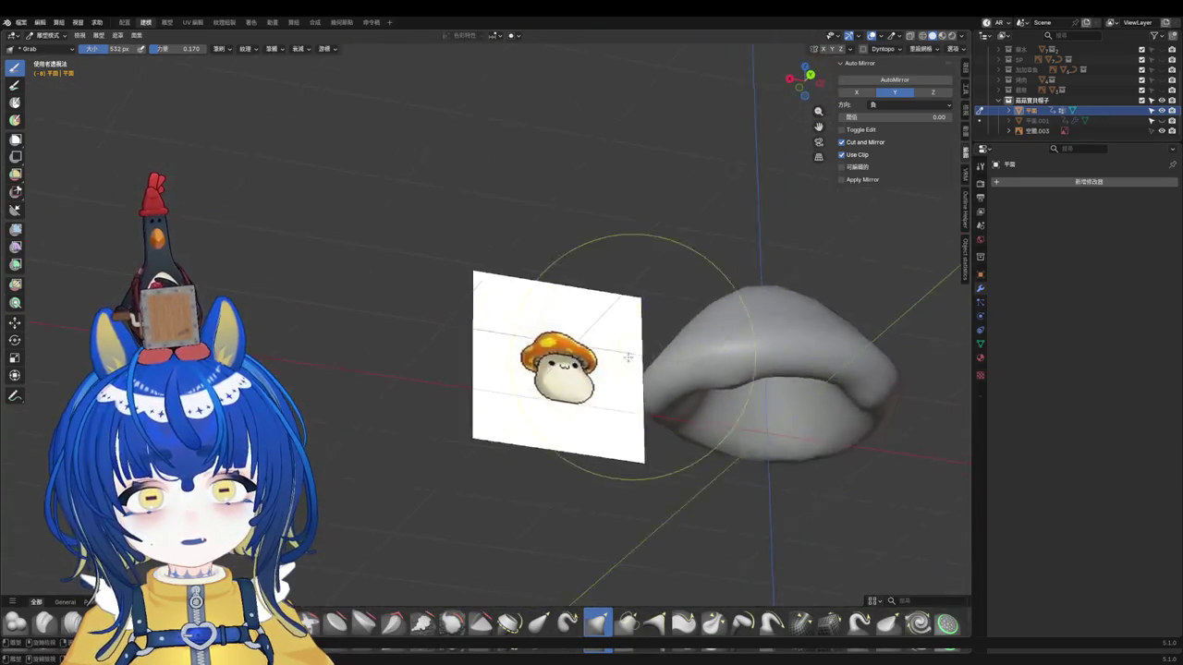
scroll(705, 371, up, 3)
drag(705, 372, 684, 358)
scroll(684, 359, down, 2)
mouse_move(684, 358)
middle_down()
mouse_move(754, 331)
mouse_move(568, 357)
mouse_move(584, 383)
middle_up()
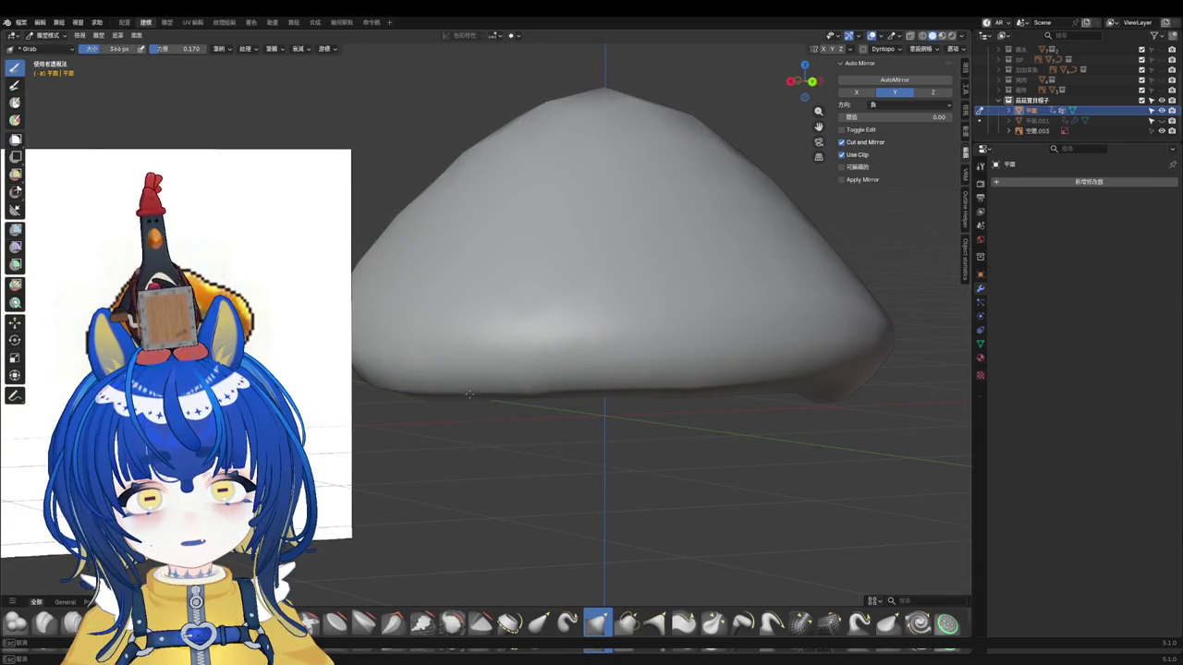
scroll(565, 347, down, 2)
mouse_move(565, 347)
middle_down()
mouse_move(545, 344)
mouse_move(639, 370)
middle_up()
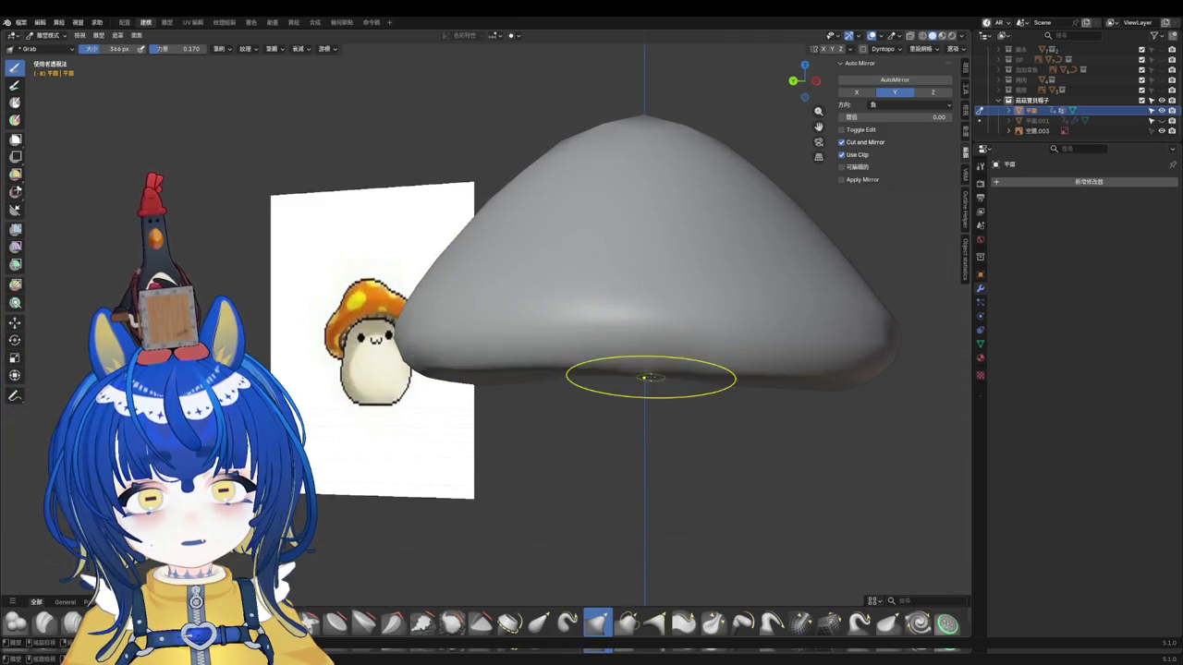
Step: Resize the Grab brush to 482 px, then 702 px, and orbit toward the mound
key(f)
click(665, 362)
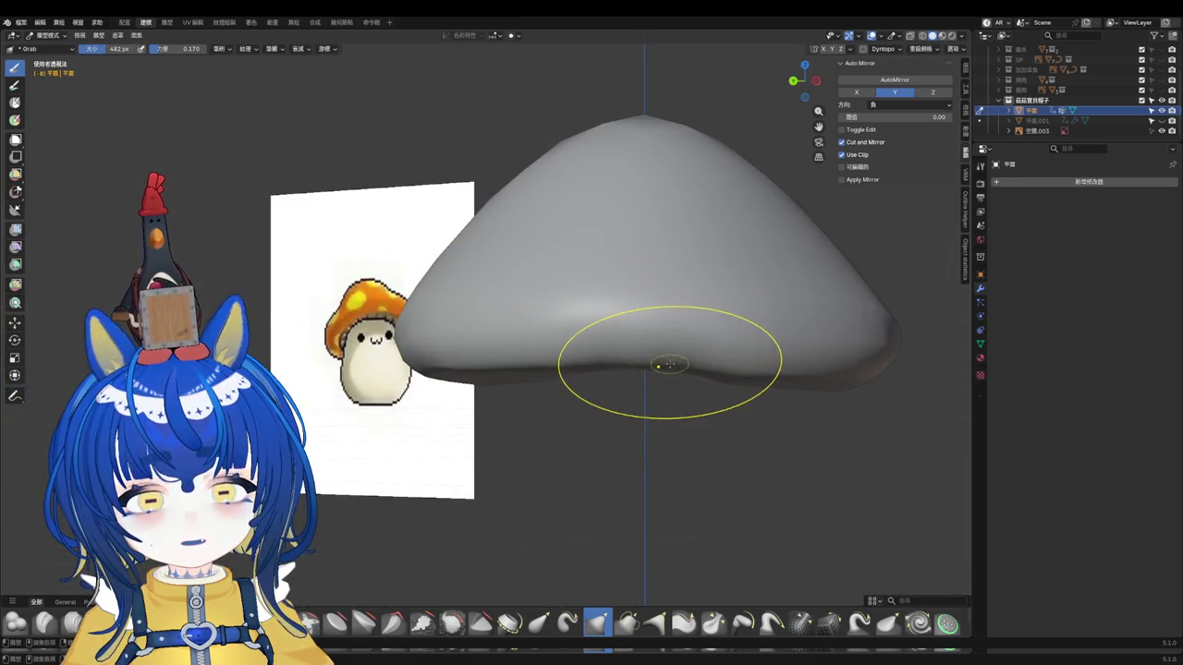
scroll(647, 347, down, 3)
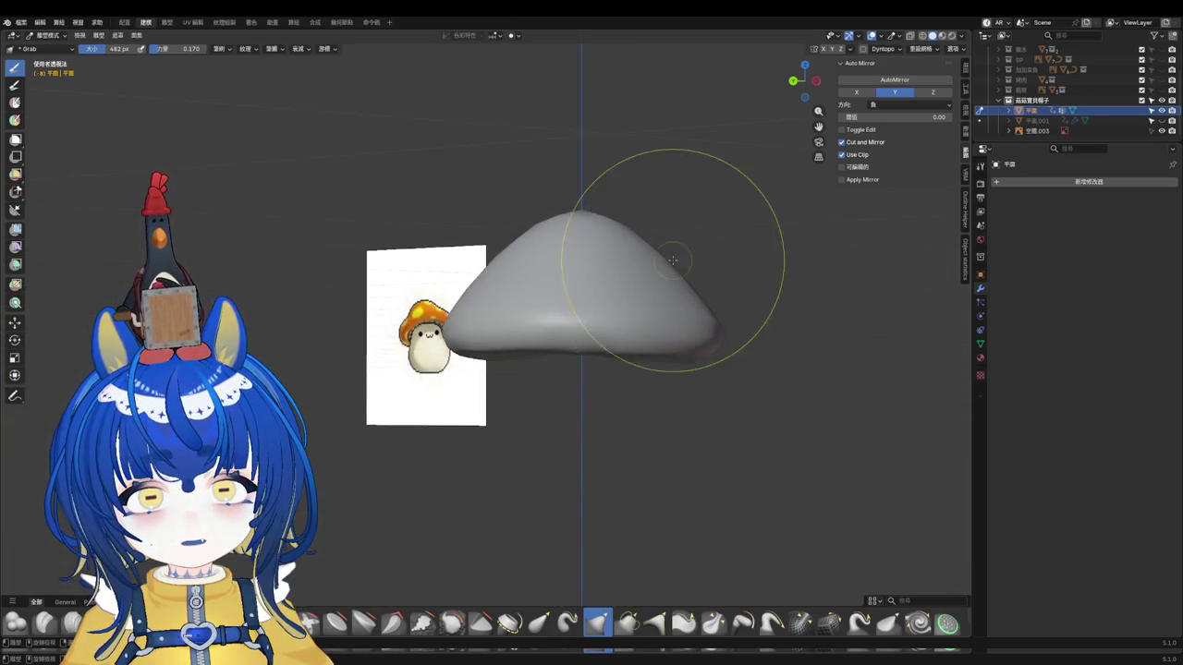
scroll(662, 269, up, 2)
key(f)
click(723, 206)
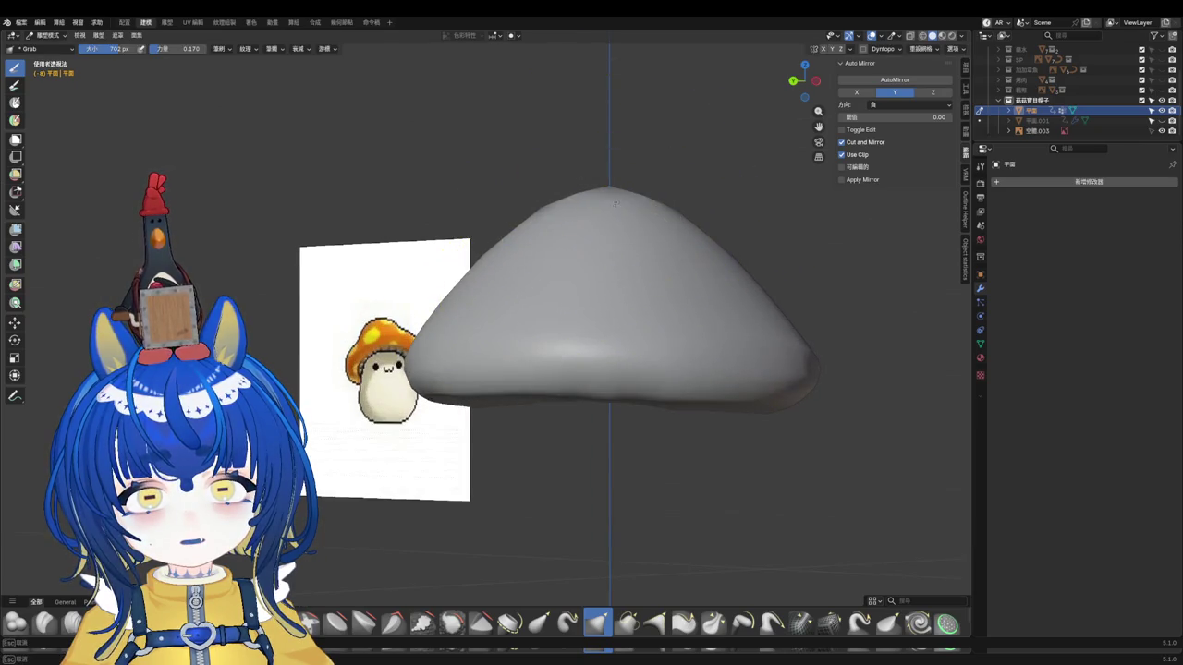
middle_drag(766, 277, 705, 246)
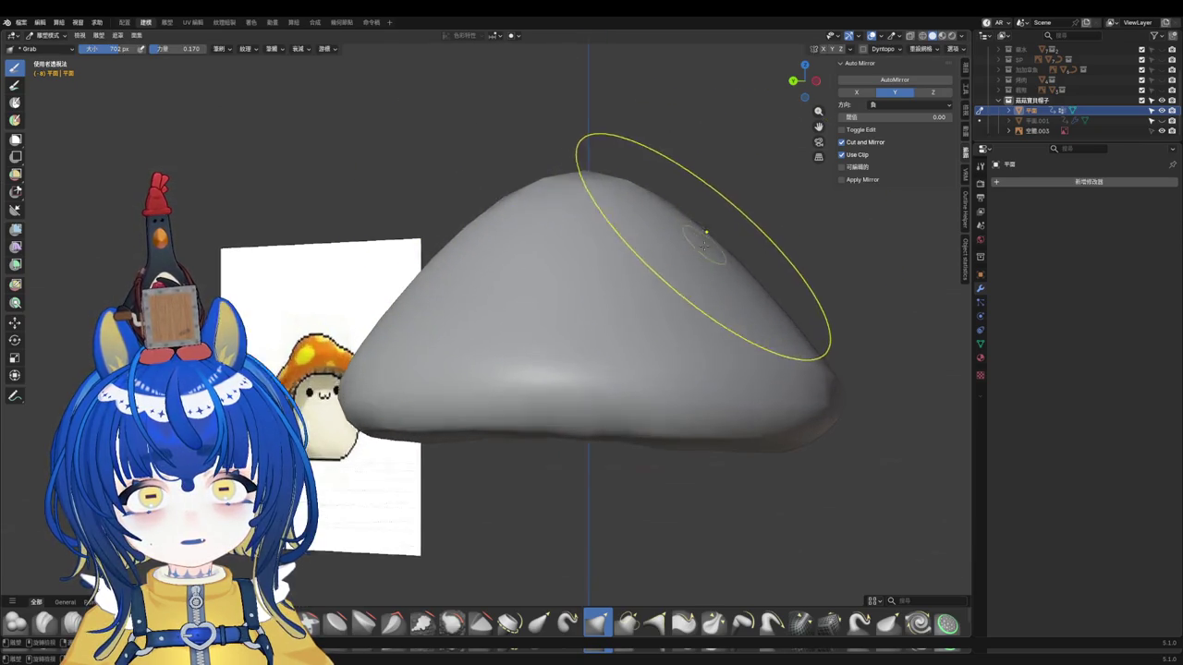
scroll(685, 249, up, 3)
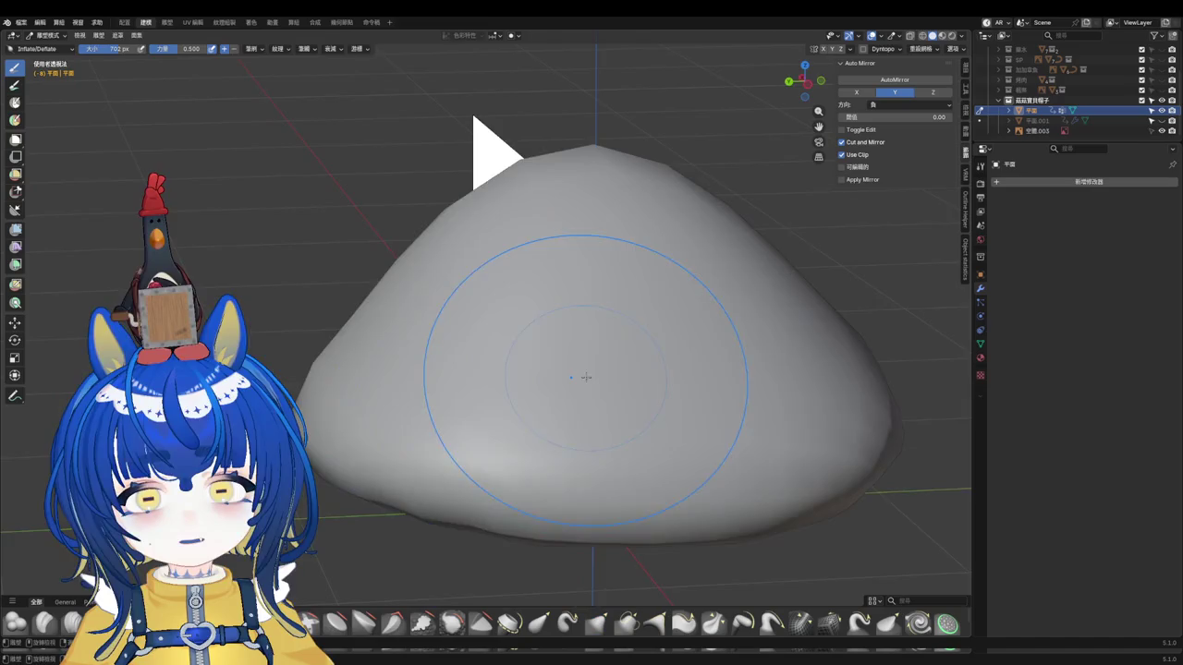
Step: Adjust the brush radius and inflate the cap's top higher and rounder
middle_drag(580, 375, 603, 308)
key(f)
click(603, 307)
mouse_move(554, 277)
middle_down()
mouse_move(421, 222)
mouse_move(373, 251)
mouse_move(418, 365)
middle_up()
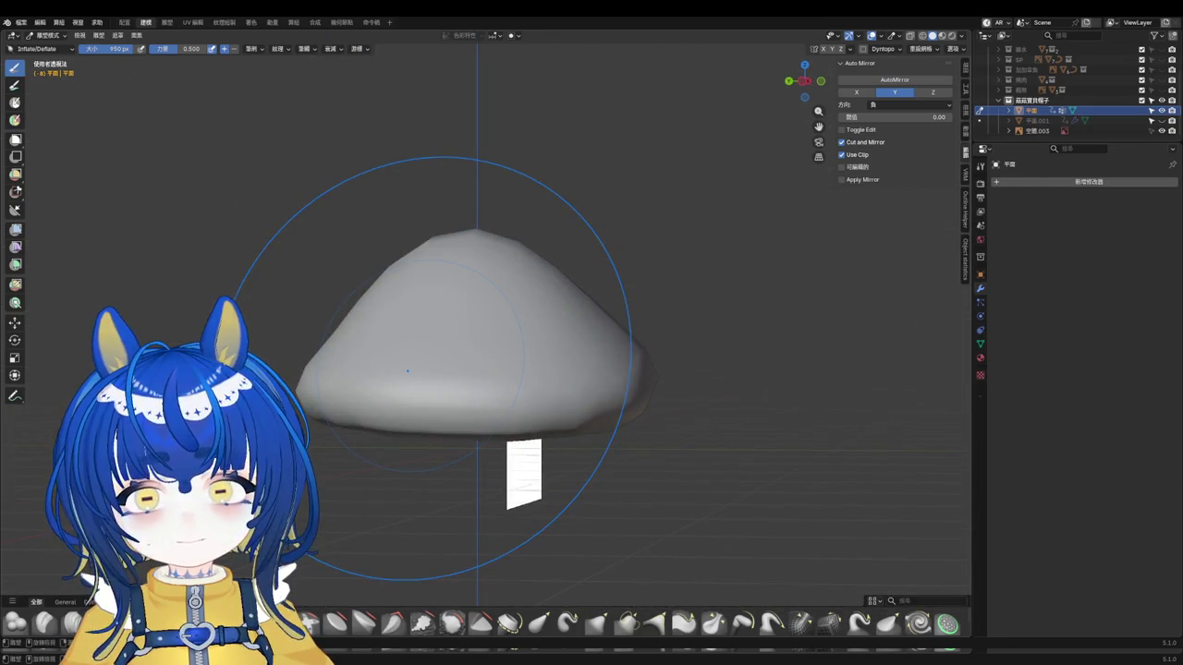
mouse_move(407, 370)
middle_down()
mouse_move(508, 298)
mouse_move(468, 470)
middle_up()
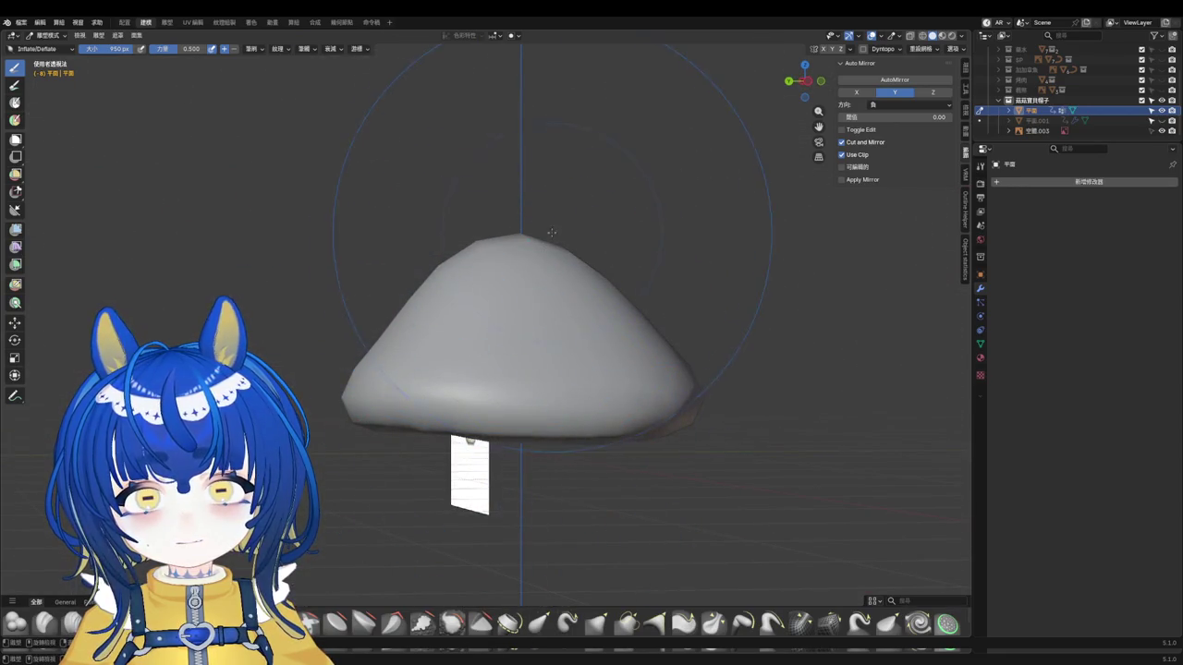
drag(520, 245, 489, 277)
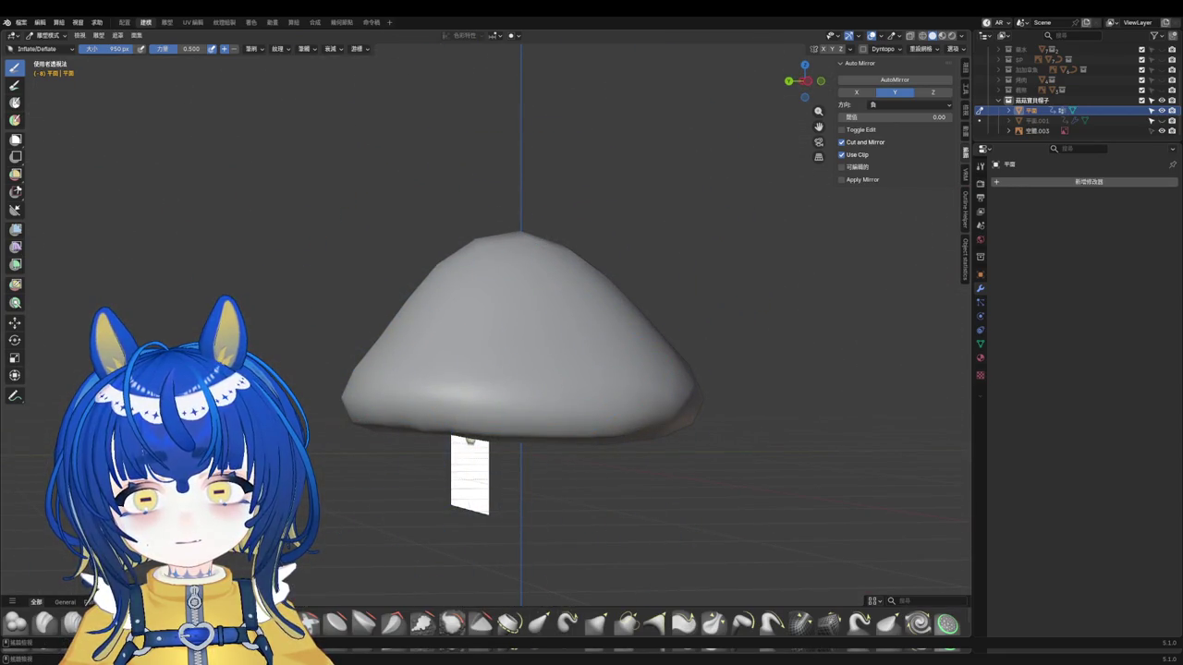
Step: Compare the cap beside the reference image, ending with the Relax Slide brush active
middle_drag(514, 330, 480, 351)
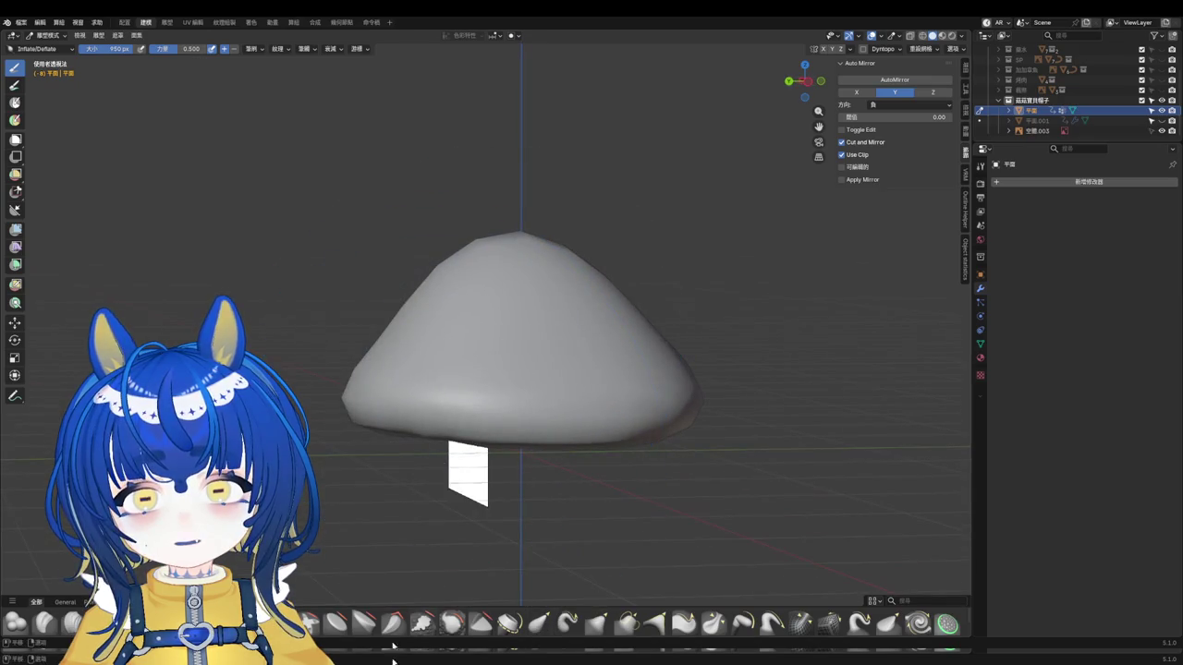
click(597, 624)
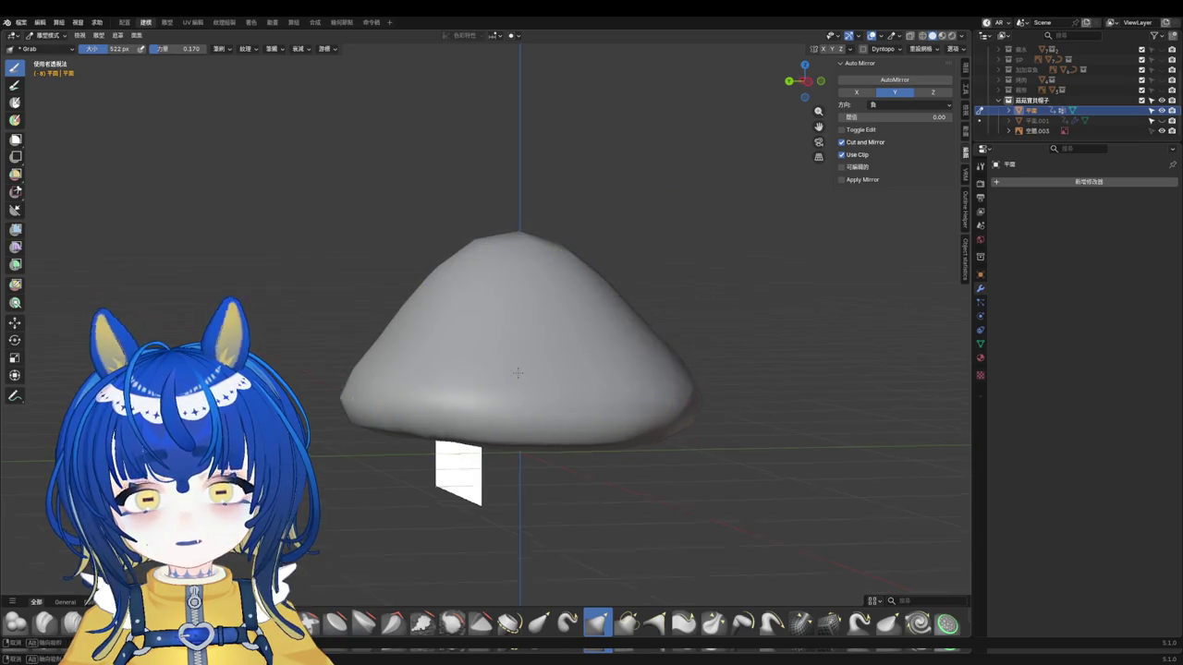
middle_drag(644, 329, 437, 313)
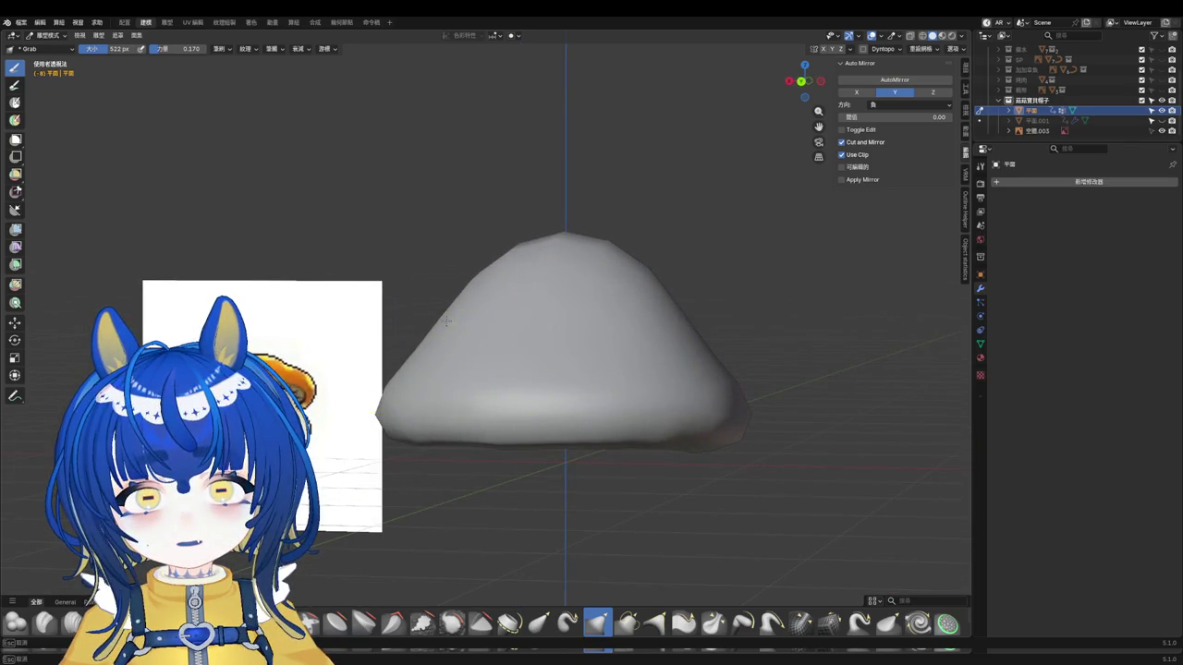
mouse_move(529, 344)
middle_down()
mouse_move(560, 343)
mouse_move(515, 382)
middle_up()
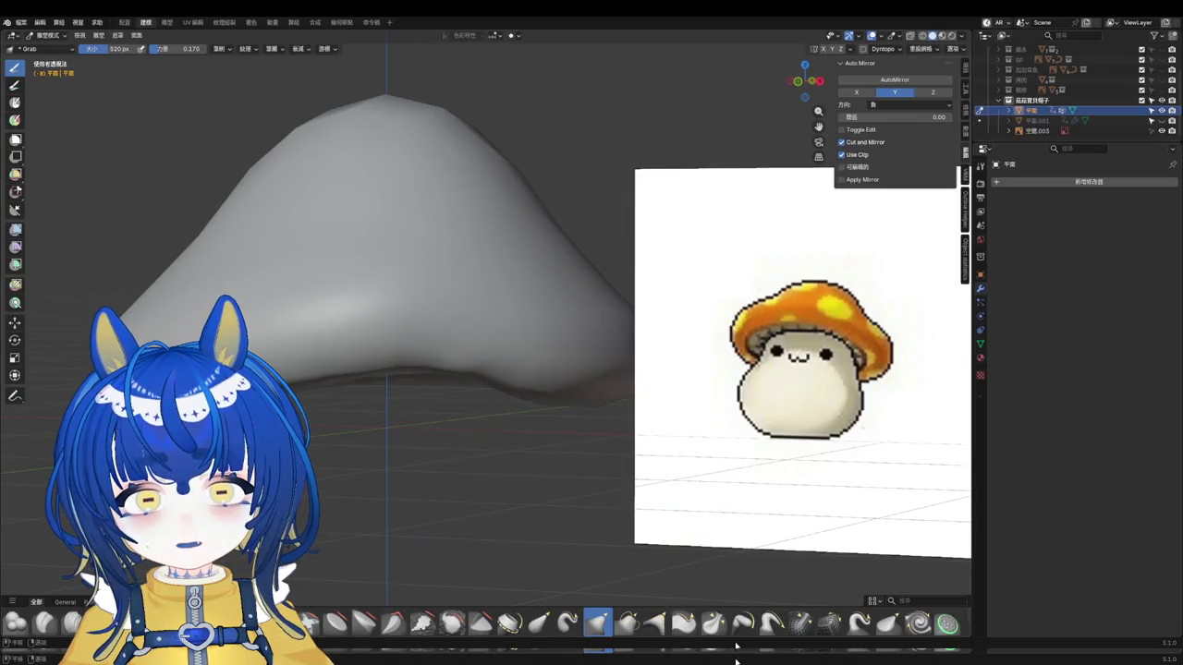
click(830, 623)
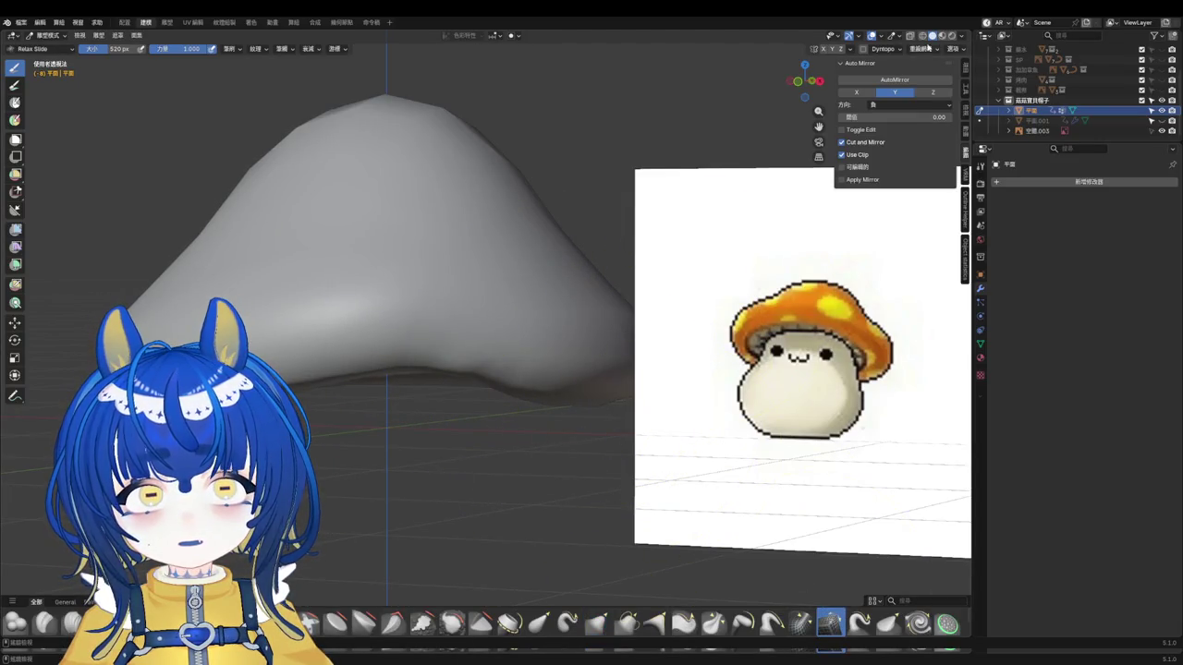
Step: Turn on the wireframe overlay and orbit around the cap and reference
key(q)
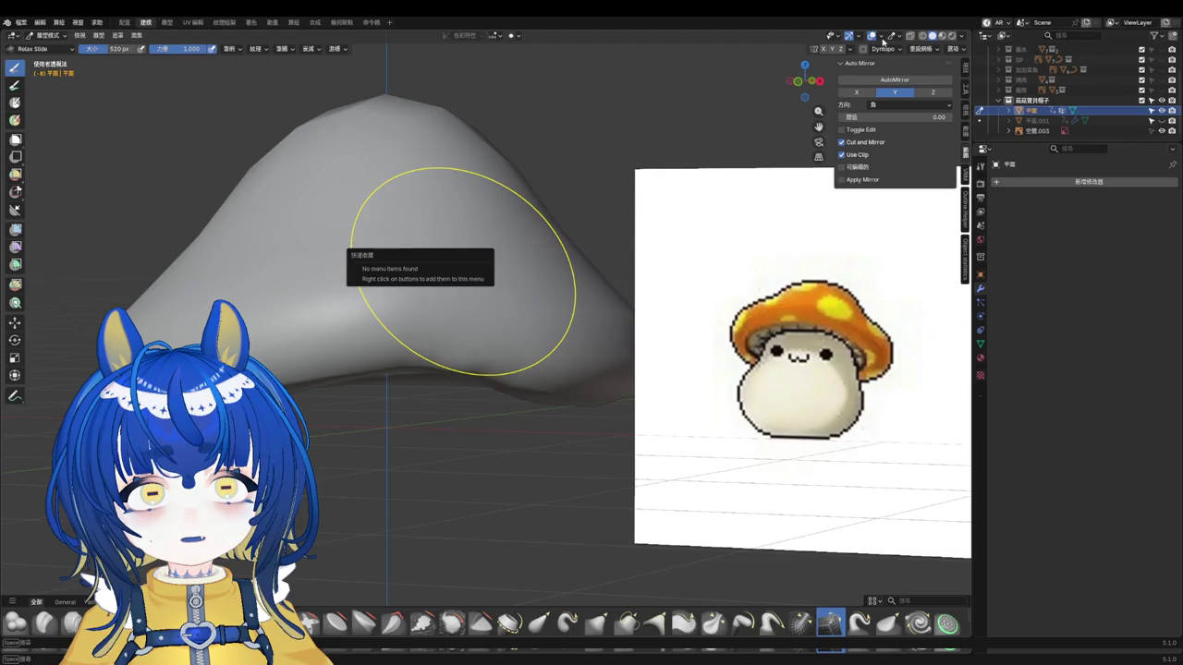
click(882, 37)
click(813, 232)
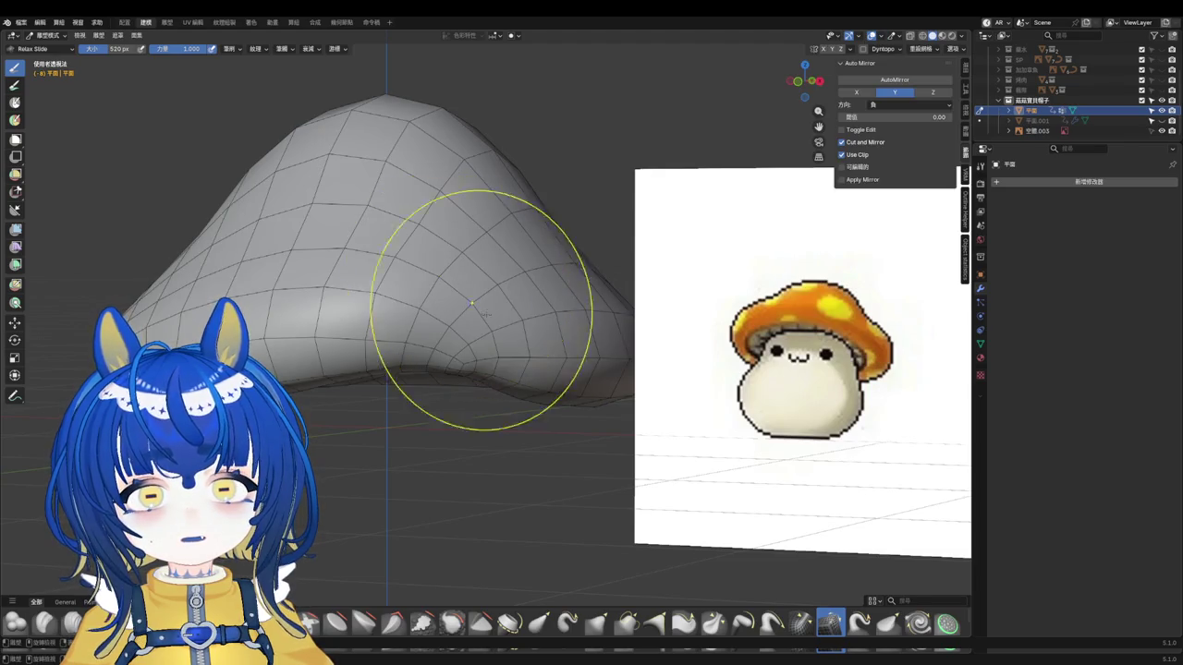
scroll(436, 332, down, 3)
middle_drag(437, 332, 509, 343)
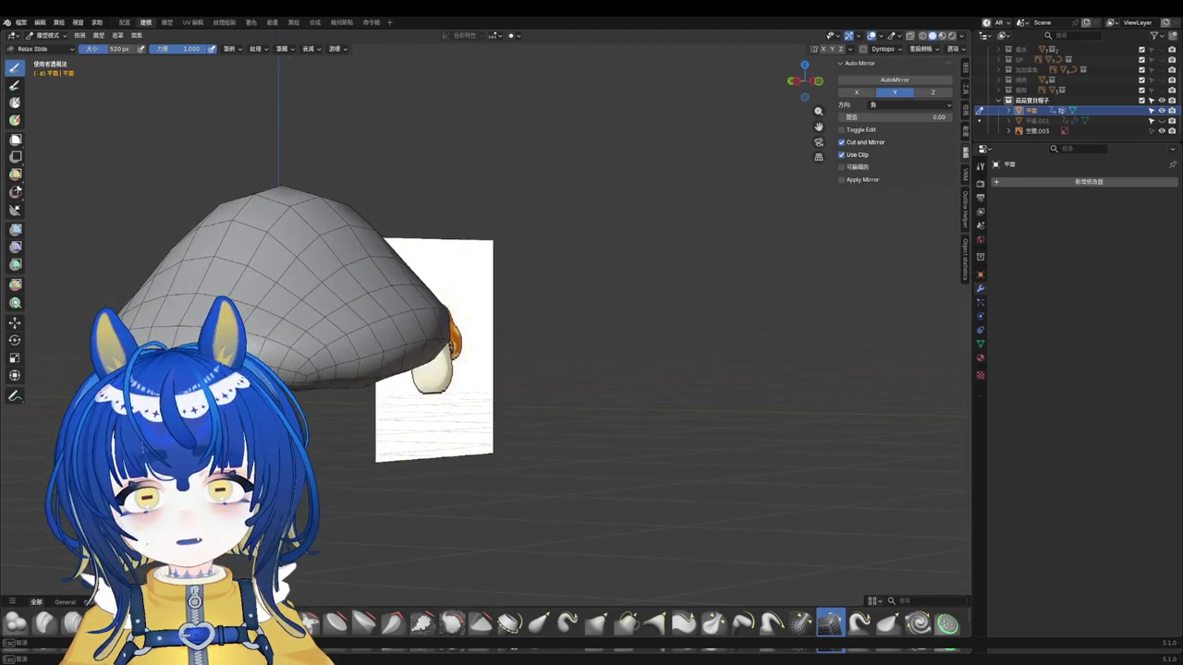
mouse_move(282, 359)
middle_down()
mouse_move(527, 337)
mouse_move(502, 370)
mouse_move(393, 254)
mouse_move(343, 251)
middle_up()
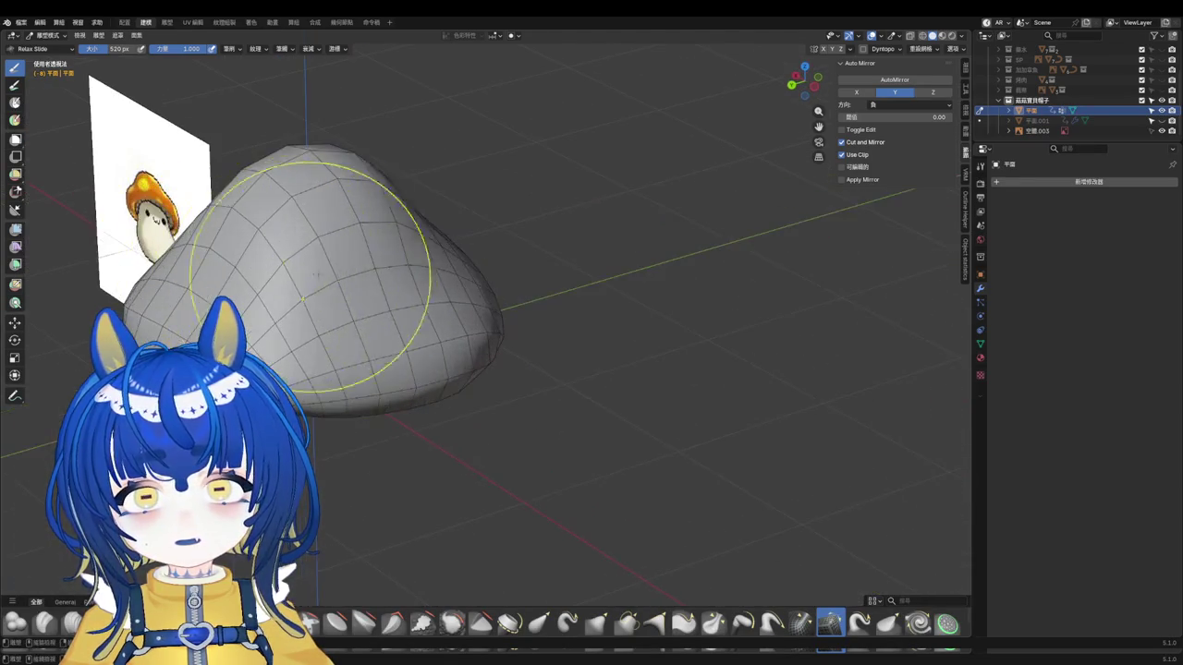
middle_drag(439, 339, 496, 277)
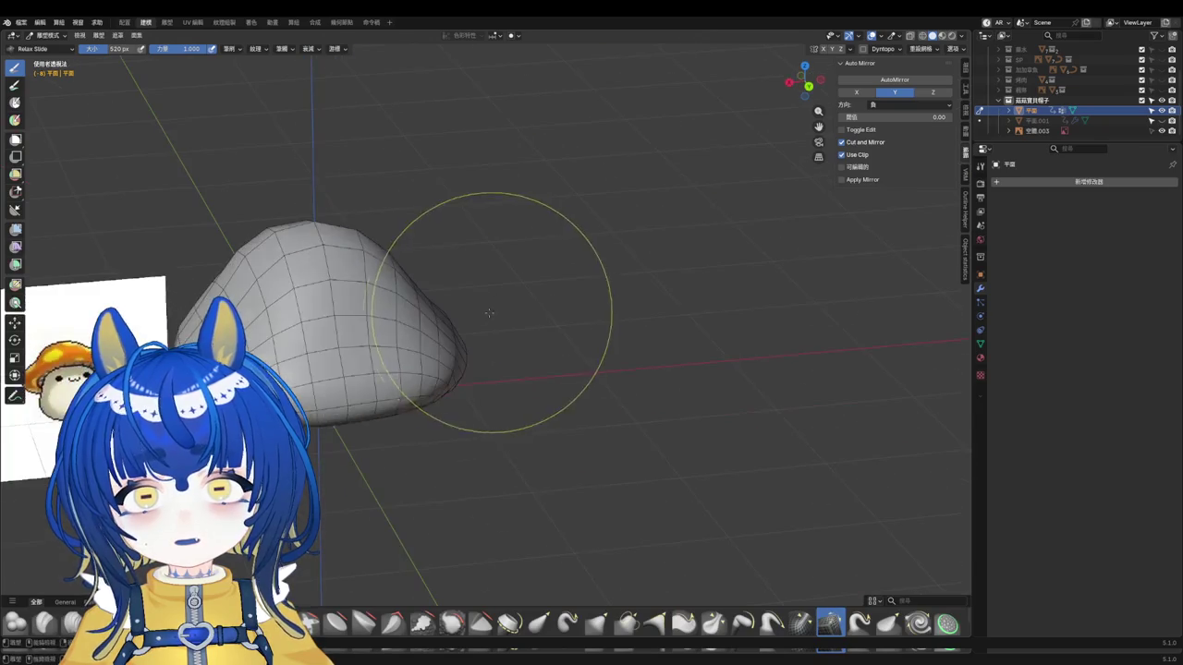
mouse_move(328, 251)
middle_down()
mouse_move(365, 326)
mouse_move(367, 314)
mouse_move(488, 331)
middle_up()
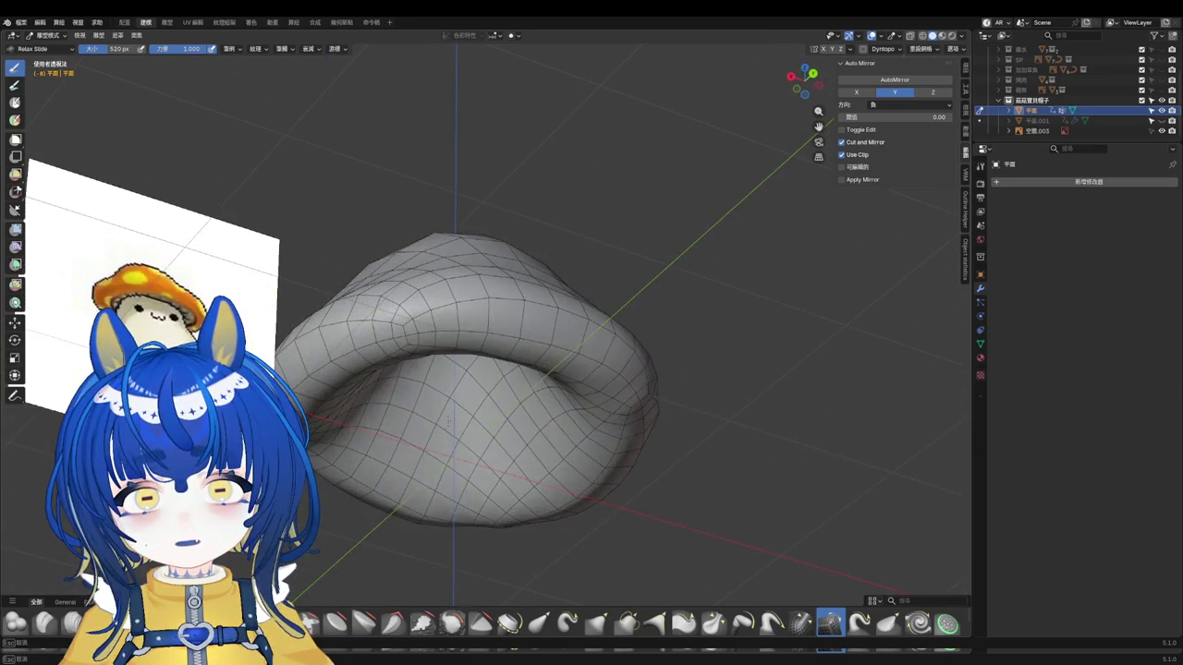
middle_drag(480, 278, 442, 310)
Step: Relax the mesh lines across the cap surface with Relax Slide strokes
drag(554, 361, 383, 329)
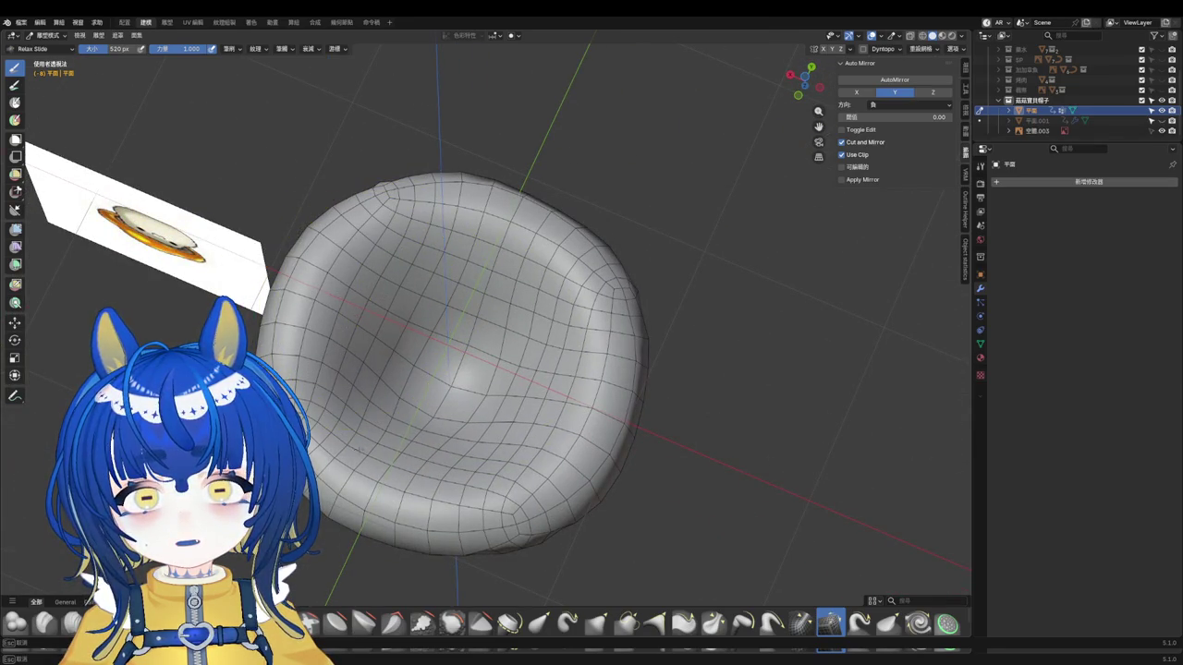
middle_drag(398, 351, 382, 383)
scroll(382, 370, up, 4)
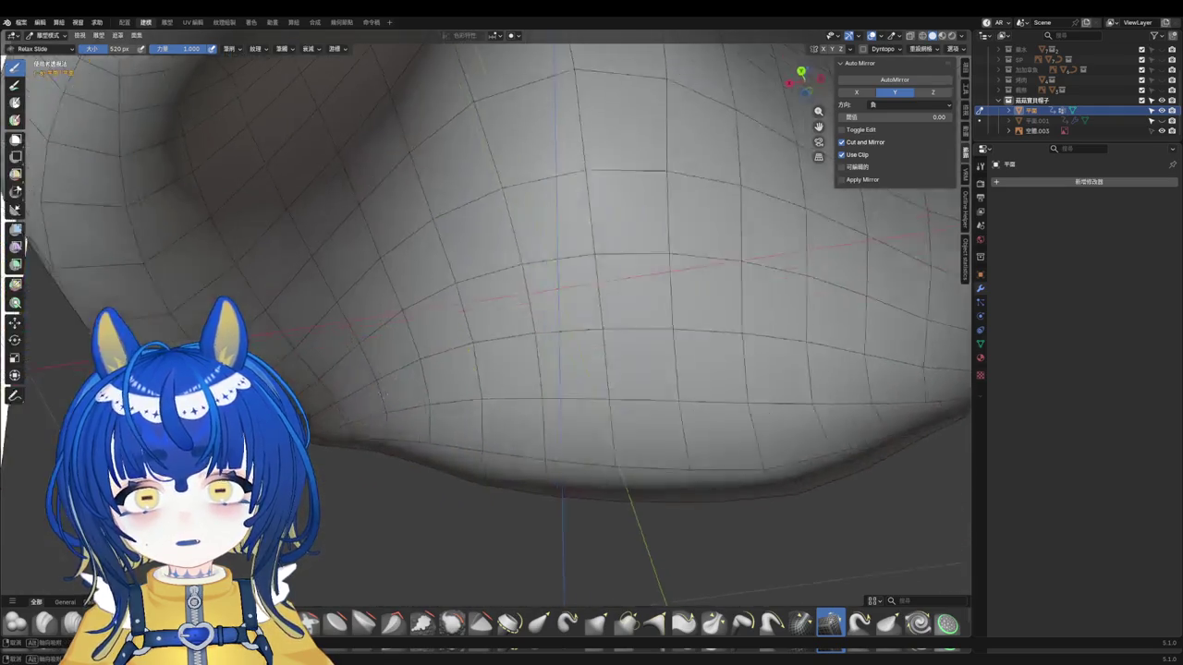
middle_drag(573, 277, 527, 304)
scroll(527, 304, down, 4)
scroll(265, 369, up, 2)
scroll(309, 410, up, 4)
scroll(298, 408, down, 5)
Step: View the whole mushroom beside the reference and select the Inflate/Deflate brush
mouse_move(298, 407)
middle_down()
mouse_move(449, 357)
mouse_move(348, 466)
mouse_move(352, 485)
middle_up()
scroll(443, 351, down, 3)
scroll(444, 351, up, 4)
scroll(410, 351, up, 3)
scroll(348, 466, down, 3)
scroll(352, 486, up, 4)
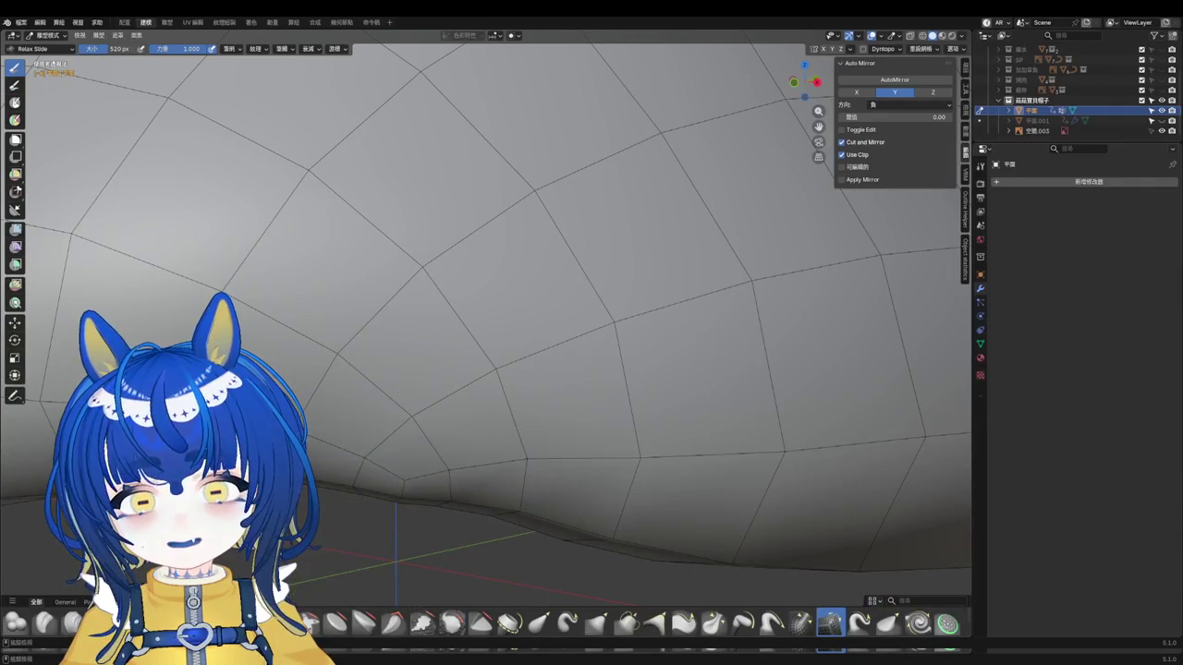
click(830, 622)
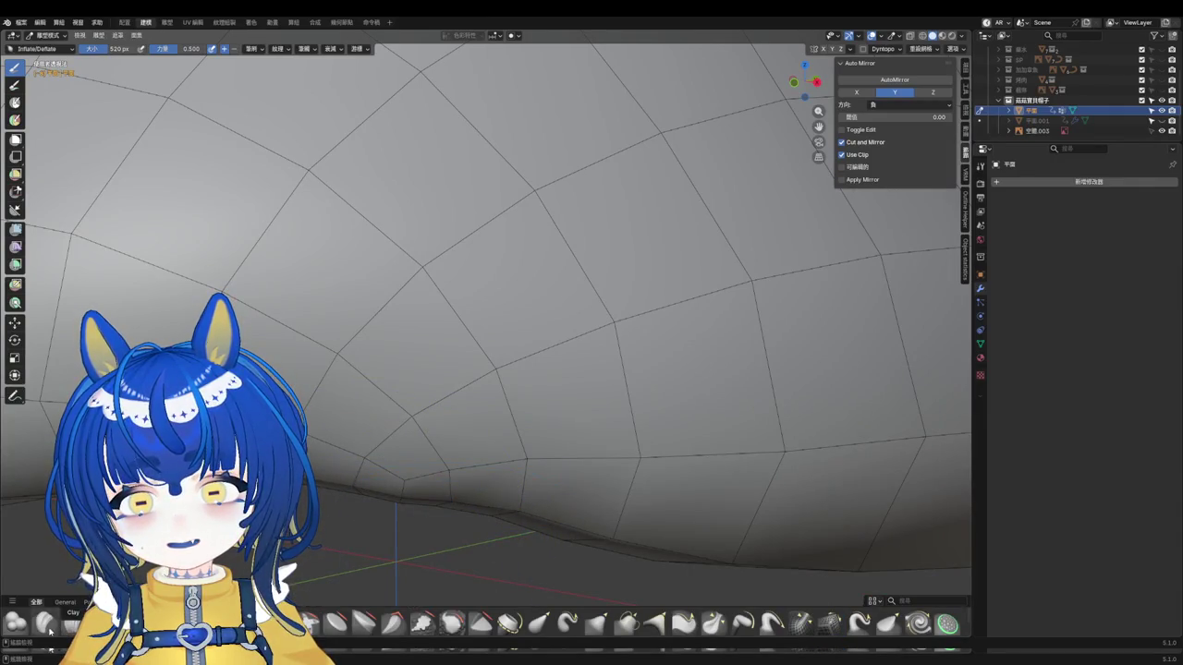
Step: Switch to the Grab brush and shrink its radius from 332 px to 200 px
click(608, 633)
key(f)
click(399, 500)
scroll(407, 475, down, 8)
mouse_move(406, 475)
middle_down()
mouse_move(516, 477)
mouse_move(409, 555)
middle_up()
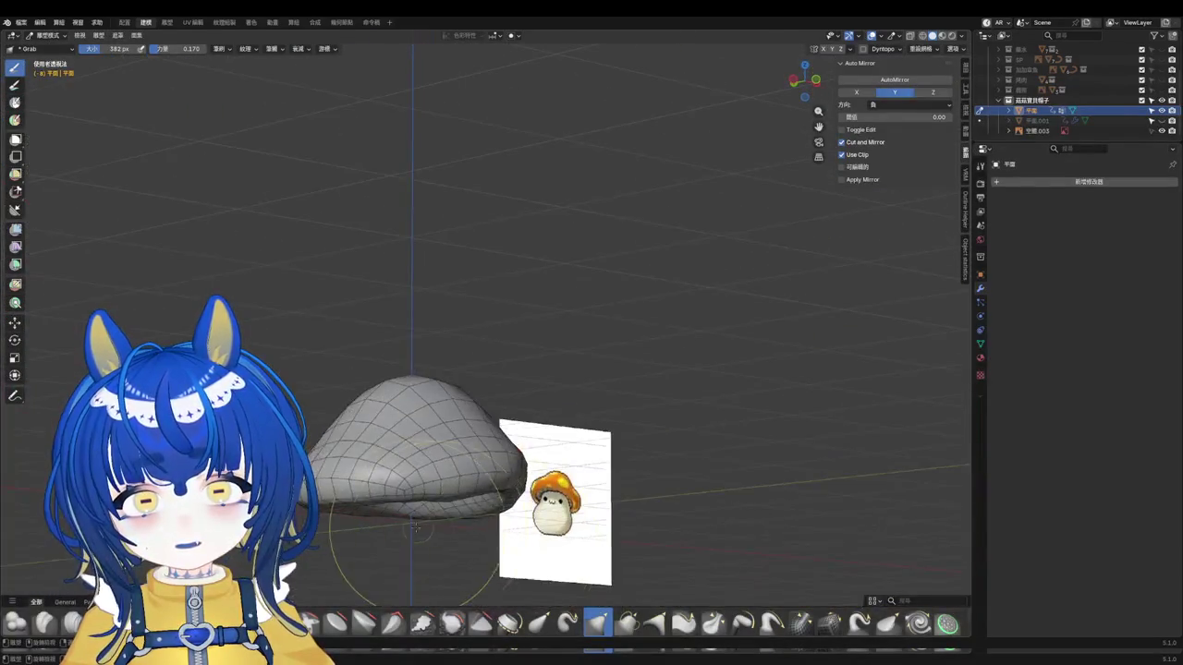
scroll(409, 454, up, 5)
scroll(470, 507, up, 1)
scroll(471, 522, up, 3)
mouse_move(471, 522)
middle_down()
mouse_move(410, 527)
mouse_move(576, 515)
middle_up()
key(f)
click(361, 523)
Step: Tweak the cap's rim crease with the Grab brush, viewing it from low and high angles
scroll(613, 494, down, 2)
scroll(454, 497, up, 2)
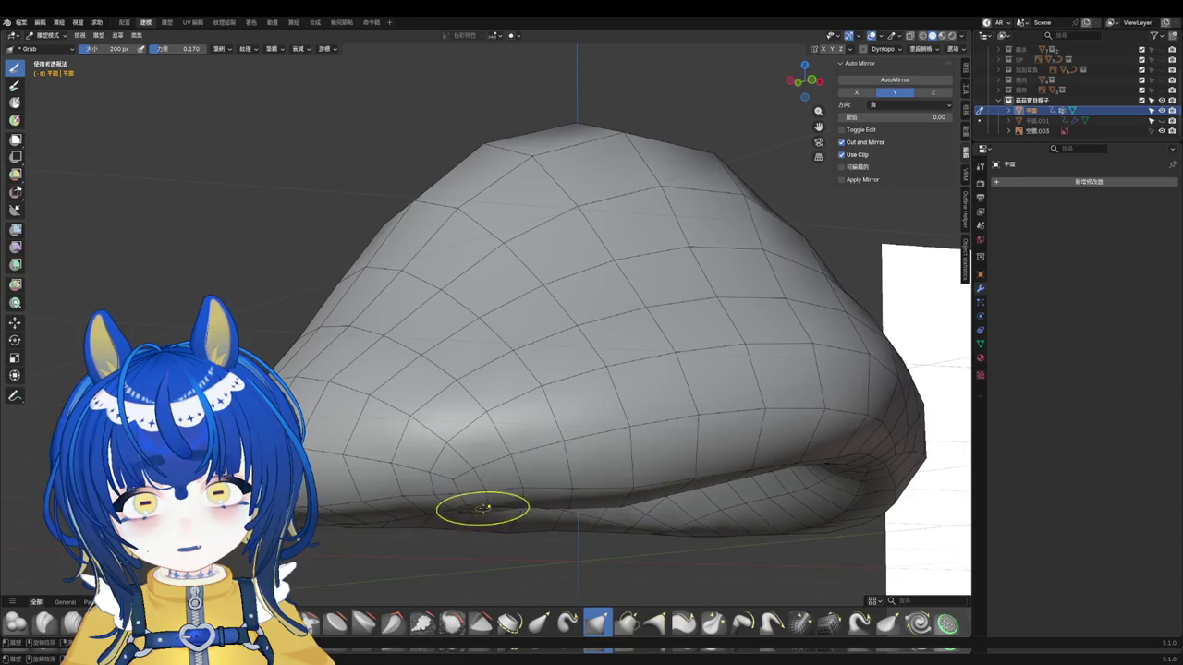
middle_drag(483, 508, 502, 465)
scroll(487, 391, up, 4)
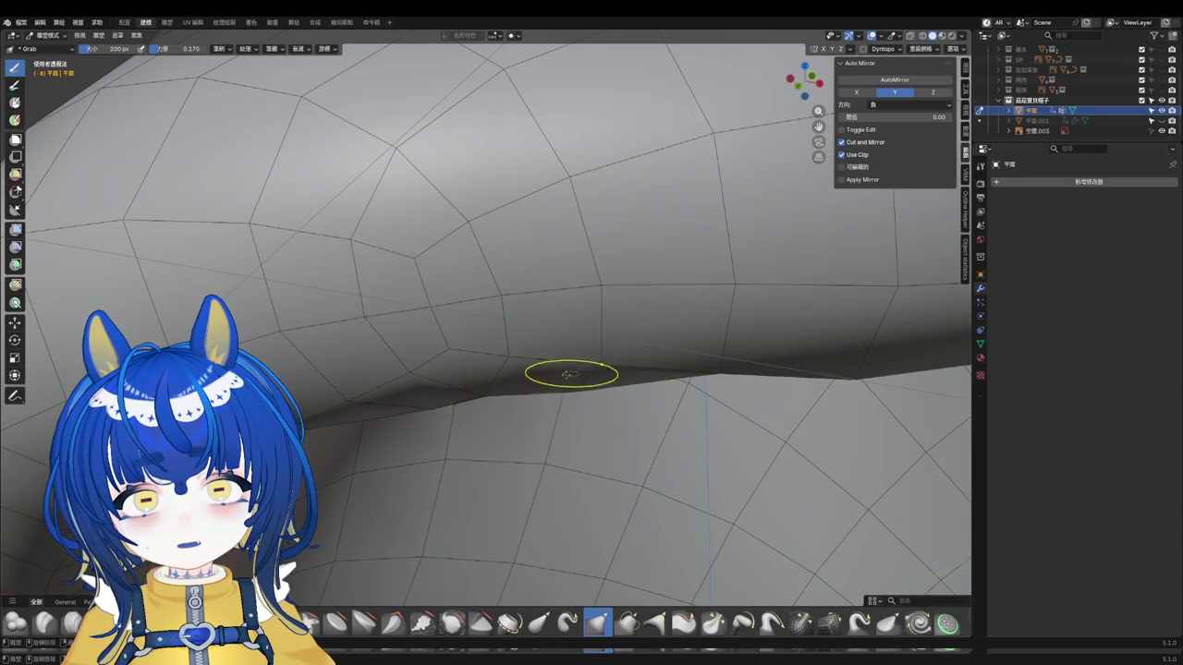
middle_drag(570, 372, 535, 350)
mouse_move(475, 323)
middle_down()
mouse_move(496, 440)
mouse_move(485, 408)
middle_up()
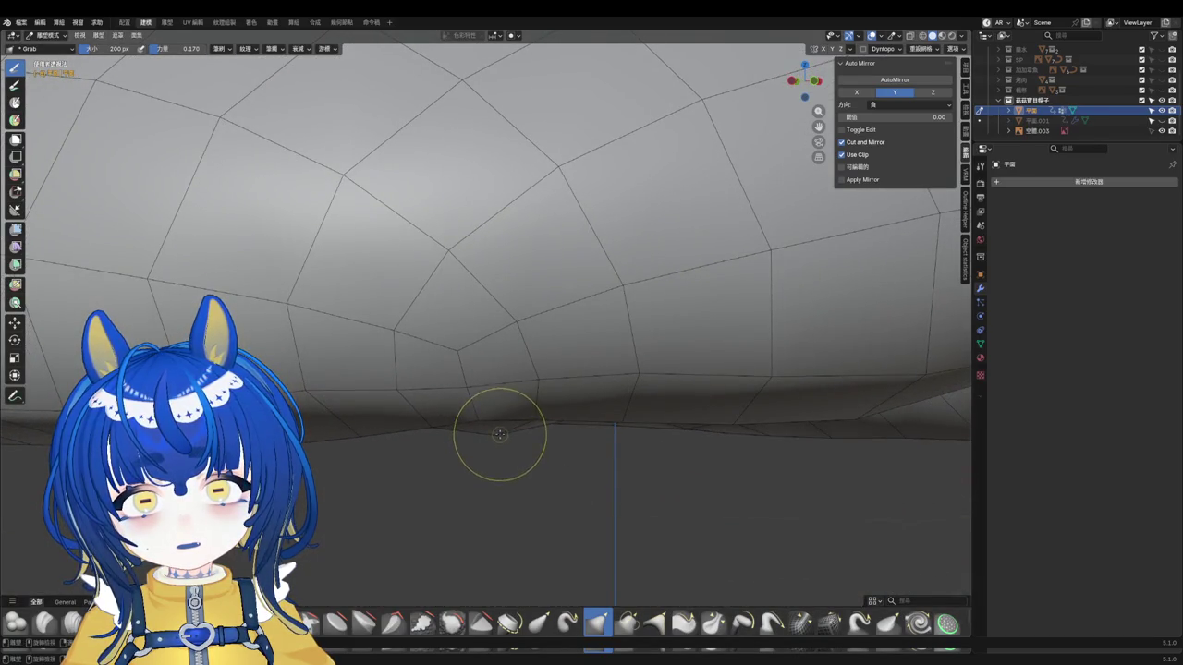
scroll(497, 338, down, 5)
mouse_move(542, 441)
middle_down()
mouse_move(518, 388)
mouse_move(601, 449)
middle_up()
scroll(310, 430, up, 2)
scroll(311, 431, up, 1)
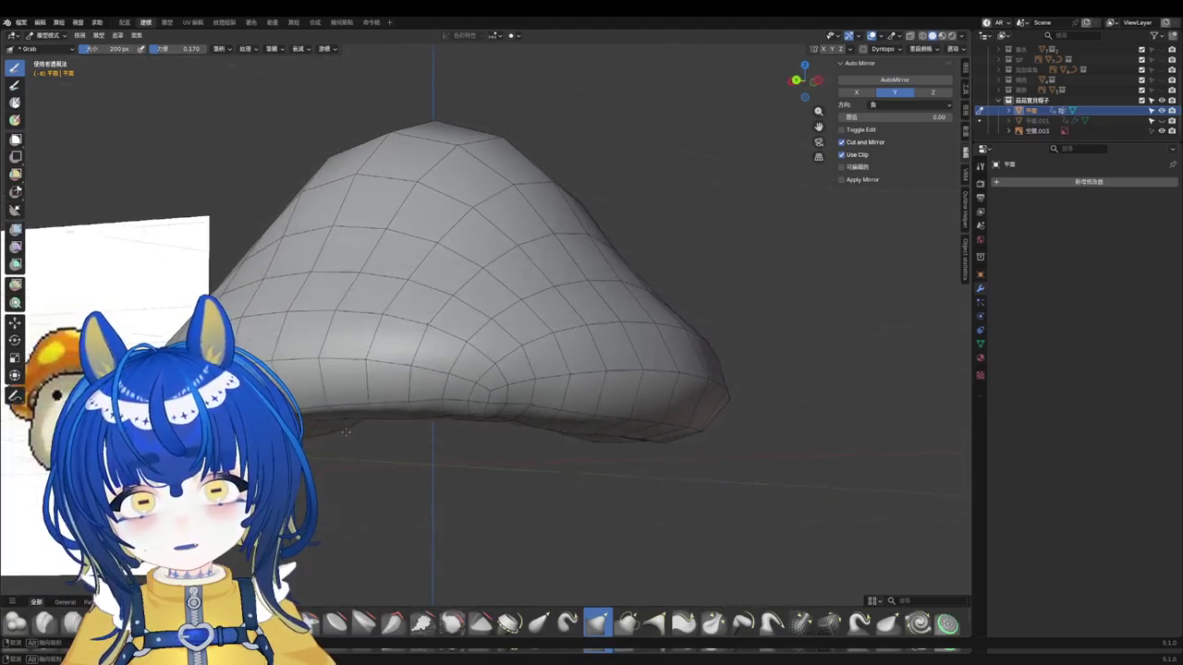
scroll(483, 409, up, 2)
scroll(487, 426, up, 2)
middle_drag(496, 389, 495, 388)
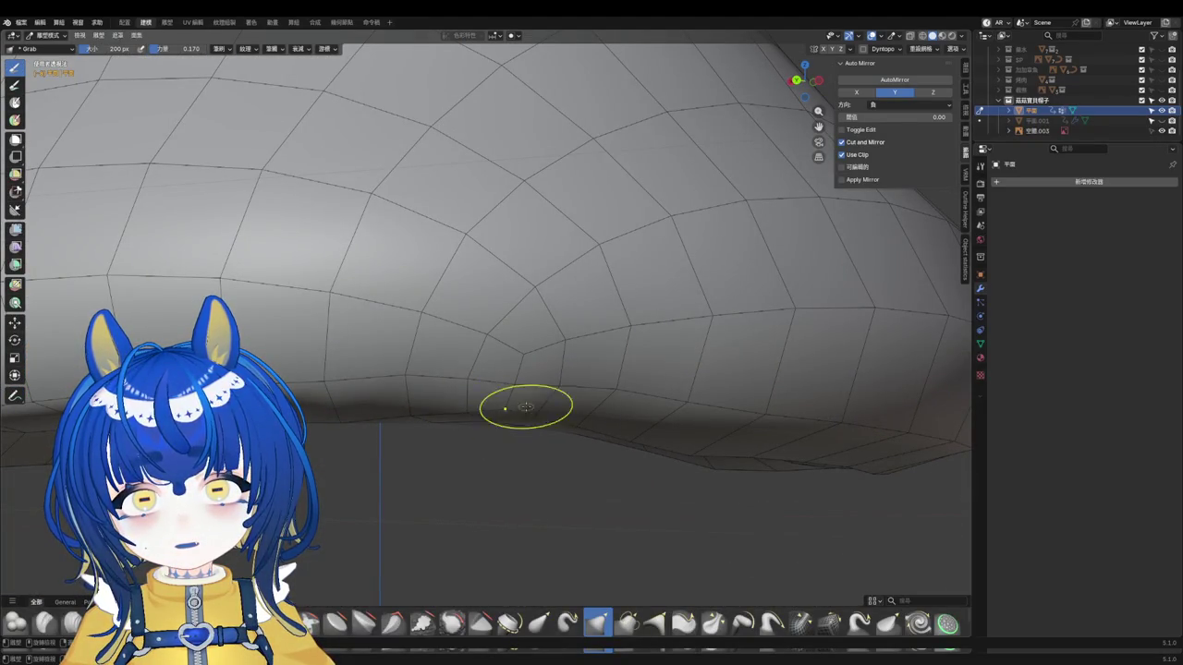
middle_drag(436, 426, 498, 404)
mouse_move(356, 417)
middle_down()
mouse_move(338, 419)
mouse_move(527, 417)
mouse_move(383, 422)
mouse_move(379, 432)
middle_up()
scroll(344, 395, down, 5)
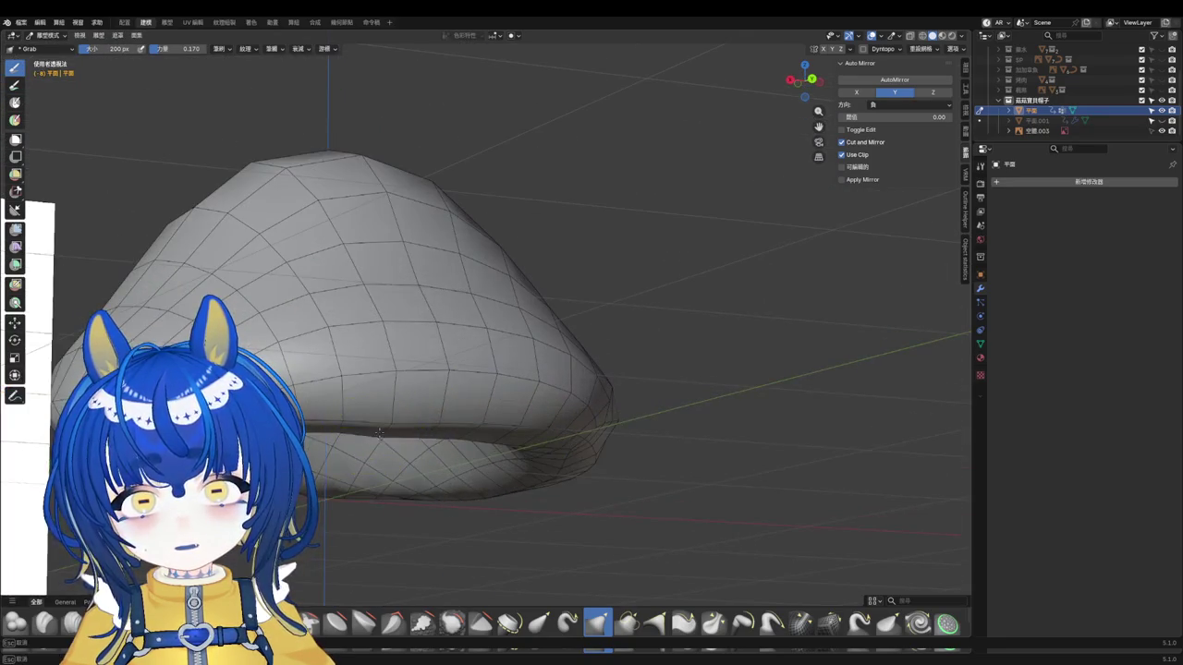
scroll(407, 436, up, 5)
middle_drag(450, 464, 528, 378)
middle_drag(532, 319, 532, 319)
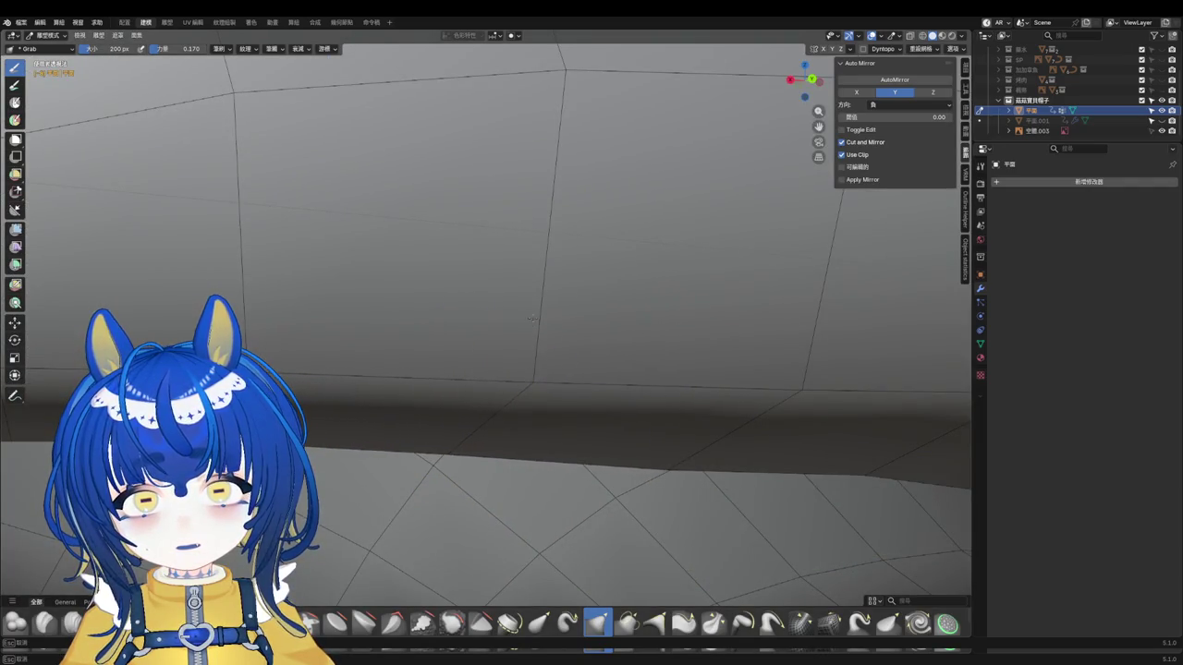
scroll(532, 319, down, 5)
middle_drag(580, 454, 549, 422)
scroll(422, 396, up, 2)
scroll(488, 351, down, 3)
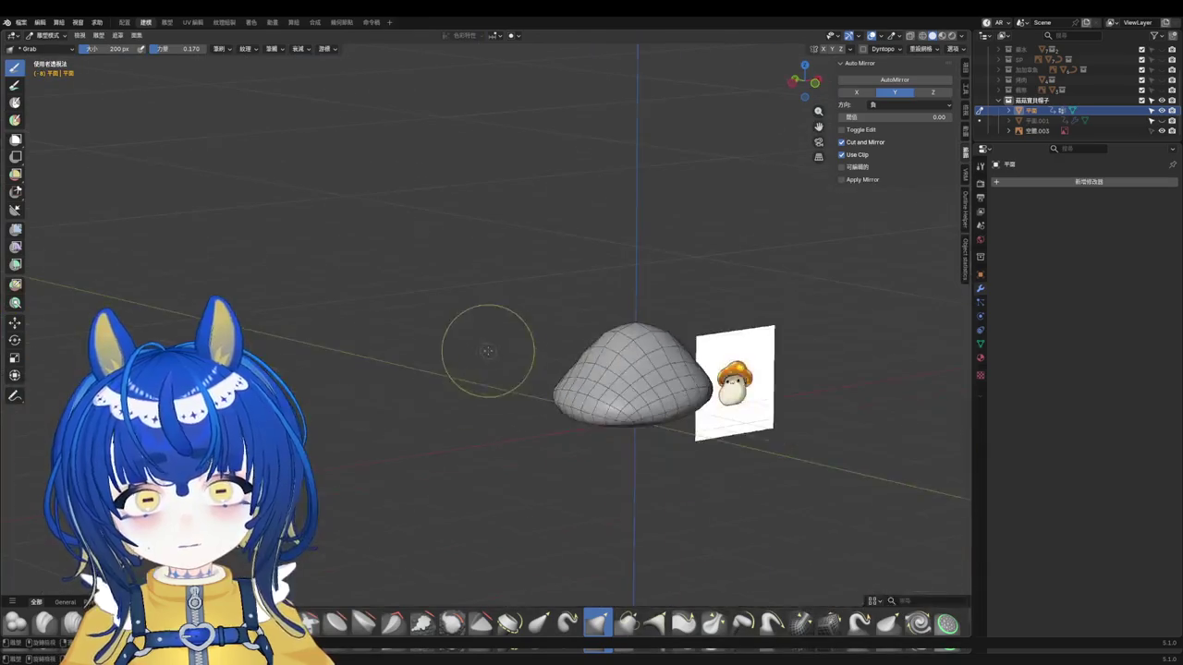
Step: Check straight side and front views, then return the cap to Object Mode
key(KP_3)
key(KP_1)
key(ctrl+Tab)
scroll(534, 335, up, 2)
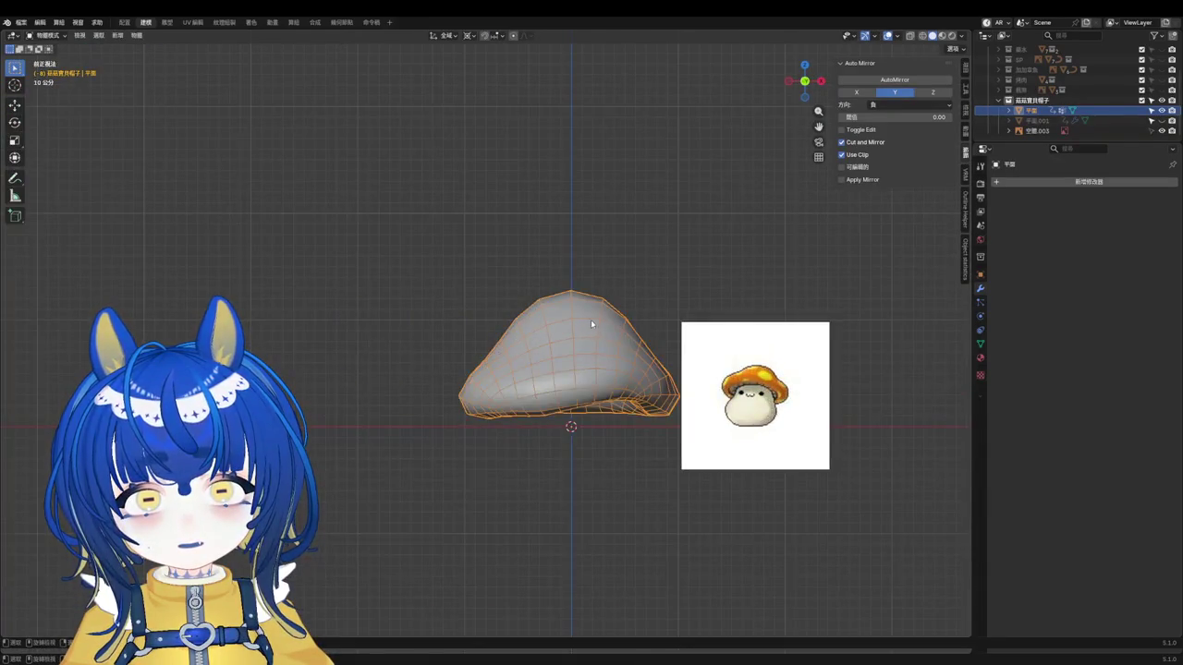
Step: Scale the mushroom cap up beside the reference, then reduce it slightly
scroll(592, 323, up, 2)
scroll(582, 325, up, 1)
scroll(573, 328, up, 3)
scroll(552, 334, down, 6)
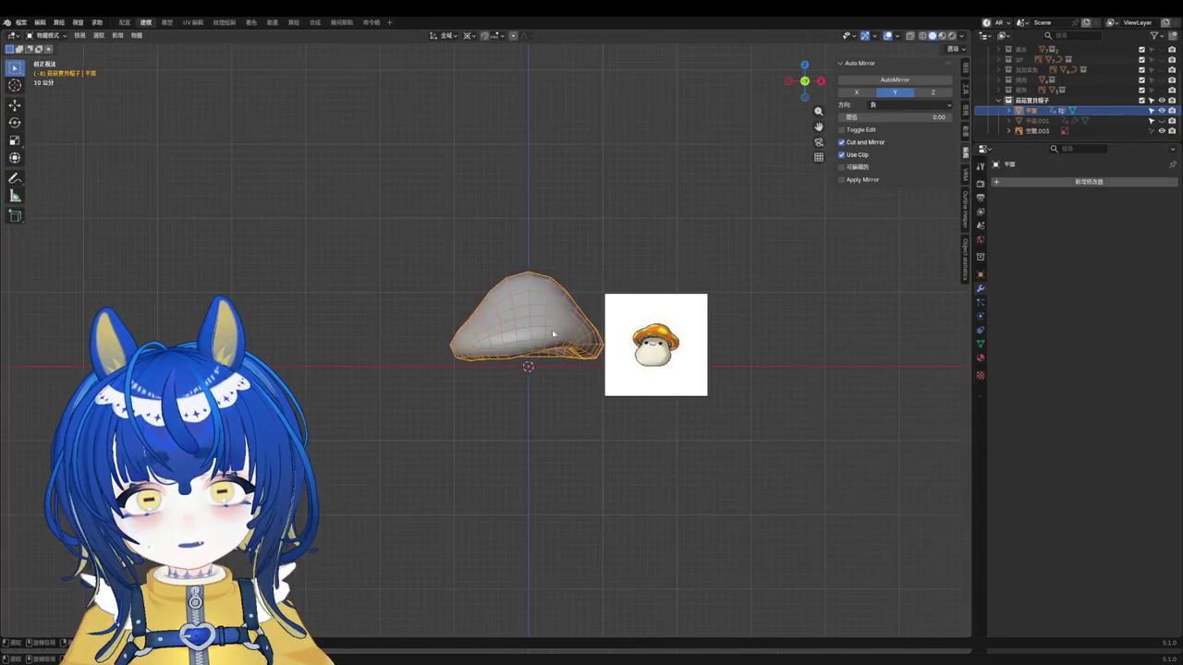
key(s)
click(660, 428)
key(s)
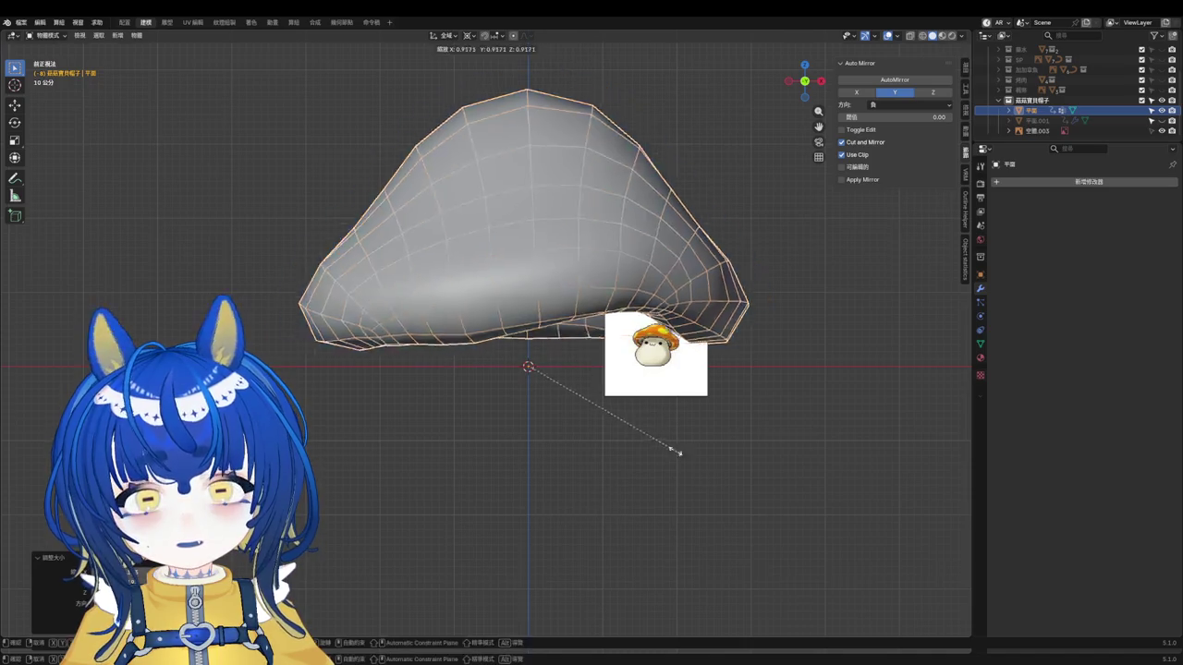
click(598, 409)
Step: Run a command from the cap's context menu and save the file
right_click(557, 365)
click(532, 332)
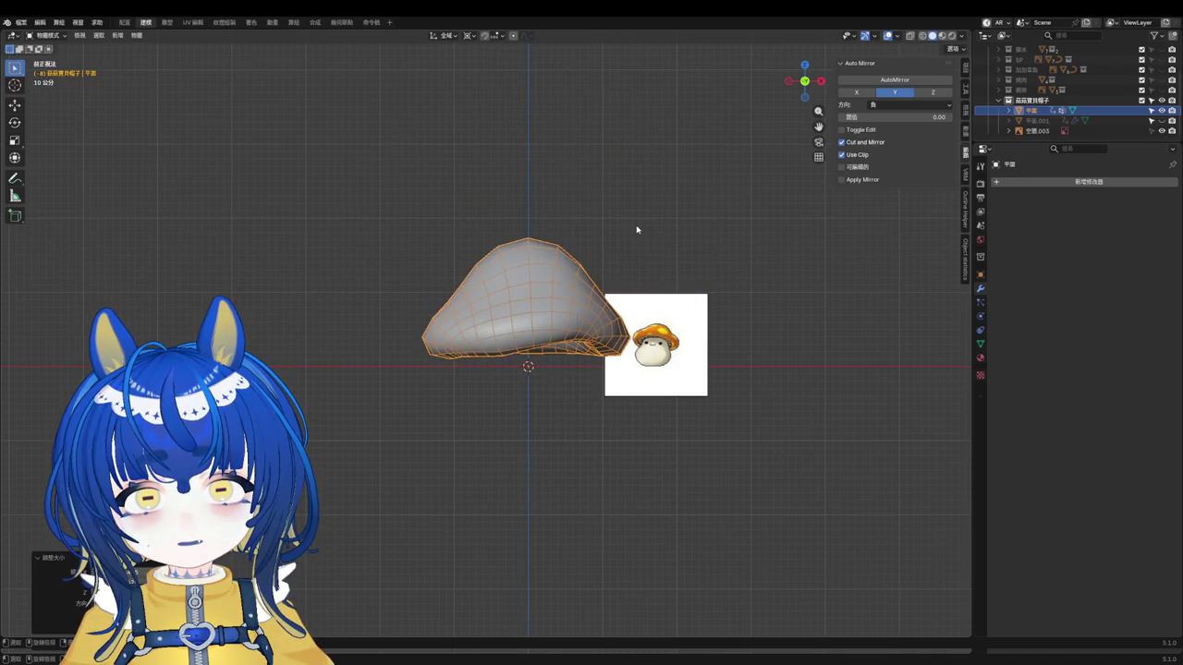
key(ctrl+s)
click(635, 230)
scroll(535, 278, up, 2)
Step: Check a face of the cap in Edit Mode, then reselect the cap in Object Mode
key(Tab)
scroll(469, 310, up, 2)
click(332, 386)
key(Tab)
click(333, 276)
click(517, 295)
Step: Switch to Material Preview shading and reselect the mushroom cap
click(966, 217)
click(941, 35)
click(708, 240)
middle_drag(684, 212, 713, 234)
click(729, 244)
click(966, 257)
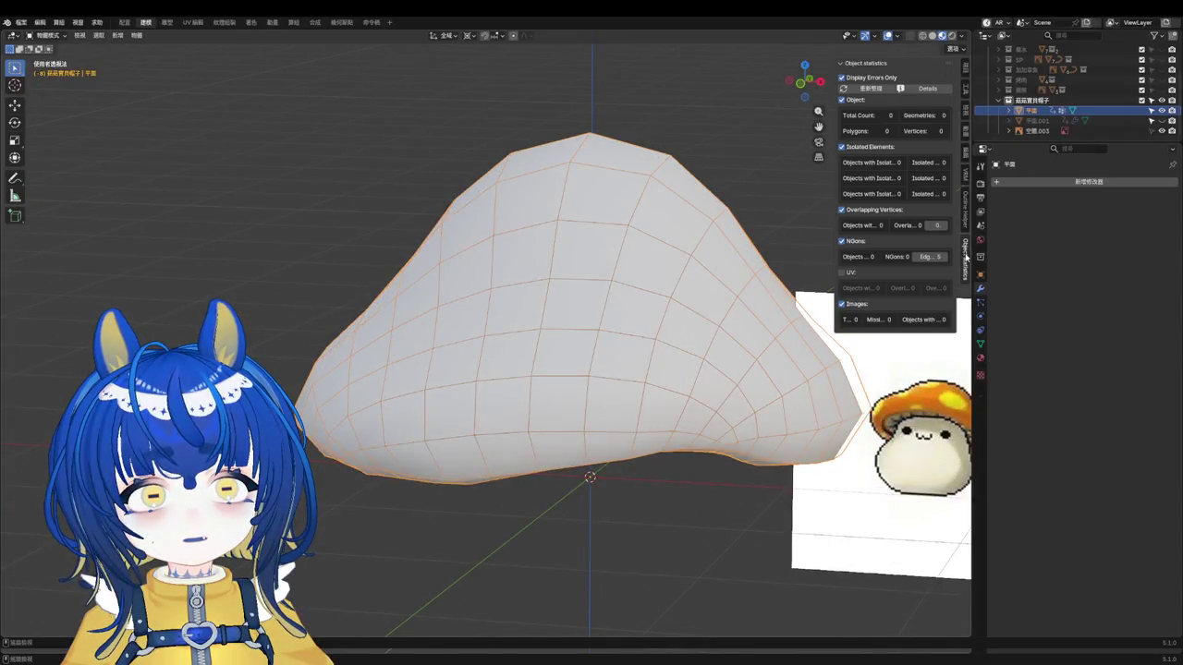
Step: Add an OH_OUTLINE inverted-hull outline at -0.1 m thickness to the cap
key(Tab)
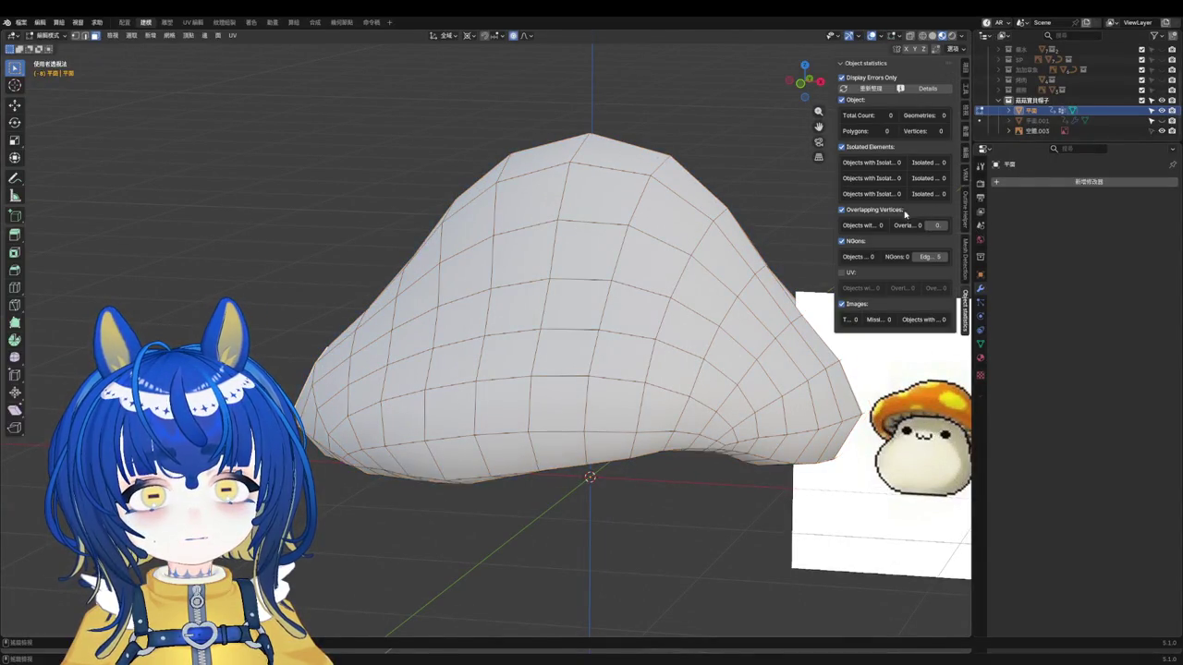
click(964, 222)
key(Tab)
click(965, 257)
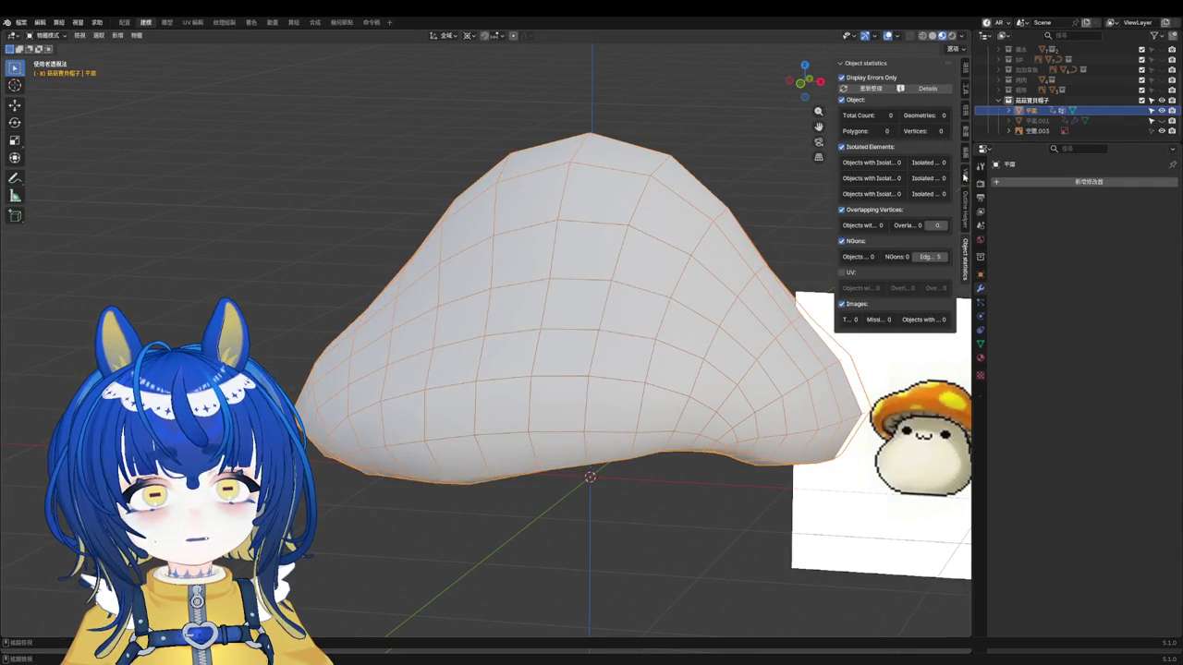
click(966, 222)
click(892, 78)
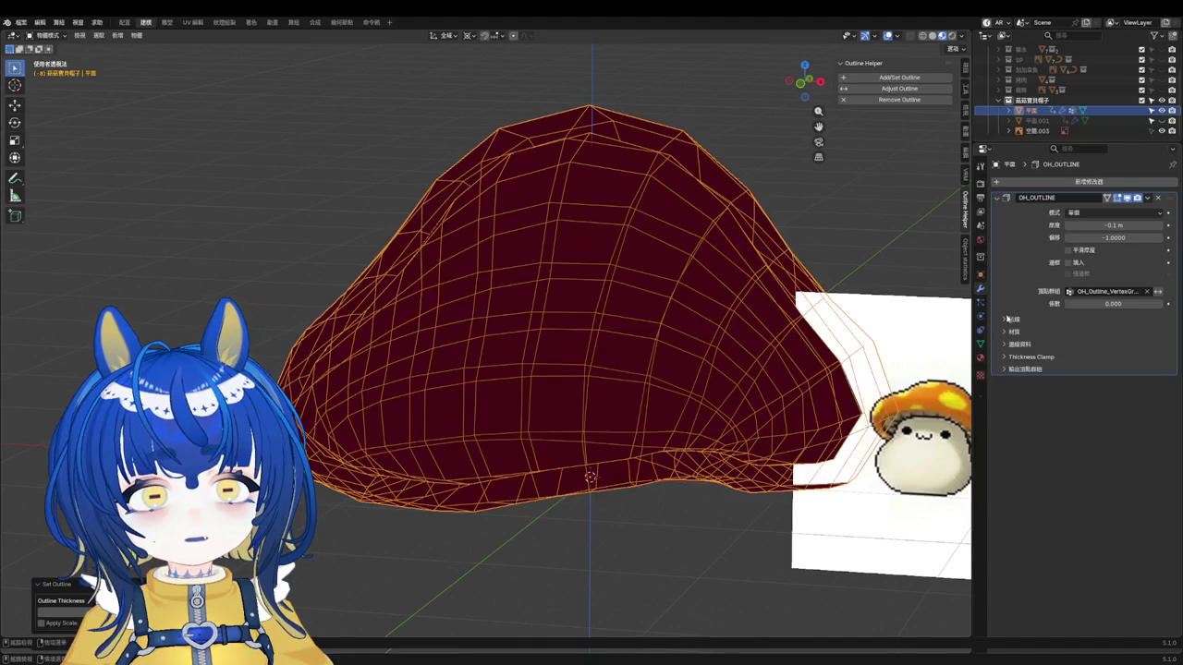
Step: Thin the OH_OUTLINE thickness to -0.003 m
scroll(592, 342, down, 3)
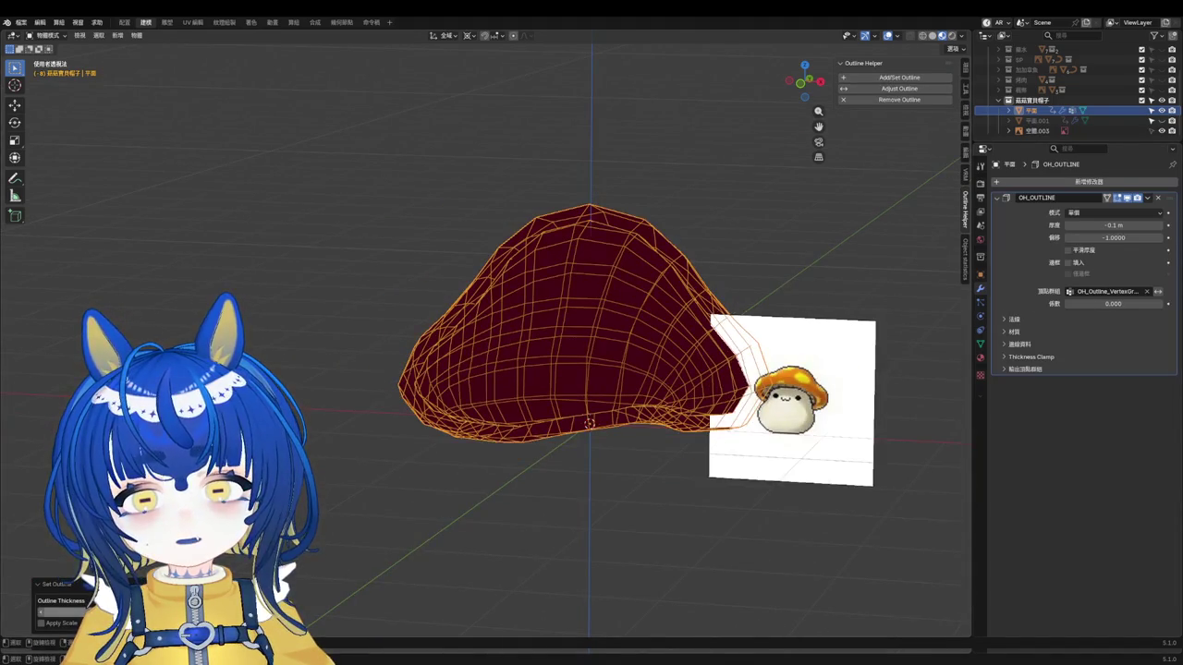
click(60, 612)
text(0.001)
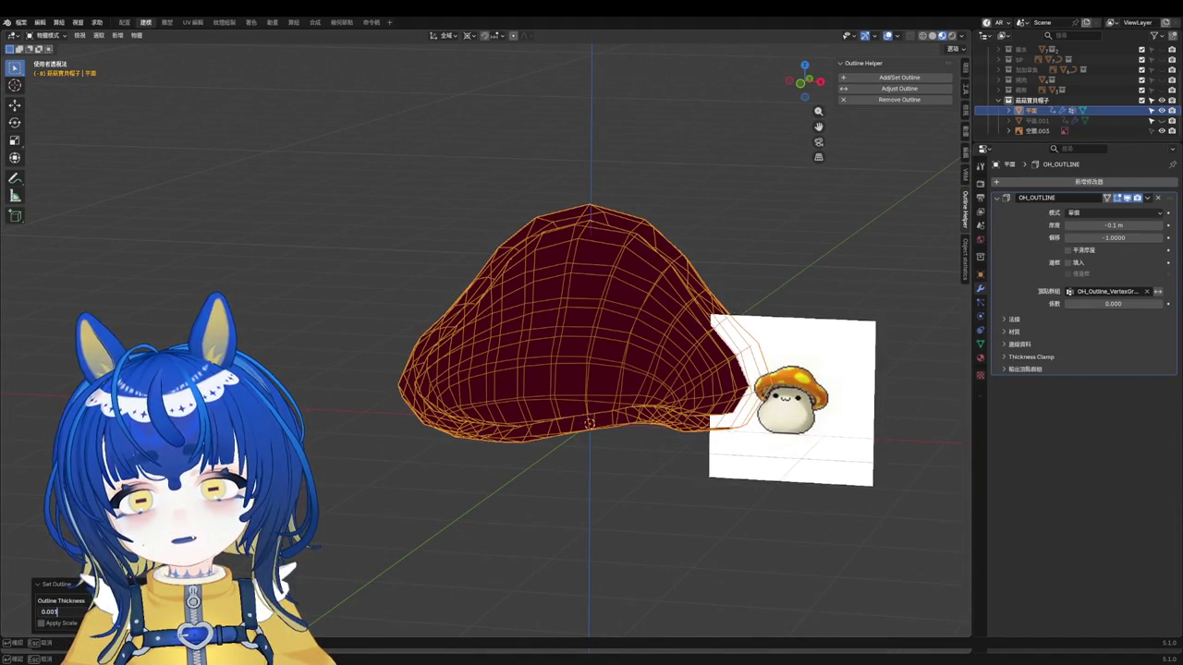
key(Return)
Step: Show face orientation, recalculate the cap's normals outward, save, and return to Object Mode
key(Tab)
scroll(475, 494, up, 2)
scroll(475, 494, up, 2)
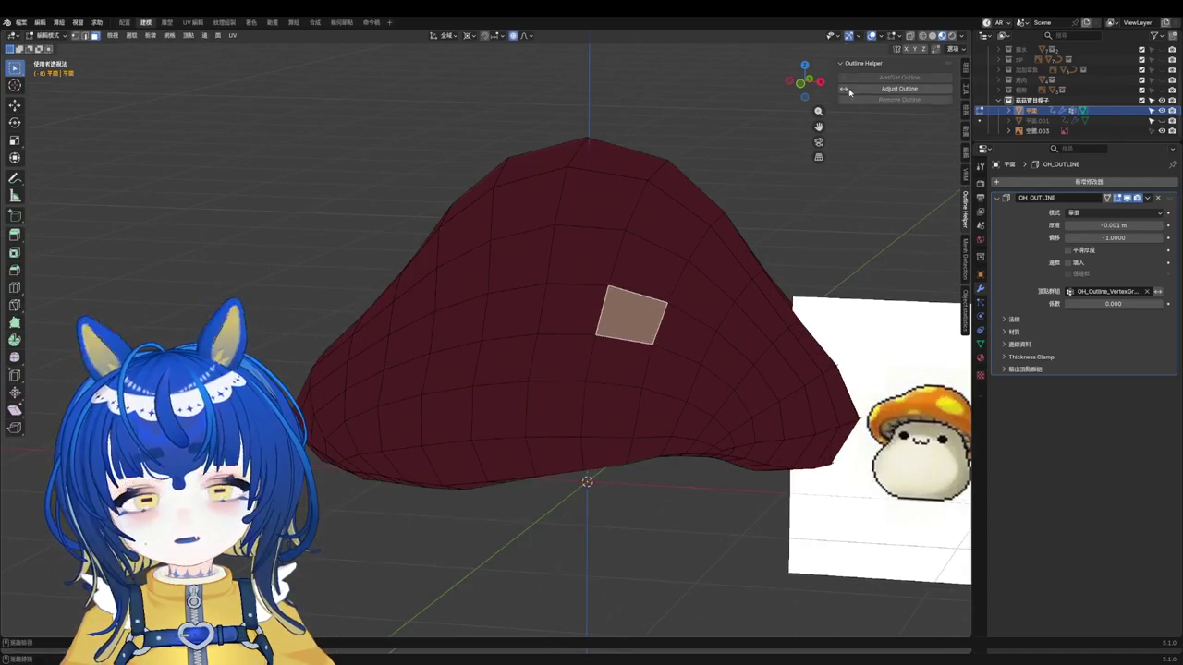
key(q)
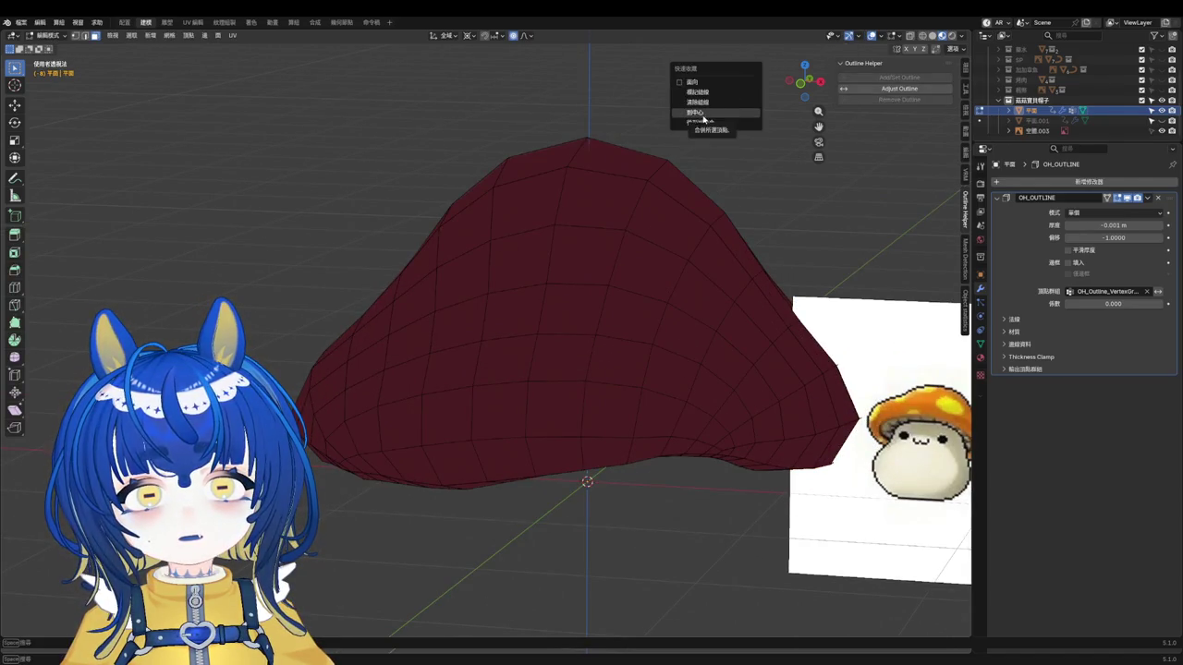
click(680, 81)
key(a)
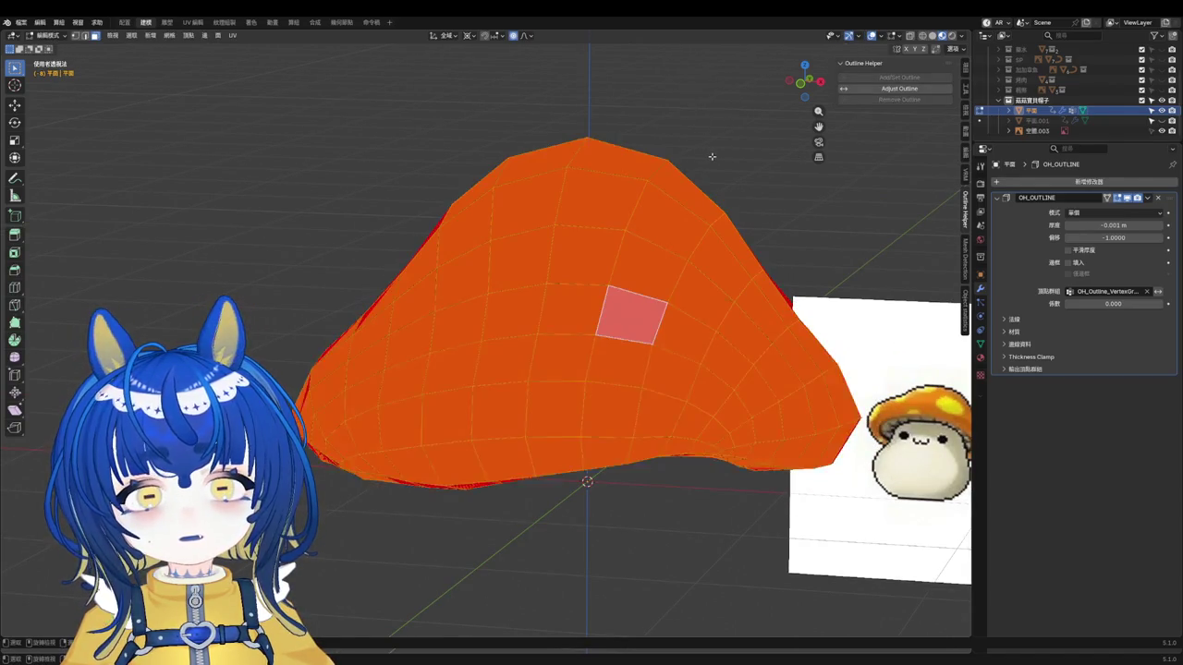
key(shift+n)
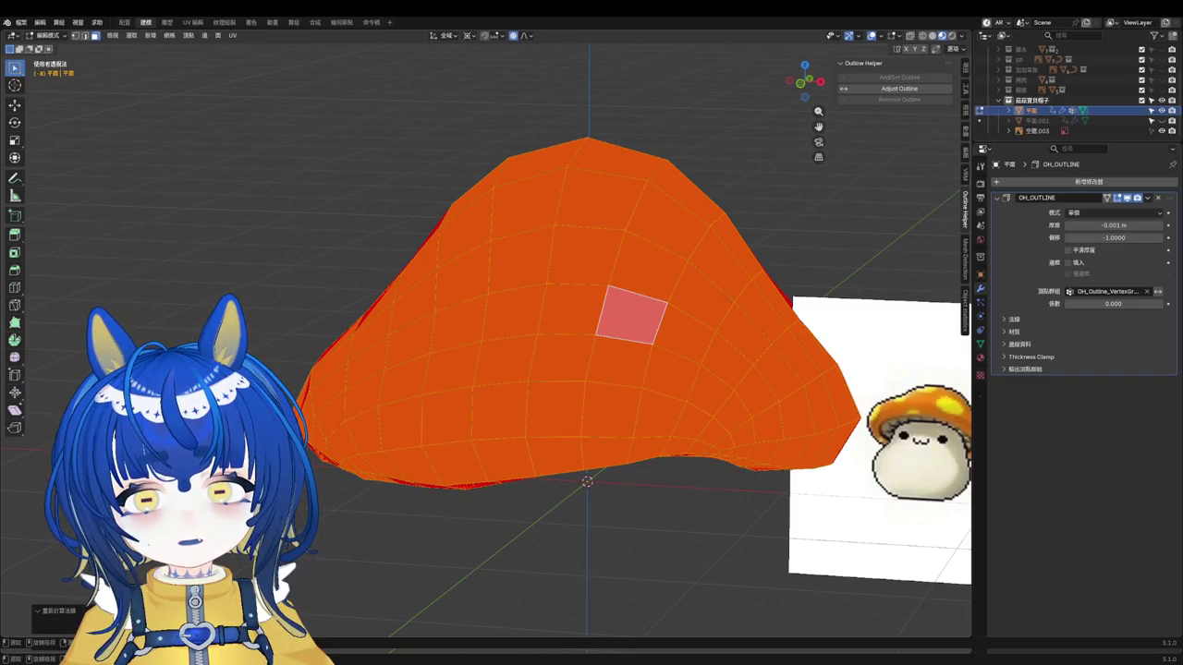
key(alt+a)
key(ctrl+s)
key(Tab)
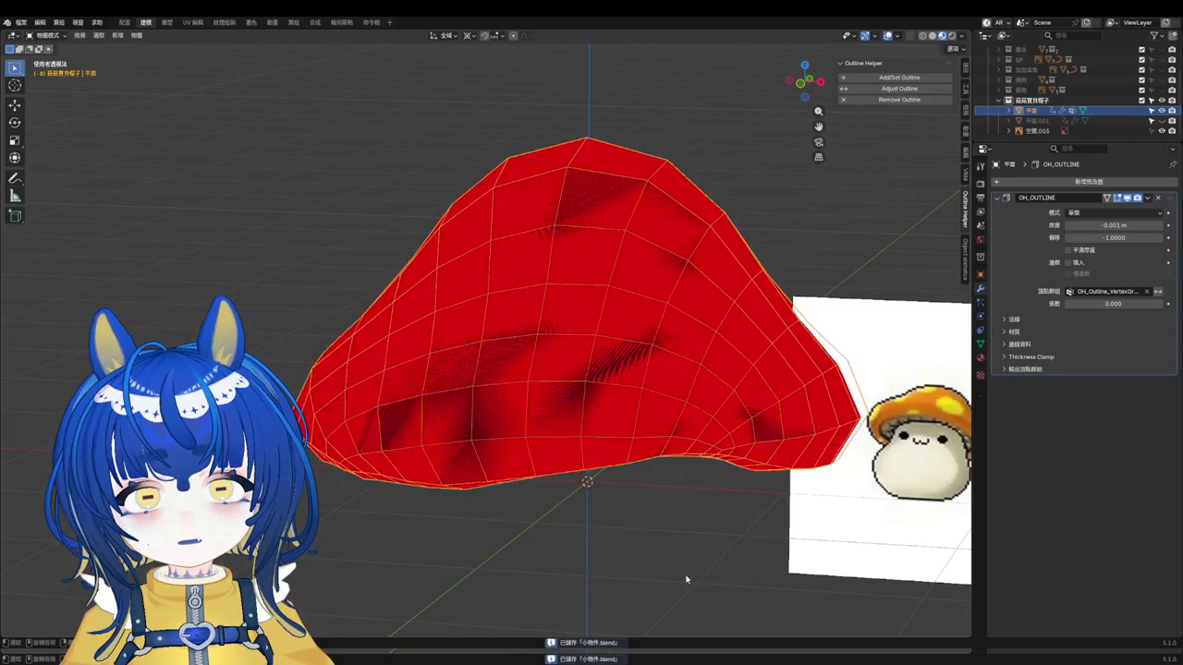
Step: Turn off the face orientation display and orbit closer to the cap
click(686, 579)
middle_drag(686, 580, 621, 380)
key(q)
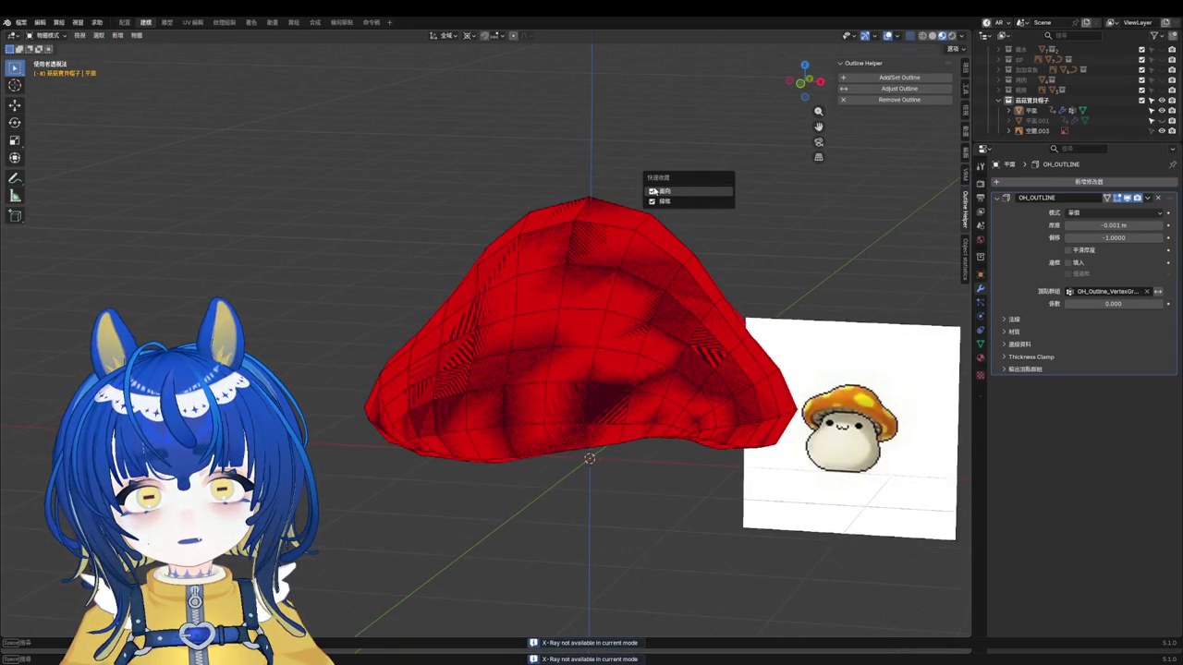
click(654, 191)
mouse_move(710, 211)
middle_down()
mouse_move(747, 211)
mouse_move(742, 195)
mouse_move(762, 191)
middle_up()
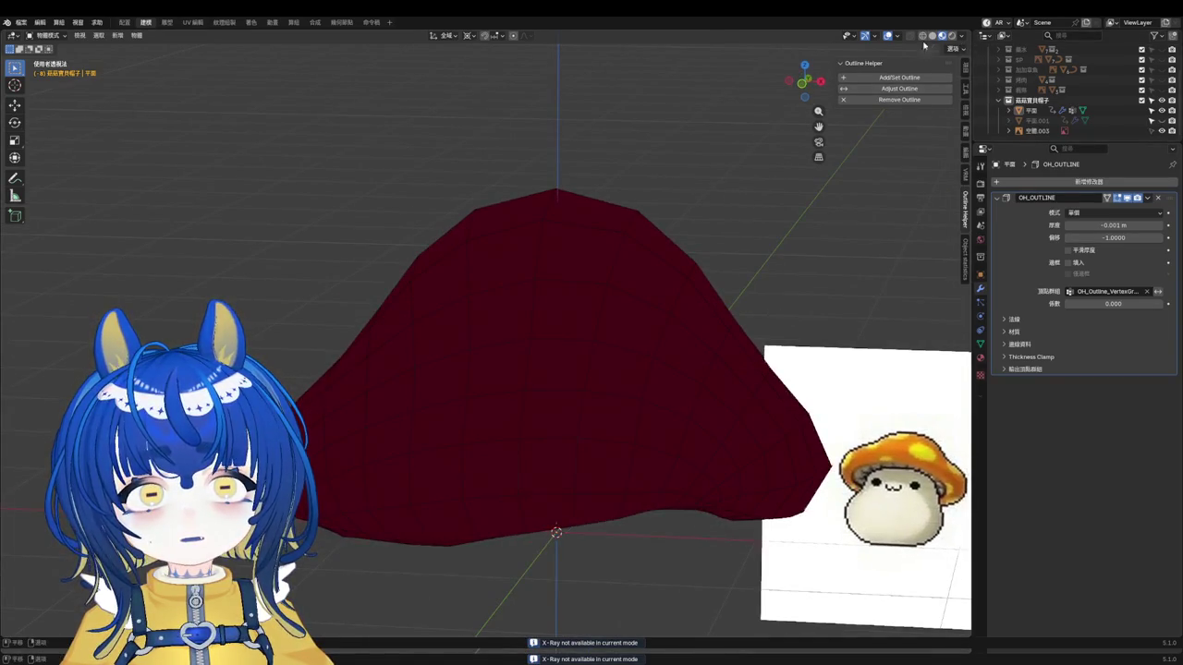
Step: Inspect the Viewport Overlays and Viewport Shading popovers, trying another shading mode
click(895, 38)
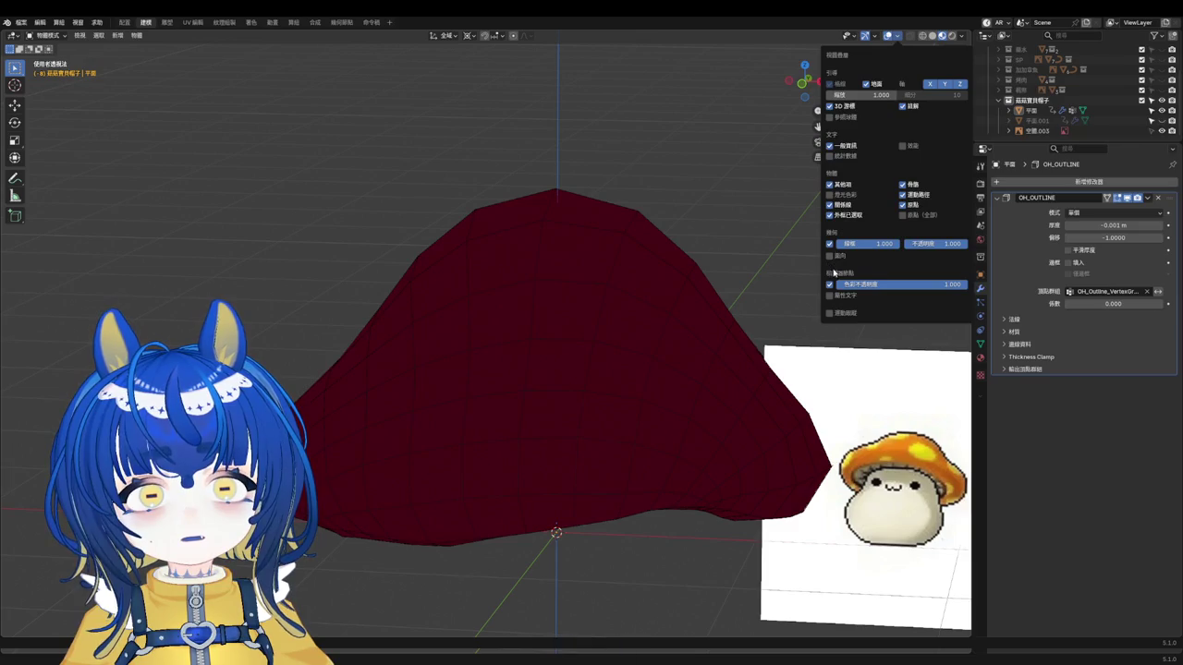
click(961, 37)
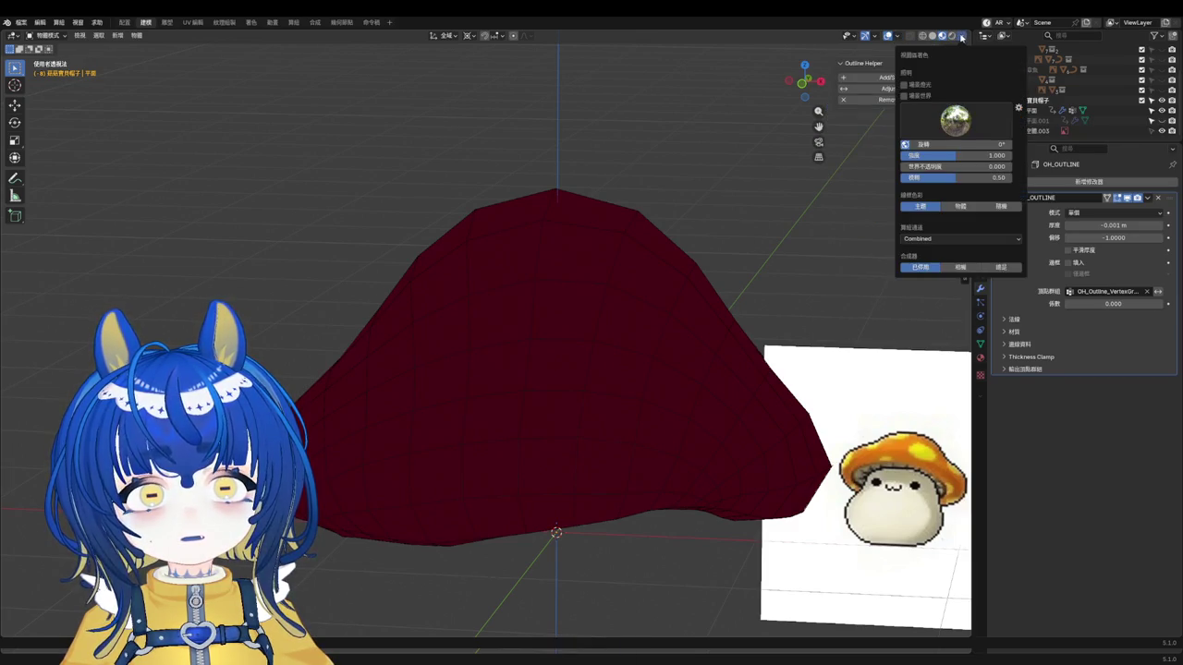
click(932, 37)
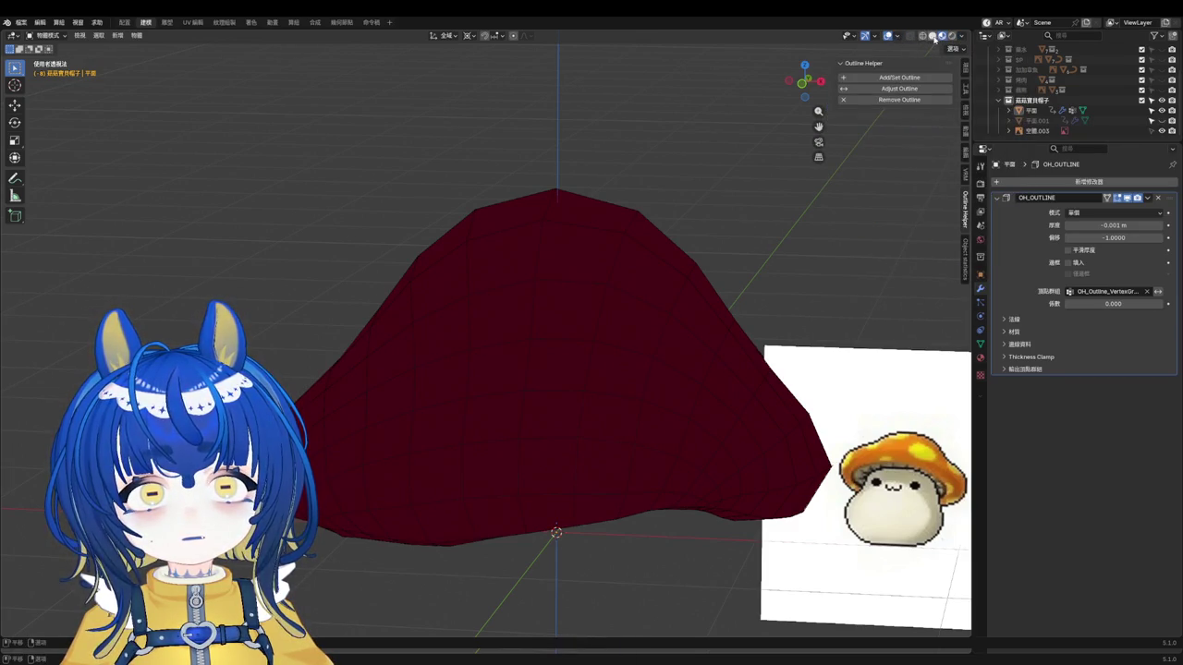
click(961, 37)
click(961, 37)
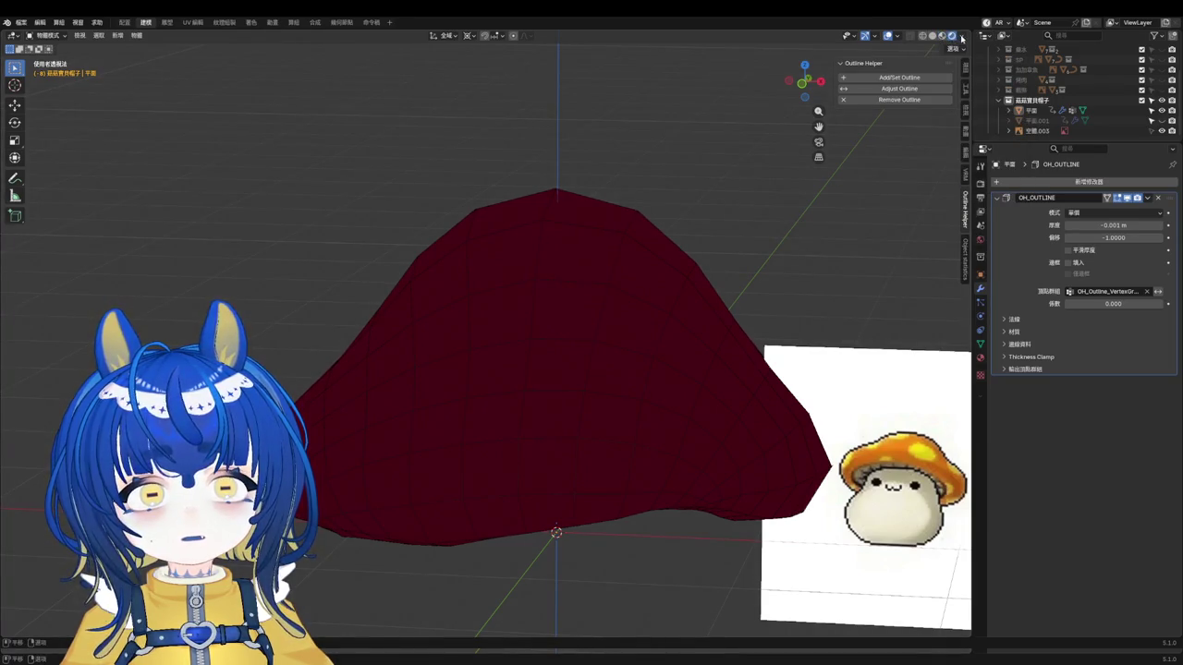
click(962, 37)
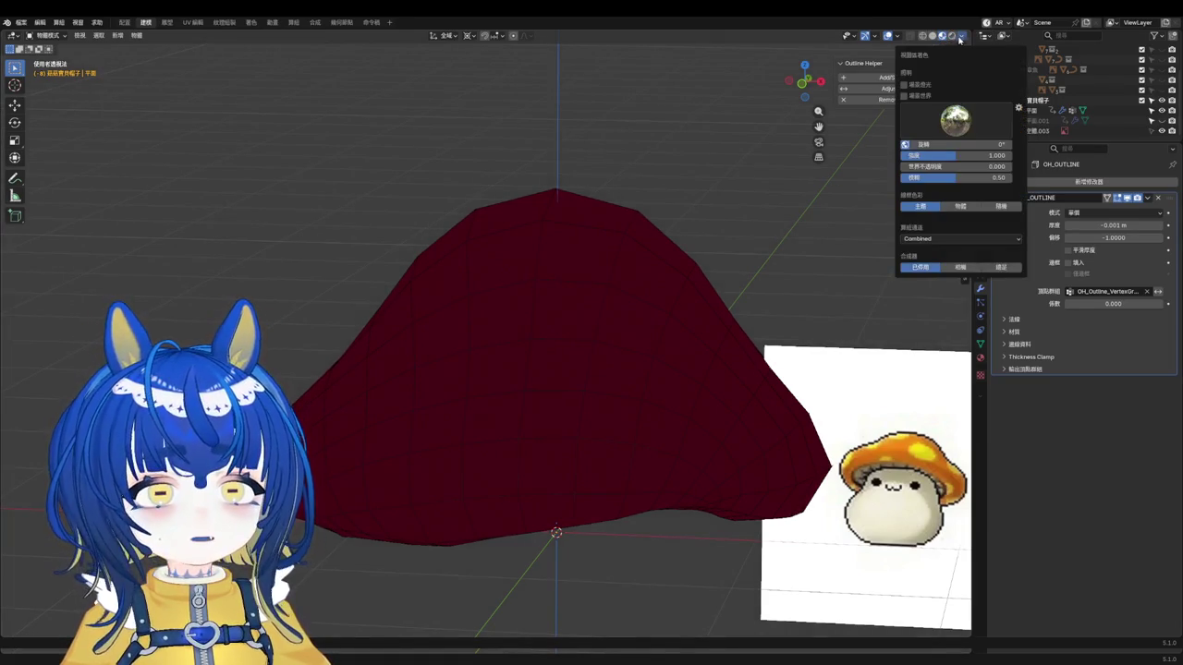
click(896, 37)
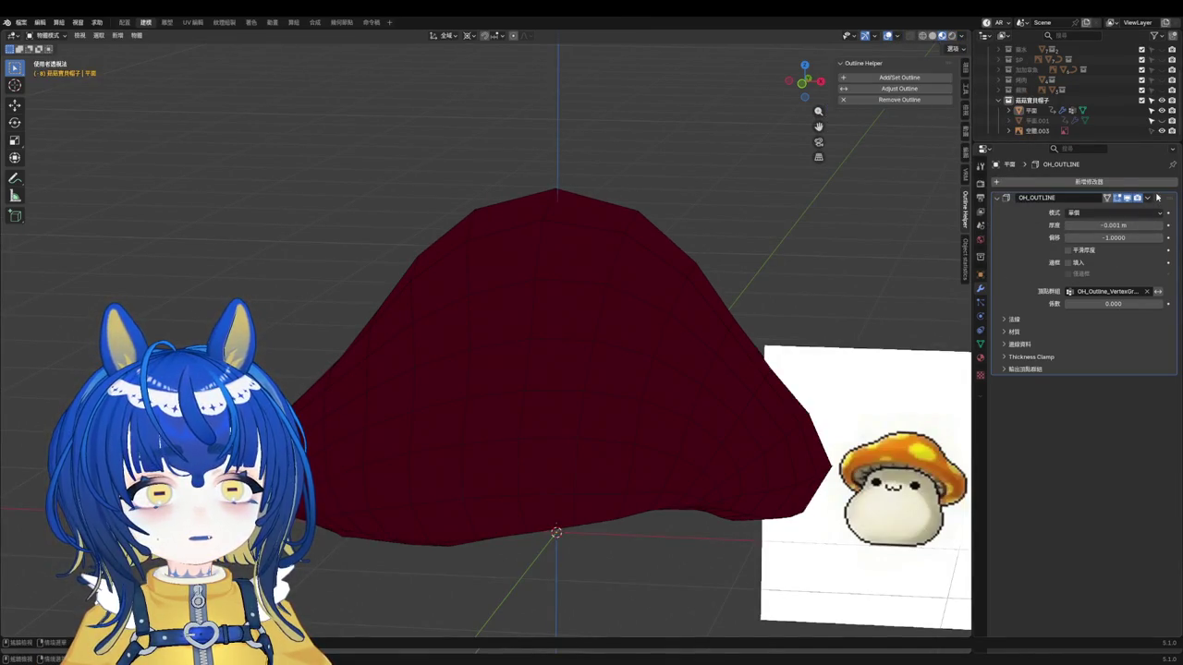
Step: Remove the OH_OUTLINE modifier and reselect the cap in grey solid shading
click(1157, 198)
click(699, 304)
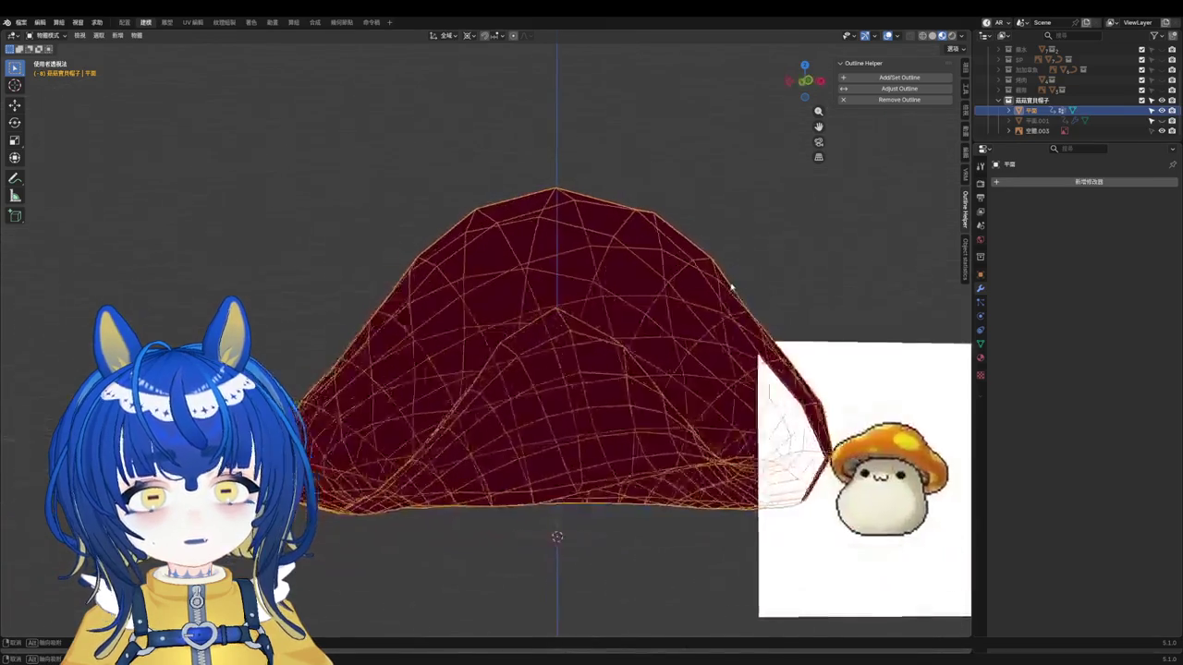
key(alt+z)
key(alt+a)
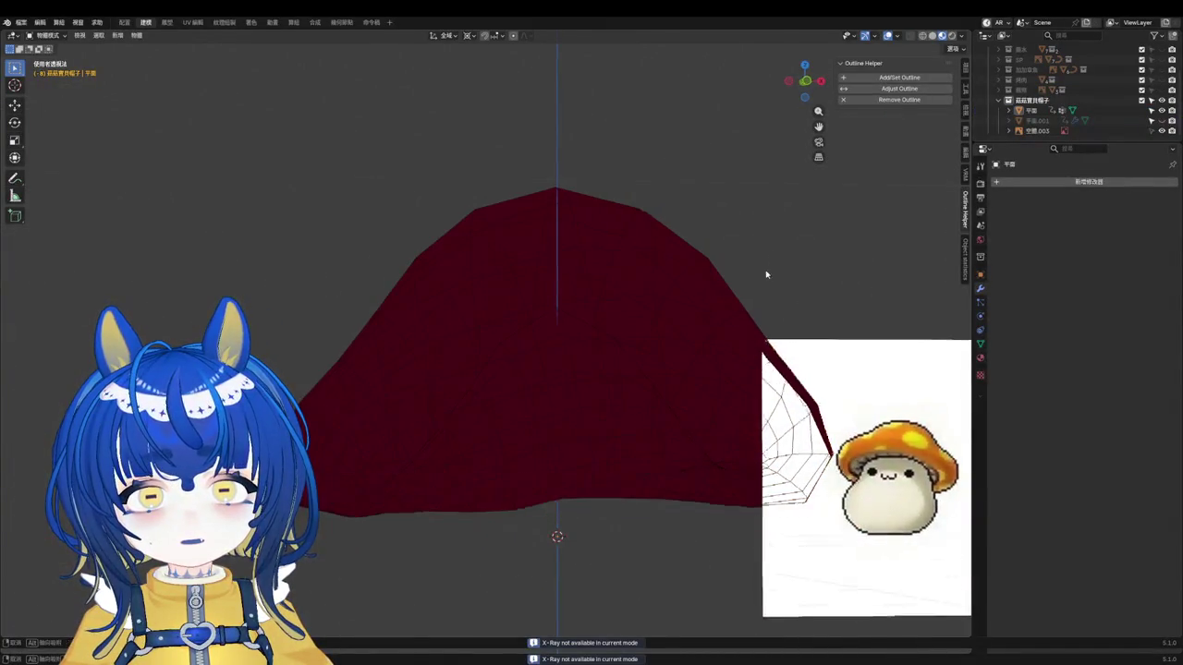
middle_drag(765, 275, 746, 283)
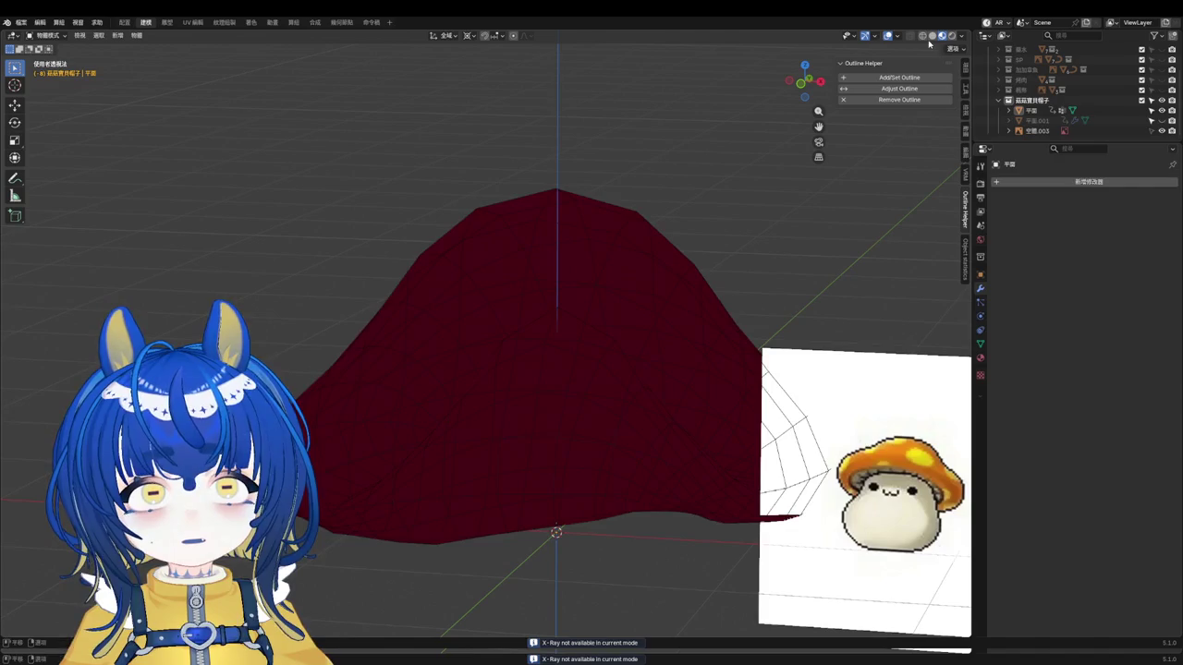
click(931, 36)
click(632, 305)
Step: Show face orientation, recalculate the cap's normals outward in Edit Mode, and save
key(q)
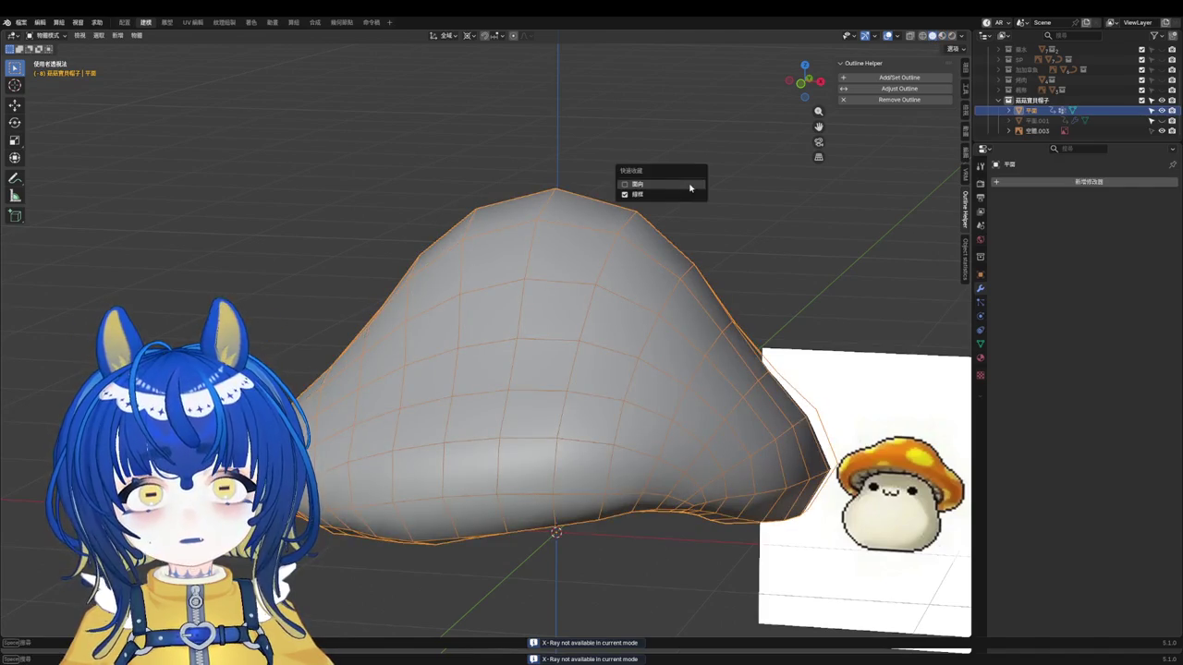
click(670, 185)
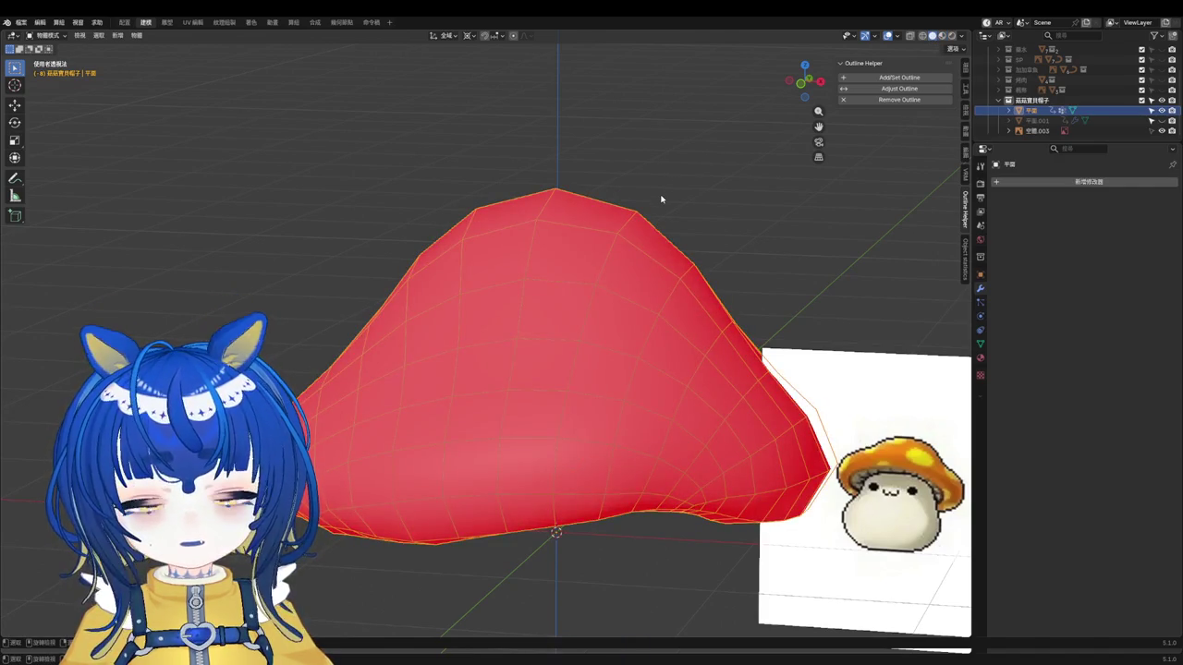
key(Tab)
key(a)
key(alt+n)
key(shift+n)
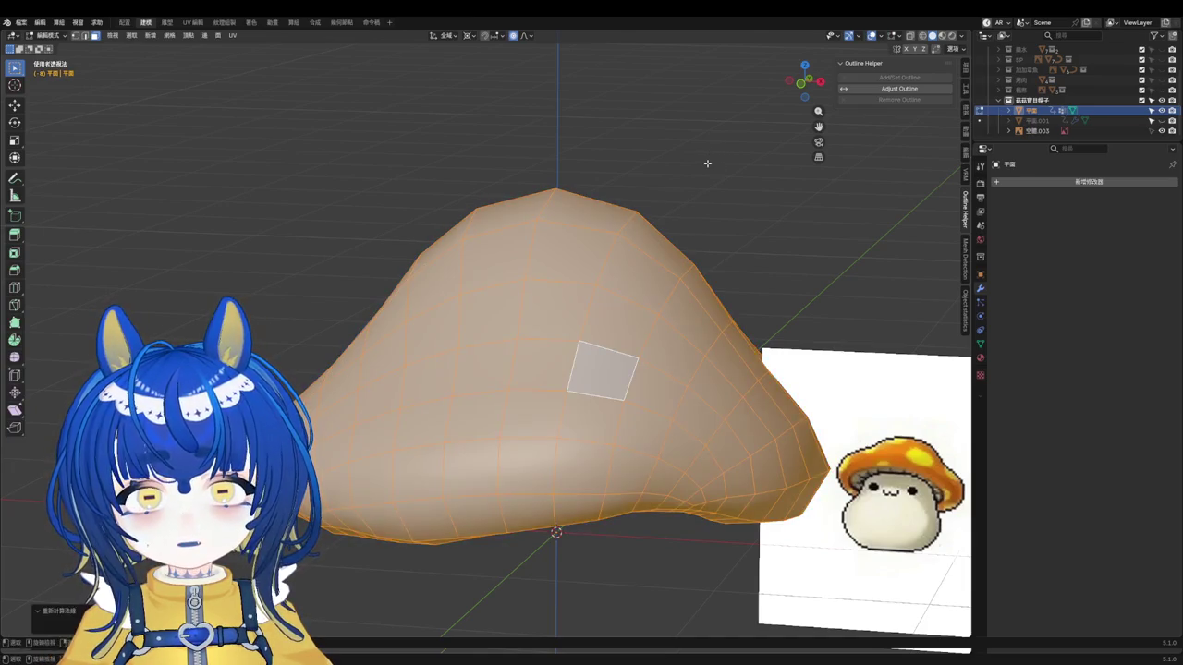
key(ctrl+s)
key(Tab)
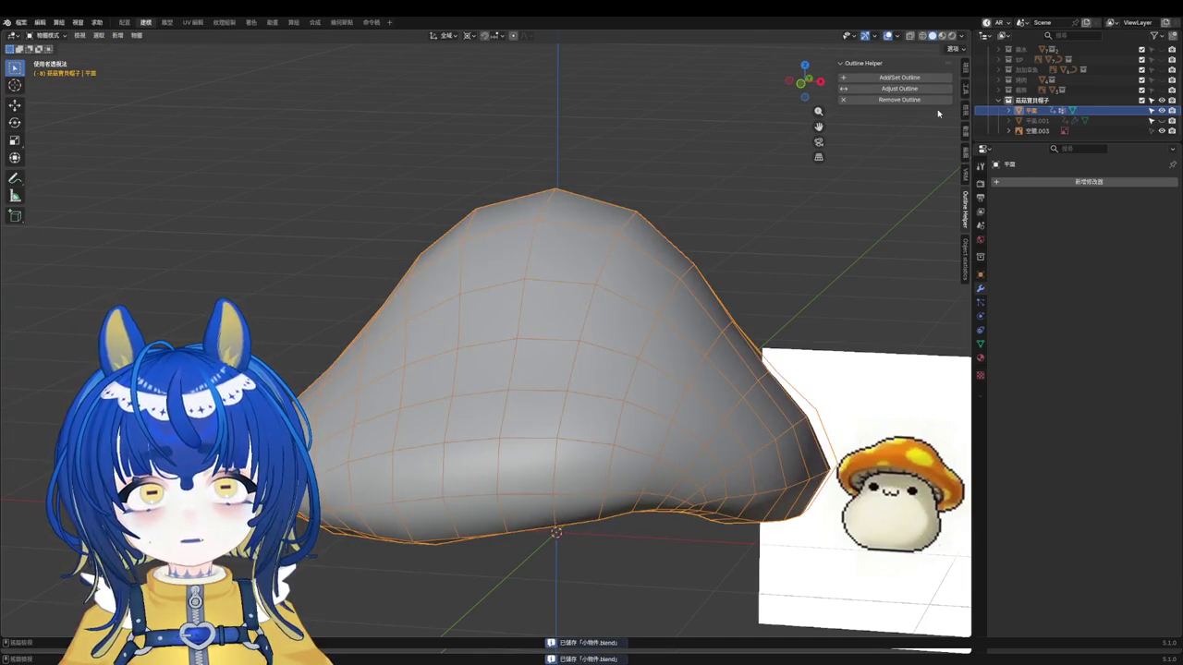
Step: Add a new OH_OUTLINE outline and set its thickness to -0.1 m
click(899, 78)
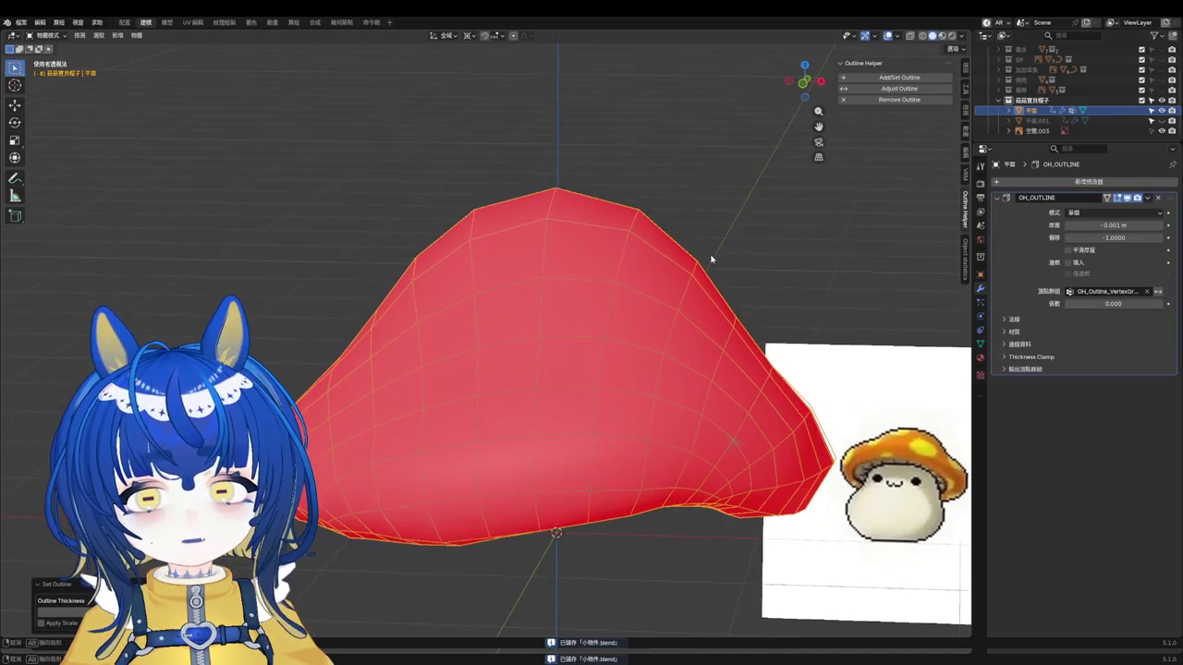
click(1094, 225)
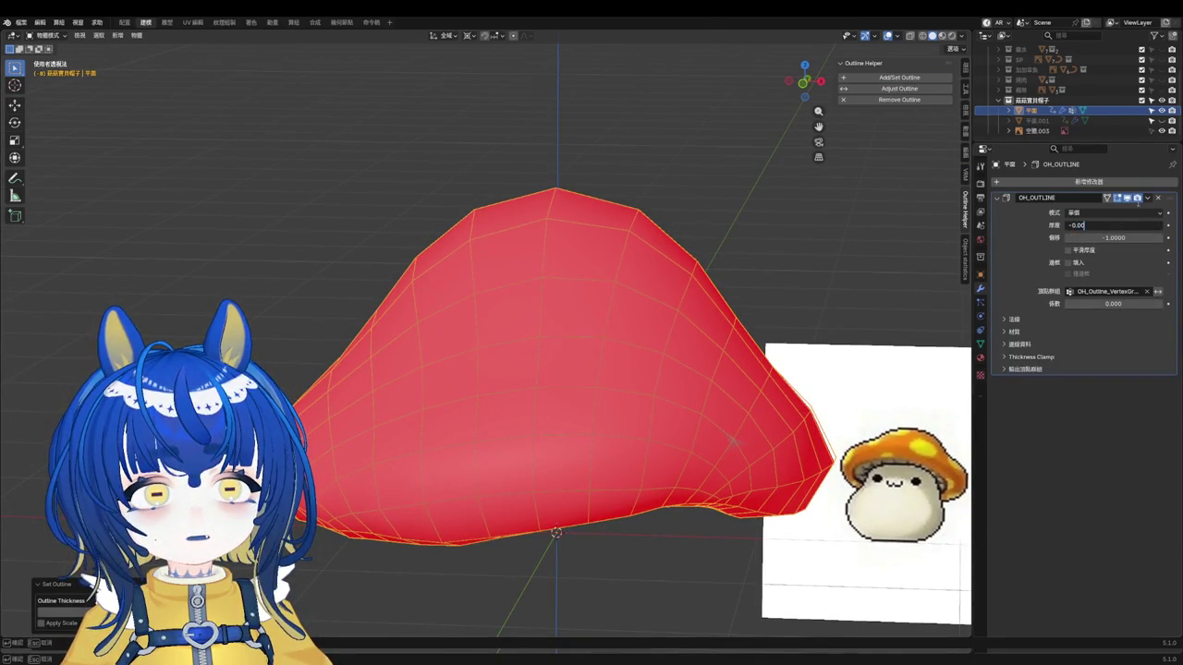
text(1)
key(Return)
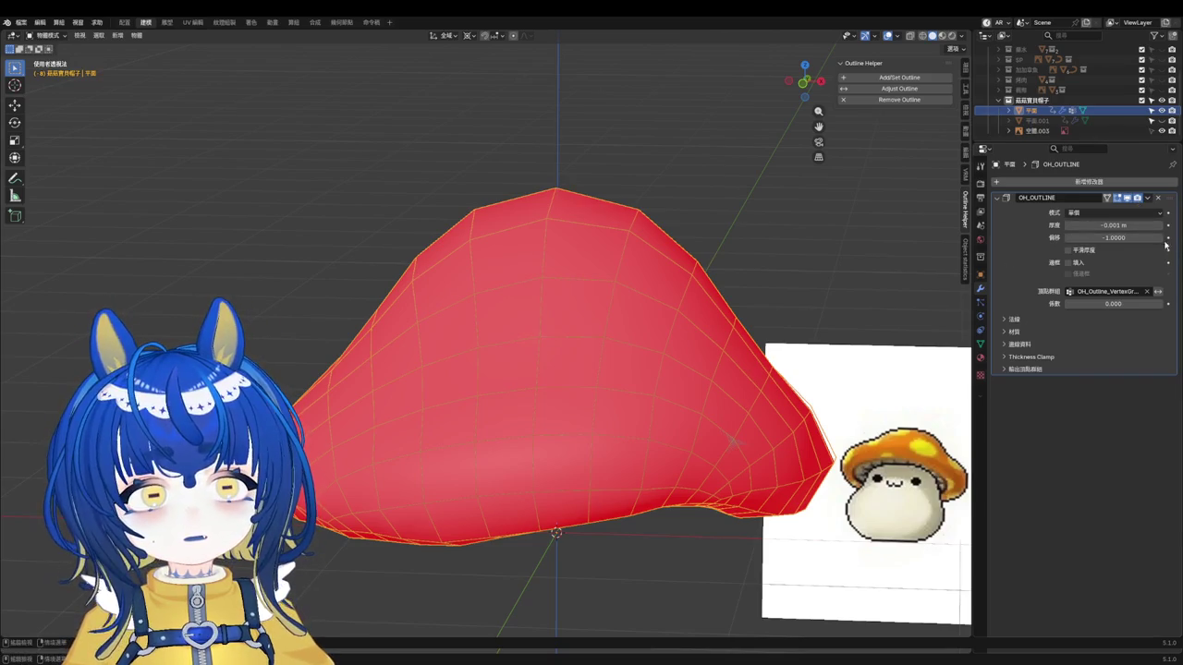
click(1142, 226)
text(.1)
key(Return)
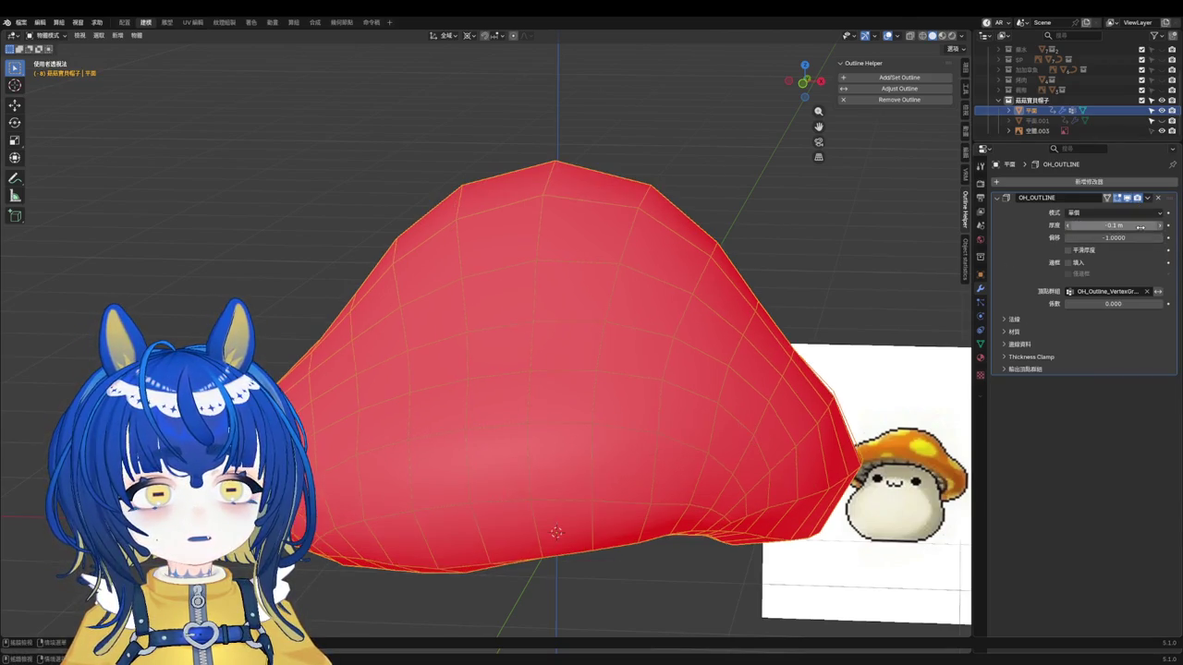
Step: Turn off face orientation and enable Backface Culling in solid shading to reveal the shell
key(alt+z)
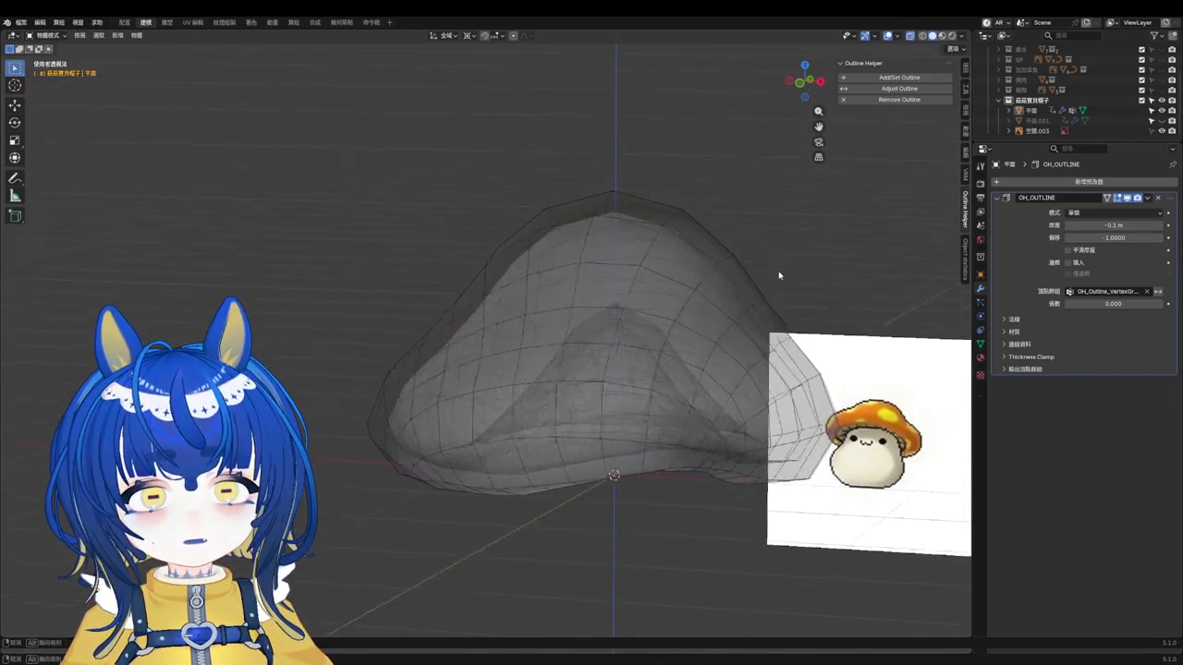
key(alt+z)
key(alt+z)
key(alt+z)
key(q)
click(760, 164)
click(900, 36)
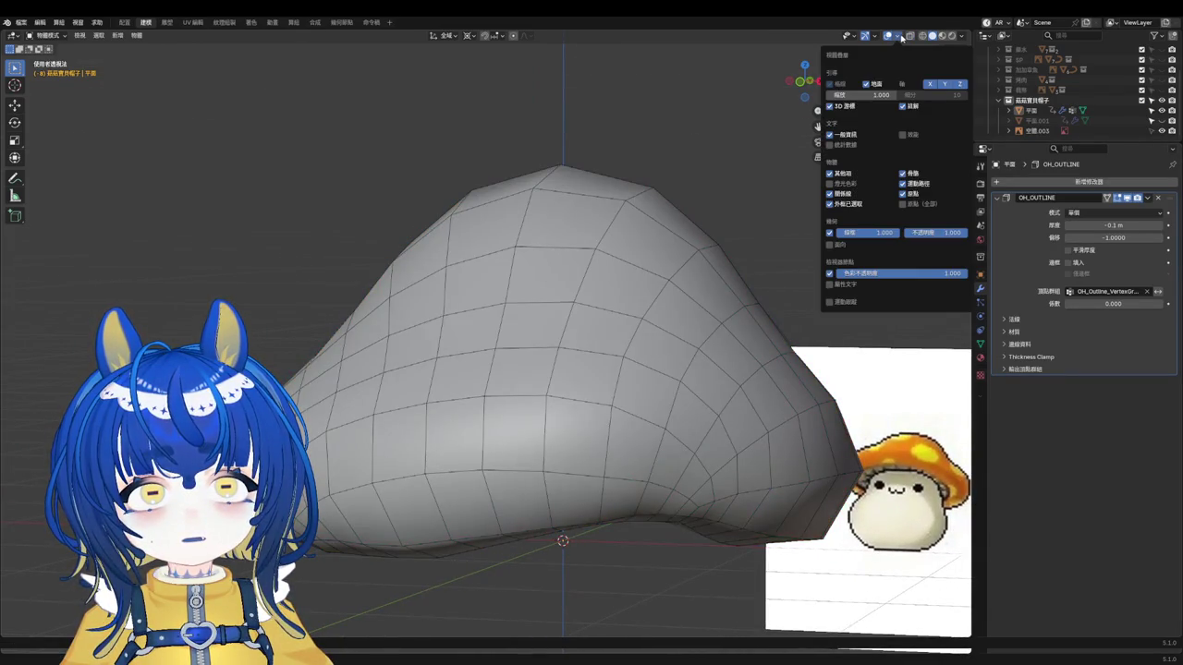
click(921, 35)
click(931, 35)
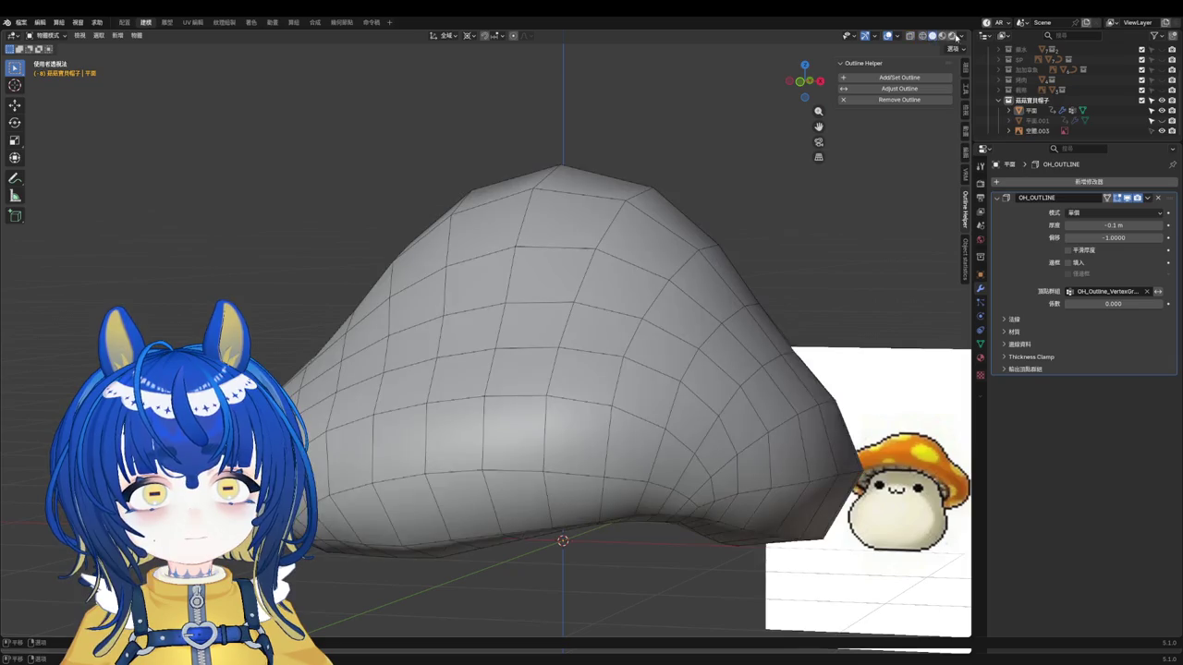
click(962, 36)
click(918, 253)
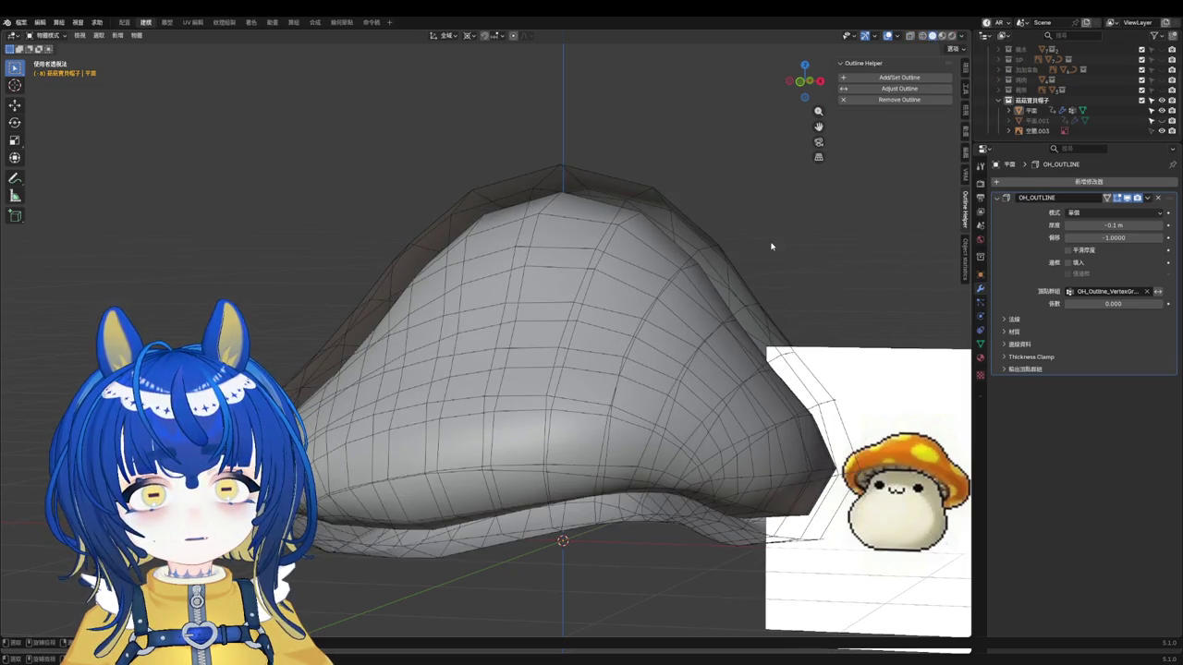
scroll(820, 256, down, 4)
scroll(826, 259, up, 3)
scroll(826, 259, up, 5)
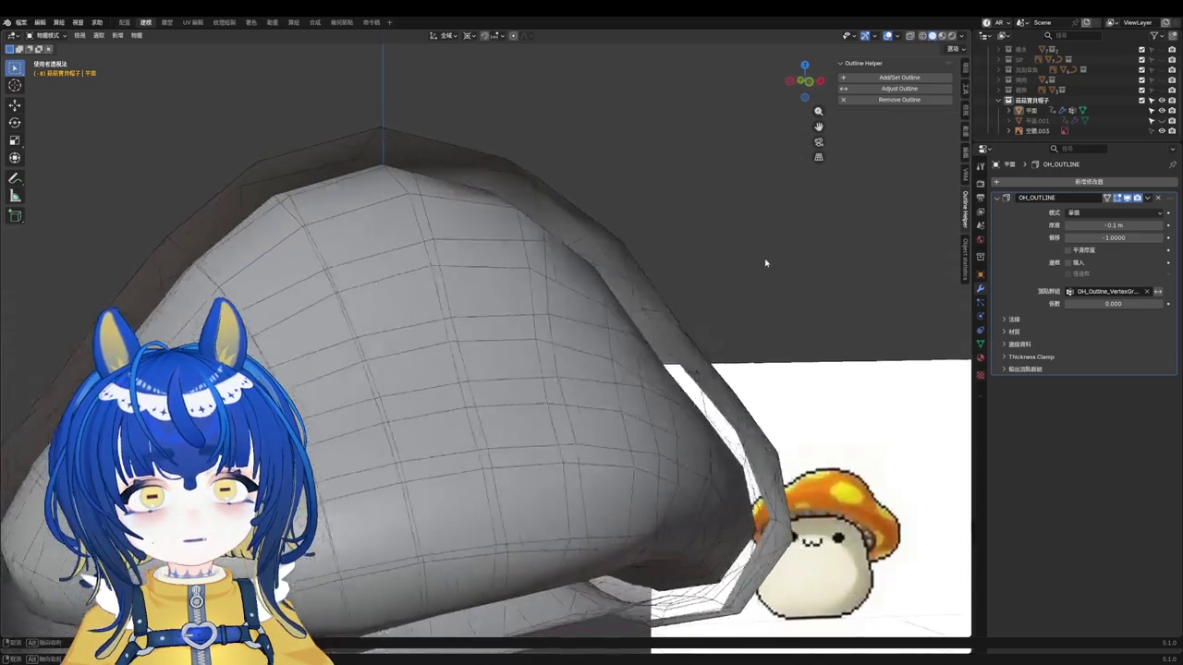
Step: Change the OH_OUTLINE thickness to -0.01 m and frame the view on the cap
click(1114, 225)
key(Return)
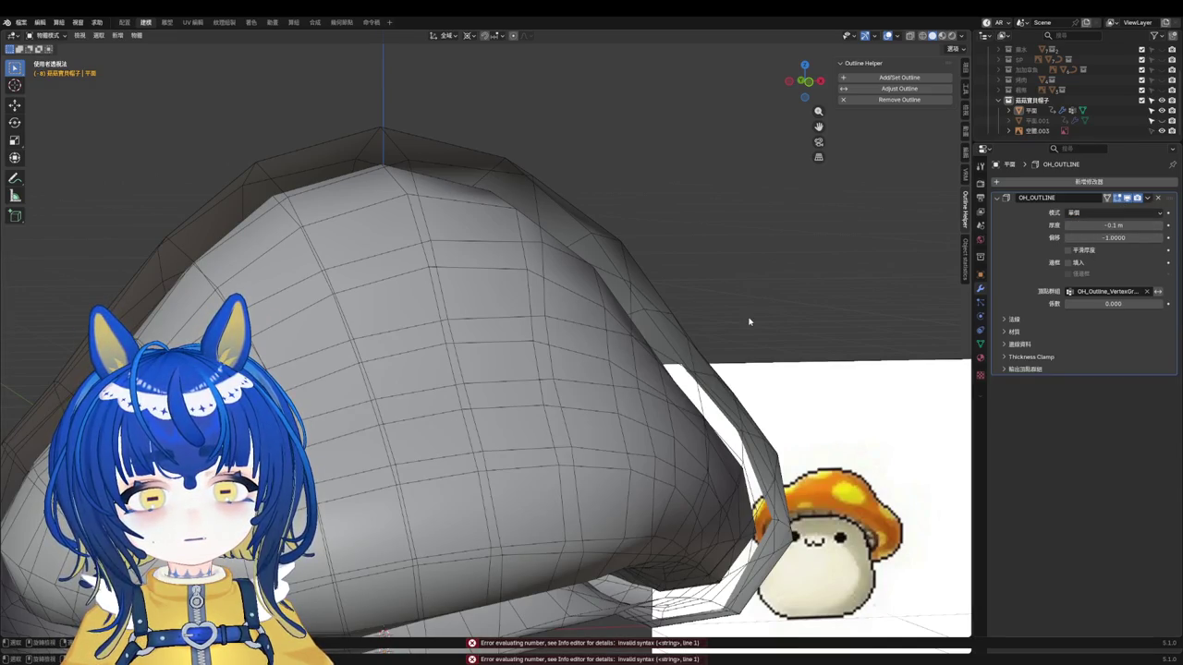
click(594, 351)
key(KP_Decimal)
click(1129, 225)
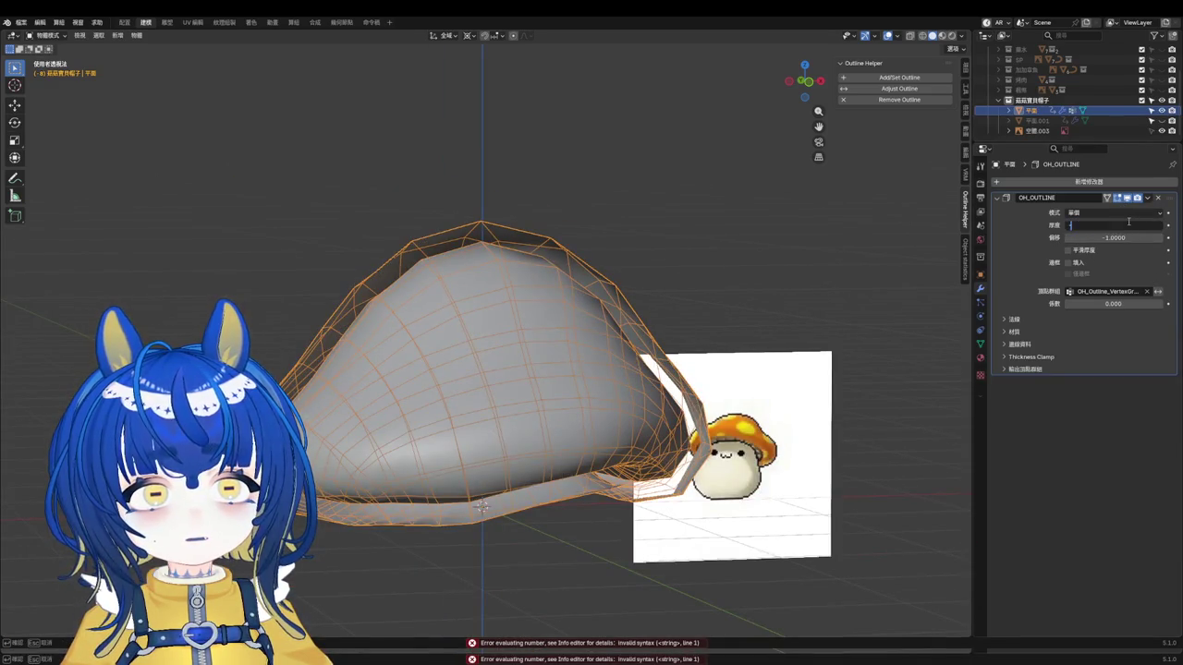
text(0.01)
key(Return)
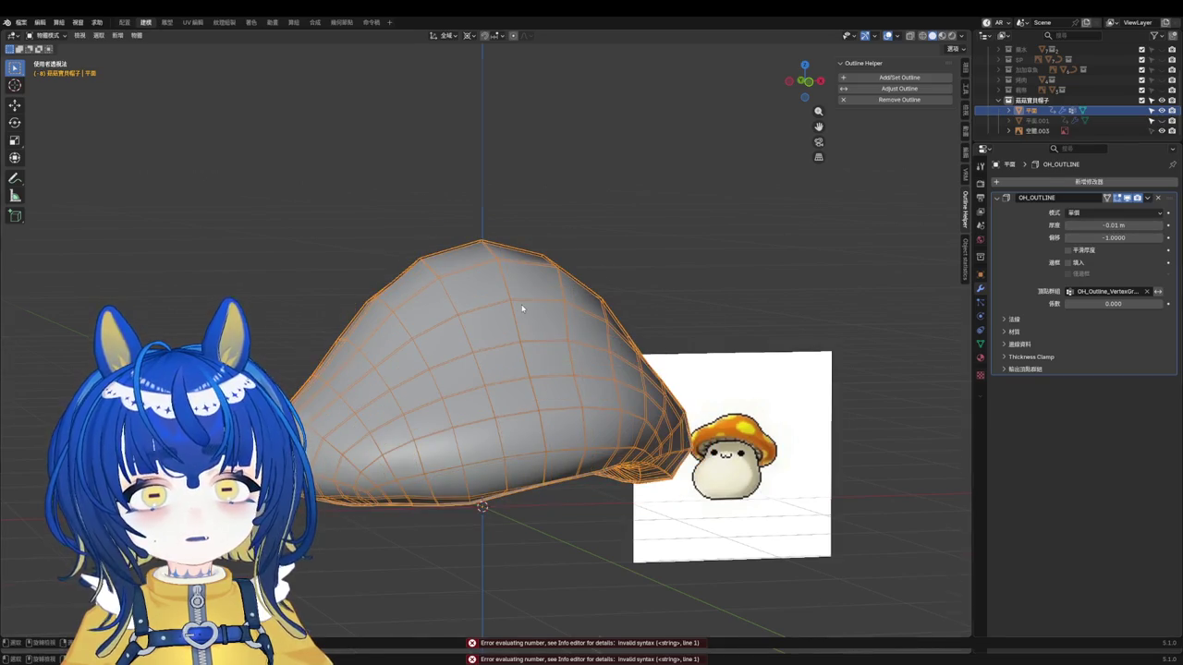
scroll(722, 245, up, 5)
scroll(722, 245, down, 2)
Step: Show the dark-red OH_Outline_Material in Material Preview and save the file
click(952, 35)
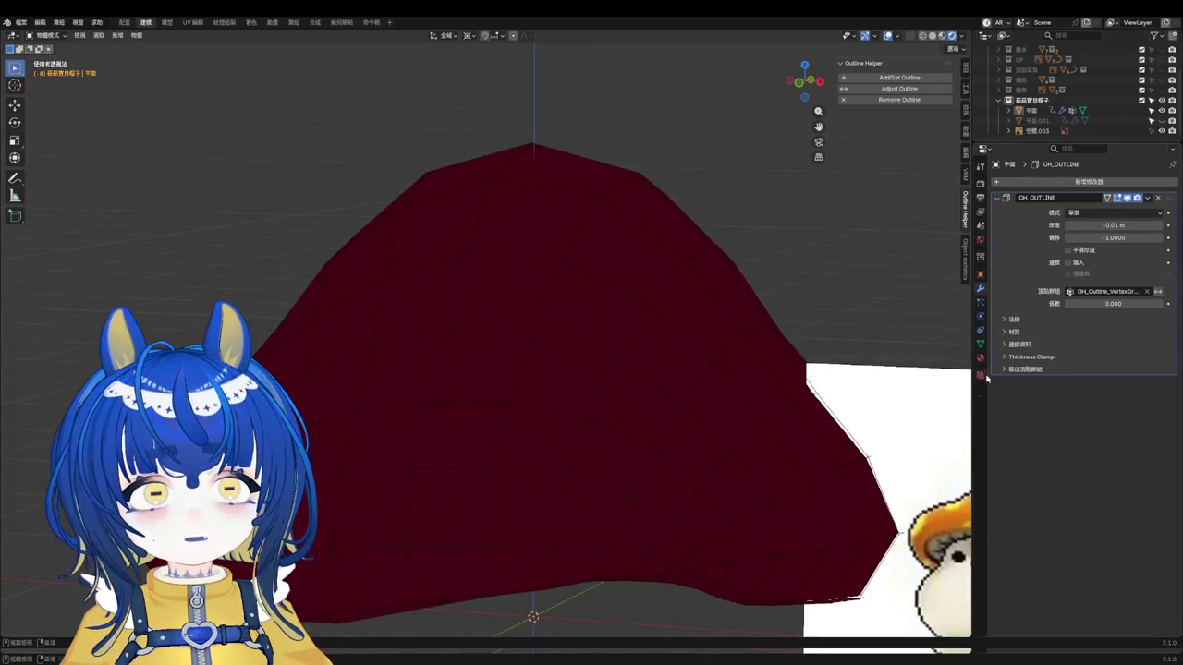
click(979, 359)
key(ctrl+s)
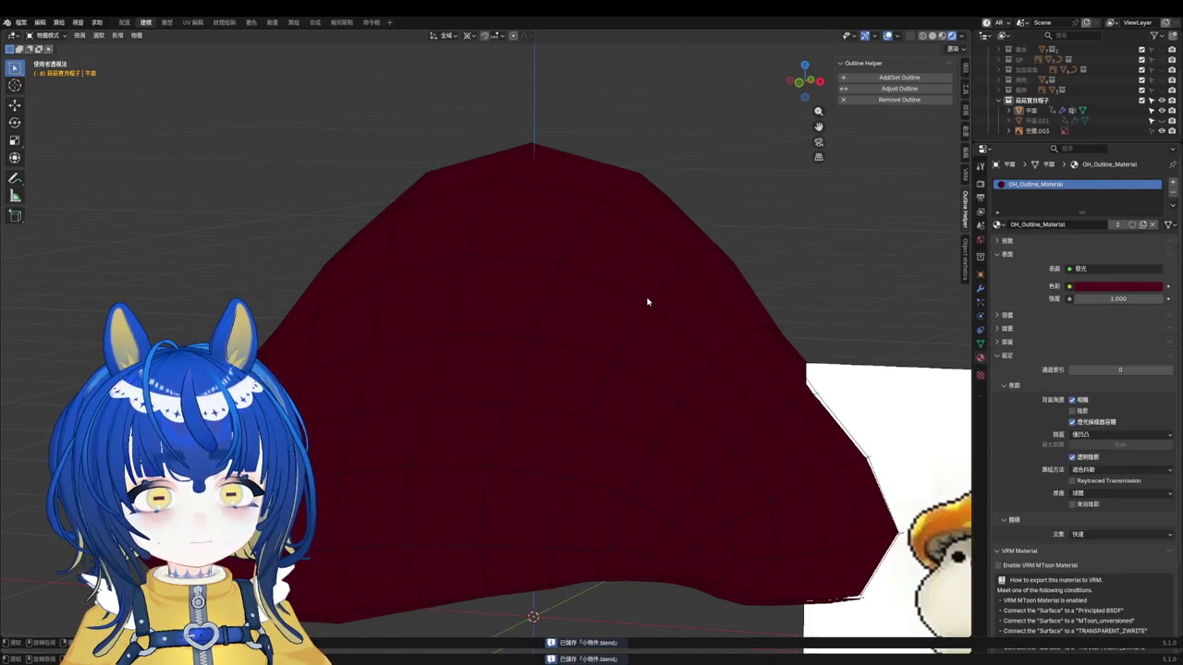
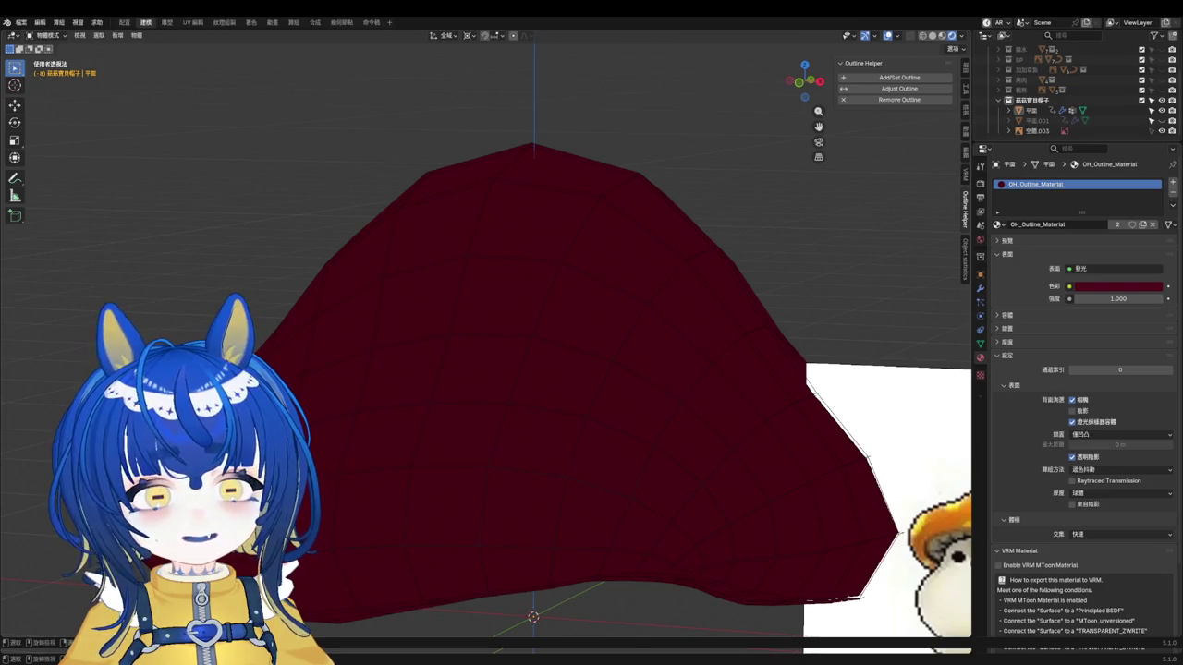
Step: Try several outline material colours, finally setting the outline colour to pure black
click(1097, 289)
click(1083, 181)
click(1109, 189)
scroll(1109, 189, up, 6)
drag(1109, 190, 1110, 163)
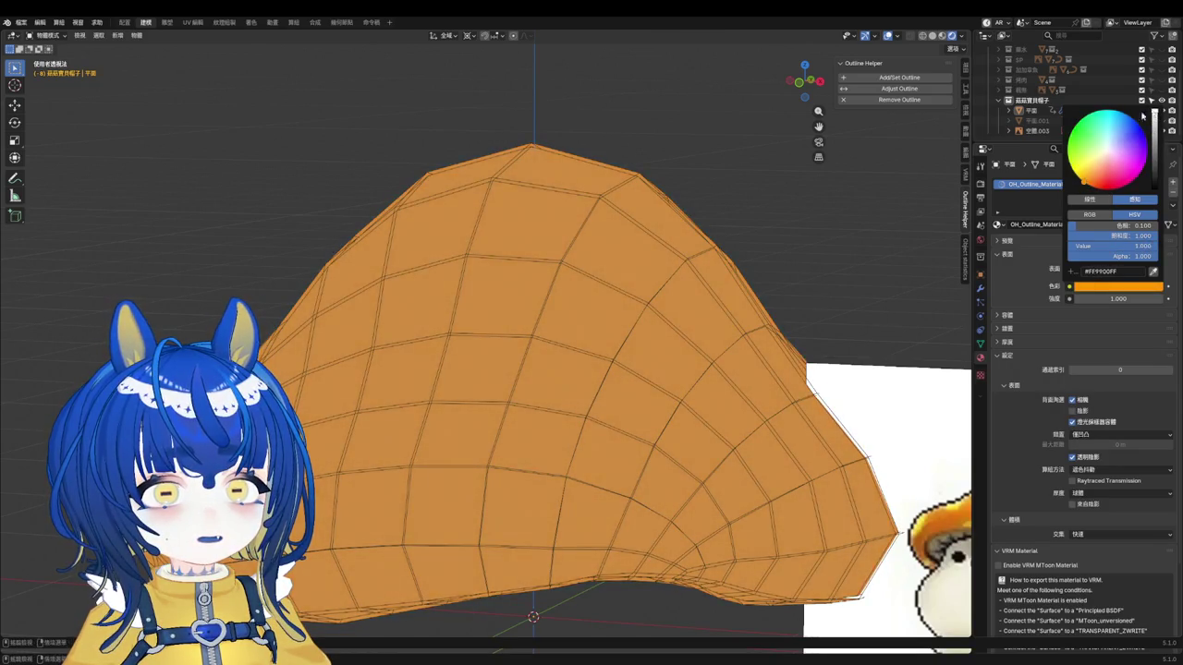
scroll(861, 282, down, 2)
scroll(807, 287, down, 2)
click(716, 311)
scroll(785, 291, up, 3)
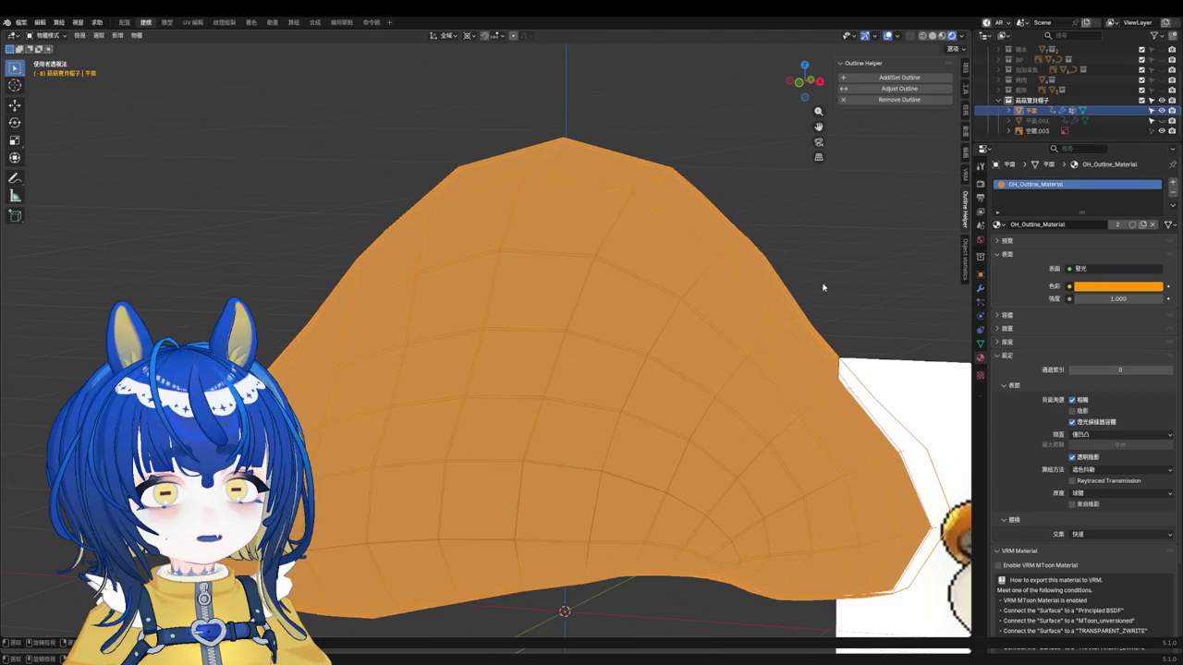
click(1118, 287)
click(1123, 172)
drag(1154, 116, 1154, 189)
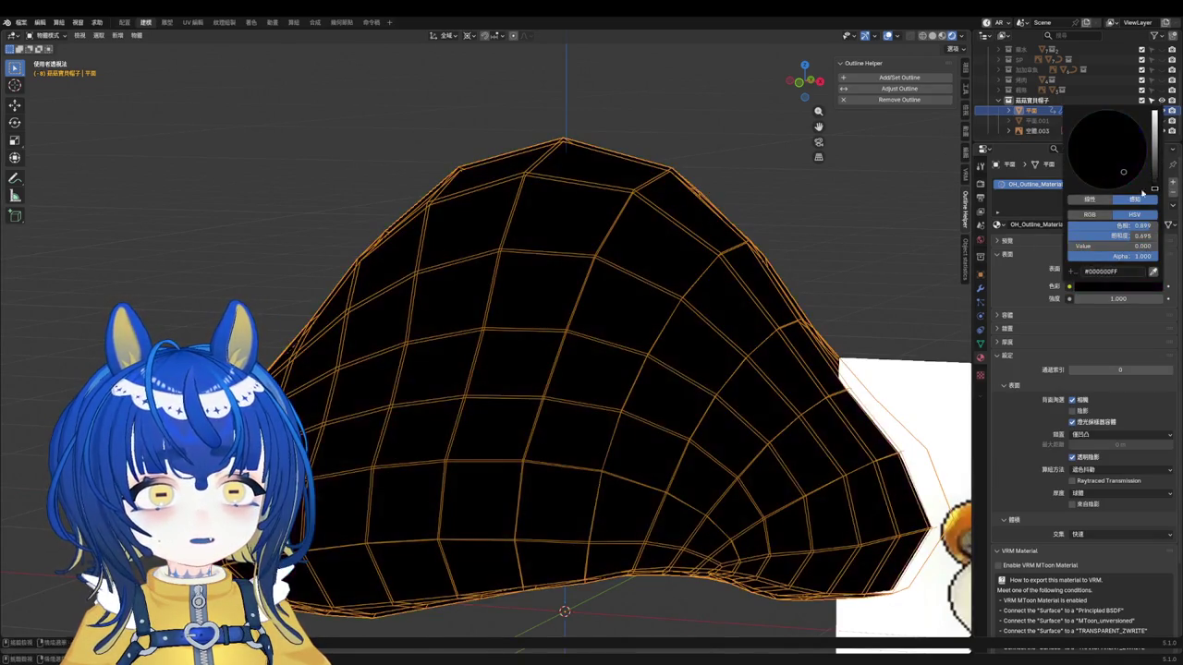
Step: Add a material slot above the outline material with a new Emission material 材質
click(1170, 184)
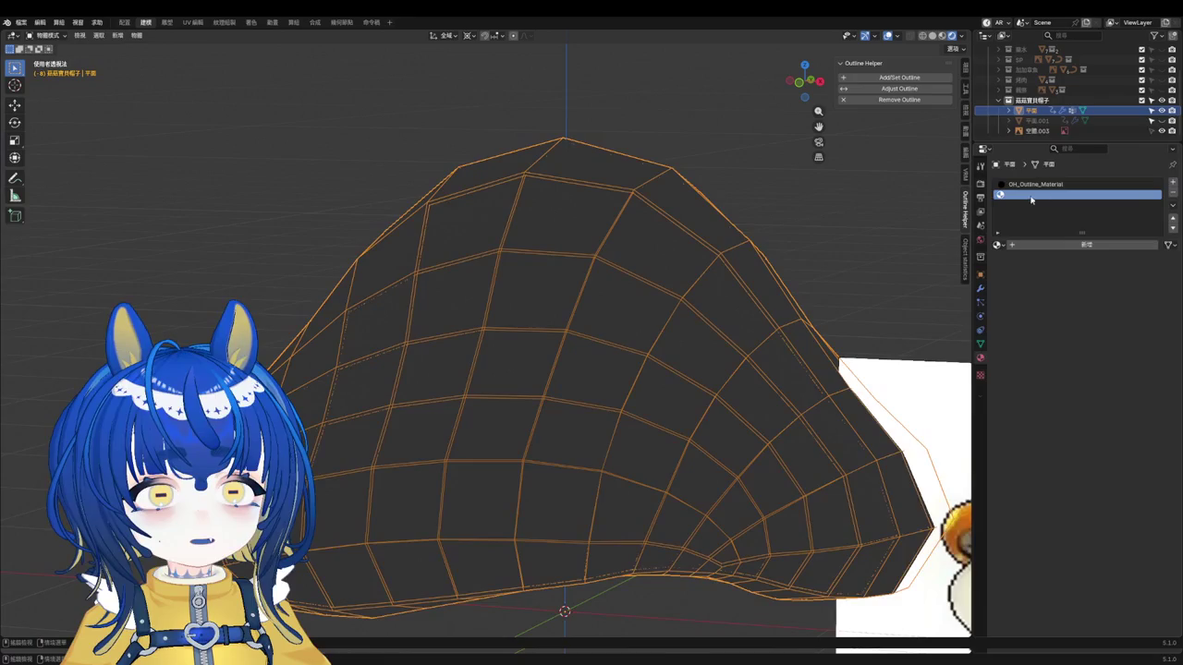
click(1174, 219)
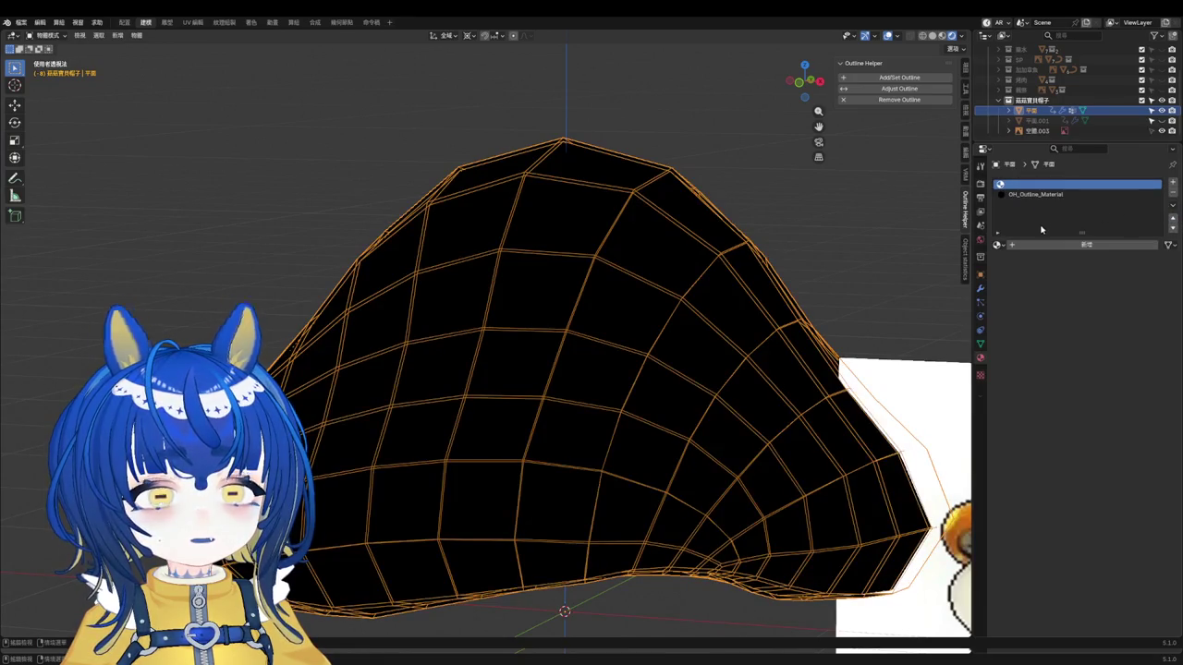
click(998, 245)
click(1054, 245)
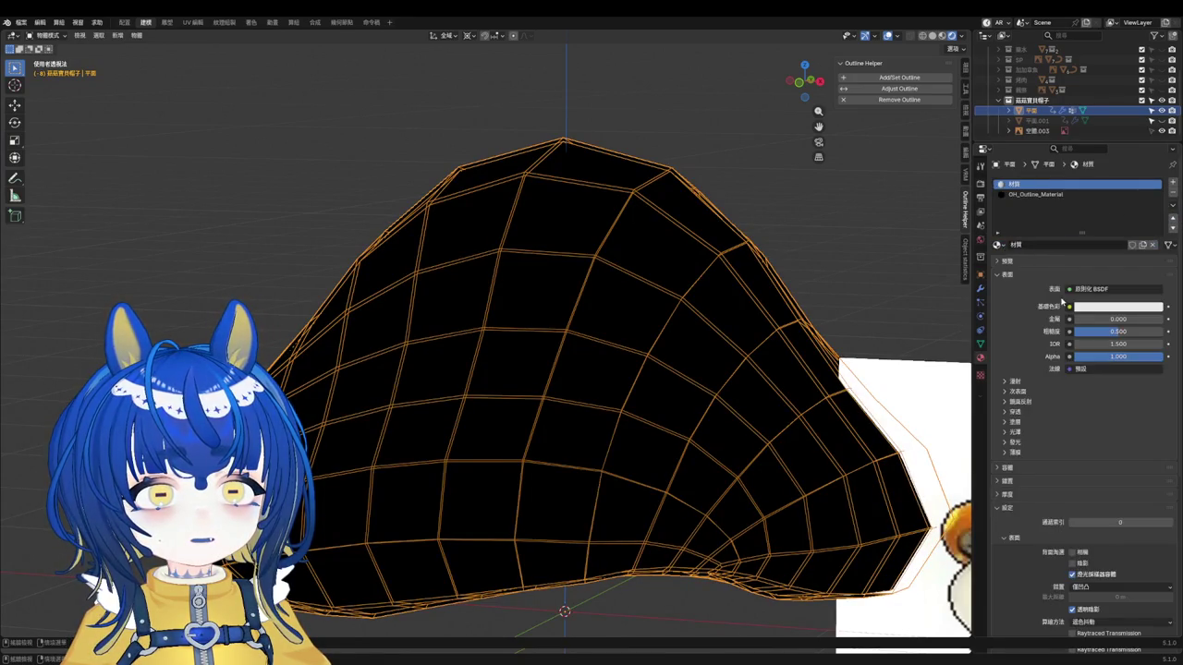
click(1081, 291)
click(1019, 344)
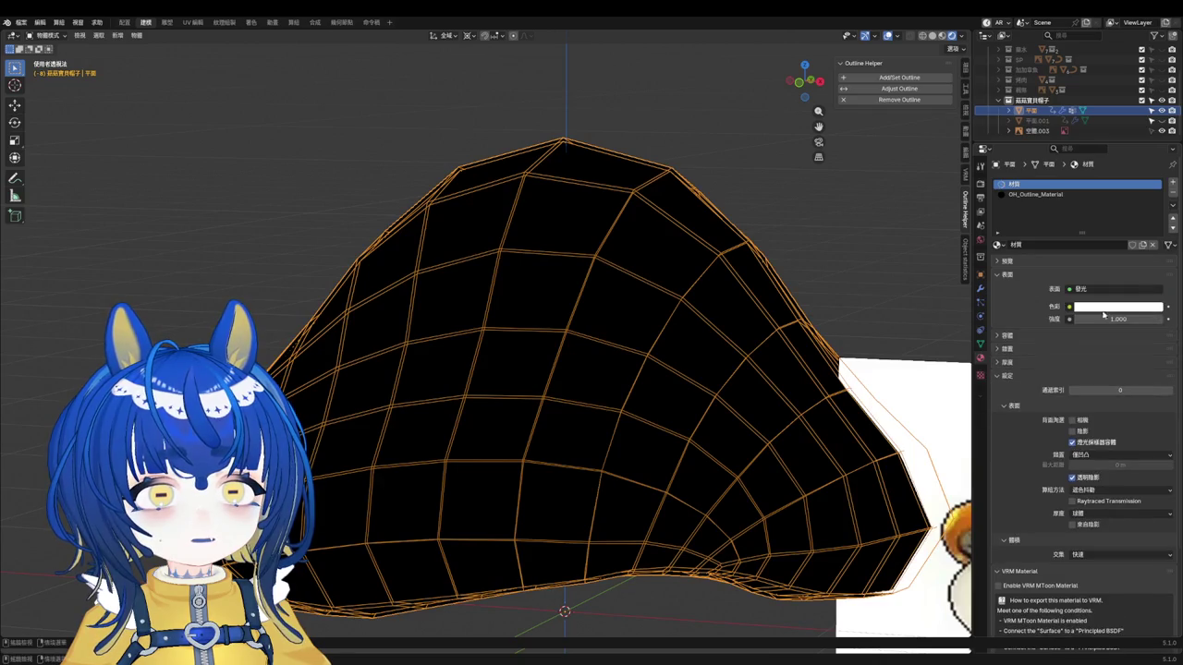
Step: Make the emission colour orange (#FF9C00) and remove the OH_Outline_Material slot
click(1104, 307)
key(ctrl+v)
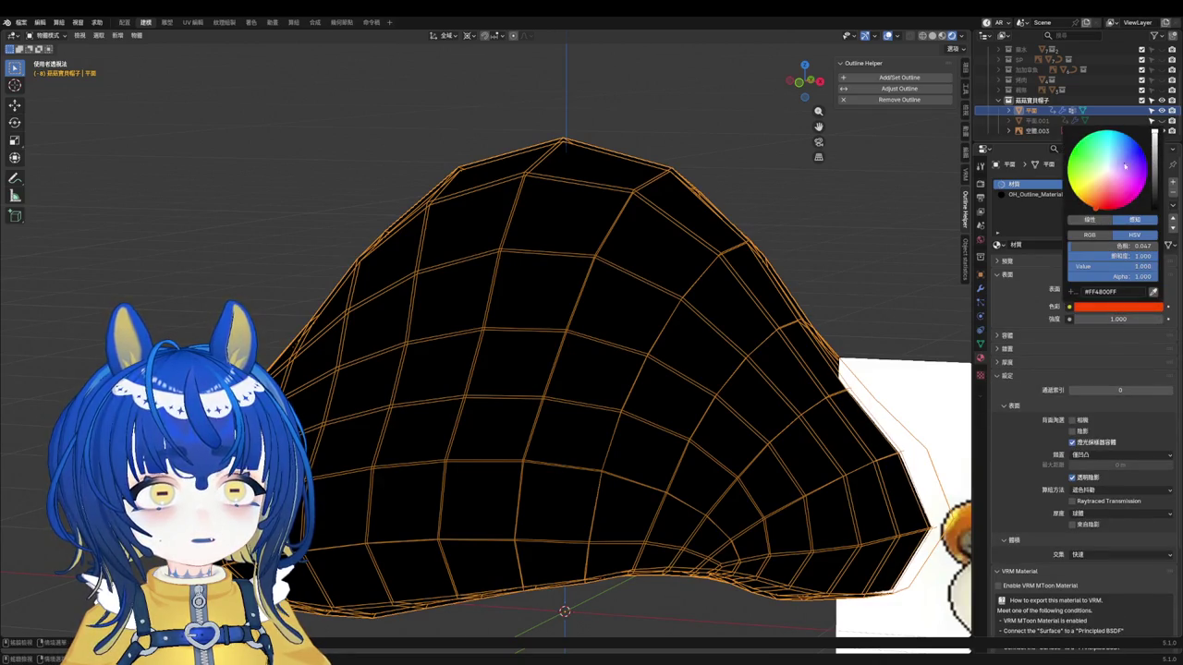
drag(1098, 216, 1084, 201)
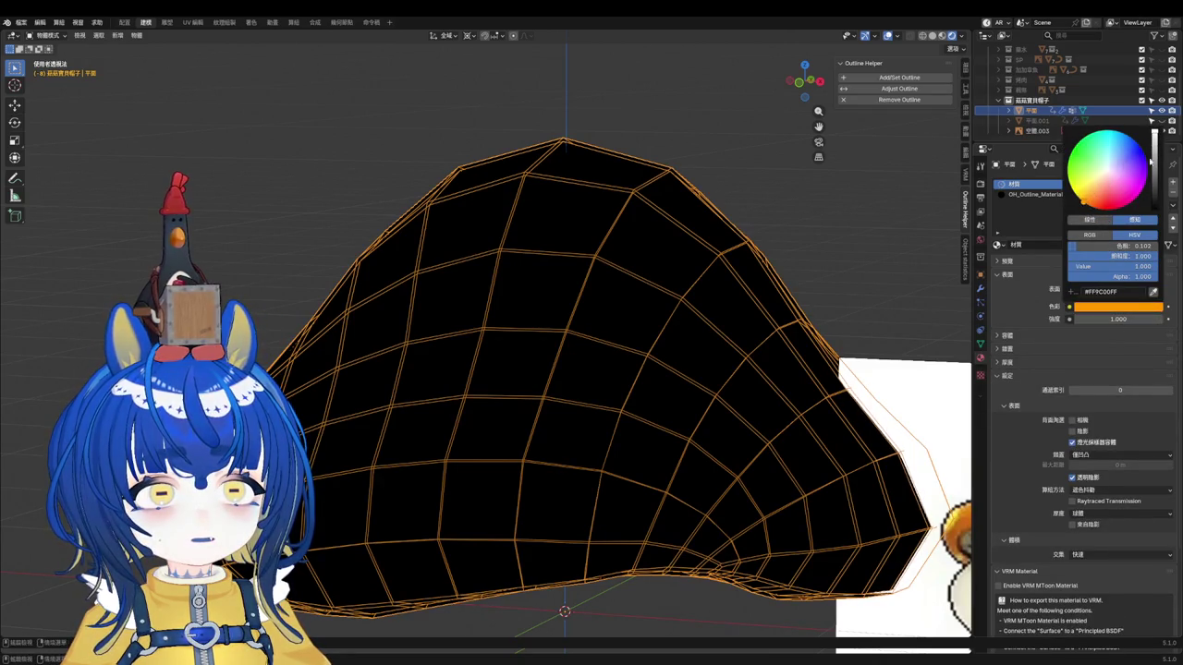
click(1034, 194)
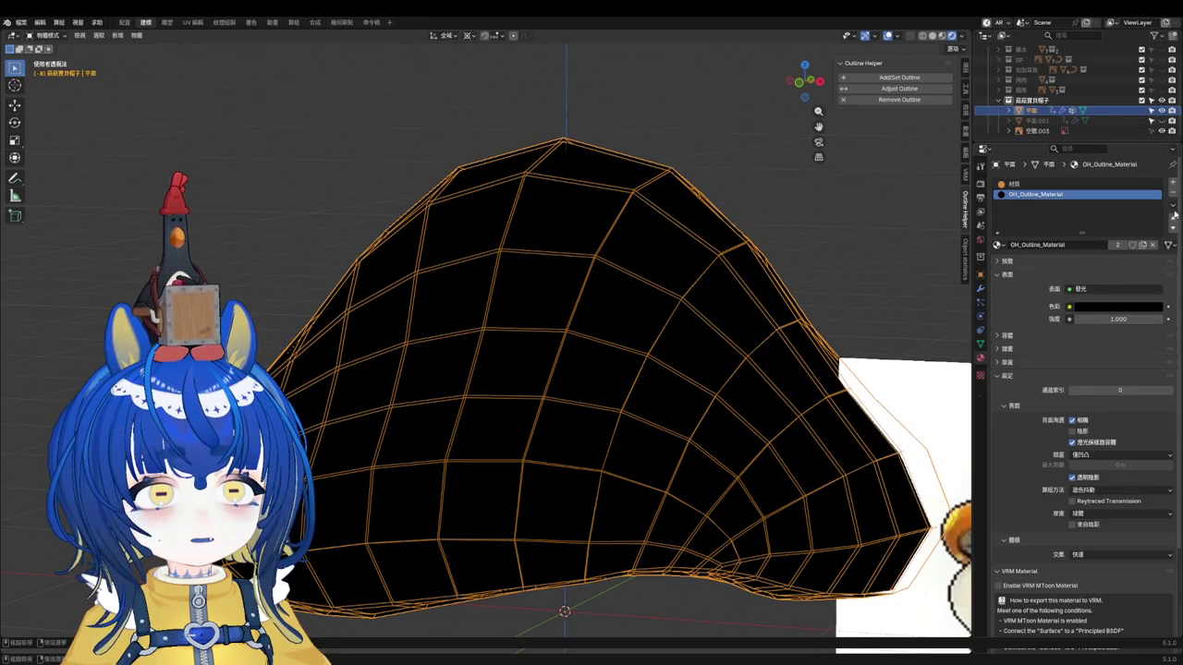
click(1172, 193)
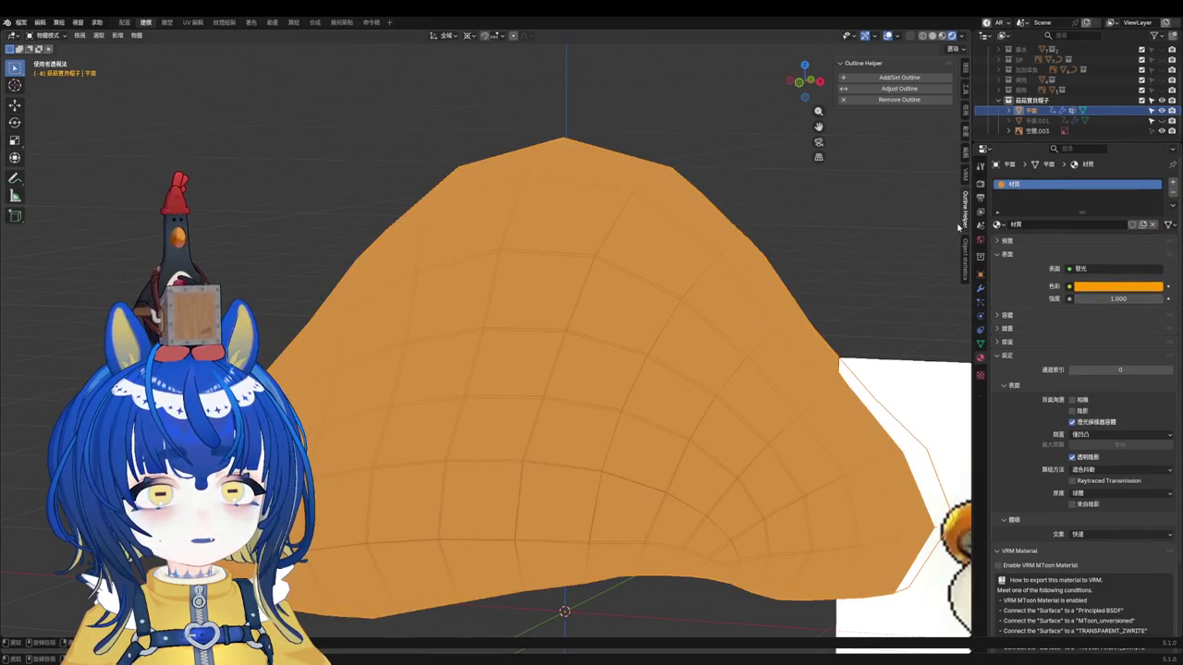
Step: Delete the OH_OUTLINE modifier from the cap
click(966, 120)
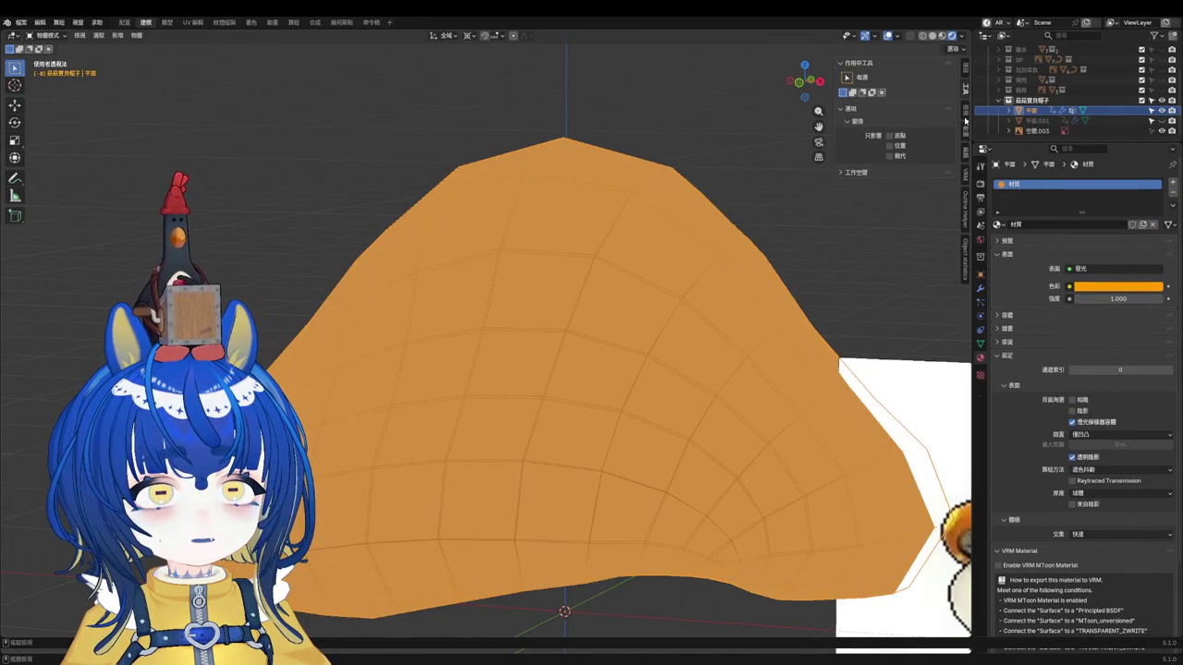
click(982, 289)
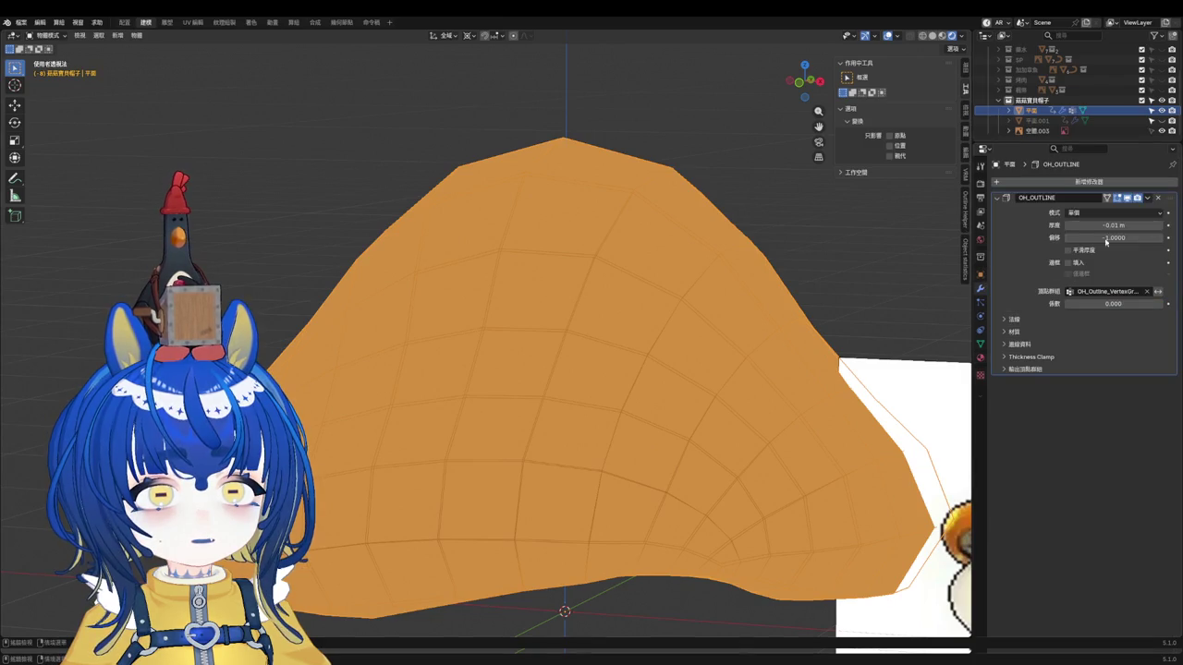
click(1159, 197)
Step: Re-add the outline with Outline Helper's Add/Set Outline and set its thickness to -0.01 m
click(966, 254)
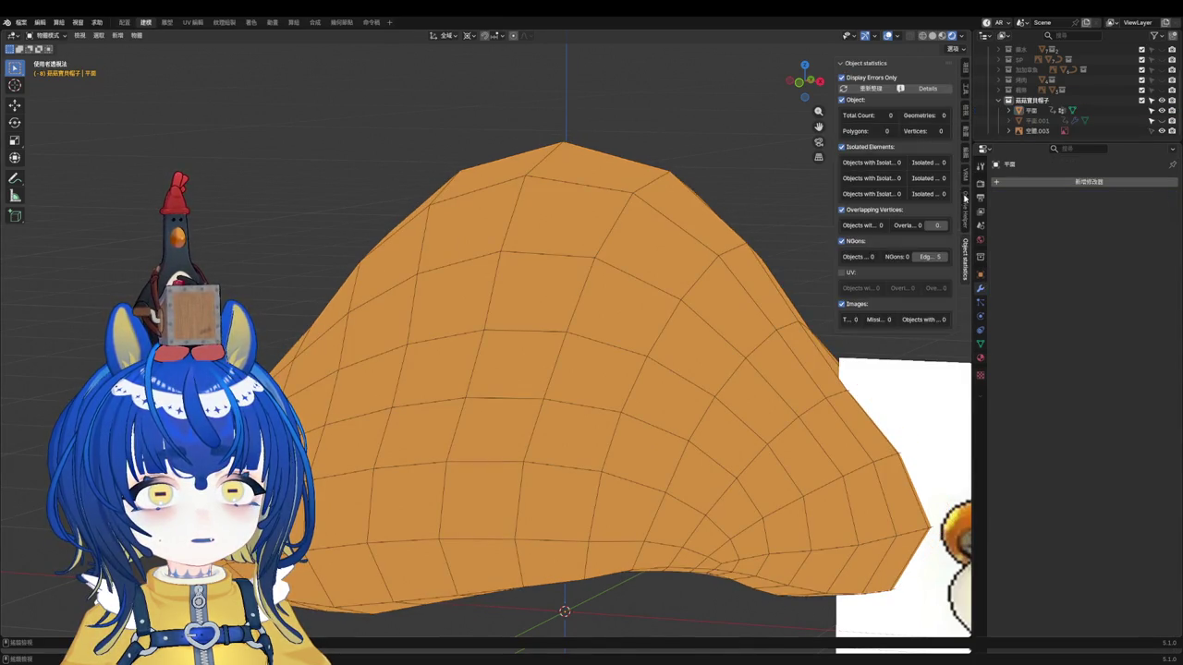
click(966, 199)
click(899, 76)
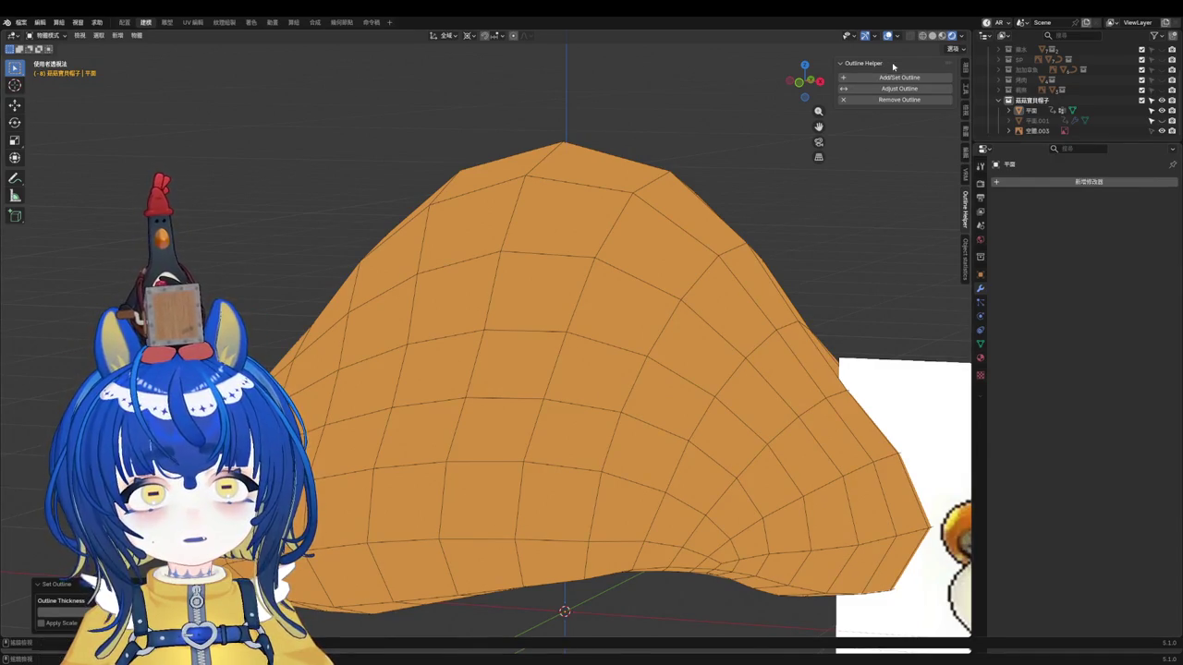
key(Tab)
key(Tab)
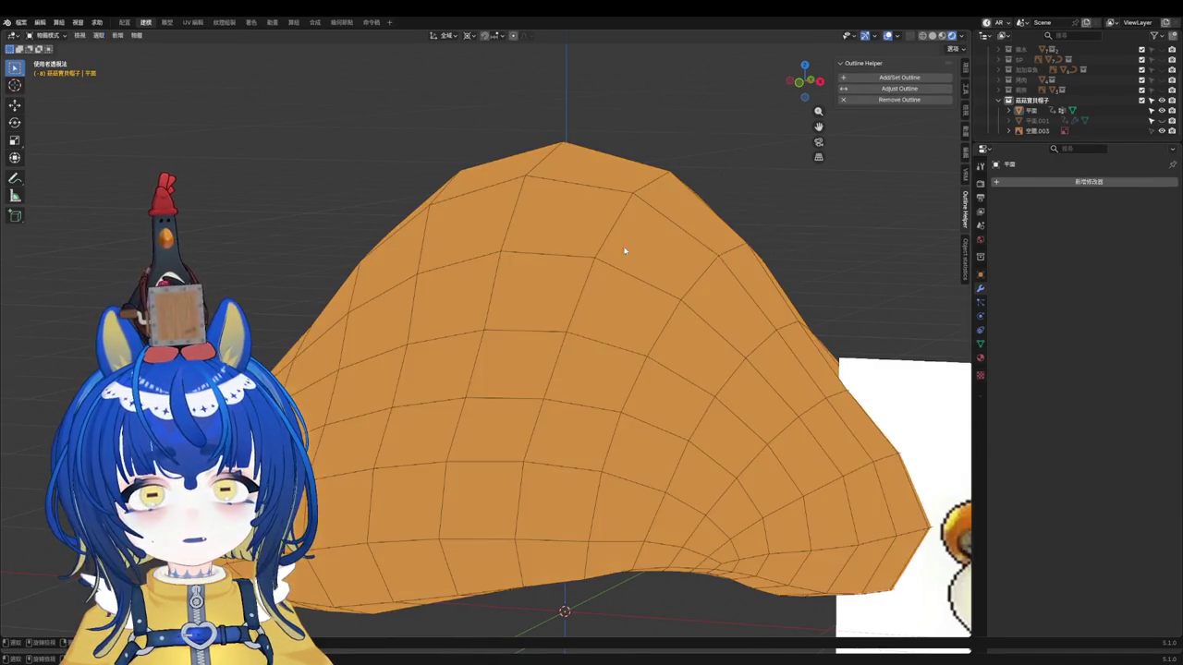
click(899, 77)
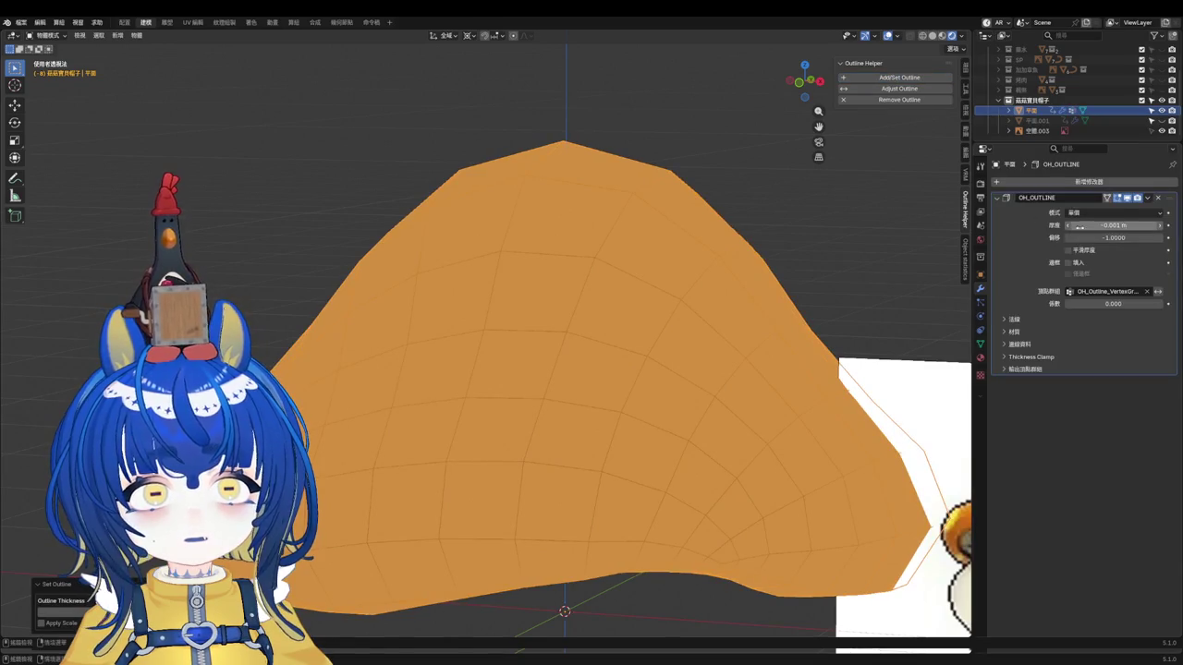
click(1128, 225)
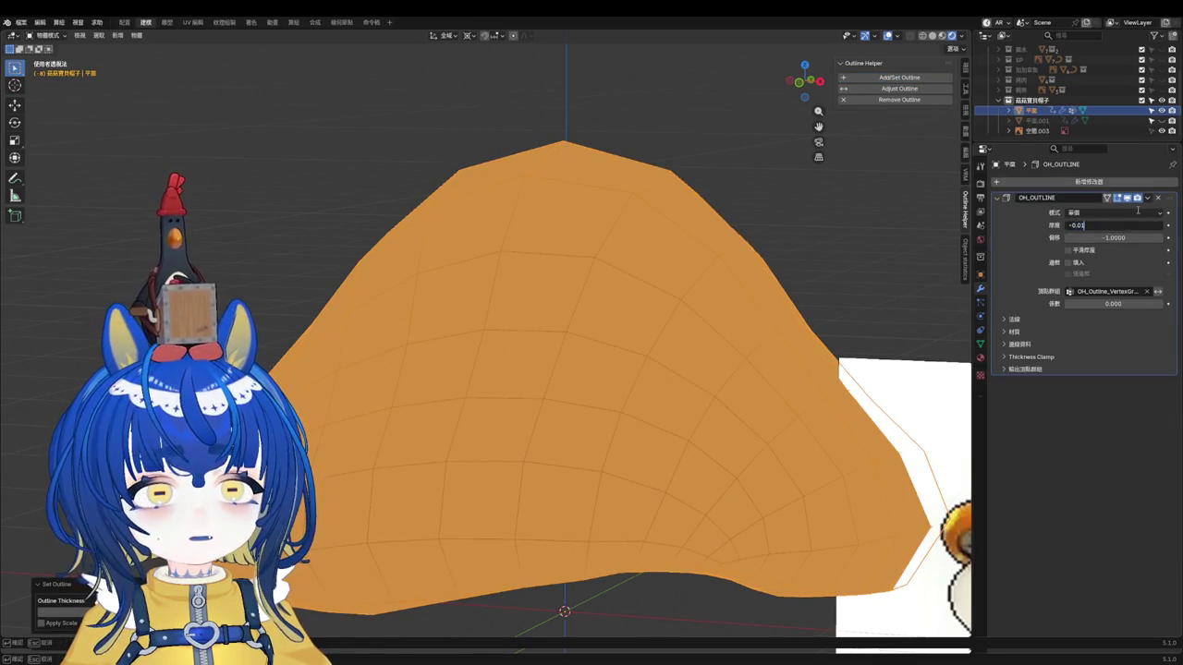
key(Return)
middle_drag(739, 277, 786, 268)
Step: Enter edit mode on the cap, viewed from the front orthographic view
scroll(787, 262, down, 3)
scroll(786, 261, up, 2)
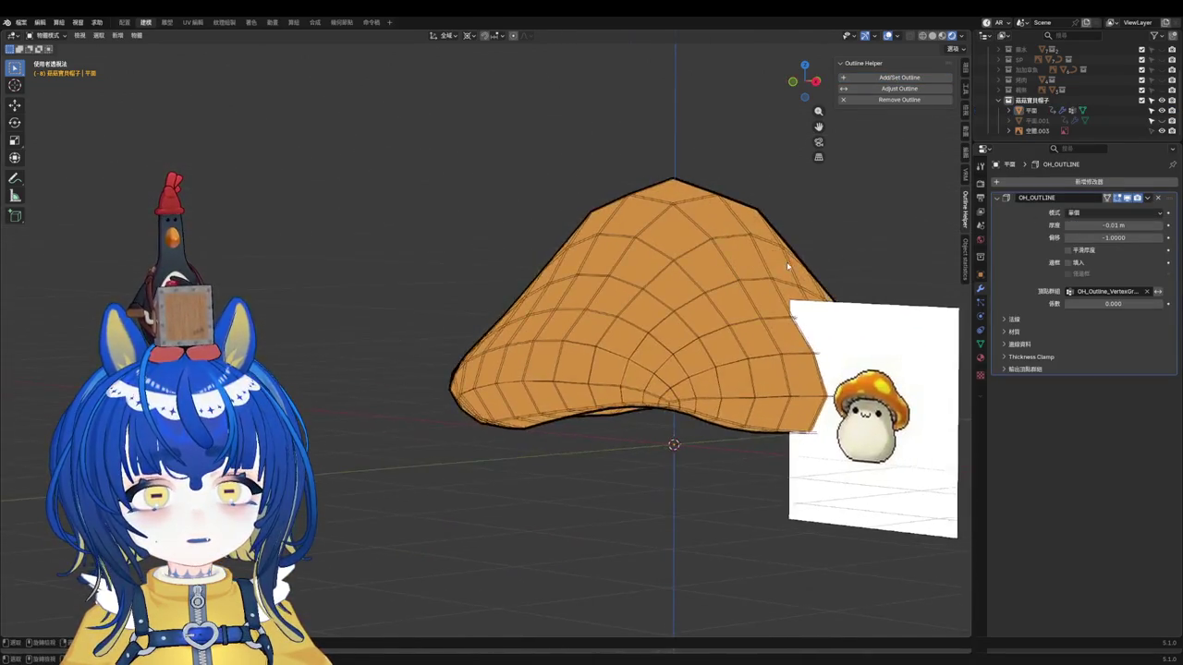
scroll(786, 261, down, 2)
scroll(832, 287, down, 2)
key(KP_1)
scroll(713, 303, up, 2)
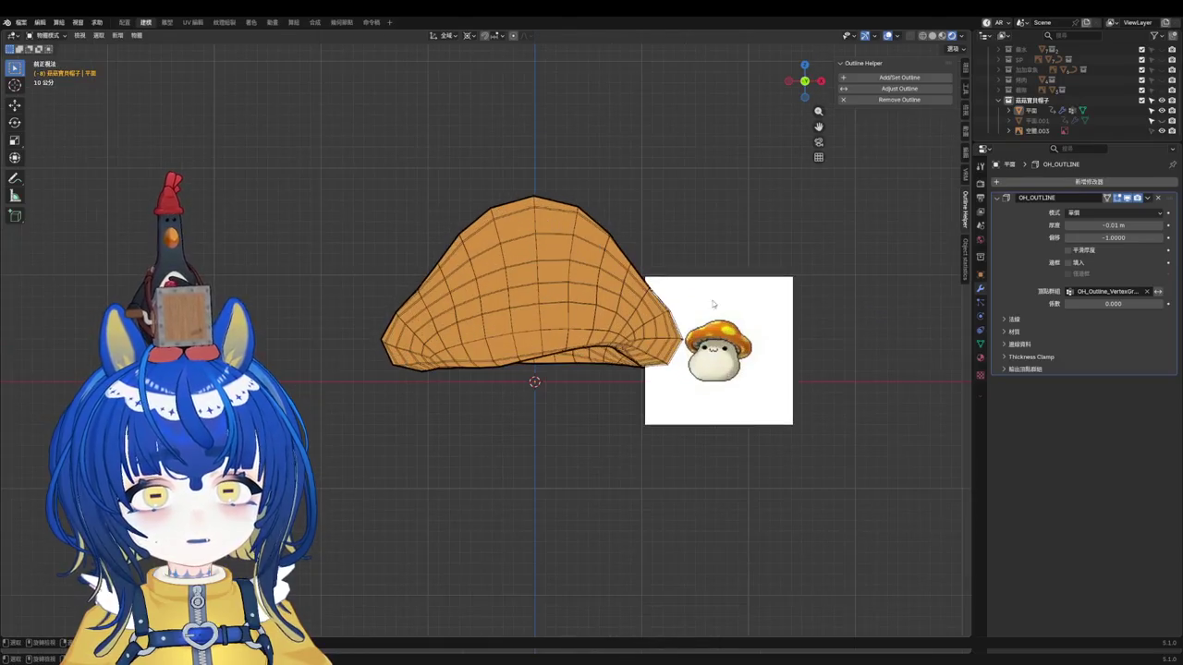
key(Tab)
scroll(499, 305, up, 3)
scroll(481, 323, up, 2)
middle_drag(378, 422, 365, 416)
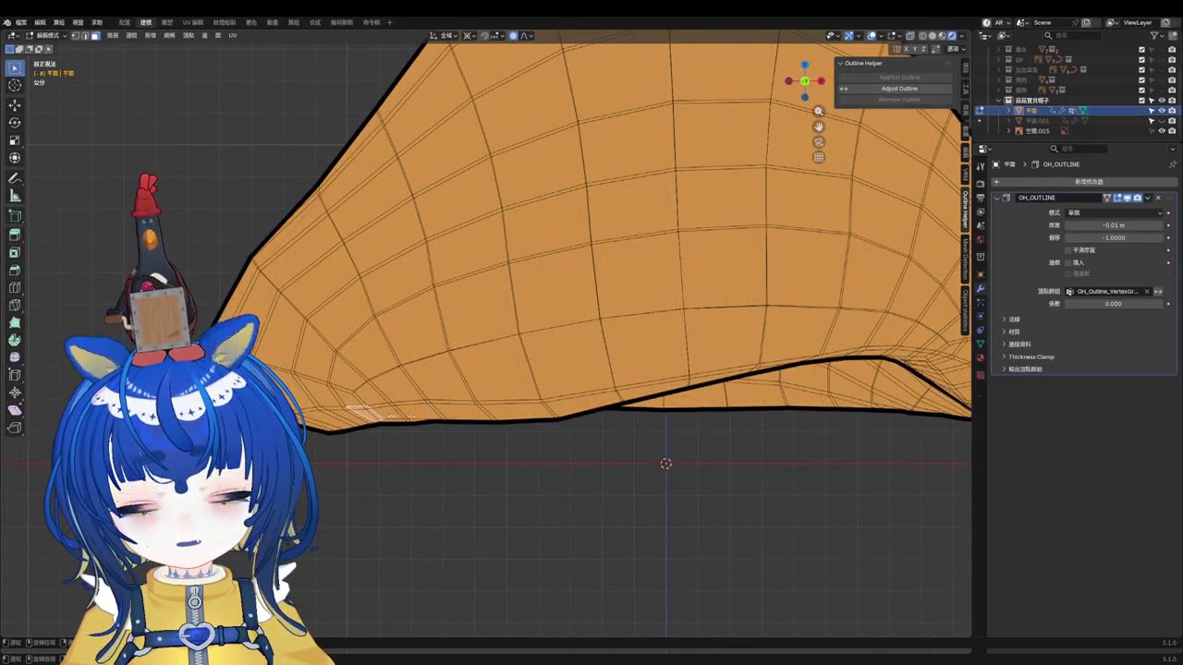
scroll(523, 457, up, 5)
scroll(523, 457, down, 8)
scroll(464, 478, up, 2)
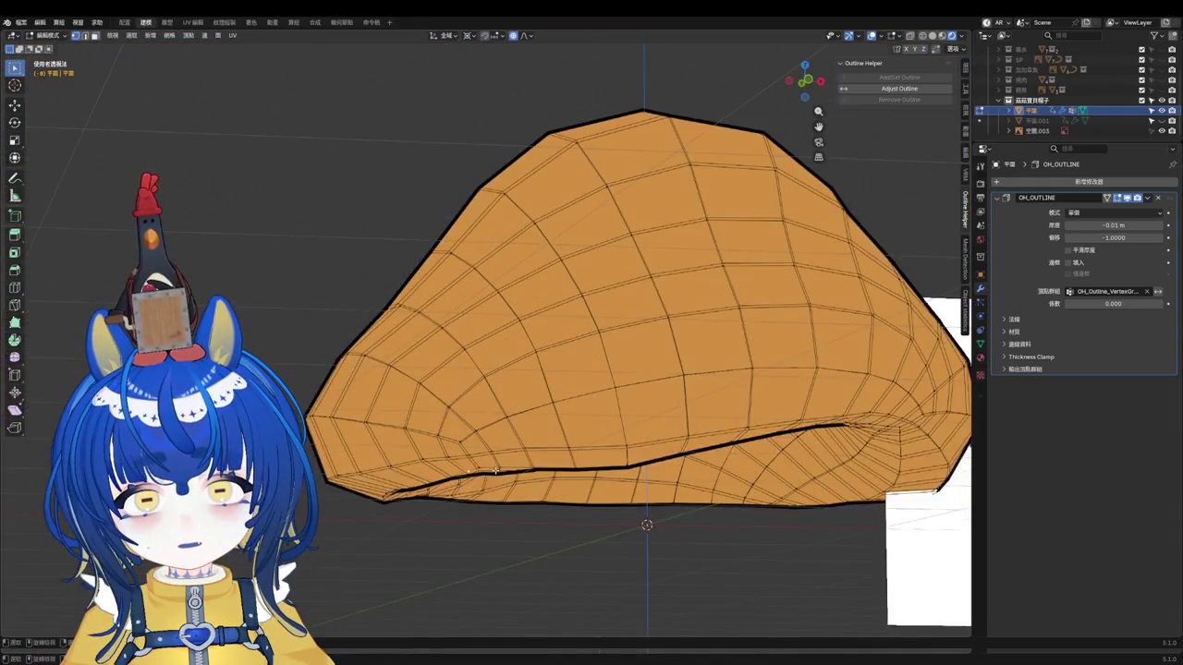
key(KP_1)
scroll(515, 462, down, 3)
scroll(462, 416, up, 4)
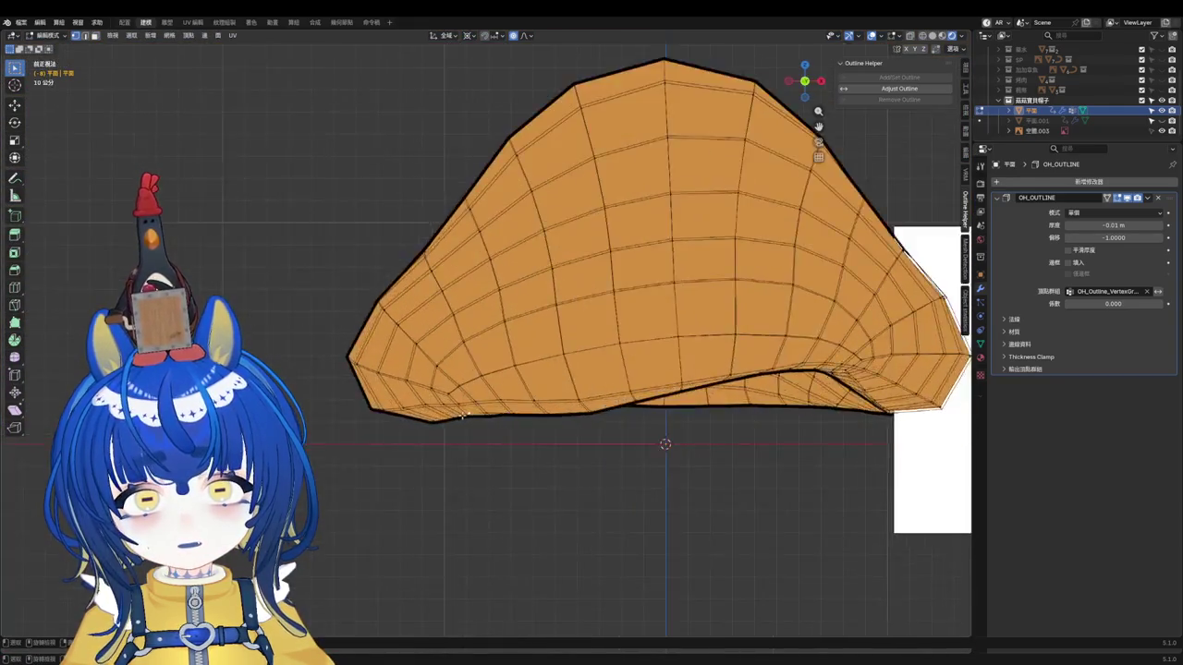
scroll(462, 415, up, 2)
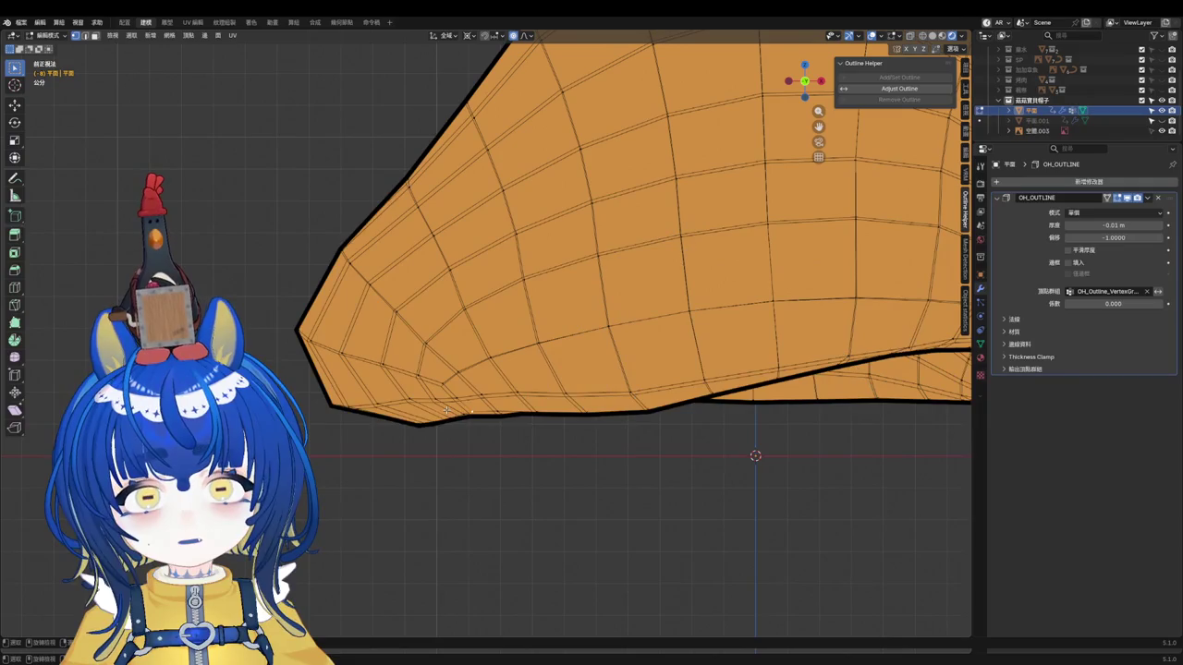
Step: Reshape the front rim with proportional-editing G moves
key(g)
right_click(469, 417)
key(g)
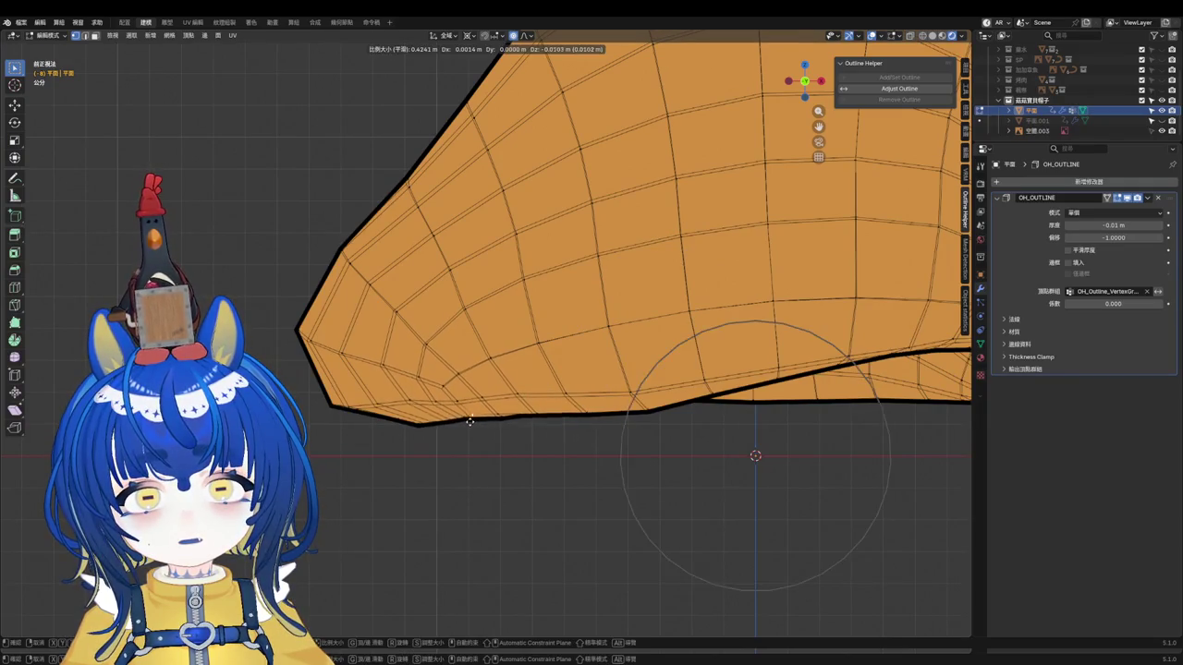
scroll(469, 423, down, 1)
scroll(469, 423, down, 2)
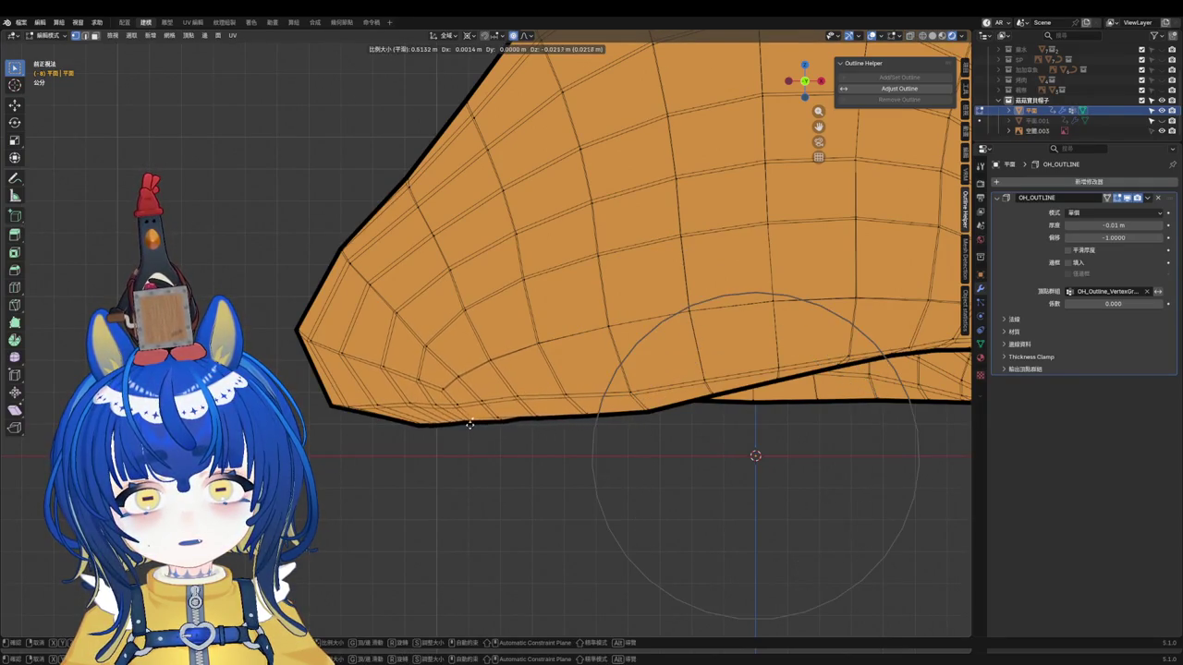
click(471, 425)
key(g)
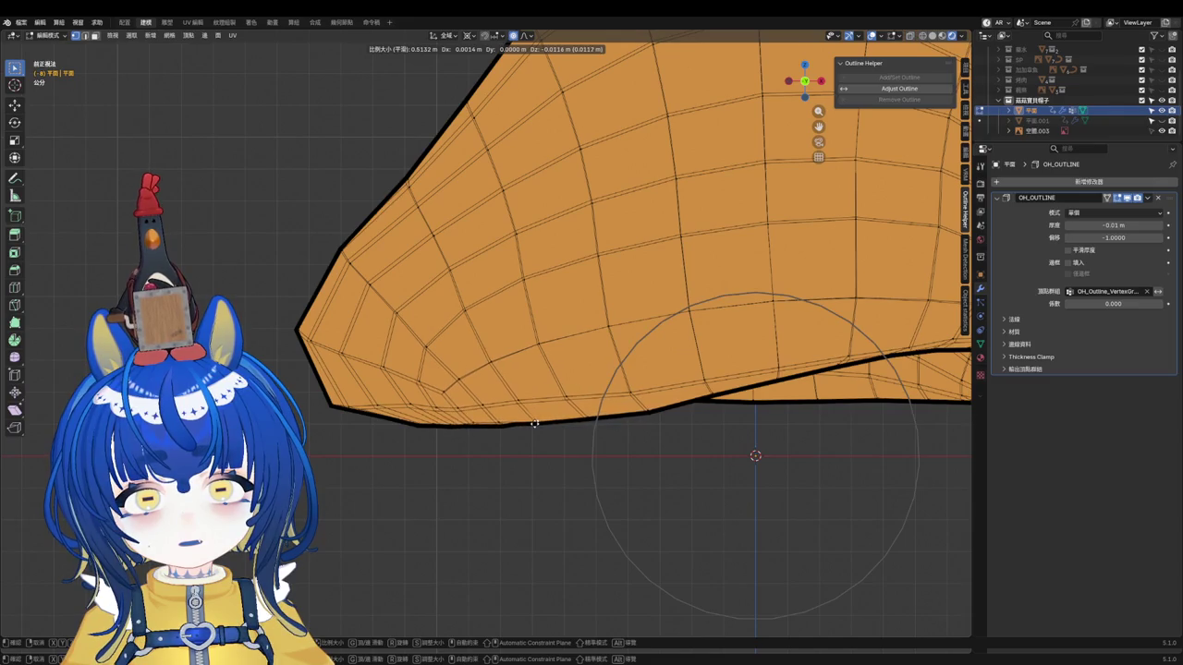
click(508, 407)
scroll(483, 385, down, 4)
scroll(691, 382, up, 3)
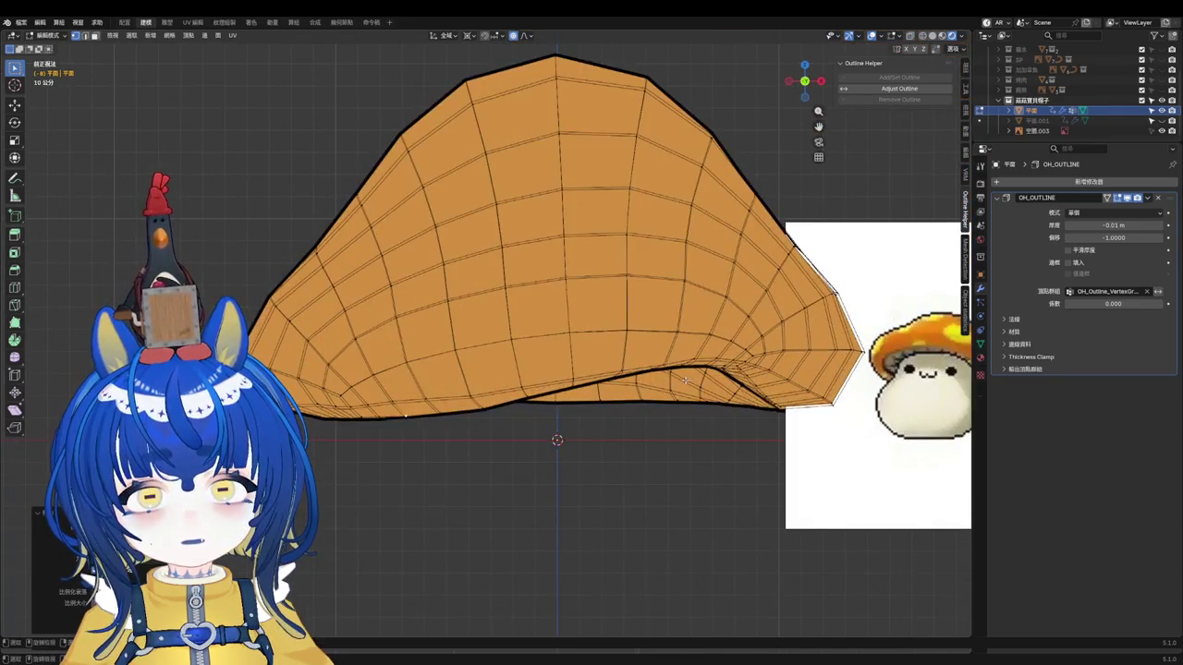
Step: Check the hat in perspective, then re-enter edit mode and nudge the rim vertices again
key(Tab)
scroll(523, 444, down, 2)
middle_drag(523, 444, 444, 426)
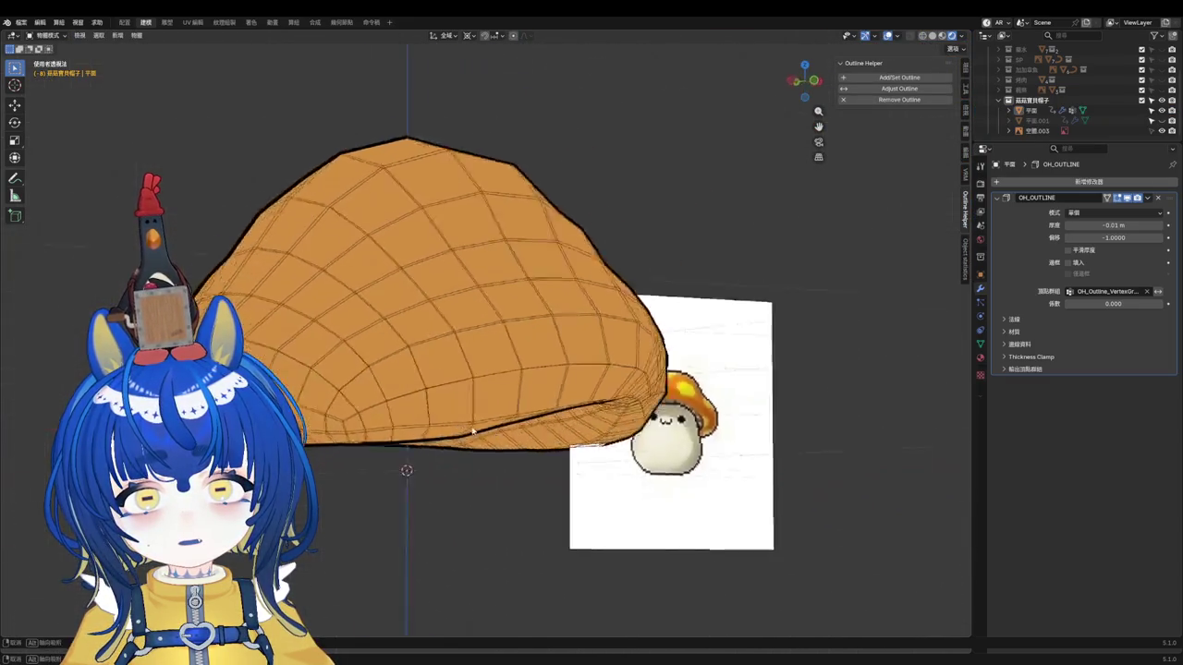
scroll(378, 426, up, 3)
scroll(378, 425, up, 2)
key(Tab)
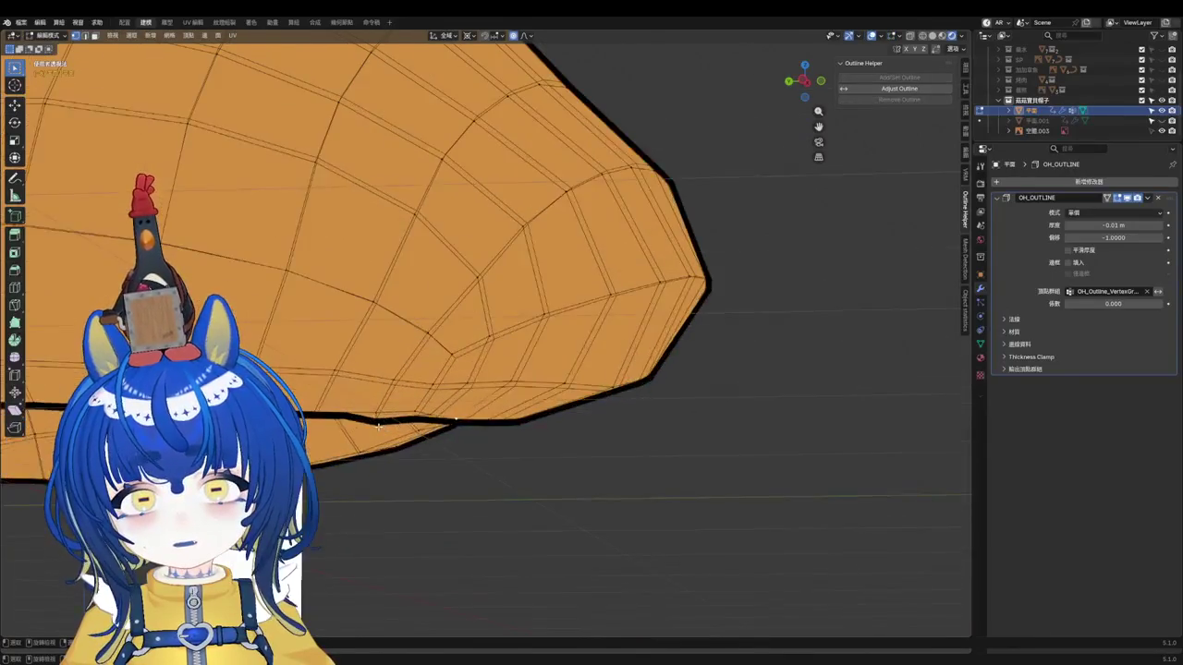
key(g)
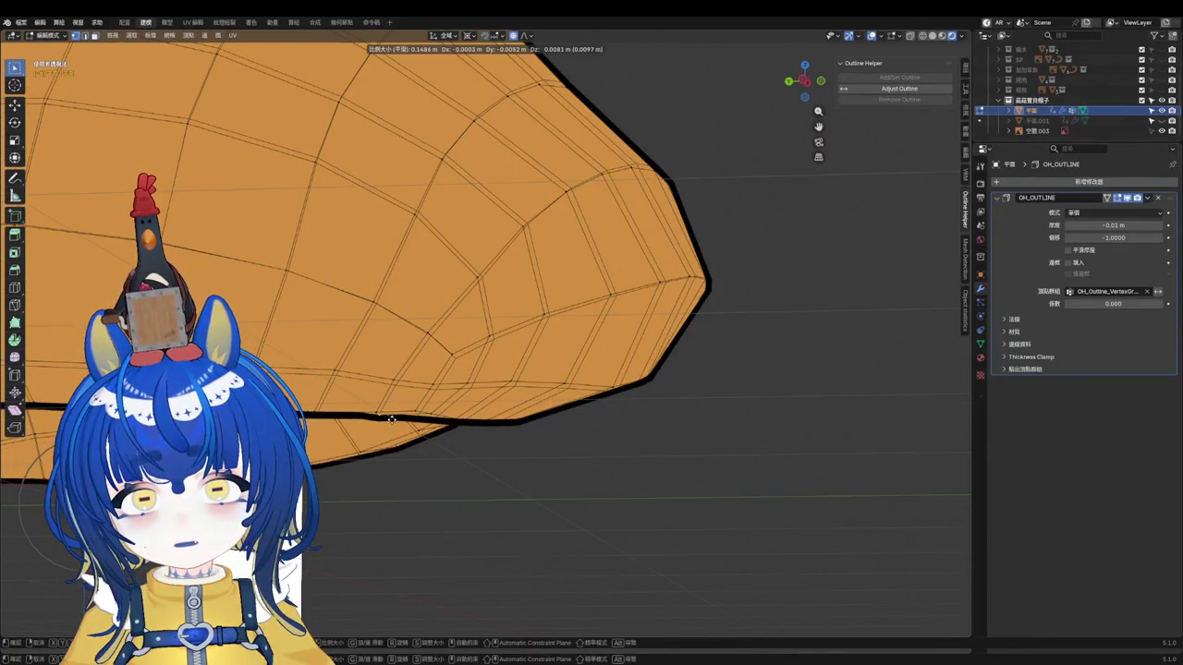
click(392, 417)
scroll(392, 418, down, 3)
Step: Smooth the hat edge from several angles with soft proportional moves
middle_drag(392, 418, 484, 425)
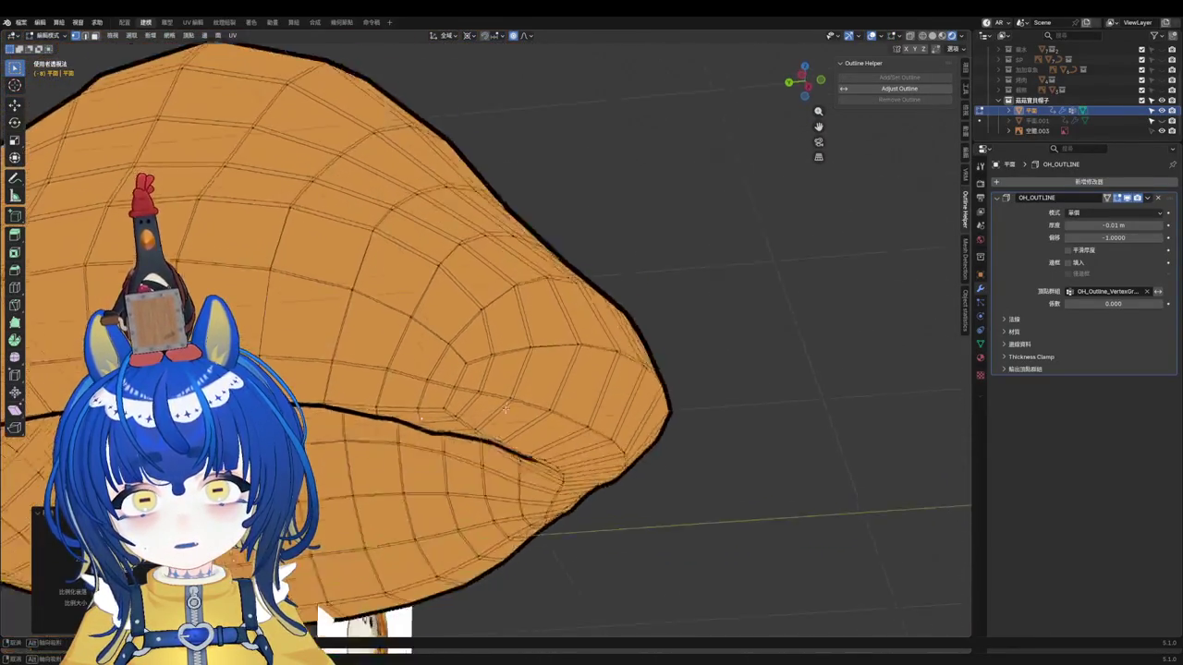
scroll(484, 425, down, 2)
scroll(484, 425, up, 3)
scroll(484, 426, up, 2)
key(g)
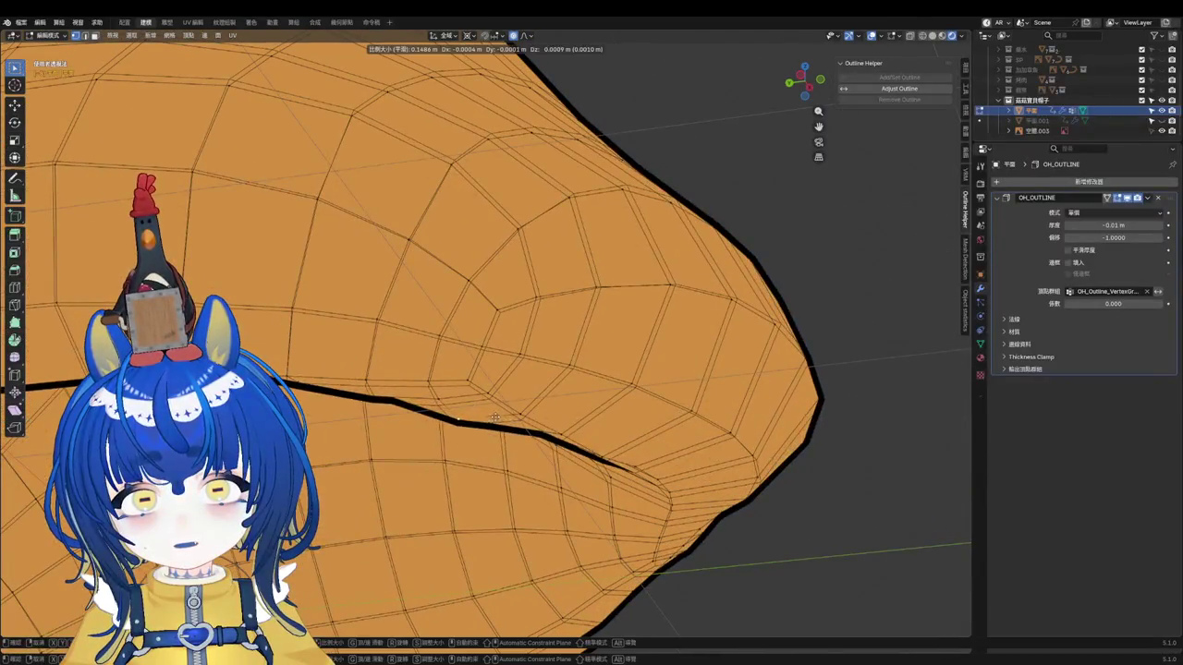
click(495, 412)
middle_drag(495, 412, 477, 352)
key(g)
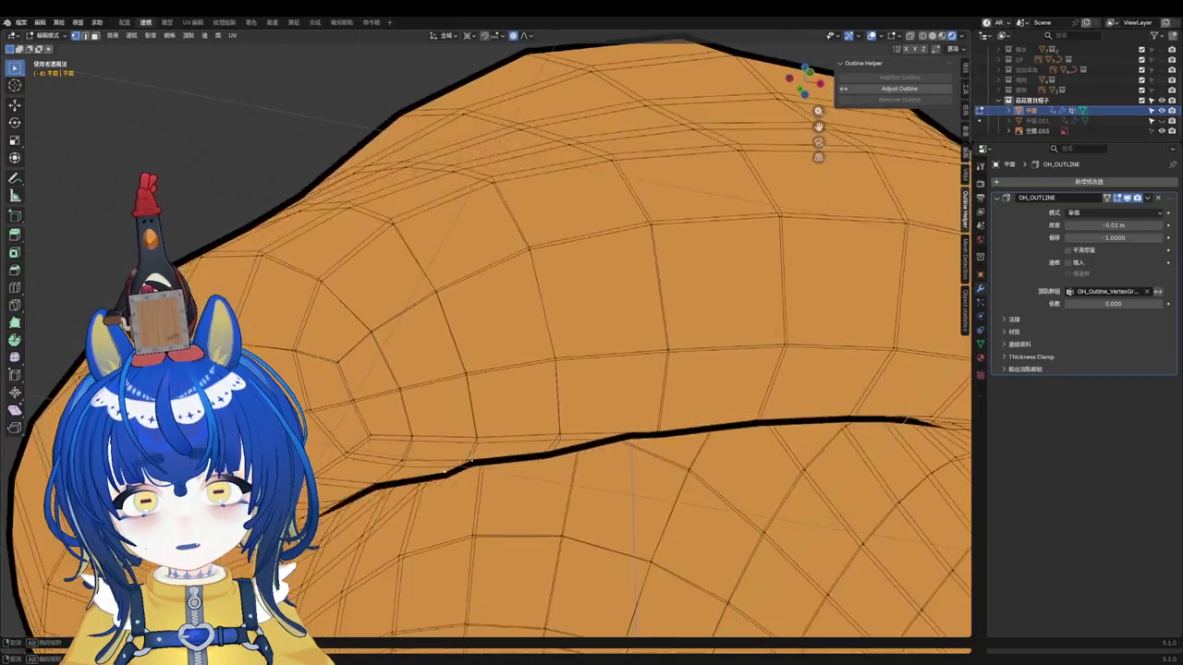
click(465, 455)
mouse_move(465, 455)
middle_down()
mouse_move(484, 435)
mouse_move(505, 446)
middle_up()
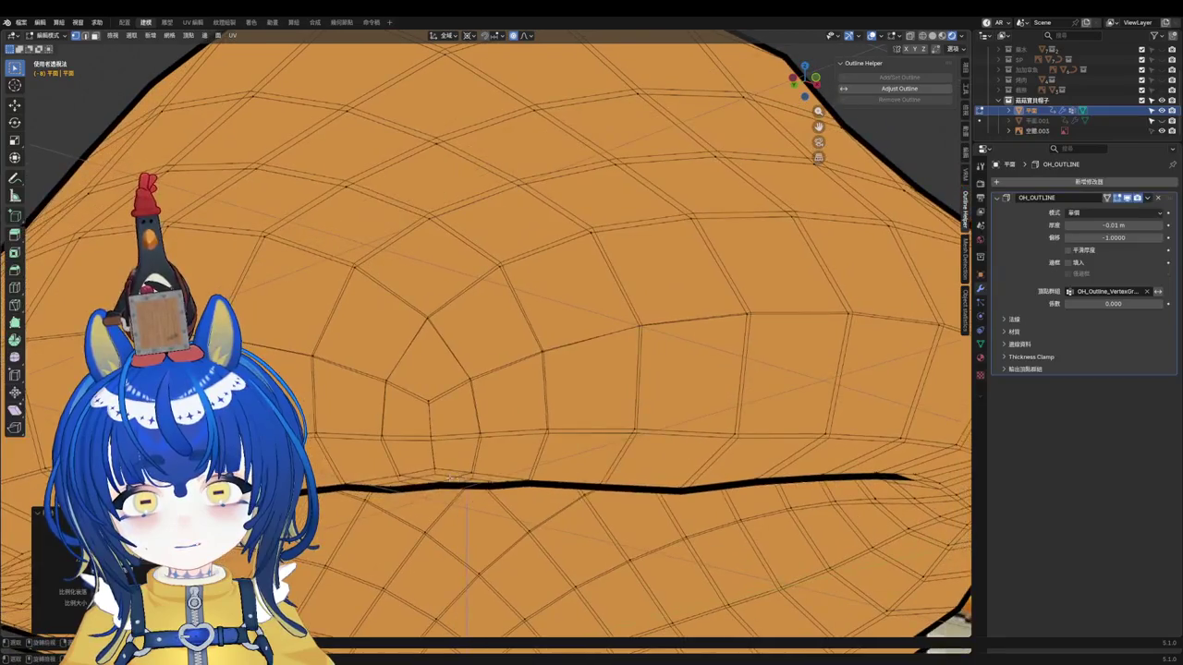
Step: Push the underside lip vertices inward along their normals with Alt+S
key(alt+s)
click(505, 445)
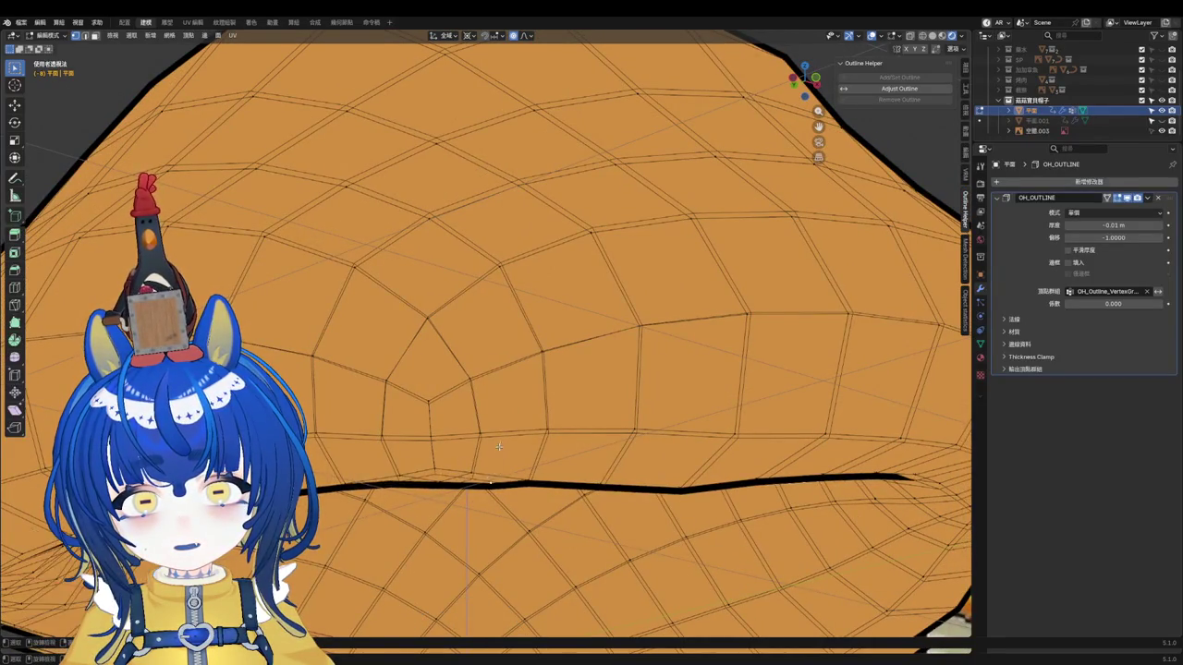
scroll(502, 439, down, 3)
scroll(499, 433, up, 3)
scroll(500, 434, down, 3)
scroll(501, 436, up, 3)
scroll(502, 439, down, 2)
scroll(504, 442, up, 2)
scroll(504, 443, down, 2)
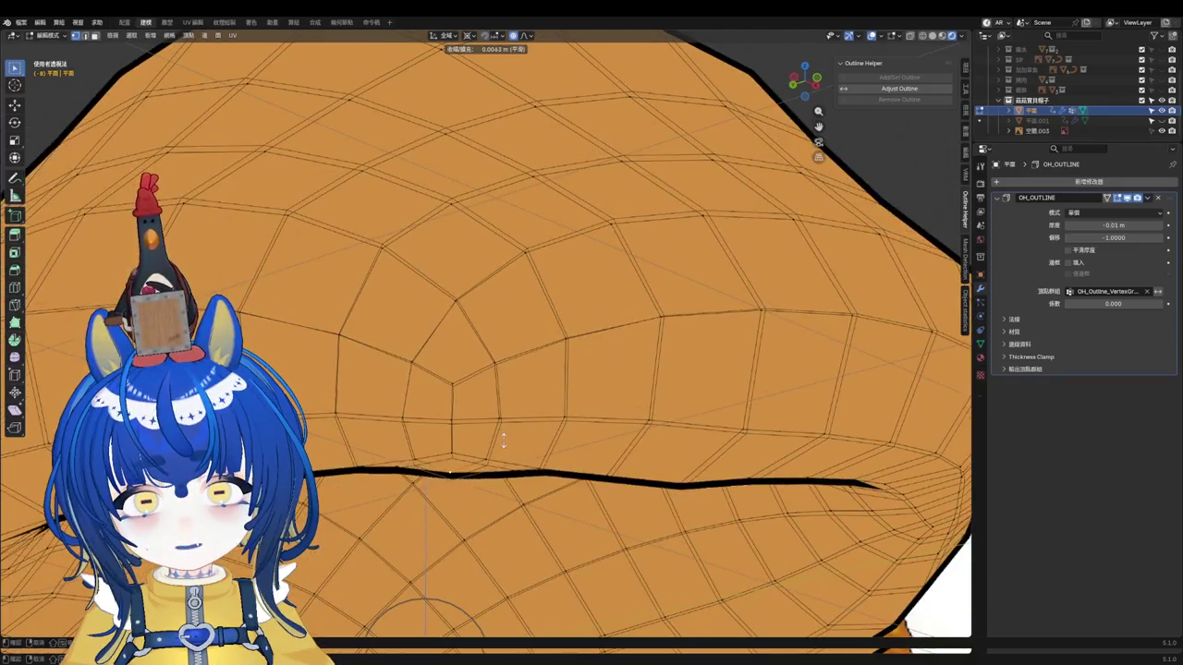
scroll(499, 449, down, 3)
scroll(490, 455, down, 2)
Step: Return the hat to object mode and save the file as 小物件.blend
key(KP_1)
key(Tab)
mouse_move(484, 461)
middle_down()
mouse_move(555, 480)
mouse_move(558, 435)
middle_up()
scroll(555, 481, down, 3)
scroll(555, 480, up, 2)
key(ctrl+s)
Step: Remove the finished hat from view
scroll(550, 448, up, 2)
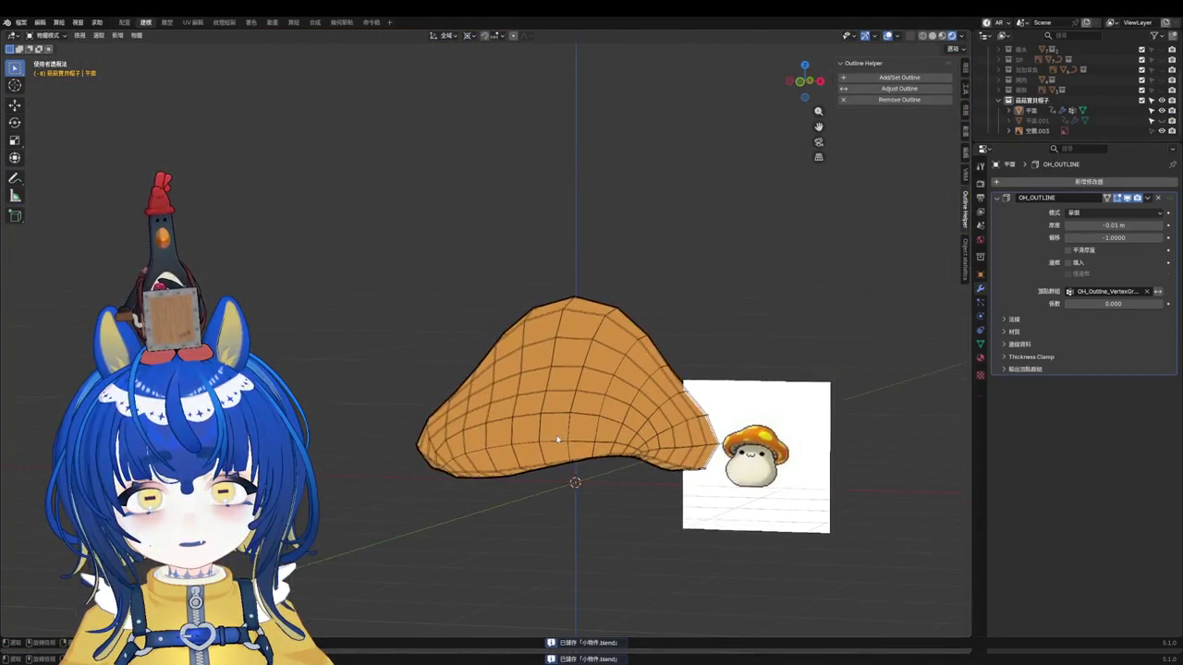
scroll(558, 436, up, 2)
scroll(557, 435, down, 2)
scroll(559, 443, up, 1)
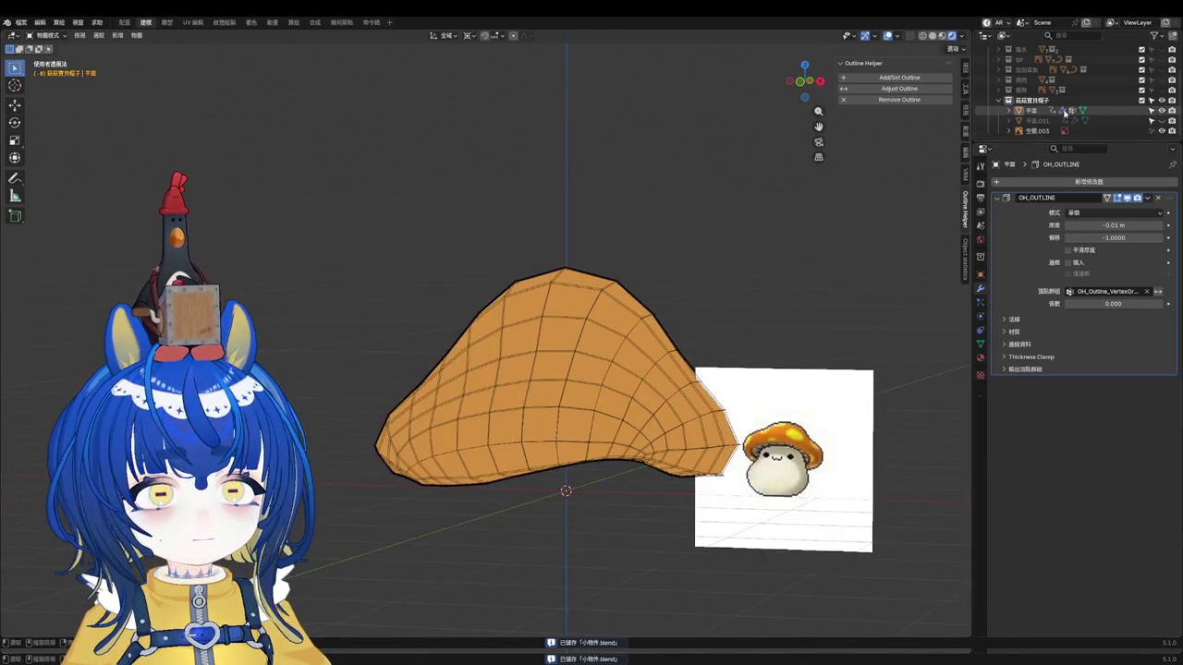
key(Delete)
Step: Add a trial mesh circle at the 3D cursor, then delete it
key(shift+a)
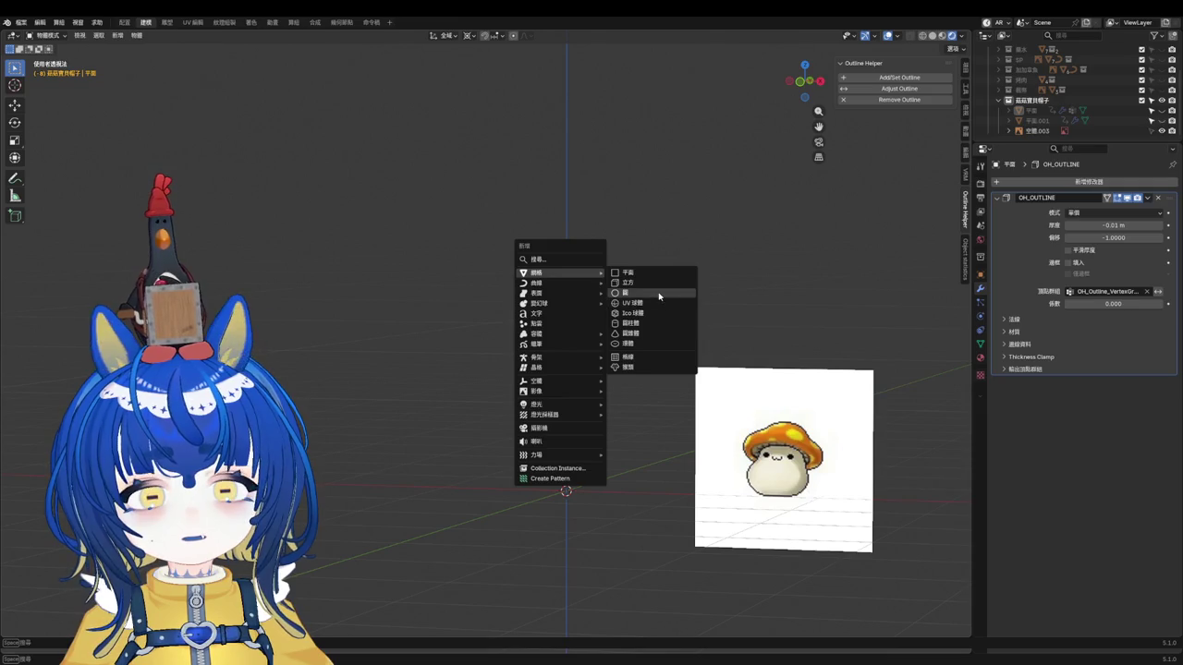
click(659, 296)
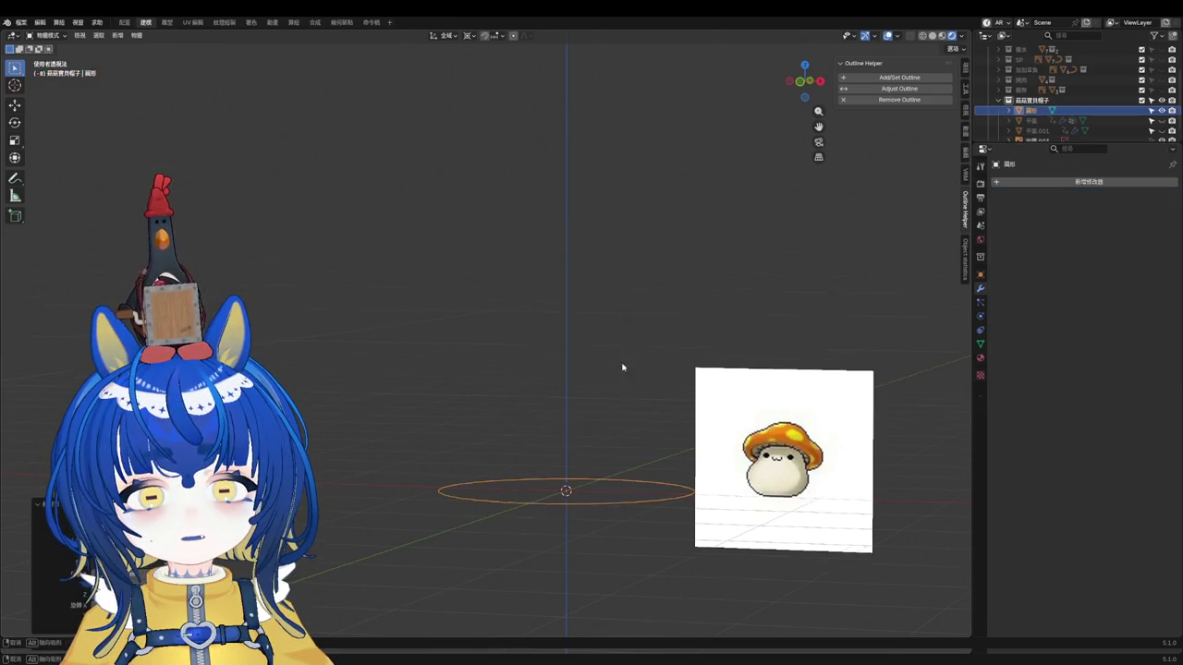
middle_drag(623, 369, 604, 483)
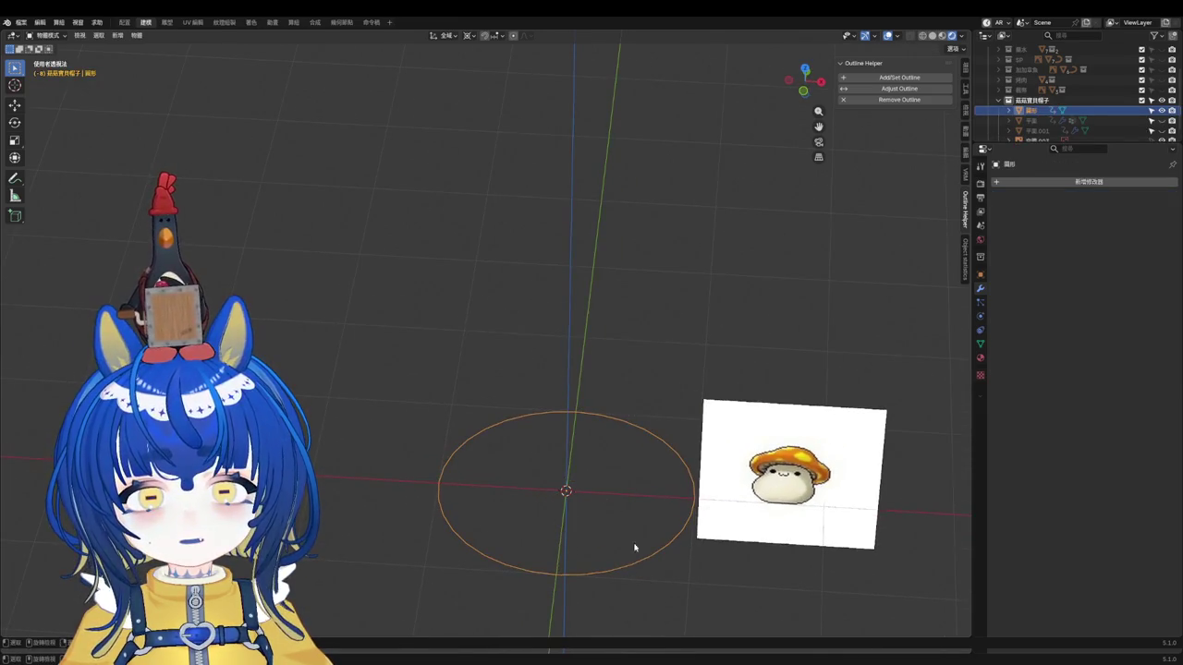
scroll(634, 550, up, 1)
key(Tab)
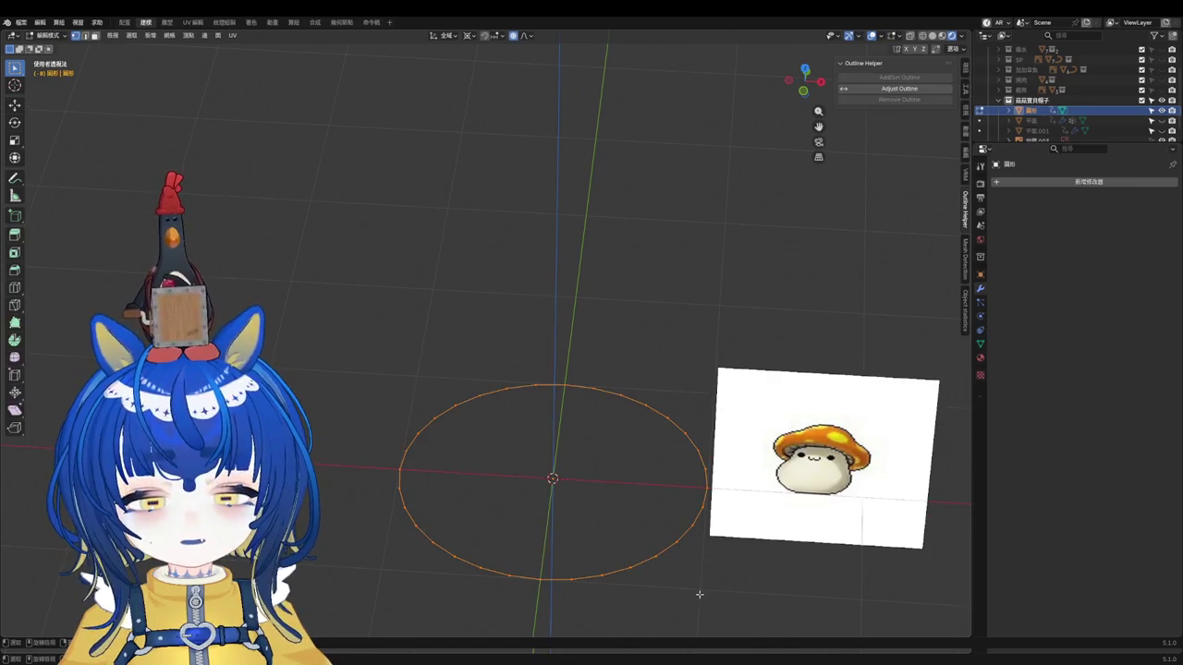
key(Tab)
key(x)
click(647, 551)
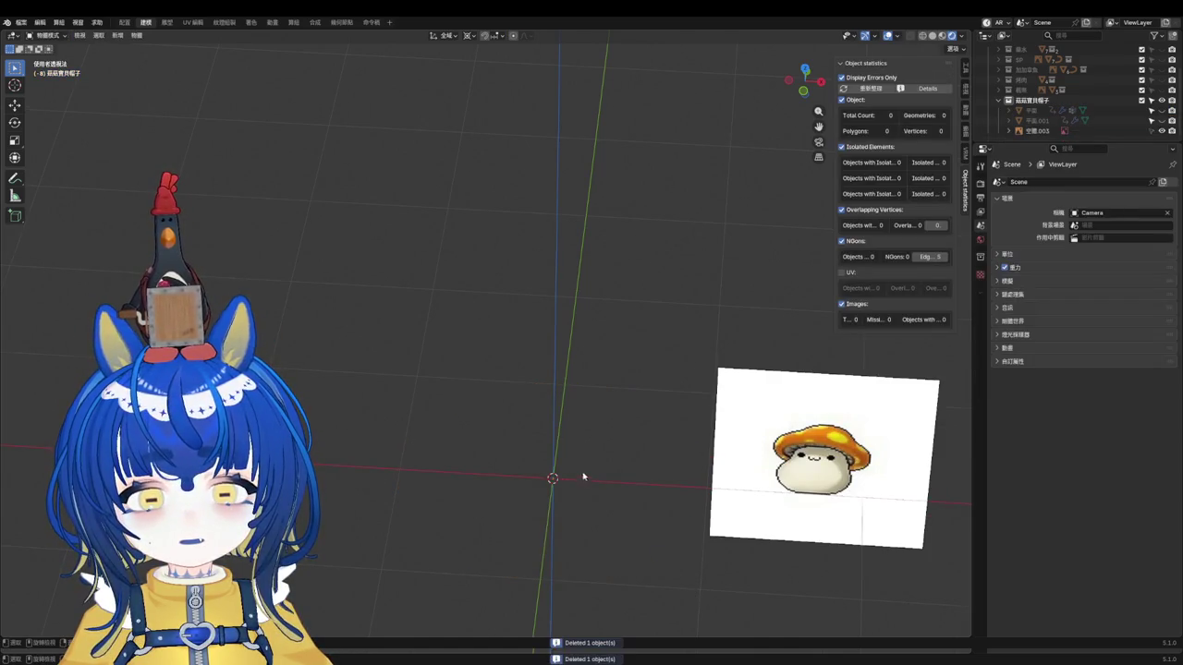
Step: Add a new mesh circle at the origin with a higher vertex count
key(shift+a)
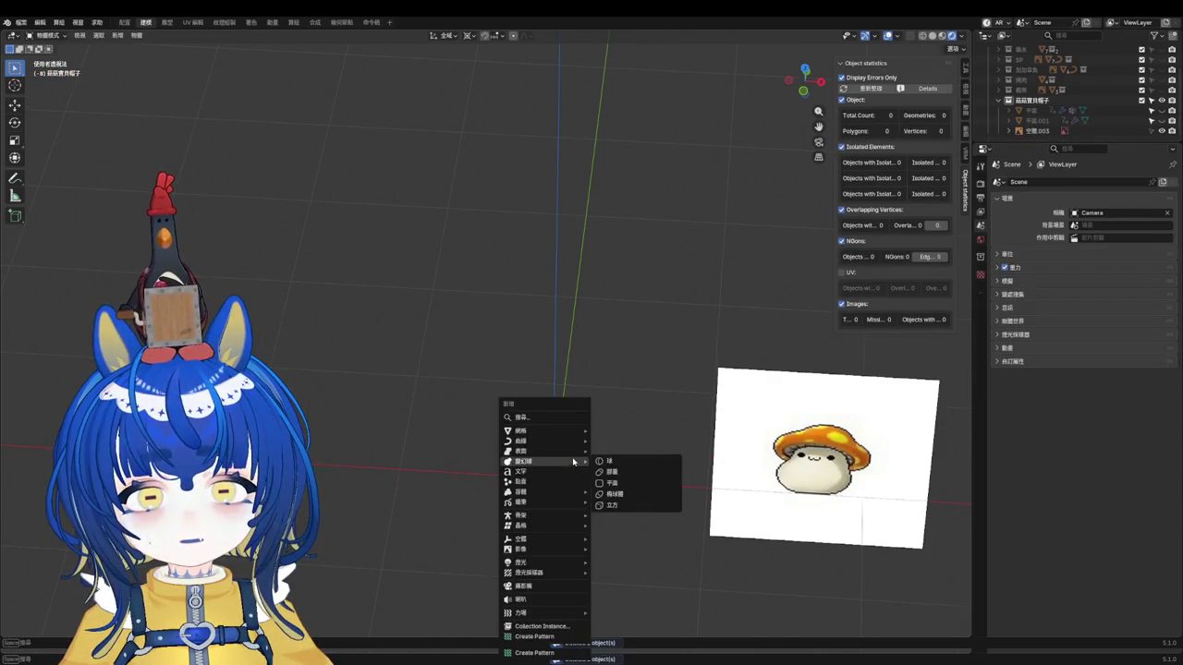
click(618, 451)
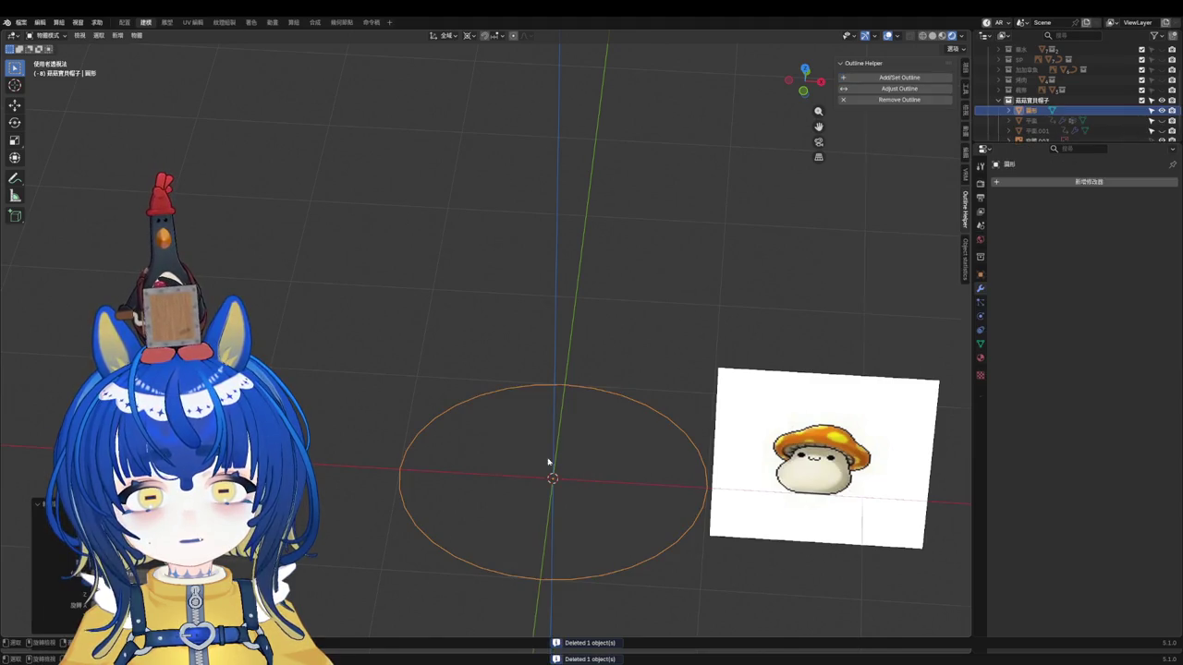
key(Return)
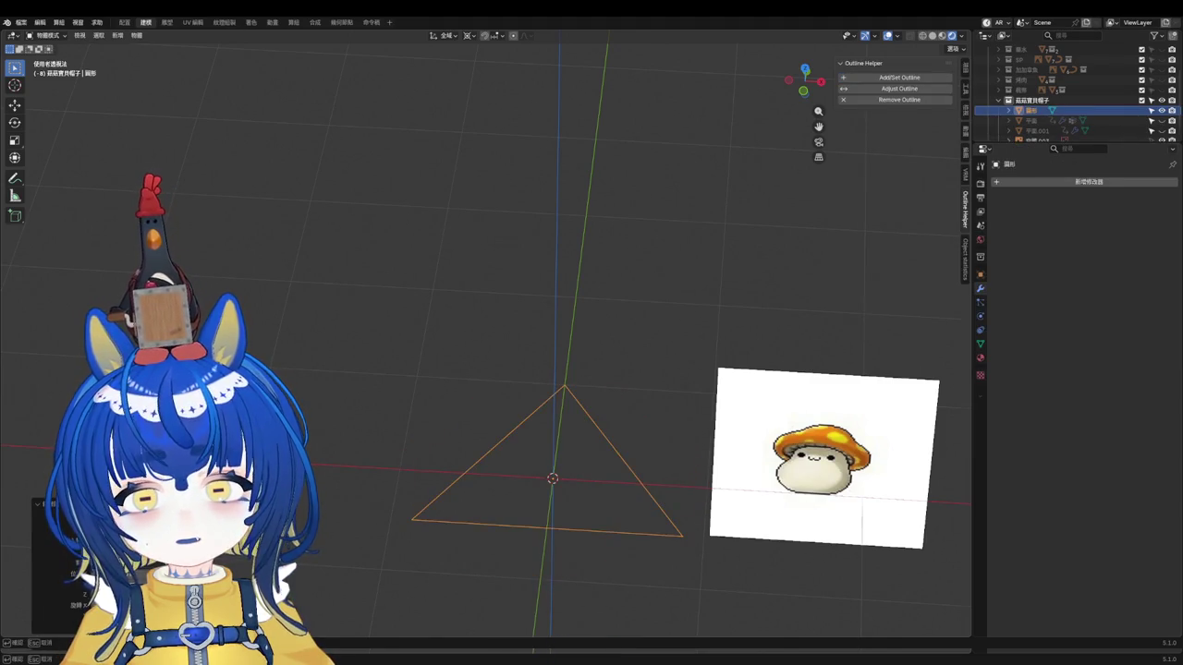
key(Return)
Step: Enter edit mode on the circle and select all its vertices
key(Tab)
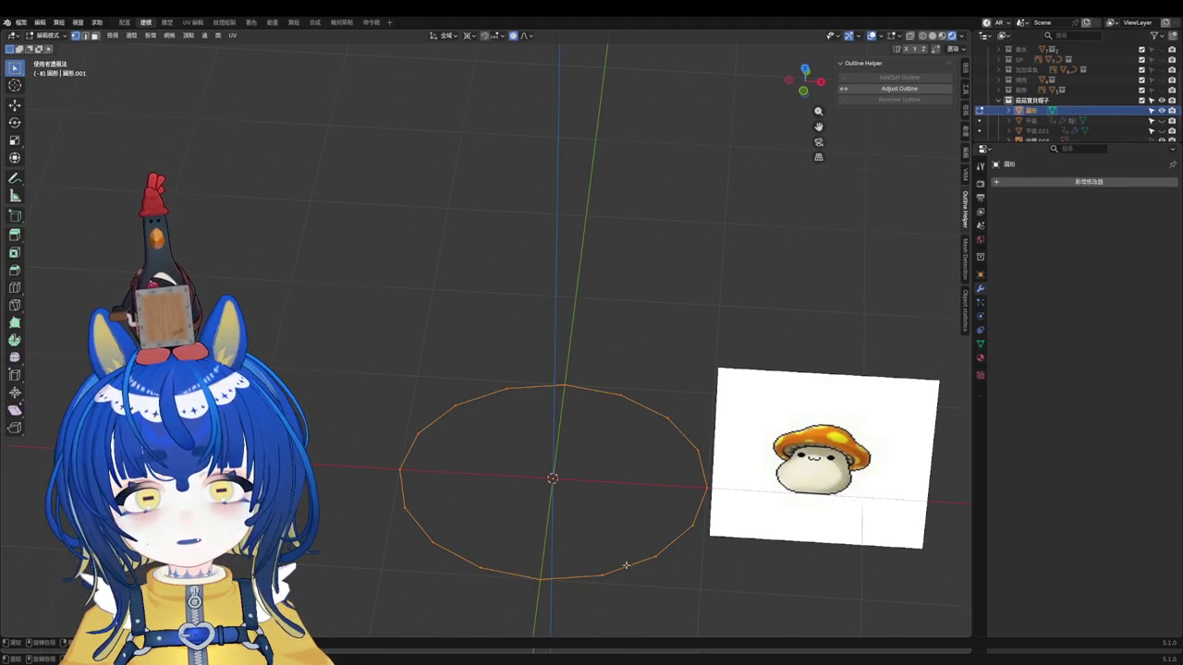
scroll(700, 592, up, 1)
key(Escape)
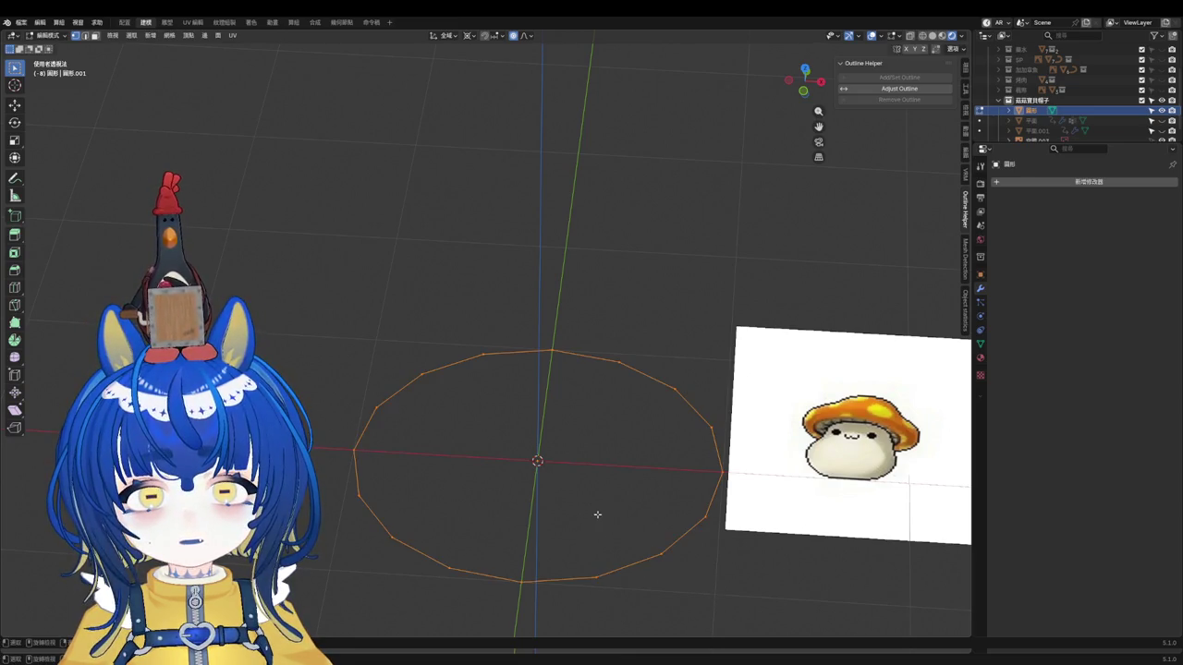
key(alt+a)
key(a)
key(alt+a)
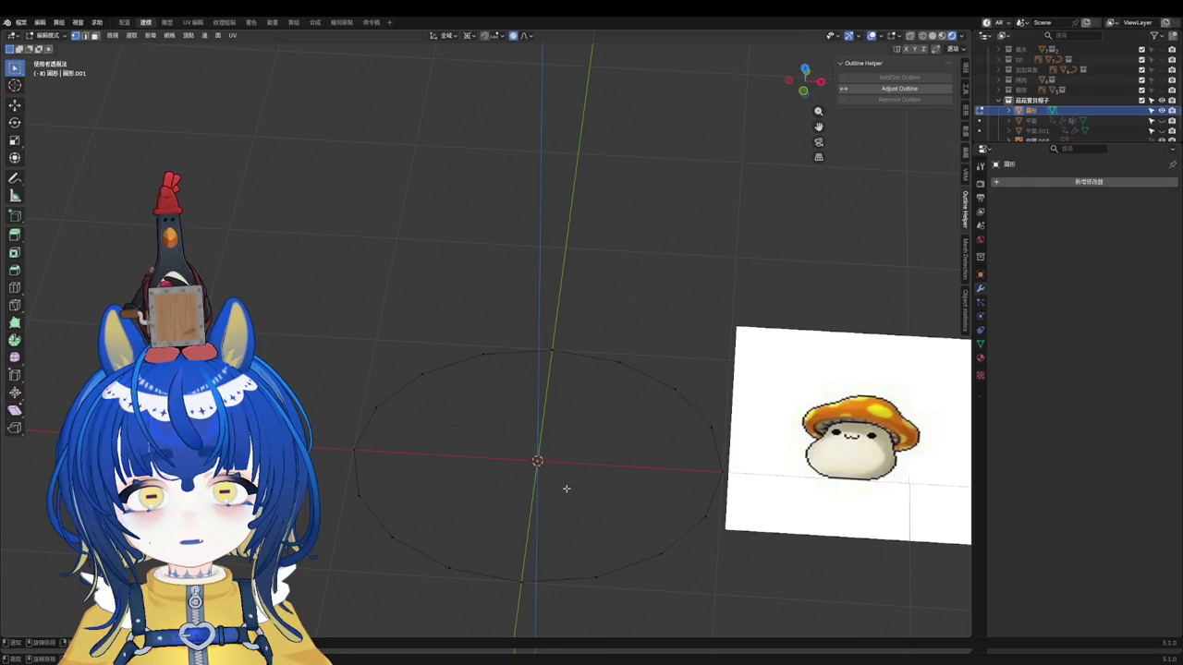
right_click(566, 488)
key(a)
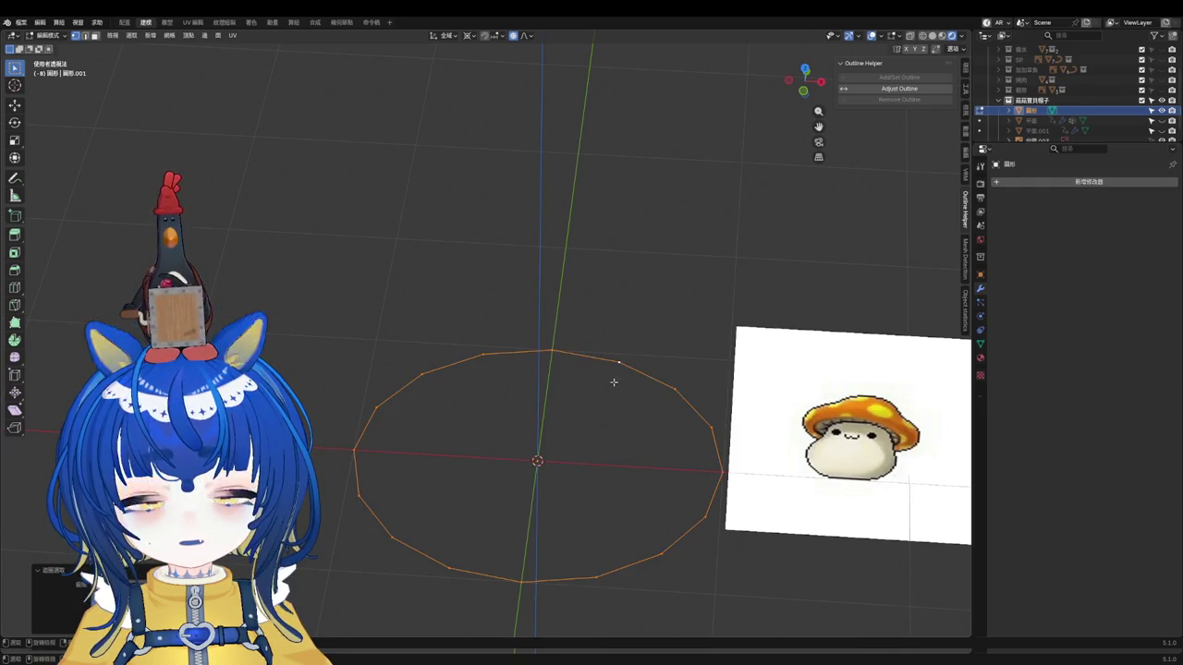
key(alt+a)
key(a)
Step: Extrude the circle's edges, scale them outward into a flat ring, and inset its faces
key(e)
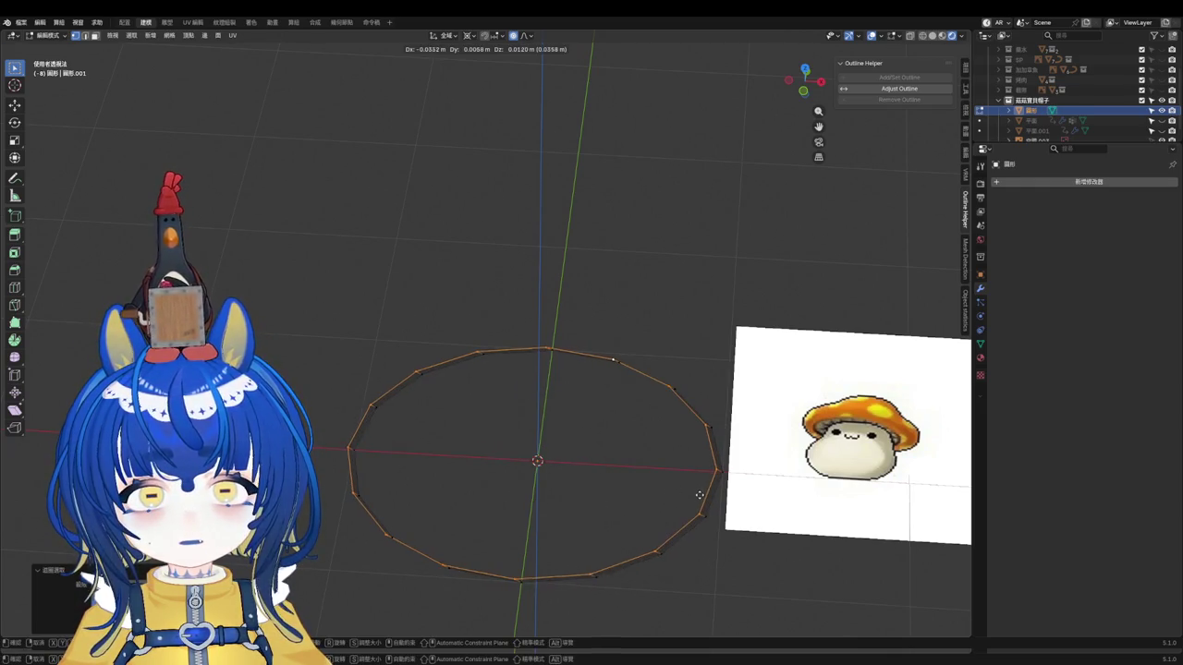
right_click(700, 494)
key(s)
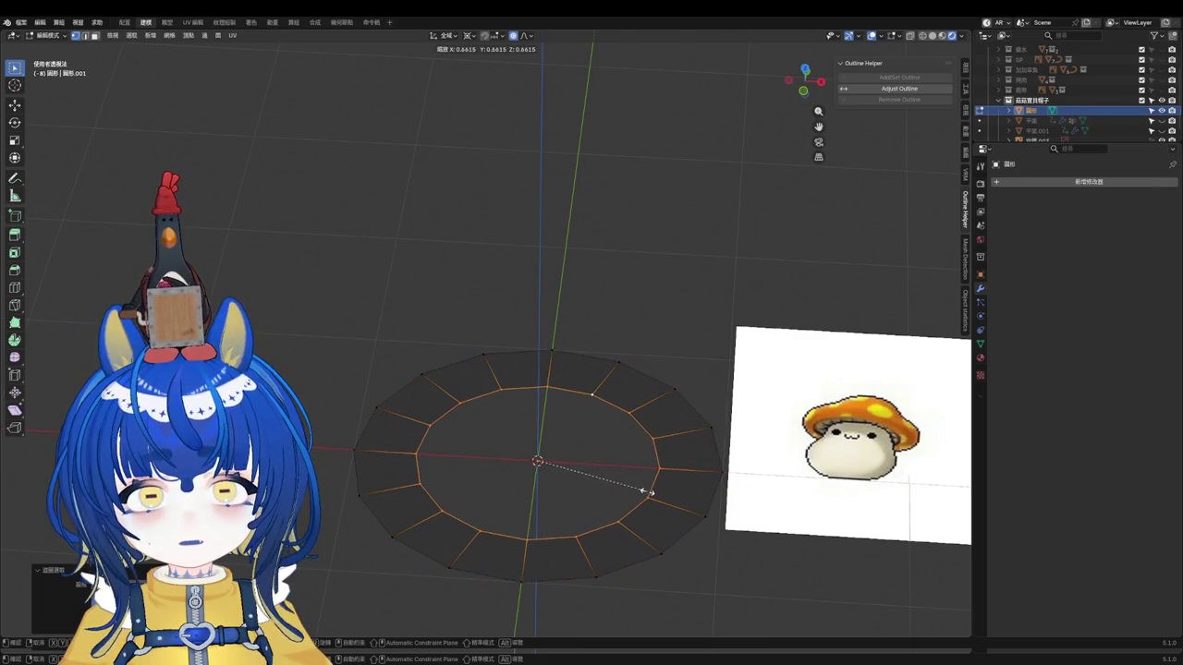
click(653, 494)
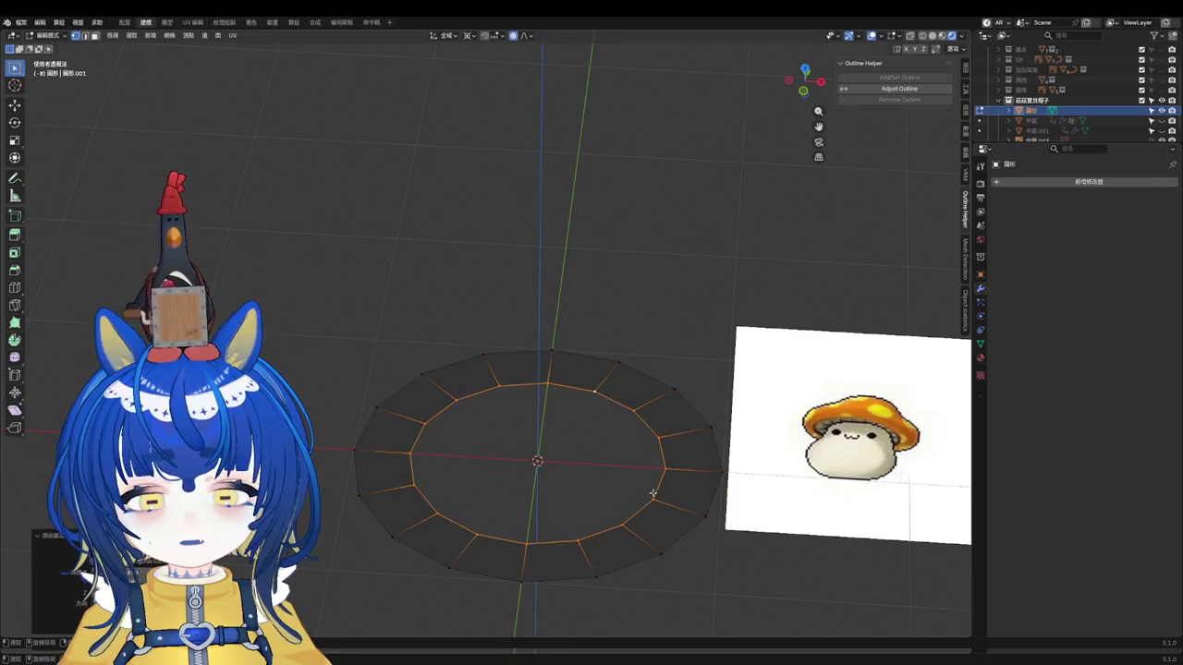
key(i)
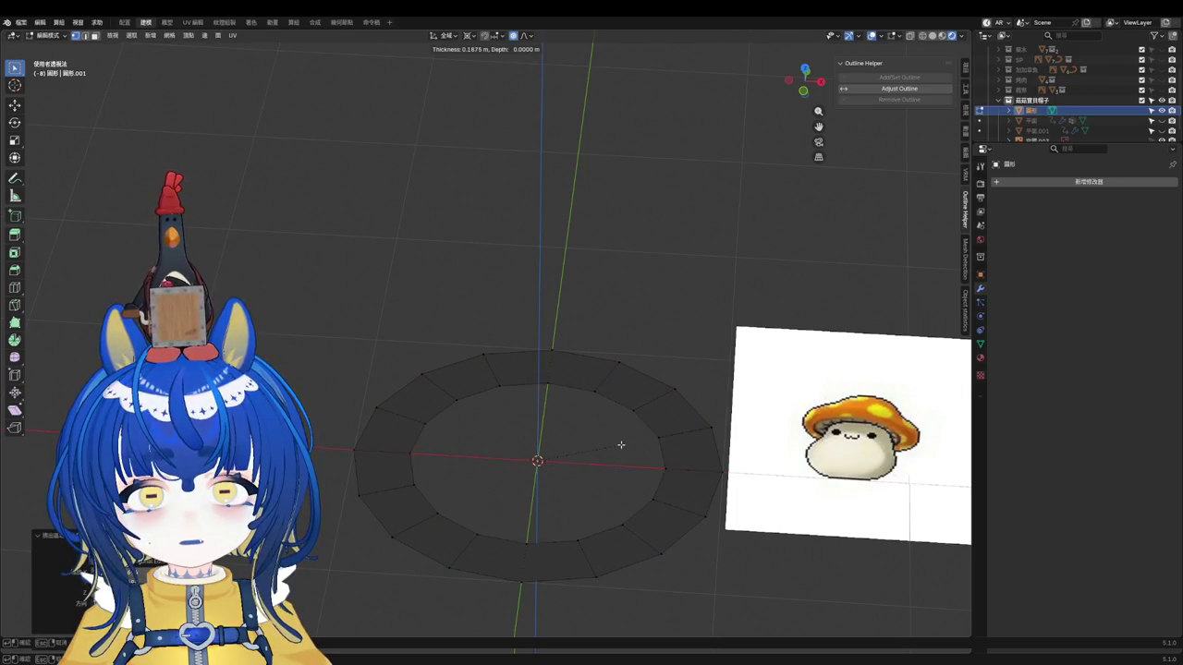
click(621, 445)
Step: Clear the selection, return to object mode, and display face orientation on the ring
mouse_move(608, 488)
middle_down()
mouse_move(625, 364)
mouse_move(612, 435)
mouse_move(546, 494)
mouse_move(313, 461)
mouse_move(305, 444)
middle_up()
scroll(546, 493, up, 2)
key(alt+a)
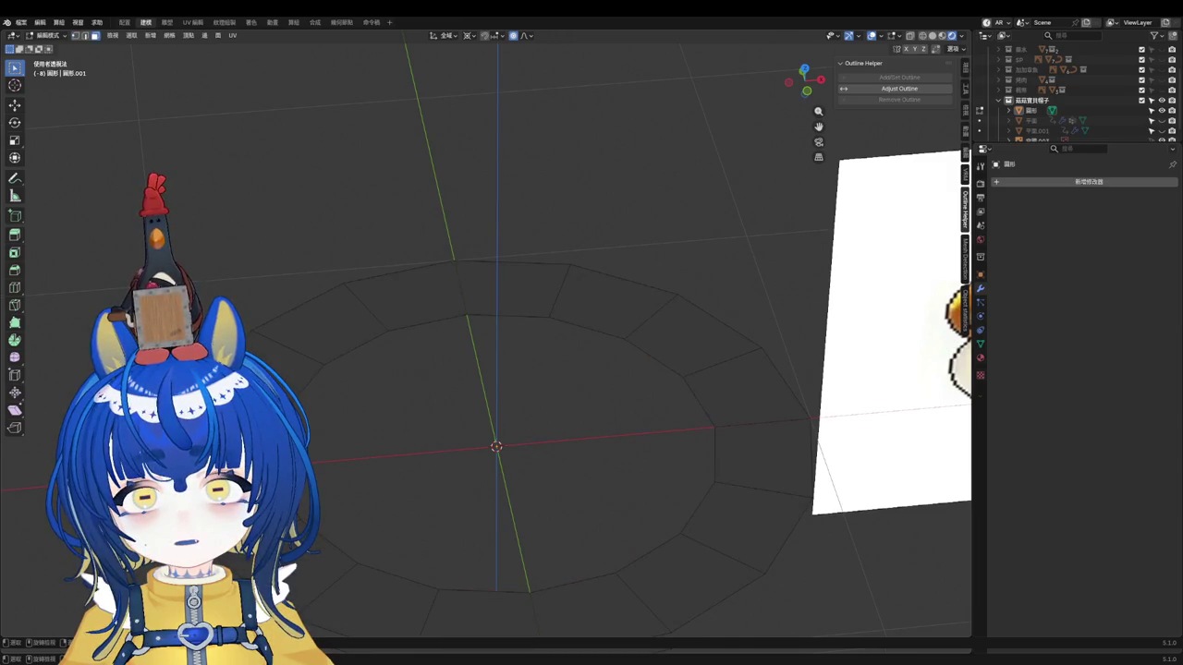
key(Tab)
key(q)
click(345, 416)
Step: Recalculate the ring's normals in Edit Mode and select its inner edge loop
mouse_move(346, 417)
middle_down()
mouse_move(398, 394)
mouse_move(401, 330)
mouse_move(388, 409)
middle_up()
key(q)
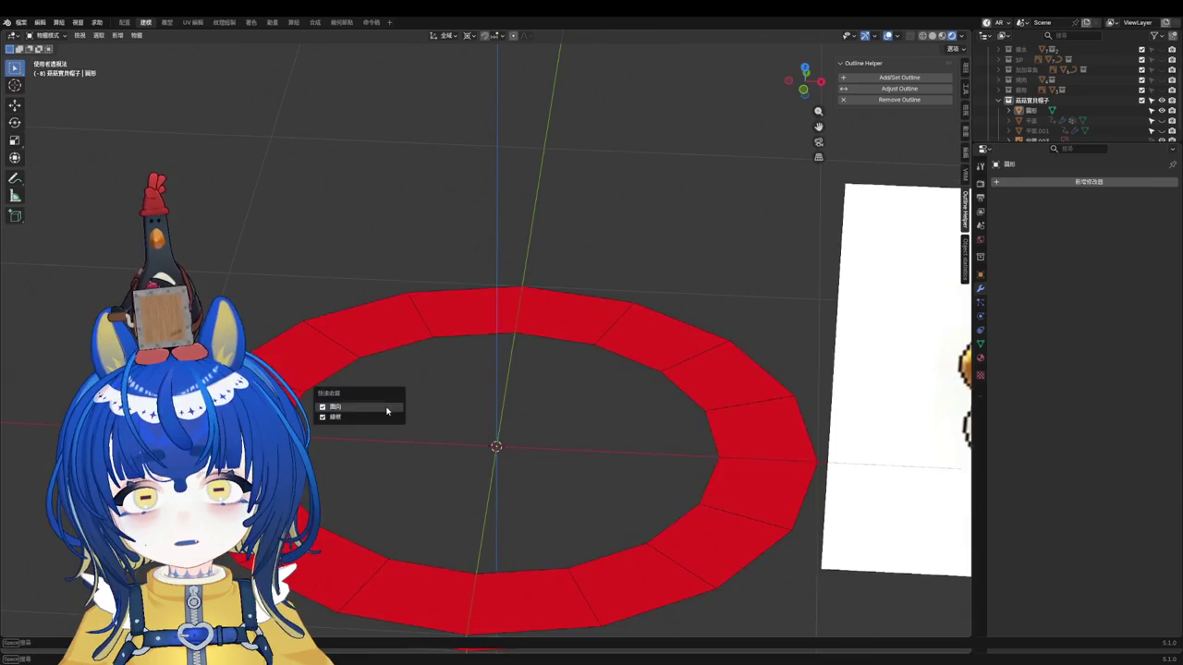
click(622, 302)
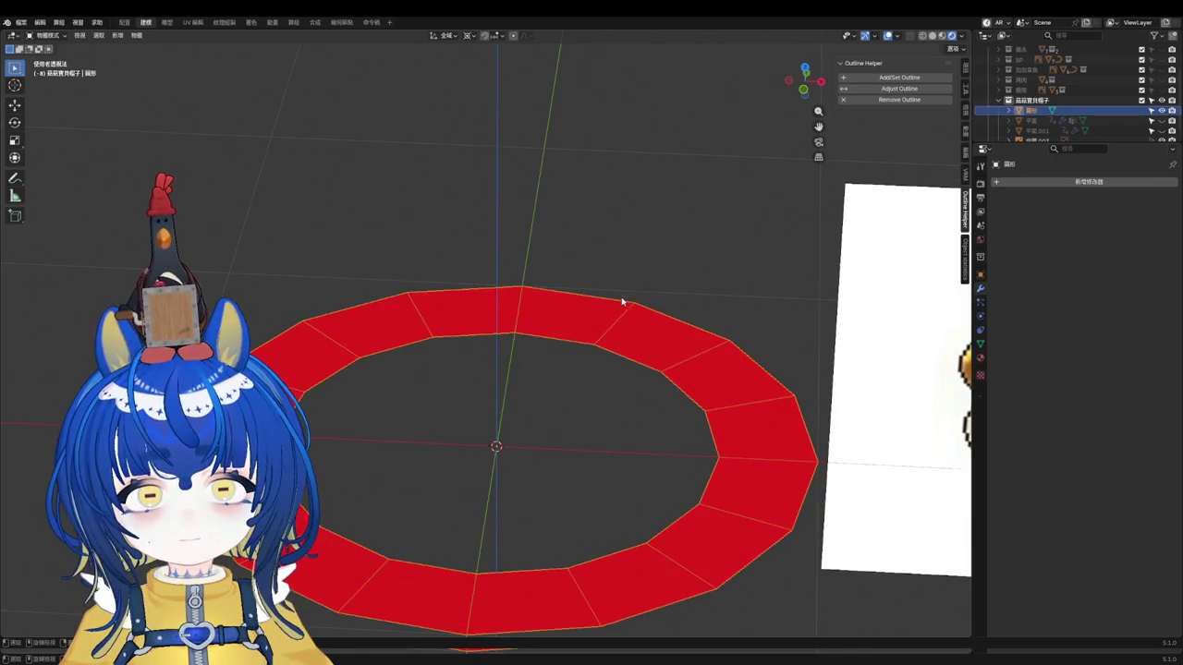
key(Tab)
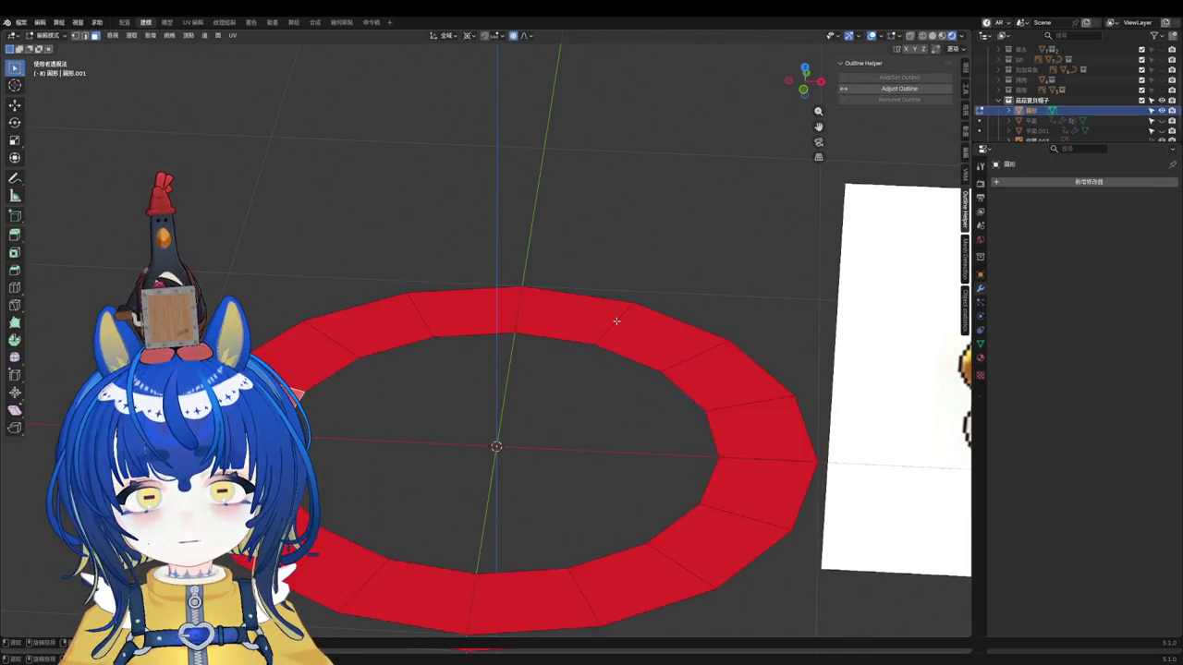
key(a)
key(shift+n)
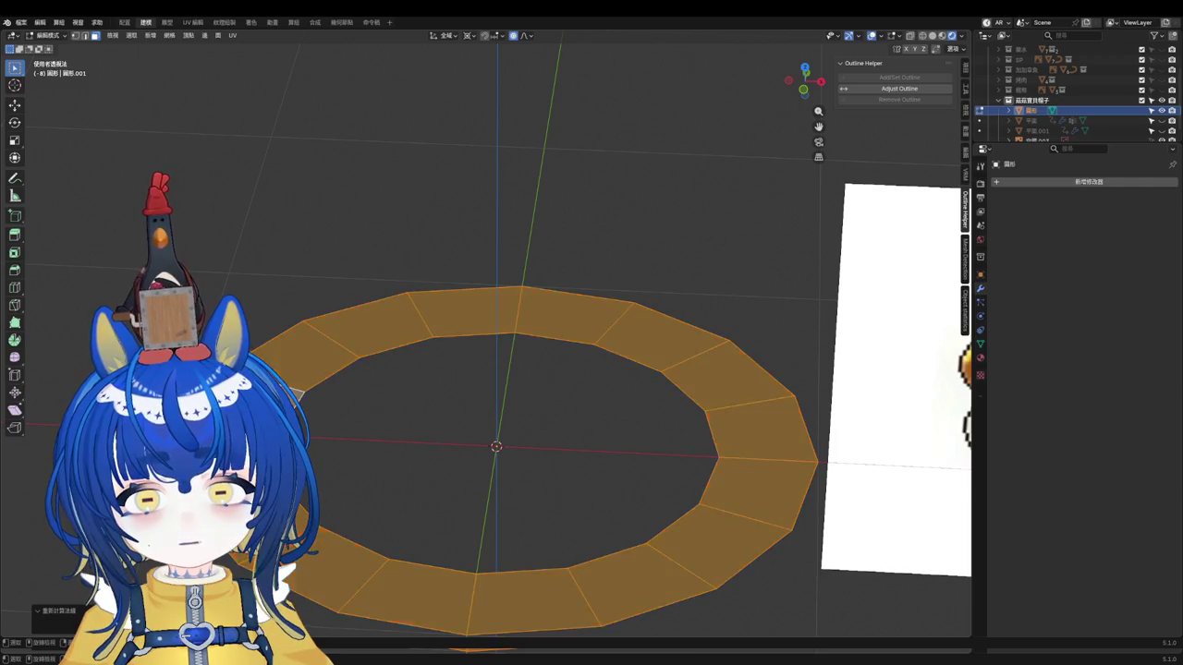
key(alt+a)
click(446, 357)
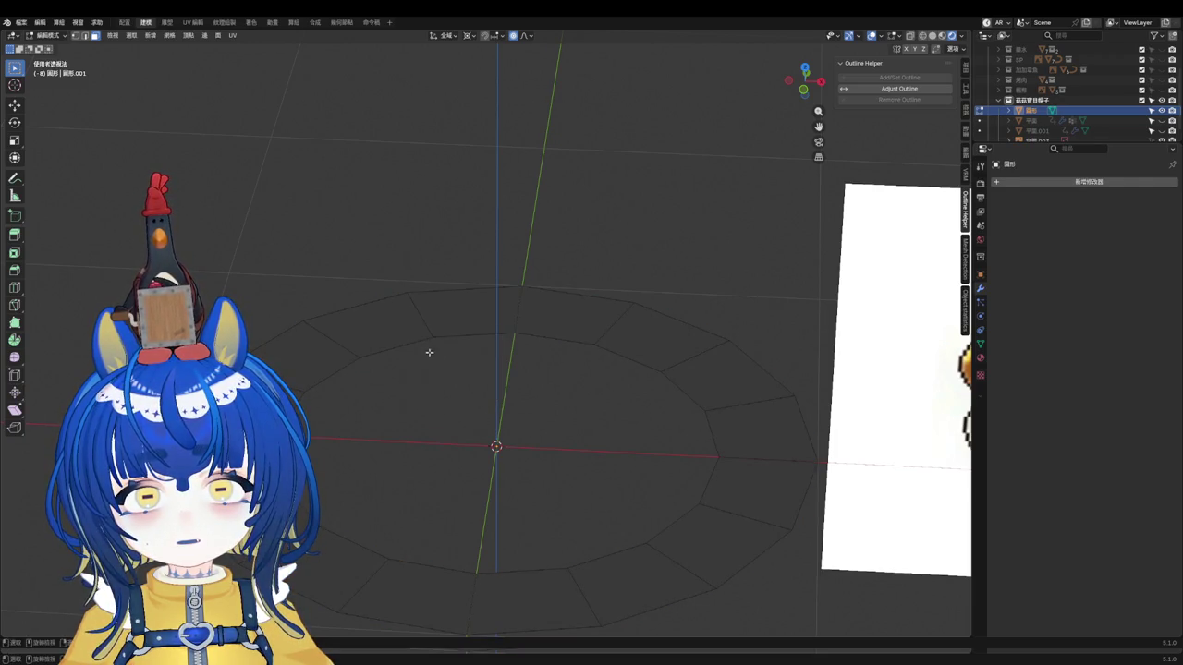
click(511, 334)
alt+click(497, 333)
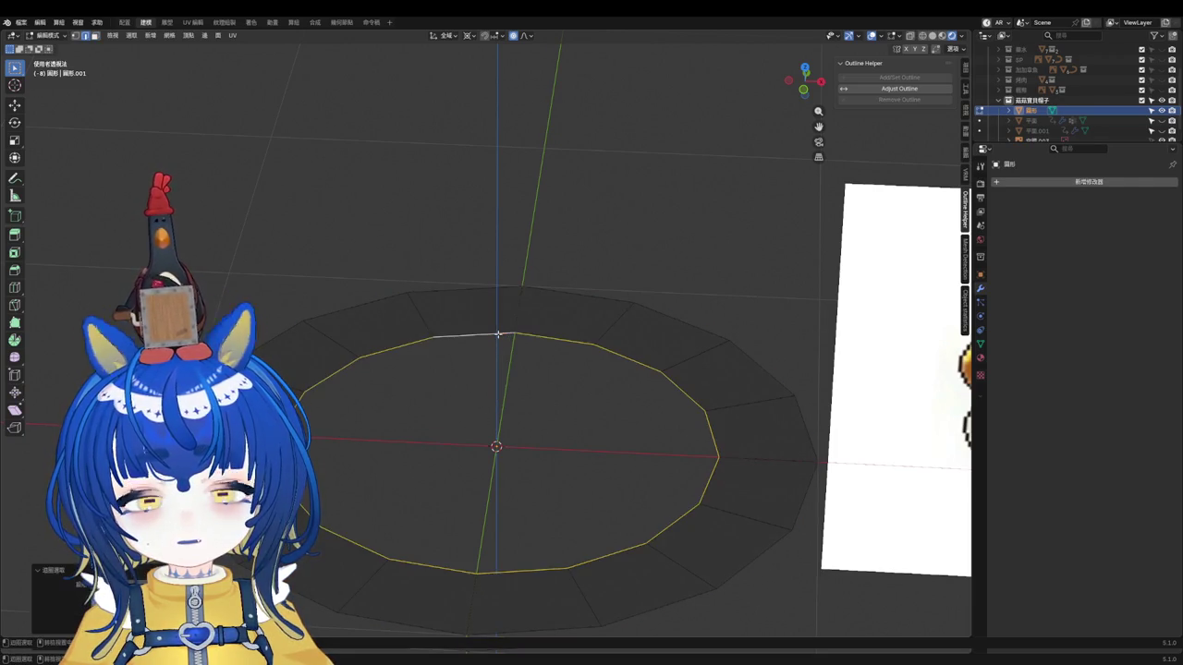
Step: Inset and scale down the inner loop twice, adding concentric rings toward the centre
key(i)
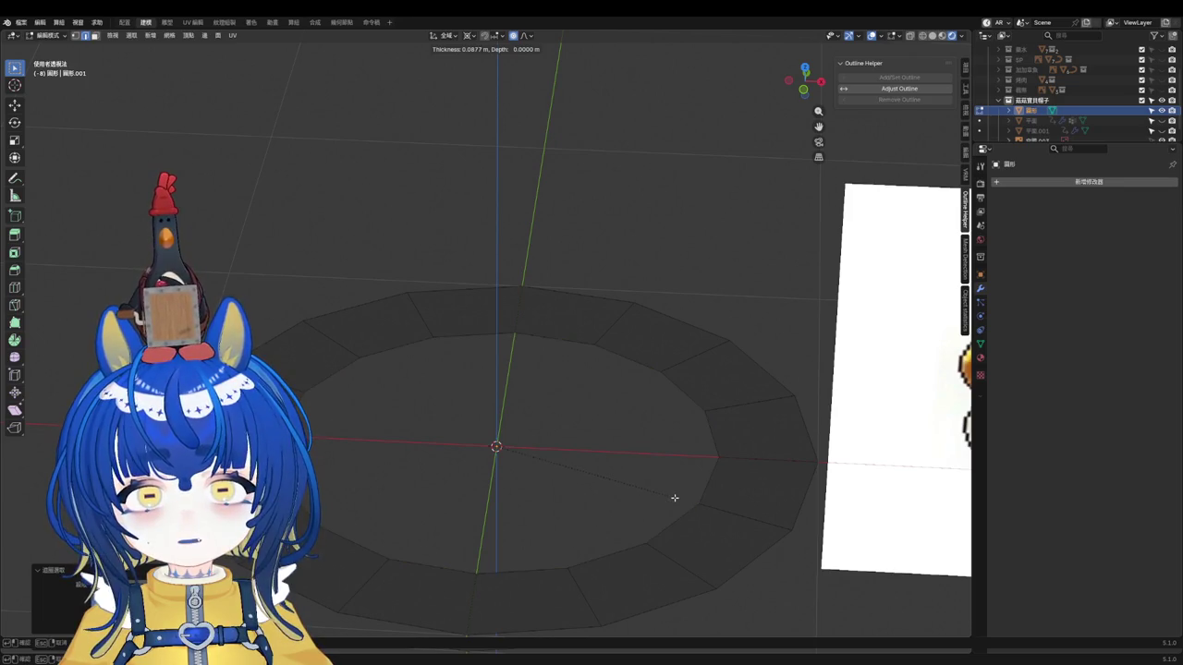
click(674, 498)
key(s)
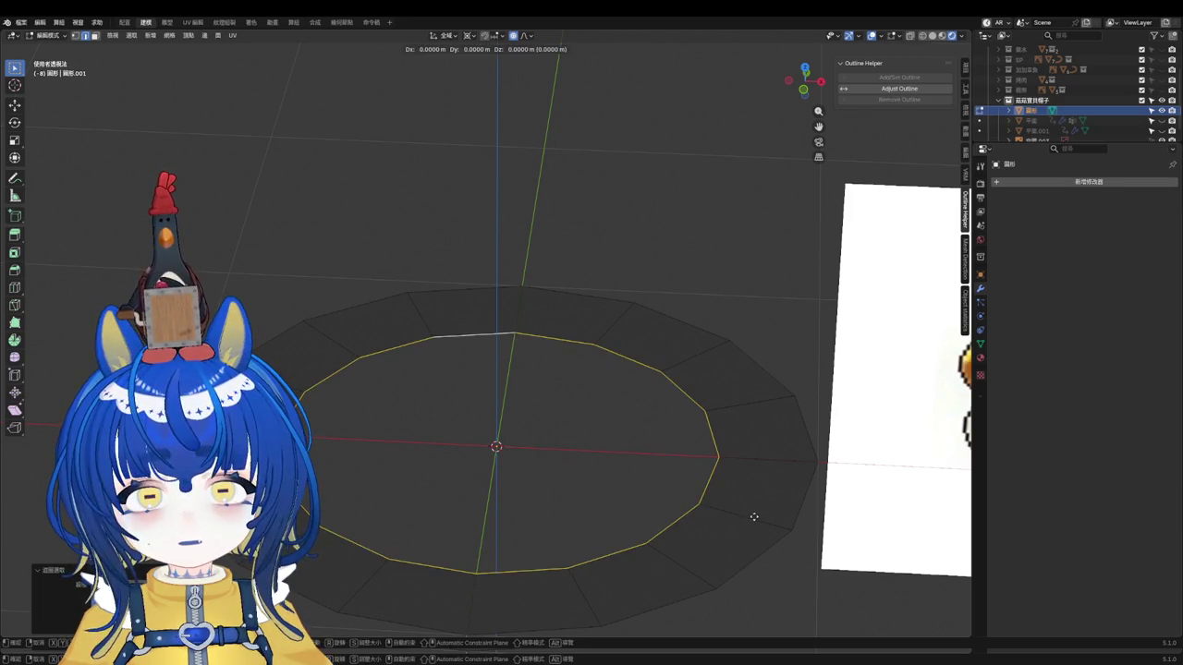
click(638, 488)
key(f)
key(i)
click(615, 478)
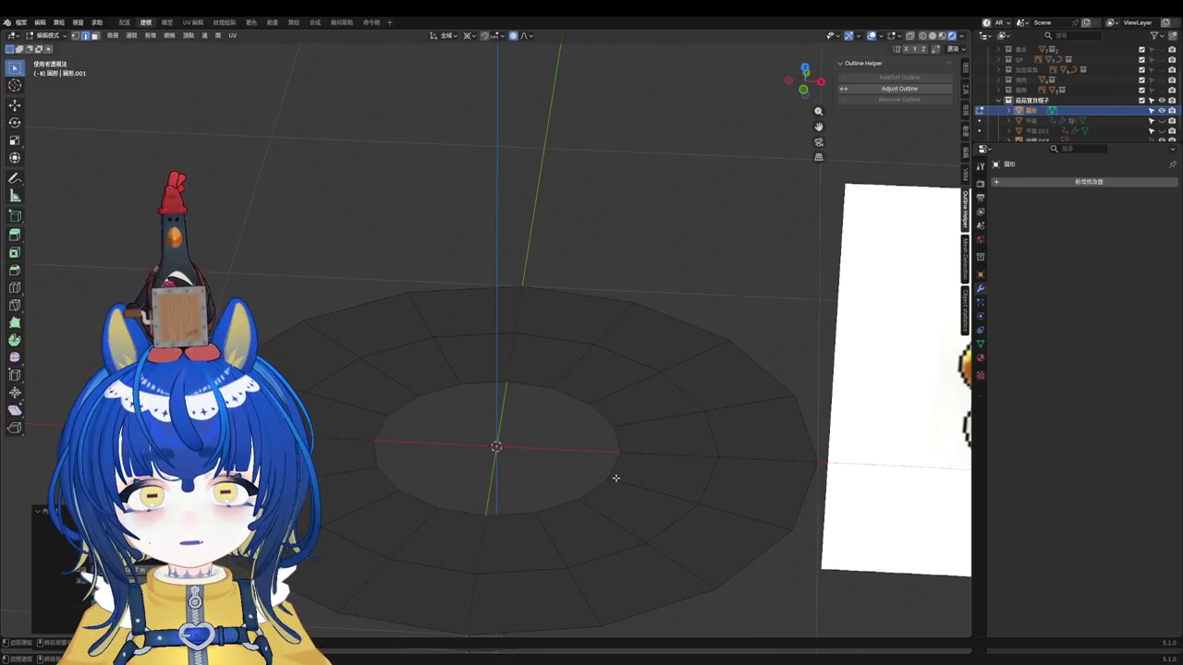
alt+click(615, 471)
key(s)
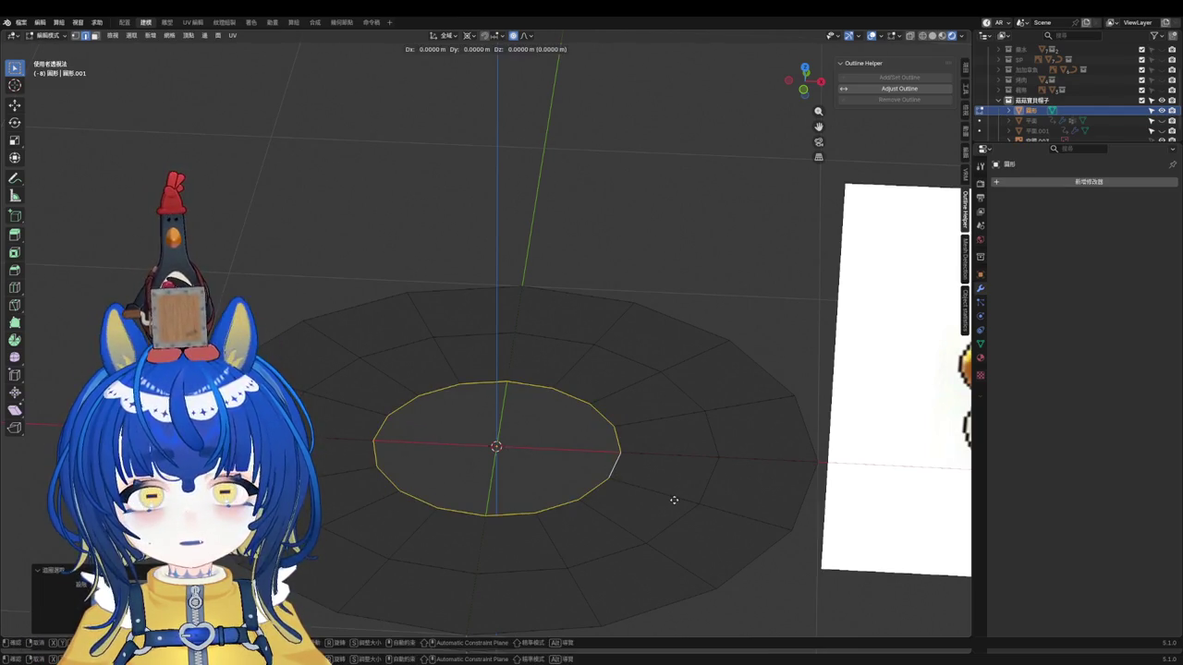
click(550, 461)
Step: Shrink the innermost loop, merge it at center into one vertex, then view from the front
scroll(542, 462, up, 5)
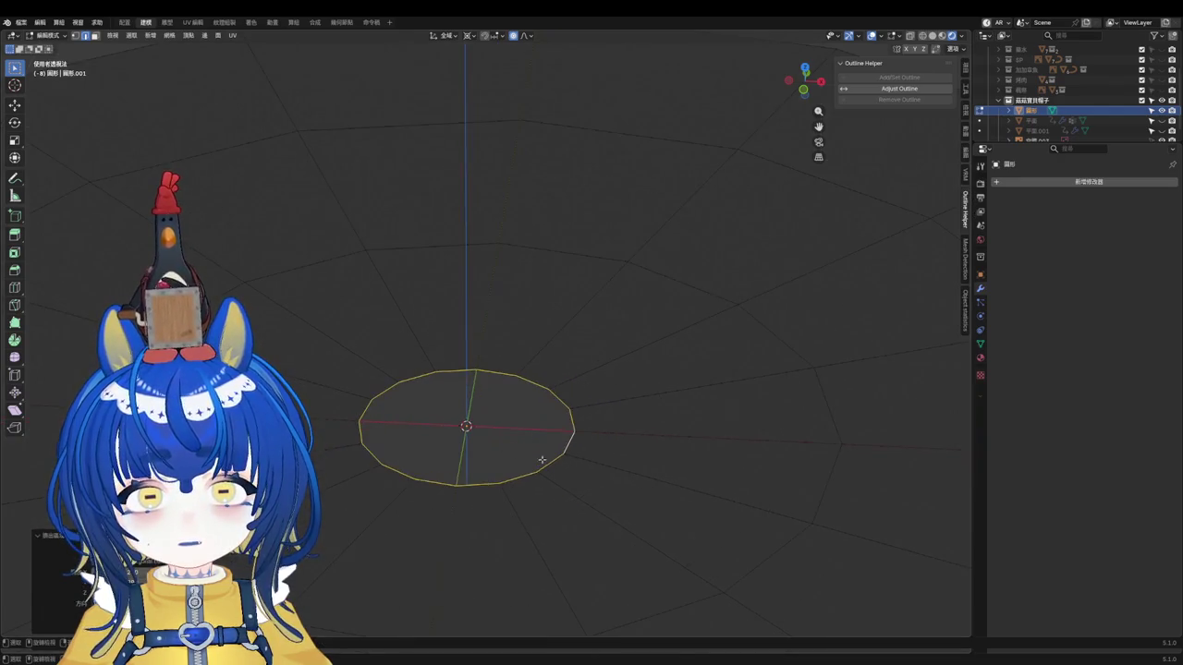
key(alt+a)
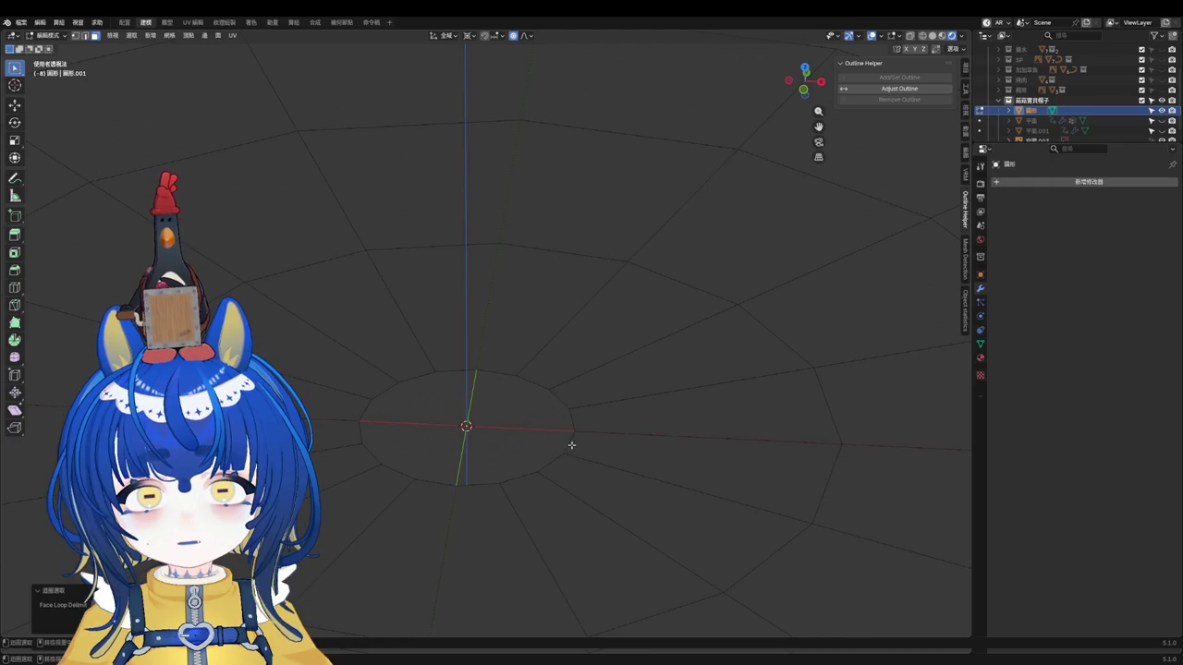
alt+click(570, 446)
key(s)
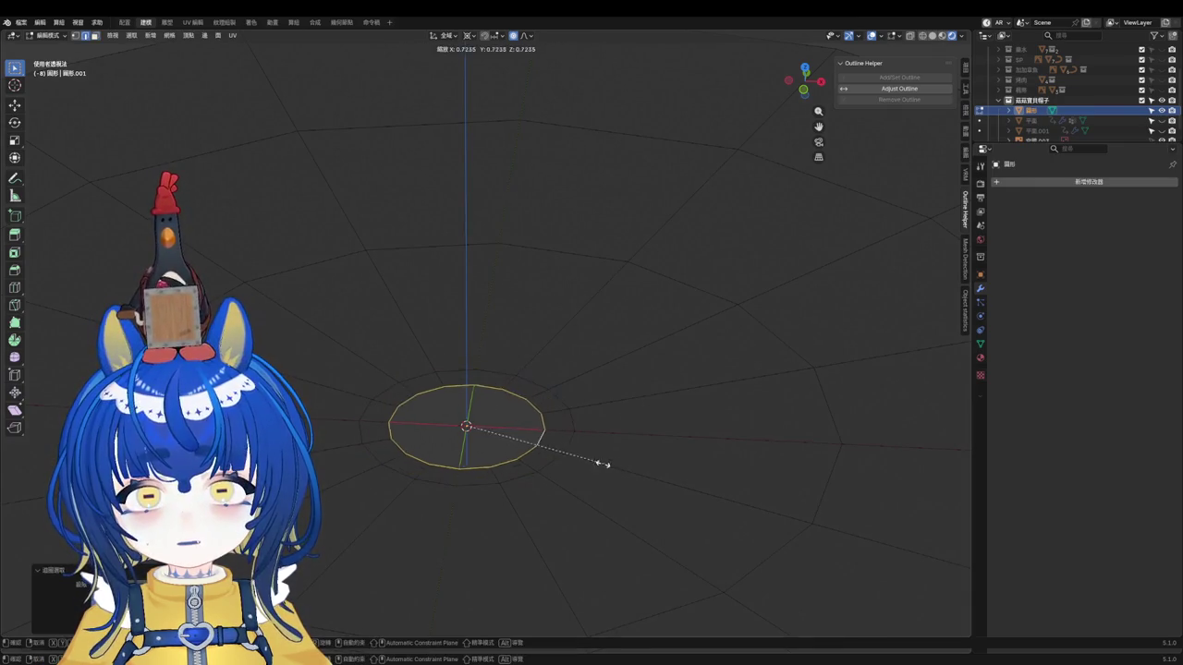
click(500, 448)
key(m)
click(476, 431)
scroll(490, 406, down, 3)
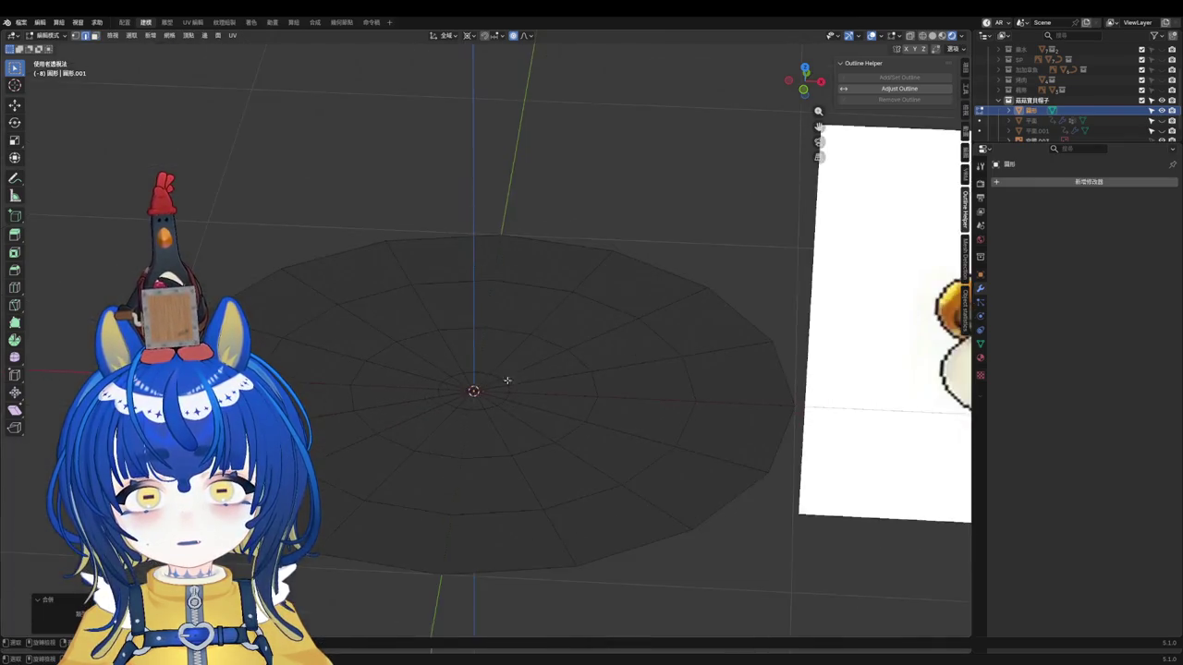
scroll(523, 385, down, 2)
key(KP_1)
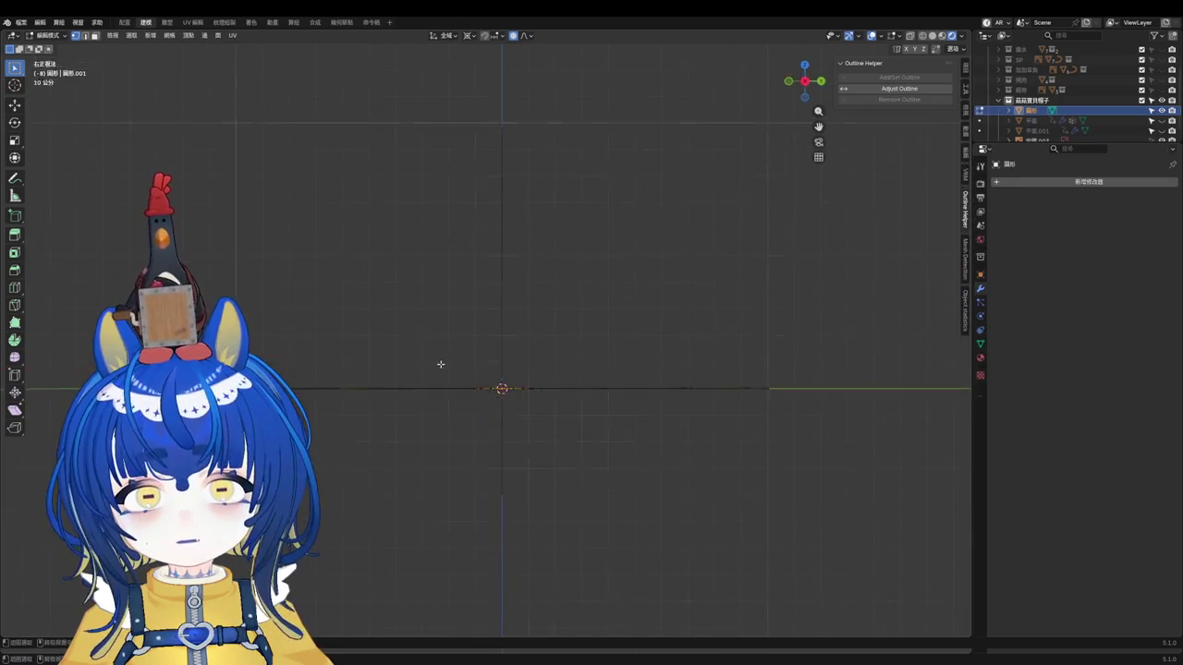
Step: Try a proportional-falloff move of the centre and cancel it
key(g)
scroll(591, 336, down, 4)
scroll(589, 296, down, 4)
scroll(587, 259, down, 3)
scroll(587, 240, up, 4)
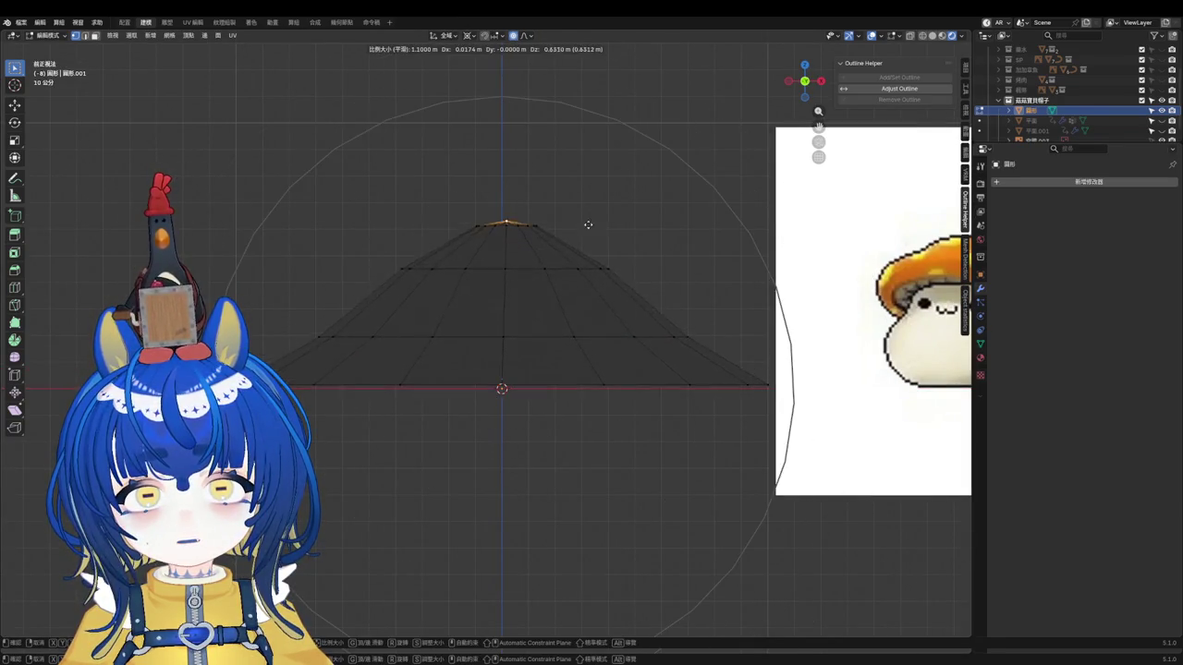
scroll(593, 169, down, 1)
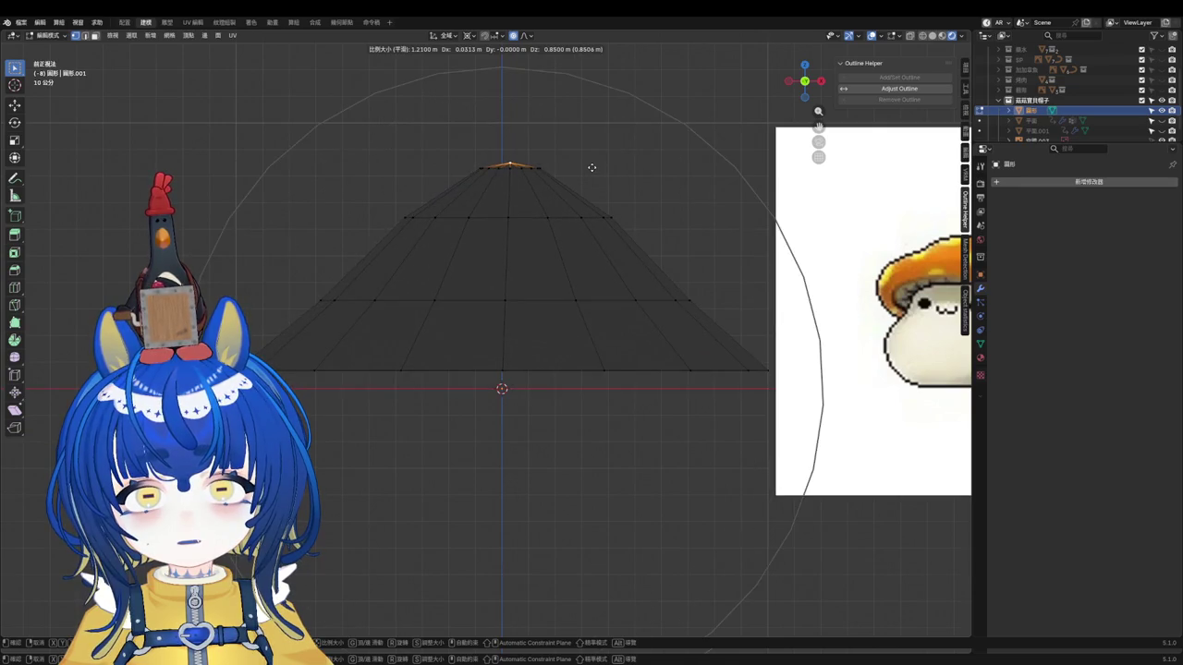
key(Escape)
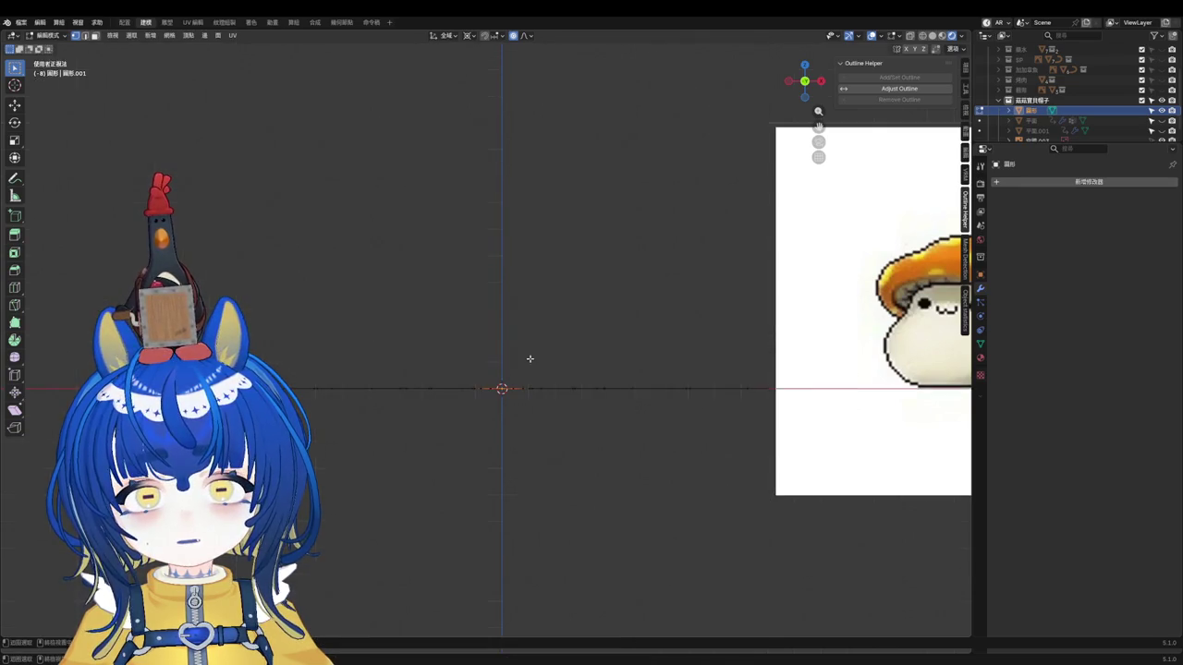
Step: From top view, select an outer ring of the disk and slide it outward
key(KP_7)
alt+click(456, 343)
alt+click(388, 290)
key(g)
key(g)
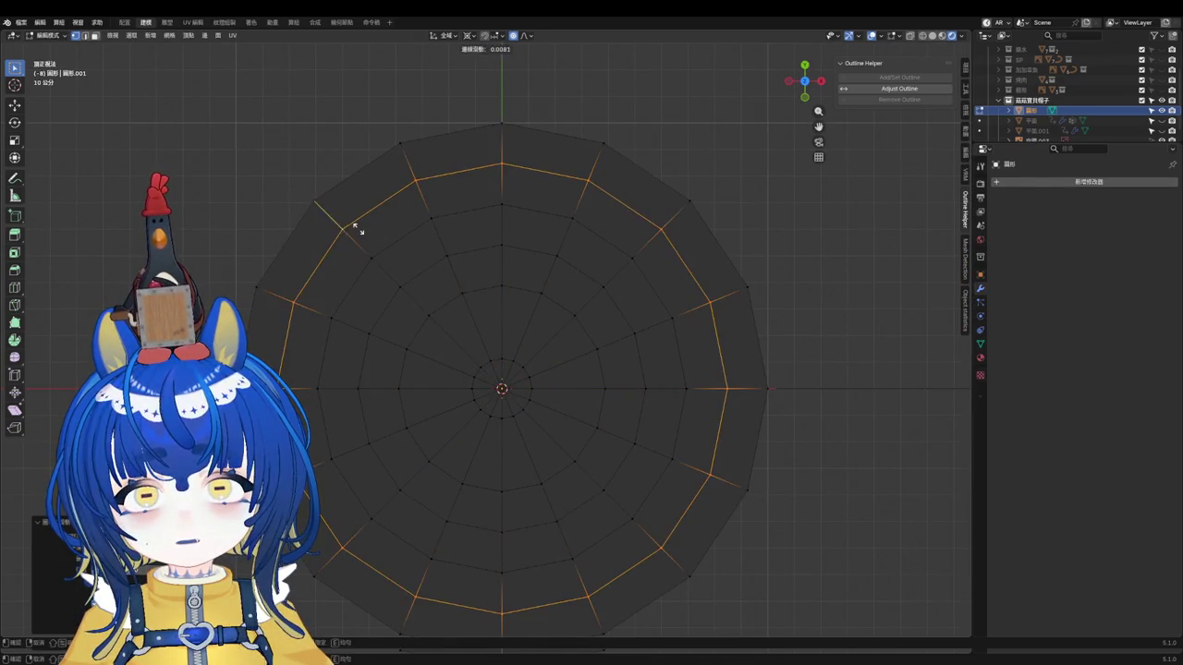
click(491, 364)
Step: Raise the centre vertex along Z into a cone peak, then undo it
click(502, 388)
key(KP_1)
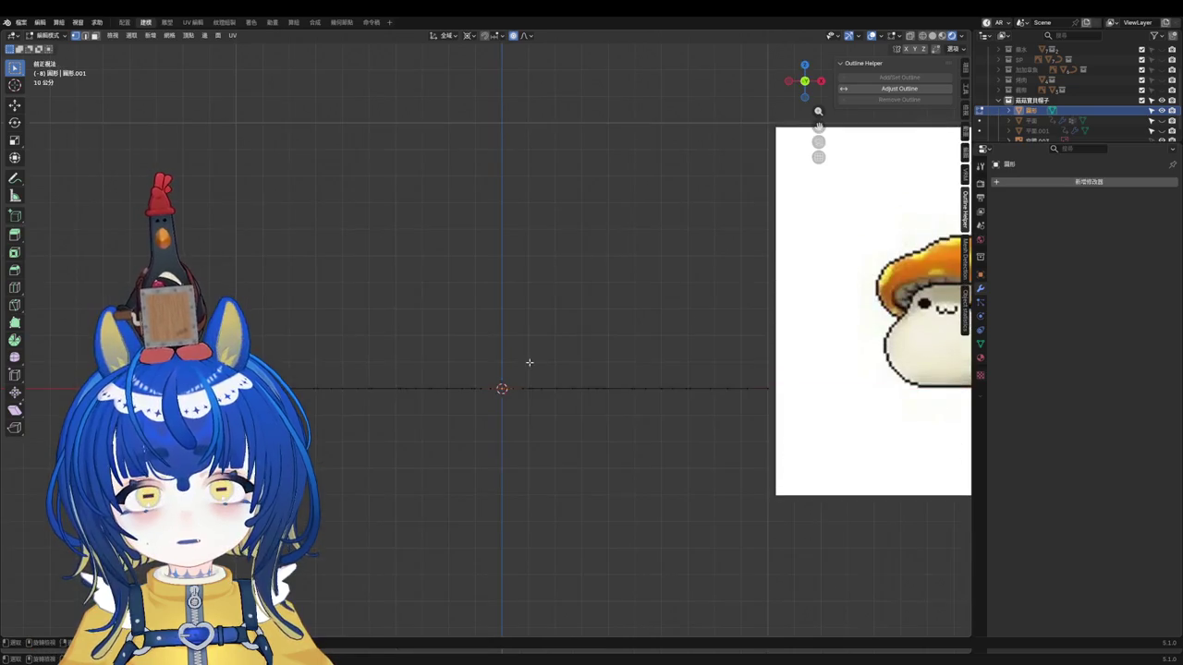
key(g)
key(z)
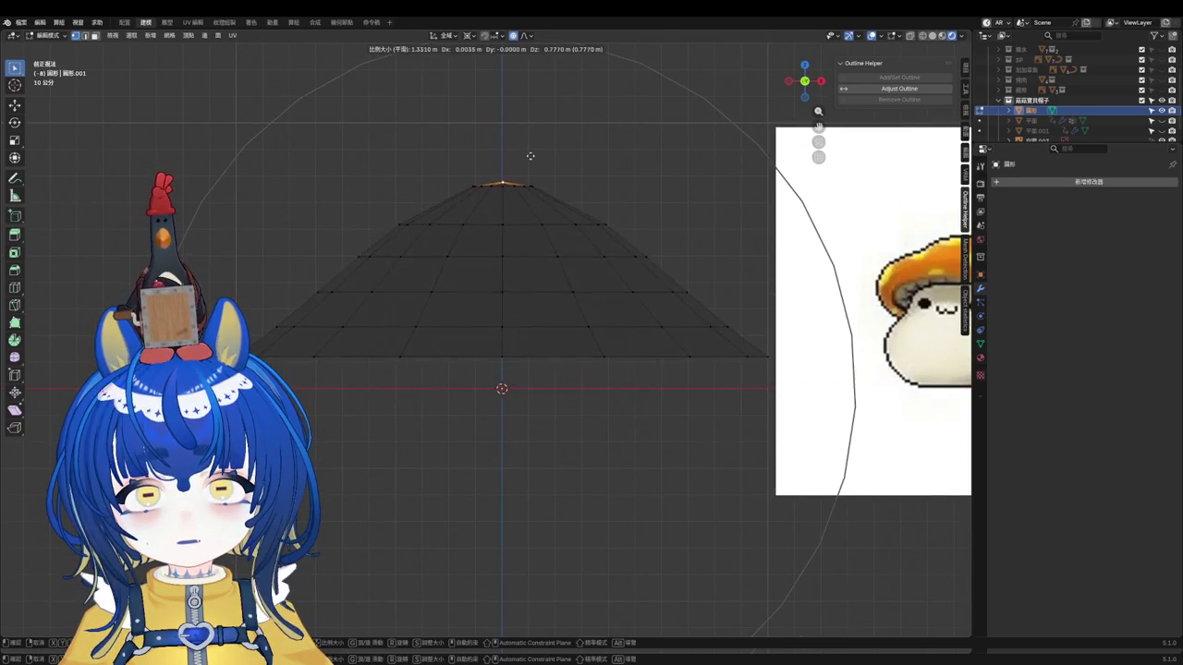
key(z)
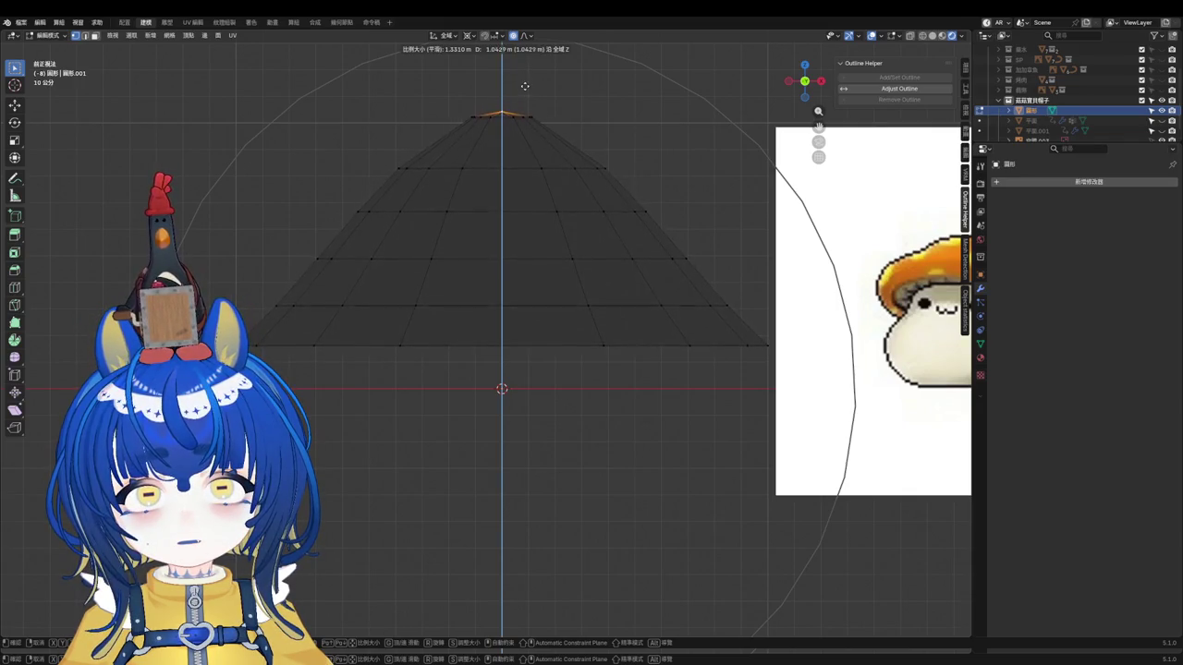
click(456, 141)
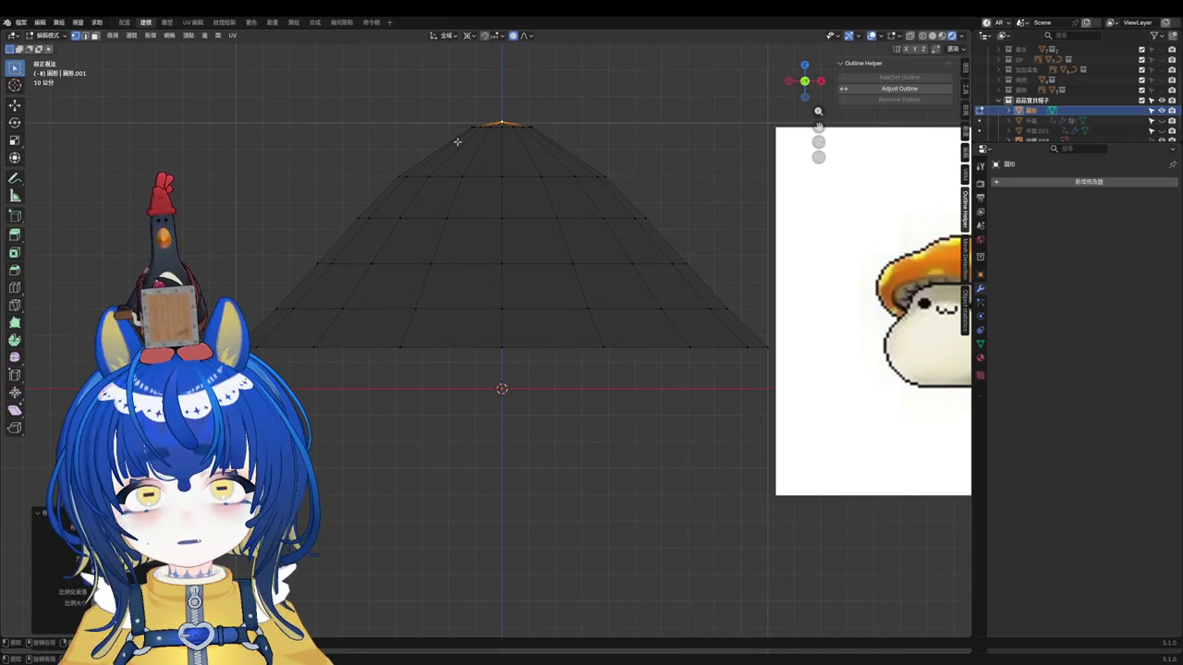
key(ctrl+z)
Step: Set the cone tip height and check it from front and perspective views
middle_drag(484, 243, 453, 364)
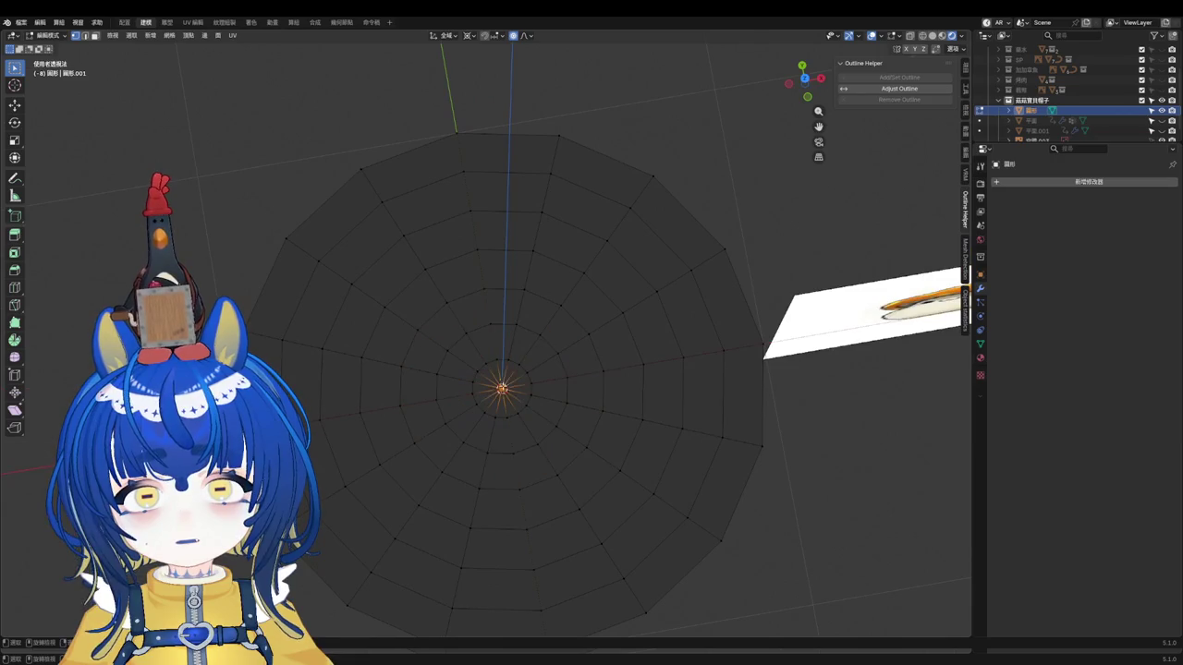
key(KP_1)
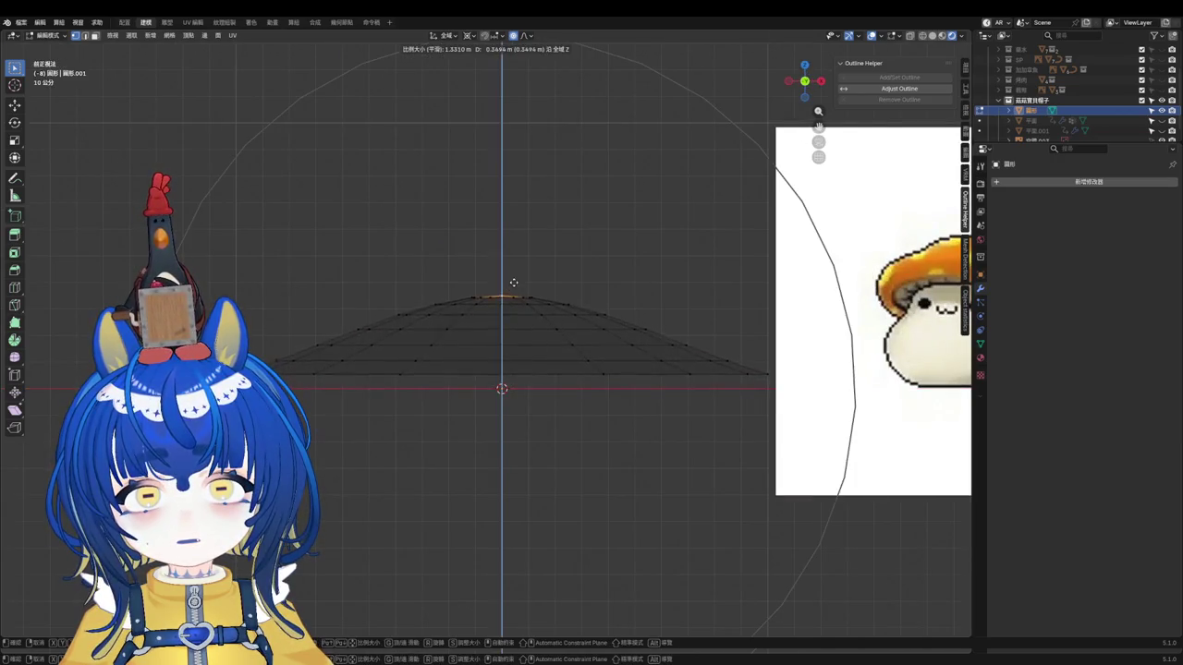
click(521, 86)
middle_drag(510, 234, 504, 235)
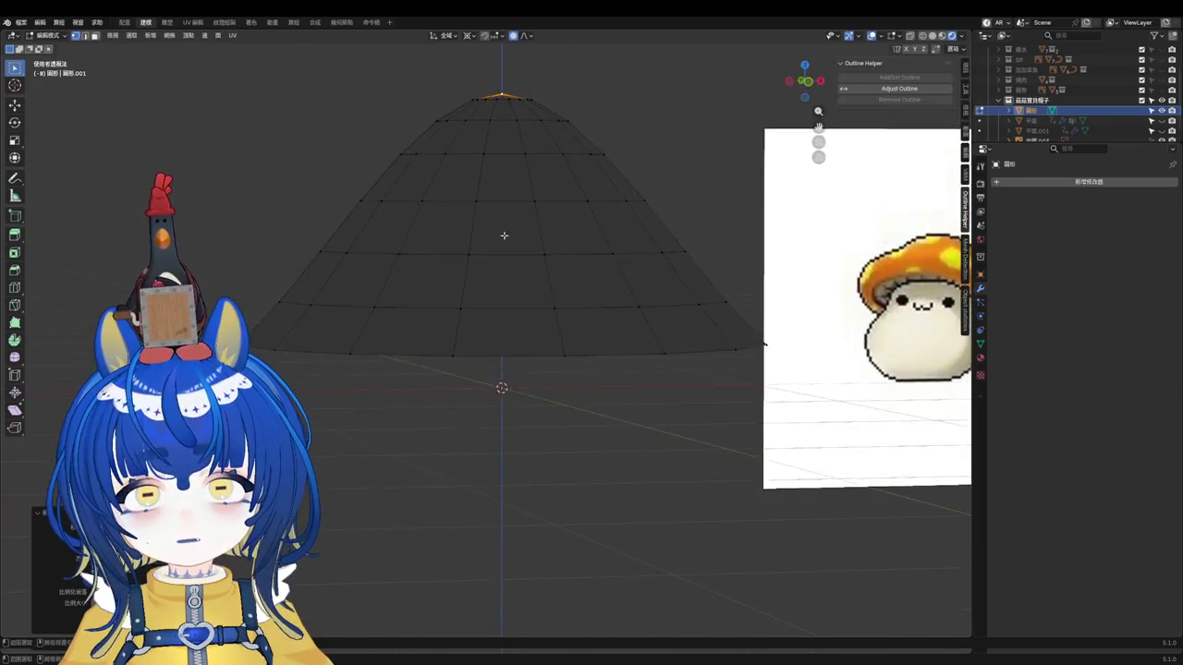
key(KP_1)
shift+middle_drag(427, 157, 423, 170)
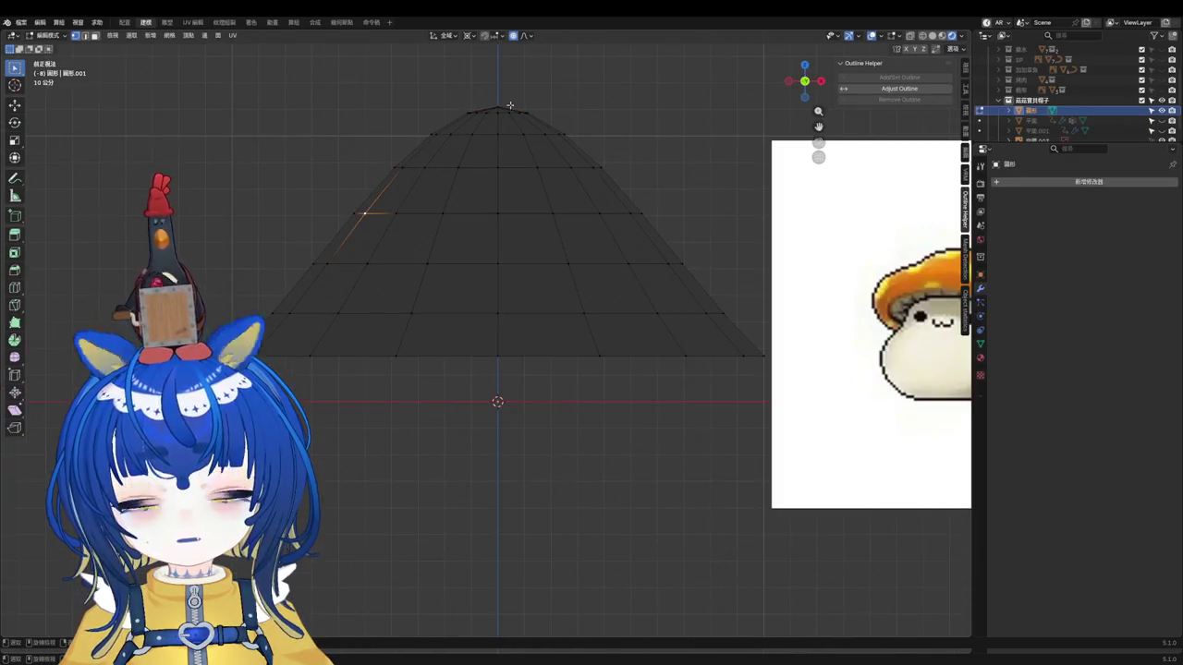
Step: Lift the loop near the cone top to round the peak
alt+click(461, 131)
key(g)
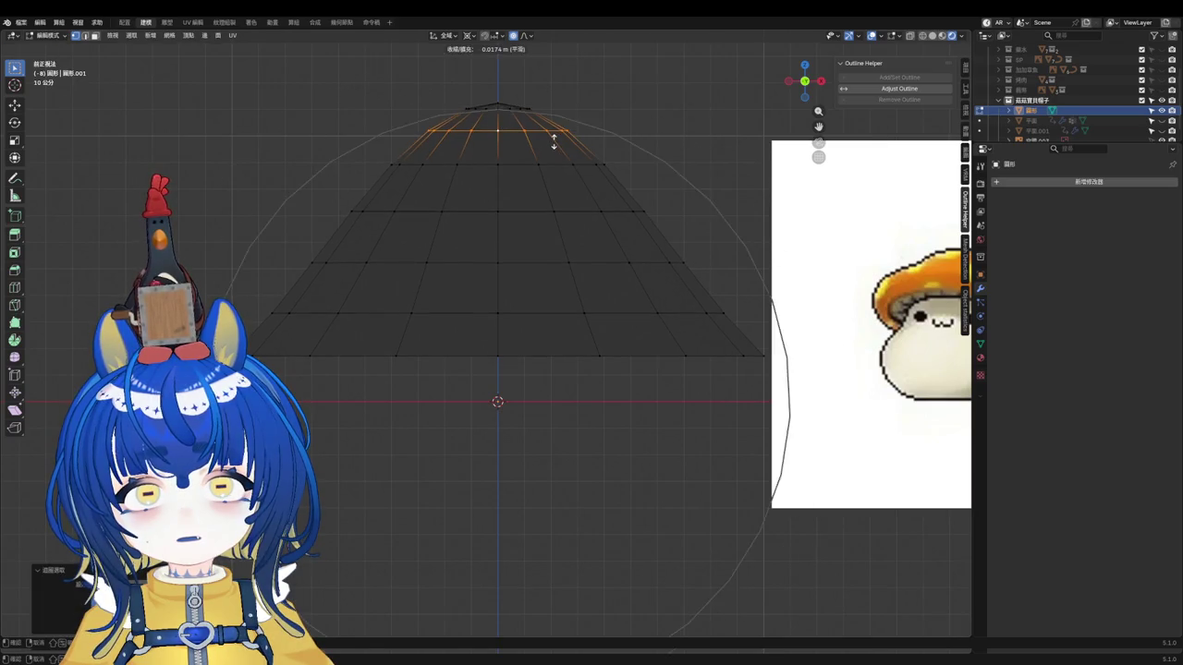
click(556, 136)
click(324, 259)
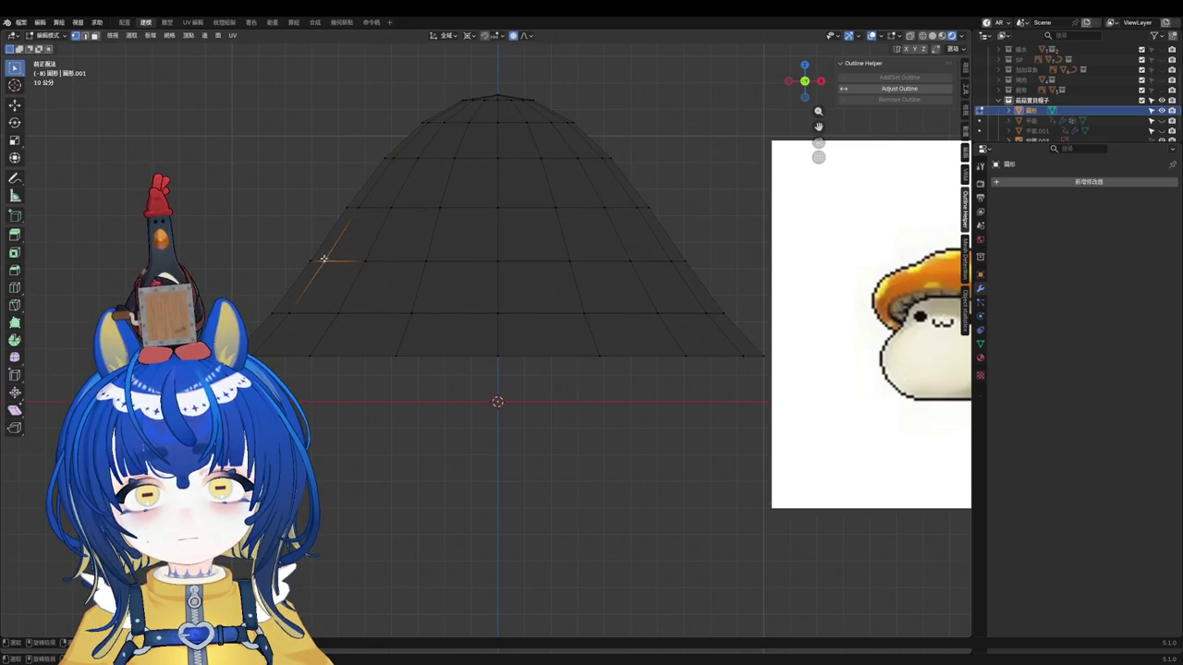
key(g)
key(Escape)
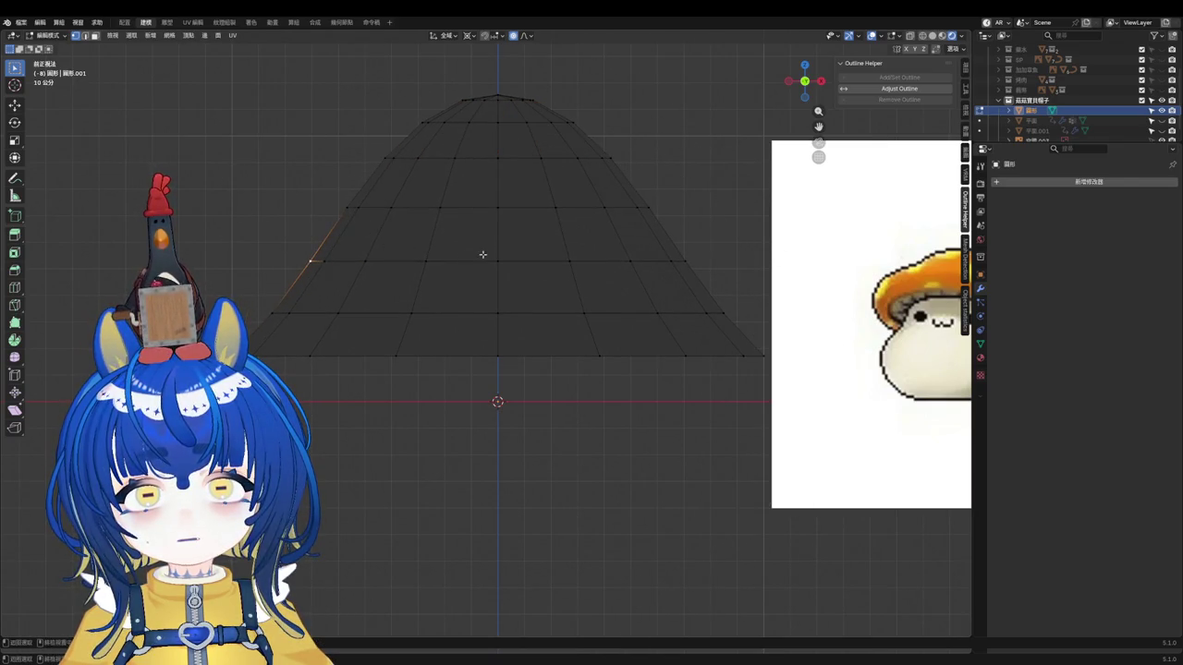
Step: Puff the middle and lower rings of the cone outward along their normals
alt+click(482, 260)
key(g)
key(Escape)
key(alt+s)
alt+click(545, 205)
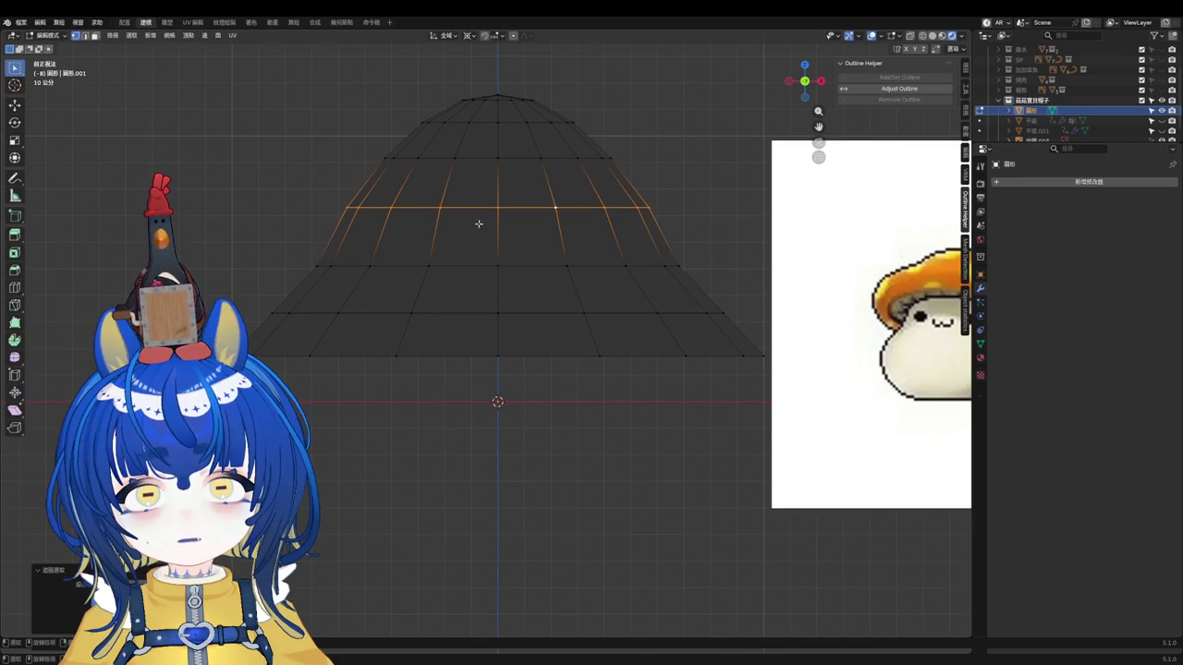
click(366, 272)
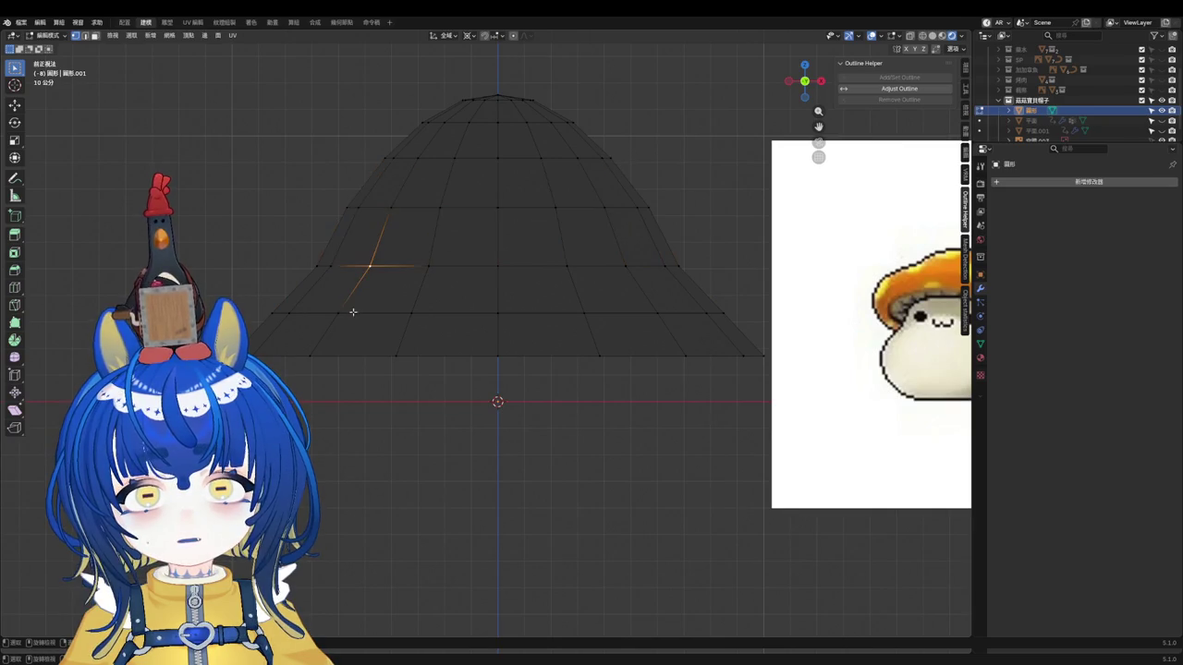
alt+click(480, 312)
key(alt+s)
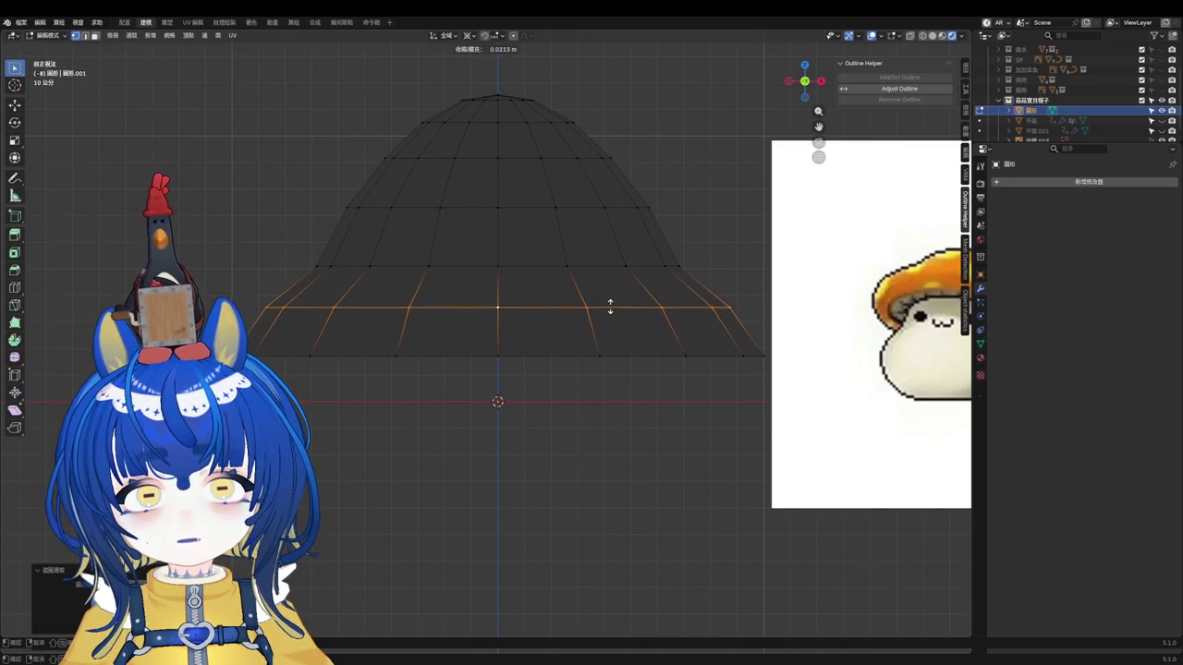
Step: Puff the bottom rim outward and lower it vertically, cancelling the last adjustment
alt+click(522, 354)
key(alt+s)
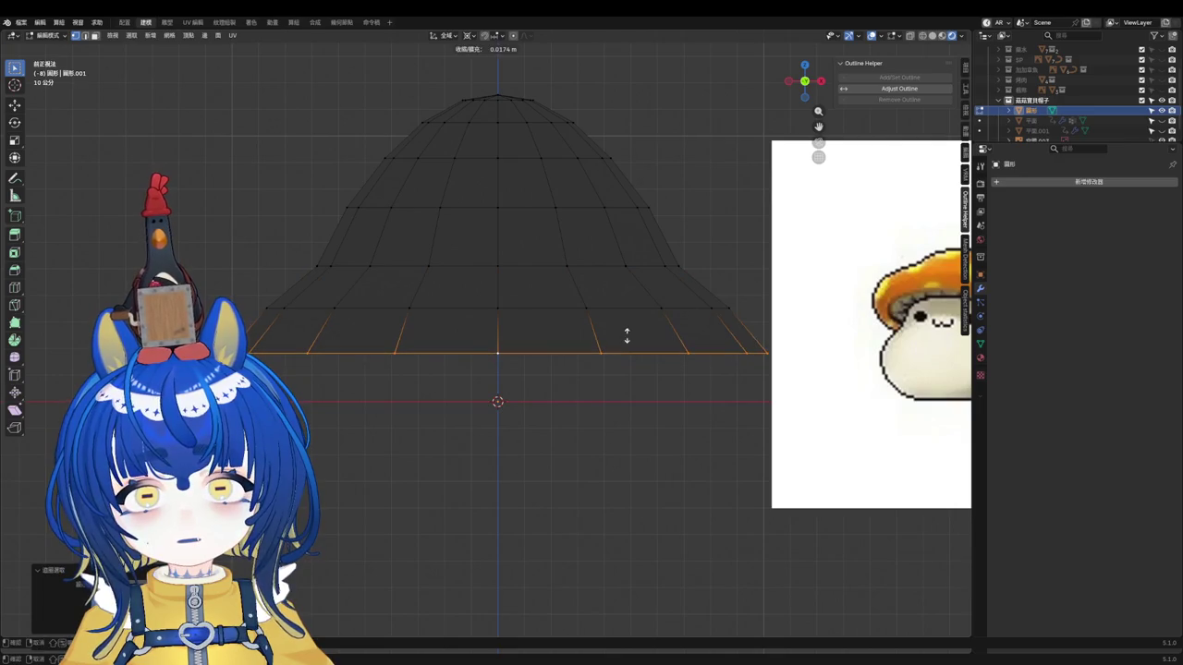
click(627, 335)
key(g)
key(z)
click(631, 357)
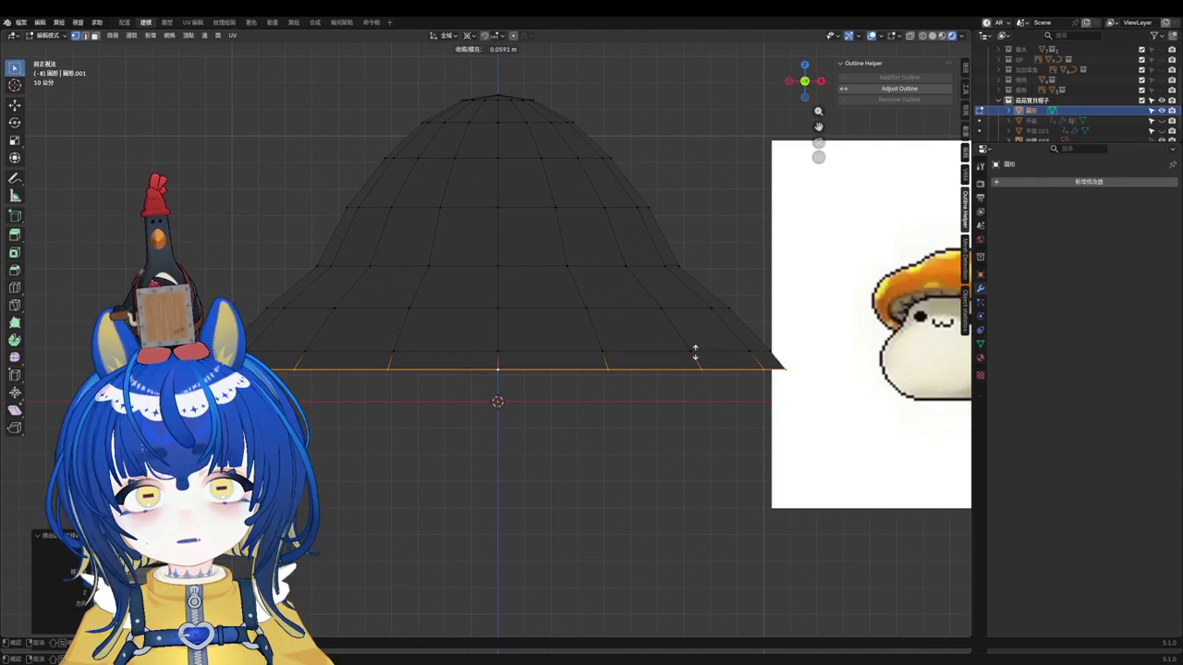
right_click(695, 352)
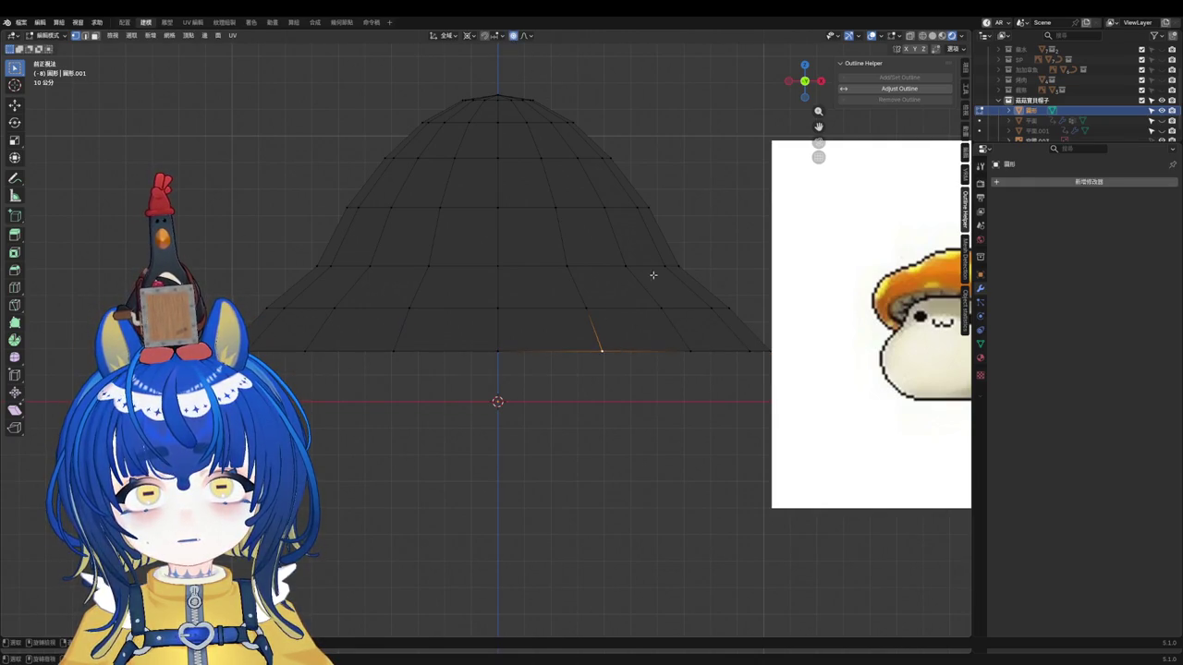
Step: Reshape the cap's side and upper-left area with proportional soft falloff
key(g)
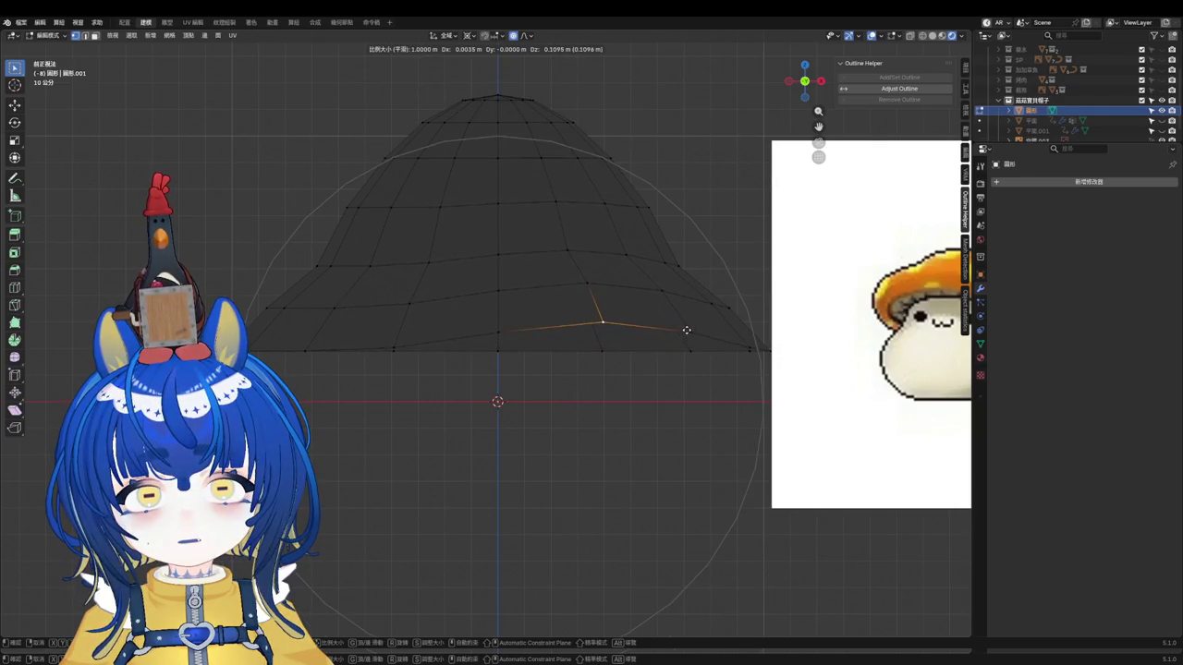
click(687, 326)
click(343, 211)
key(g)
scroll(343, 219, up, 3)
click(344, 220)
Step: Round the upper-left and upper-right shoulders of the cap with soft falloff
click(416, 118)
key(g)
scroll(416, 118, up, 2)
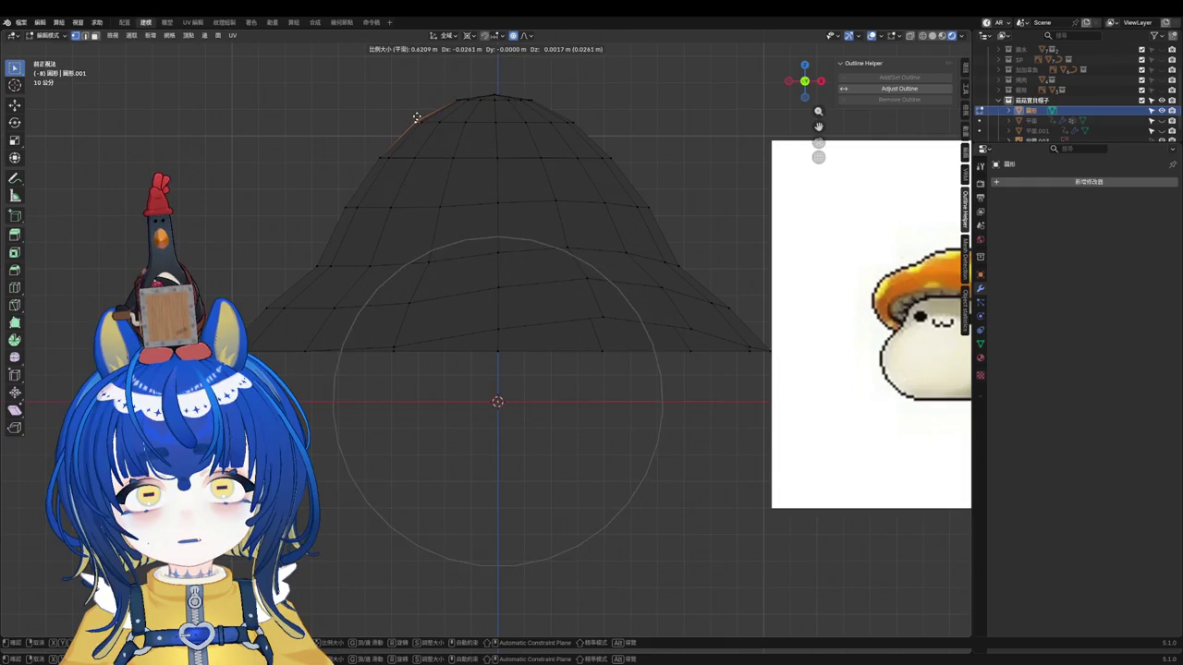
click(415, 117)
click(573, 121)
key(g)
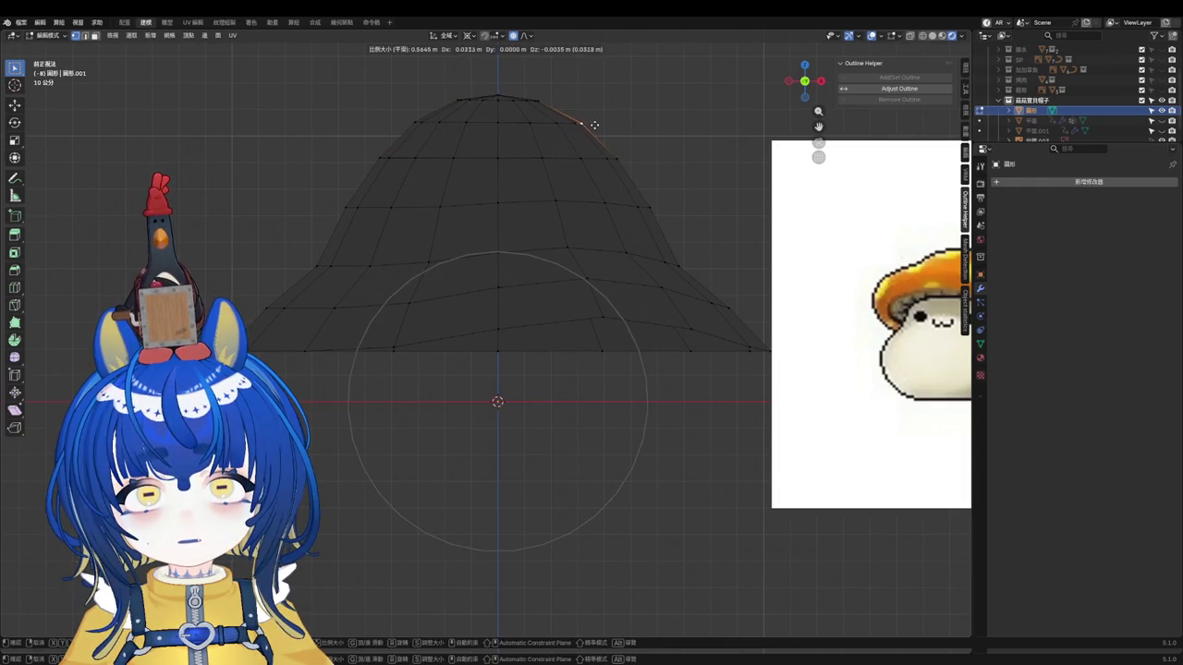
click(595, 124)
Step: Change the transform pivot, test-move the left-side vertex without keeping it, and open Add Modifier
click(468, 36)
click(490, 60)
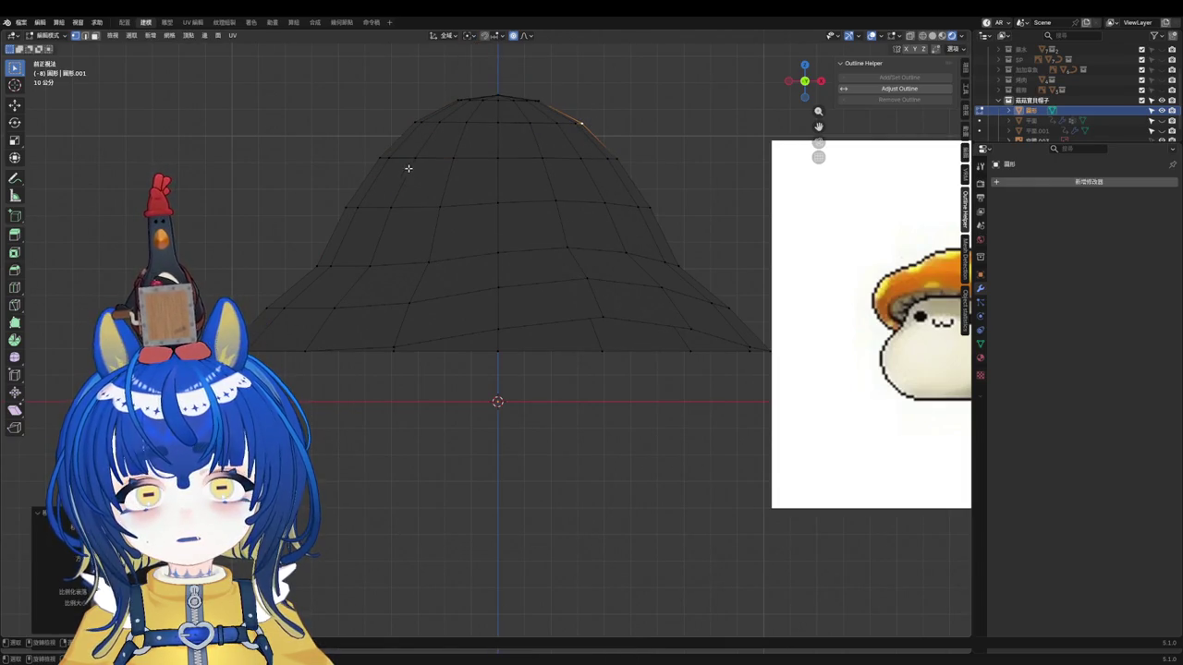
click(415, 158)
key(g)
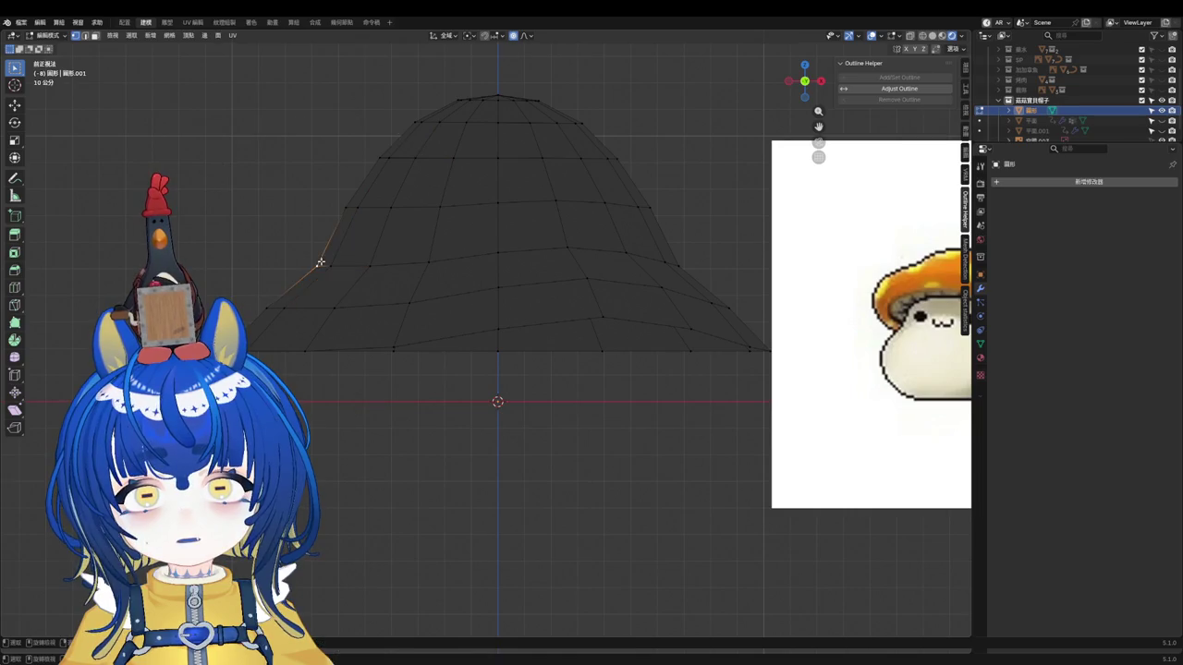
key(Escape)
key(g)
key(Escape)
click(1086, 183)
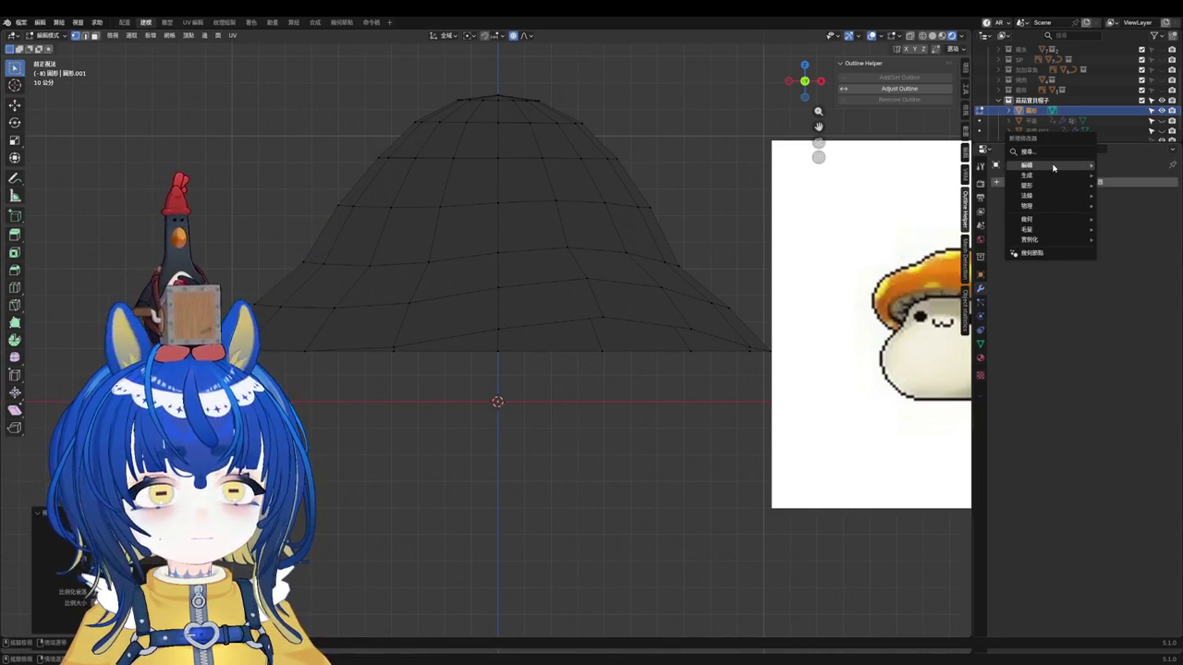
mouse_move(1027, 175)
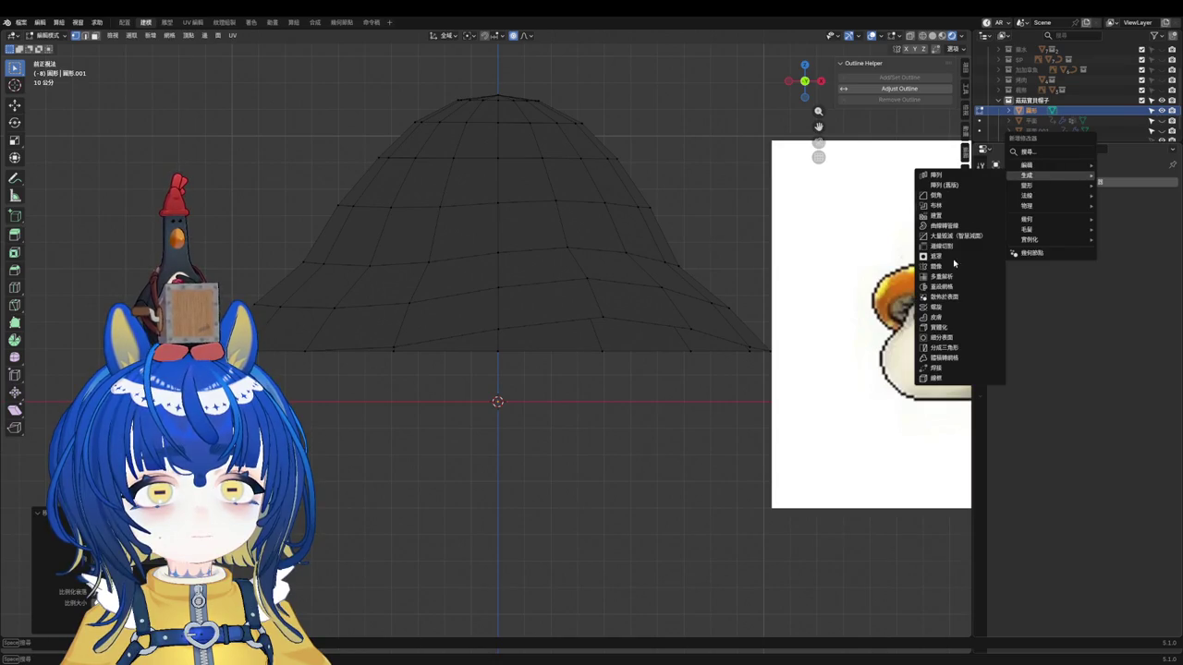
Step: Add a Solidify modifier with 0.18 m thickness and view in Solid shading
click(938, 327)
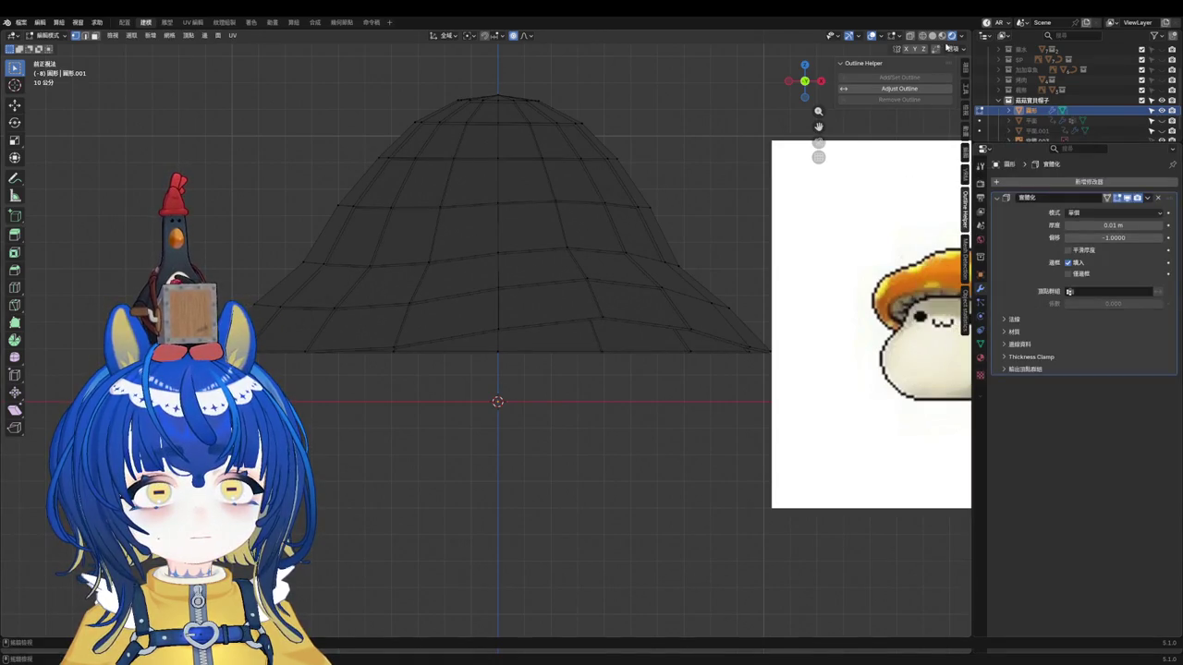
click(932, 35)
drag(1113, 225, 1146, 225)
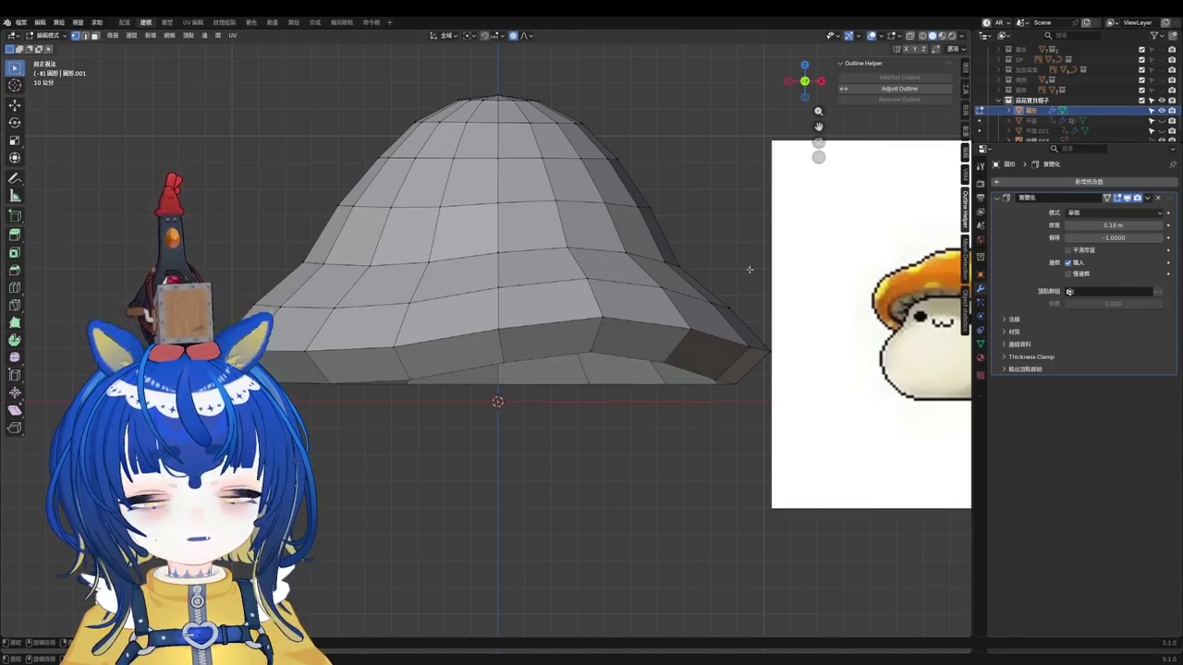
Step: Shade the cap smooth in Object Mode and add a level-1 Subdivision modifier
key(Tab)
right_click(475, 209)
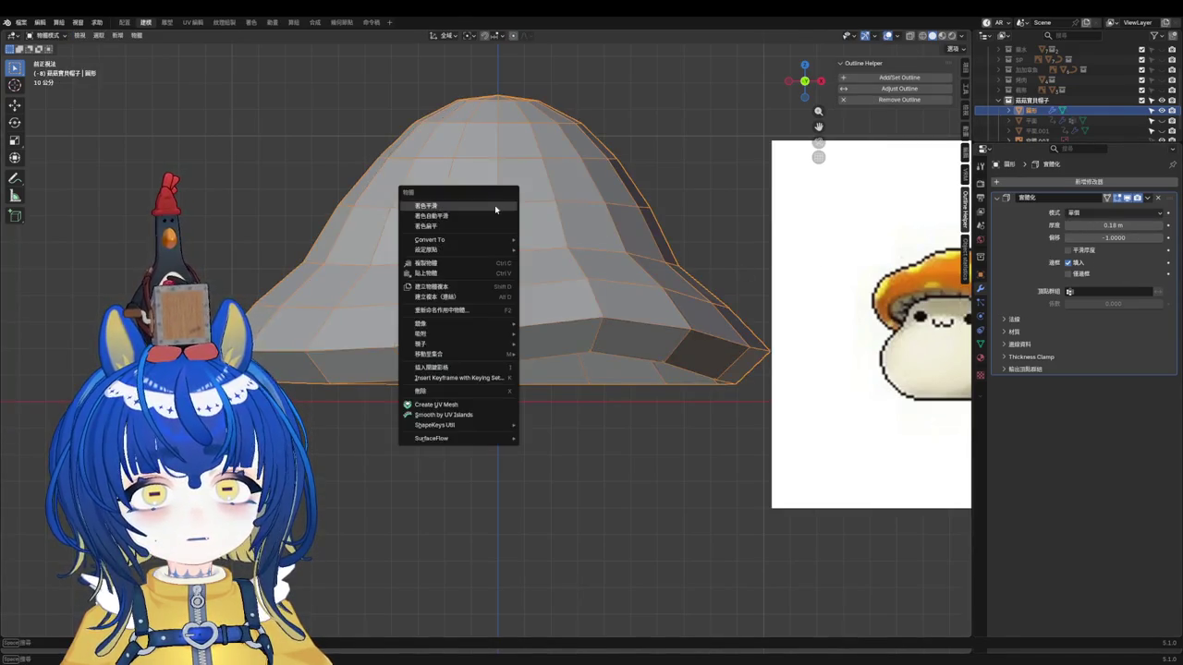
click(475, 205)
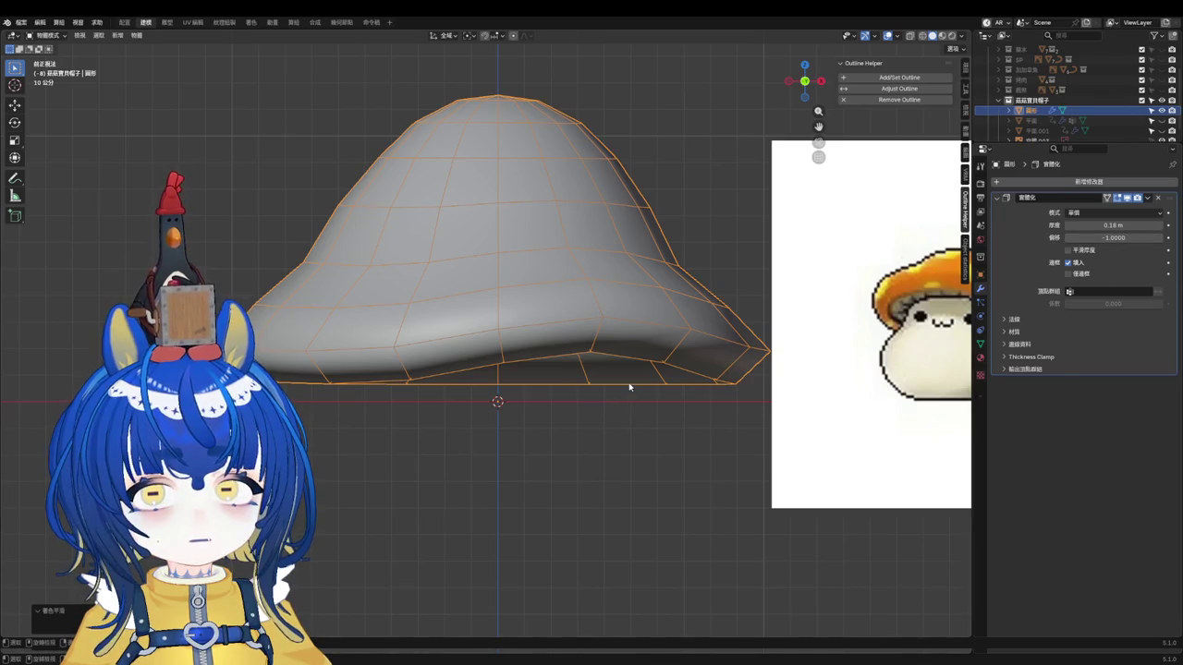
key(ctrl+1)
scroll(523, 318, down, 3)
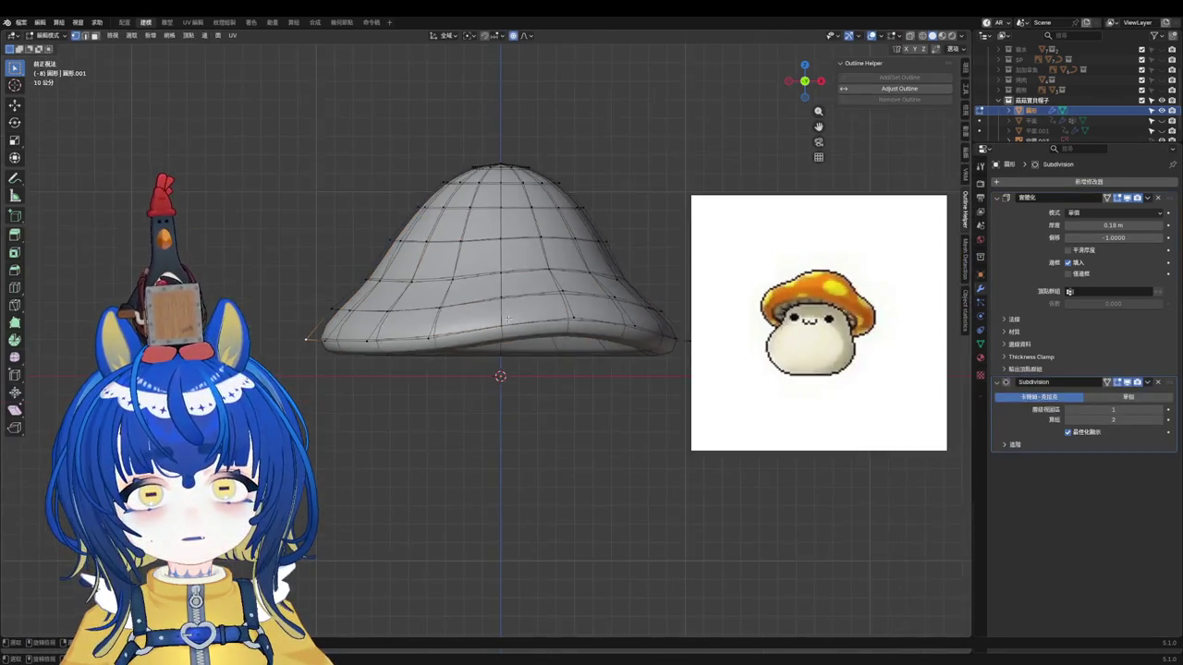
scroll(523, 319, up, 2)
scroll(736, 224, up, 1)
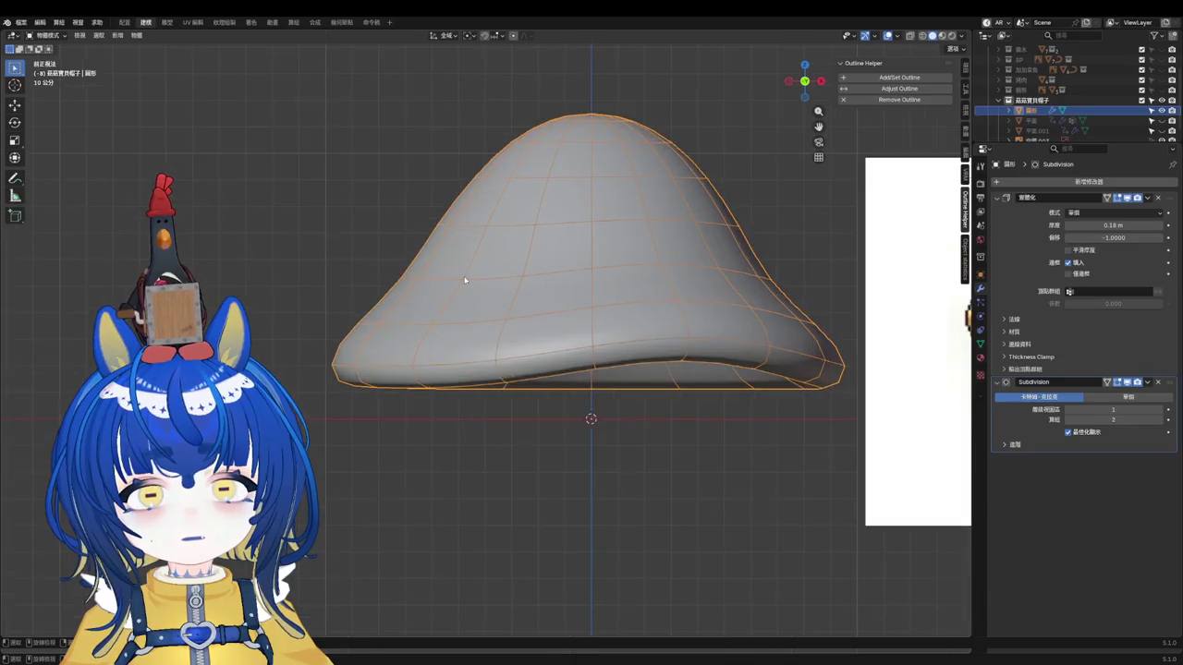
Step: In Edit Mode, pull the cap's right edge outward with proportional editing
key(Tab)
key(g)
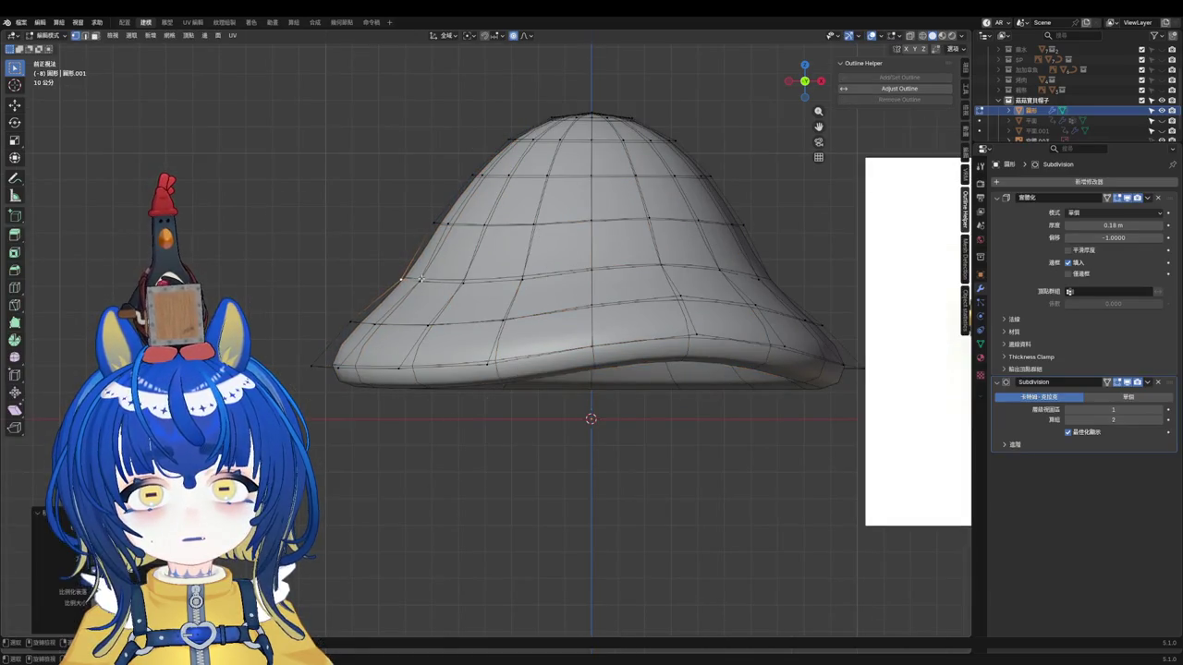
scroll(334, 319, up, 2)
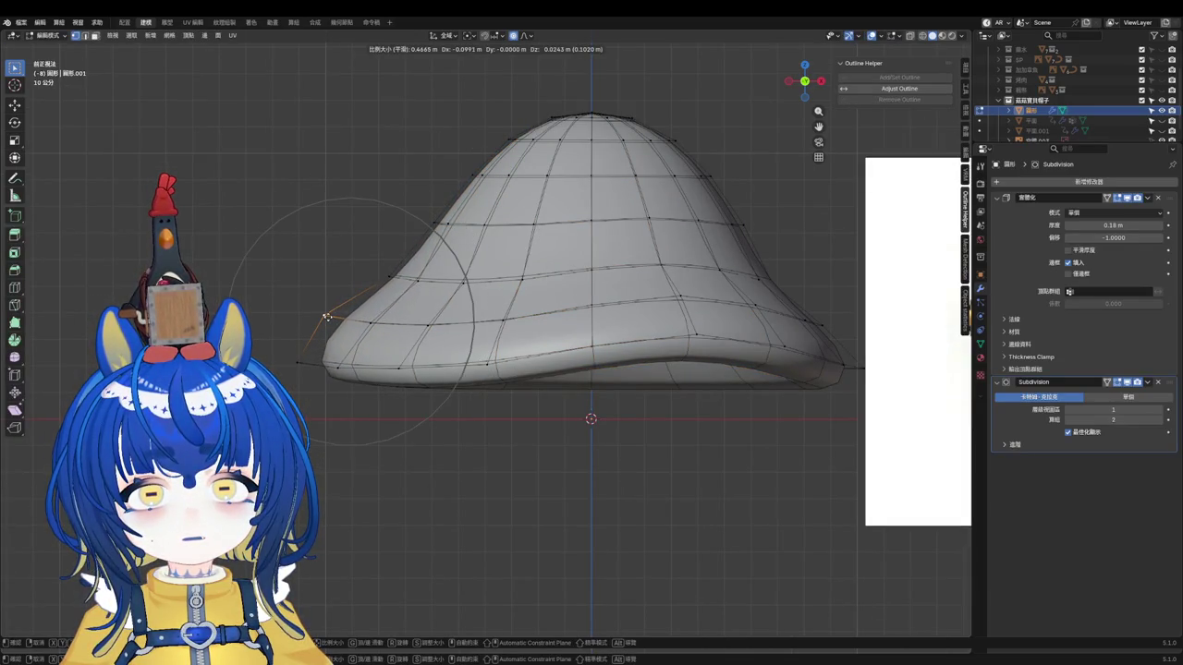
right_click(327, 317)
scroll(647, 324, down, 2)
scroll(786, 324, up, 1)
key(g)
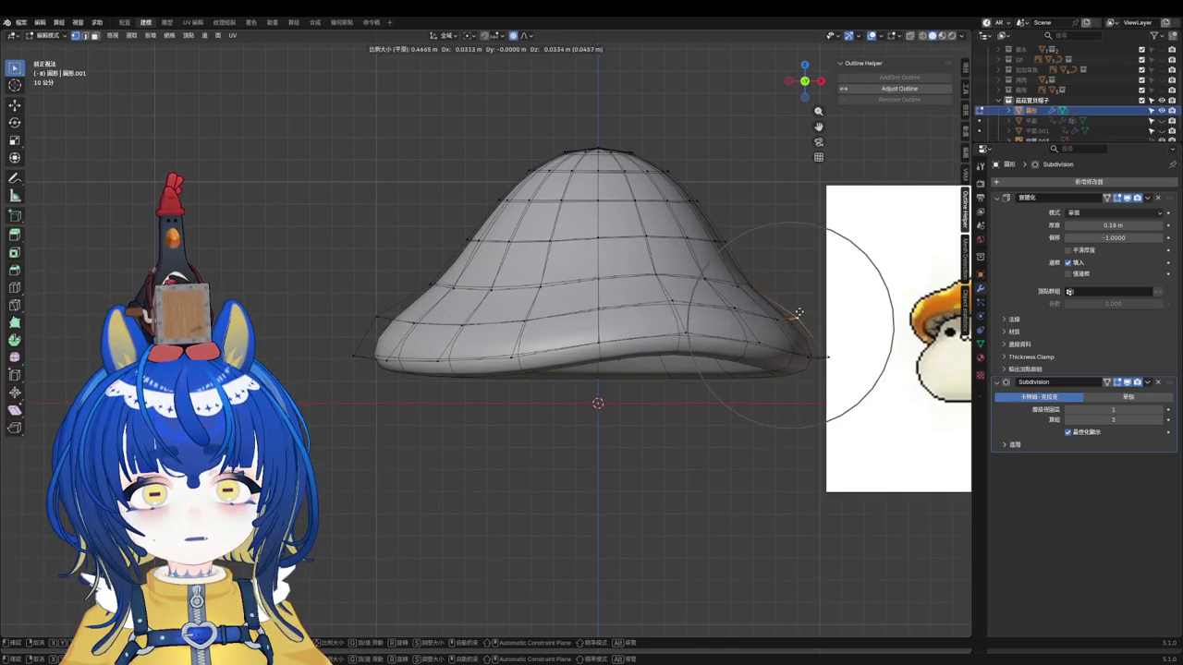
click(801, 311)
Step: Raise the cap's Solidify thickness to 0.25 m
middle_drag(802, 311, 626, 224)
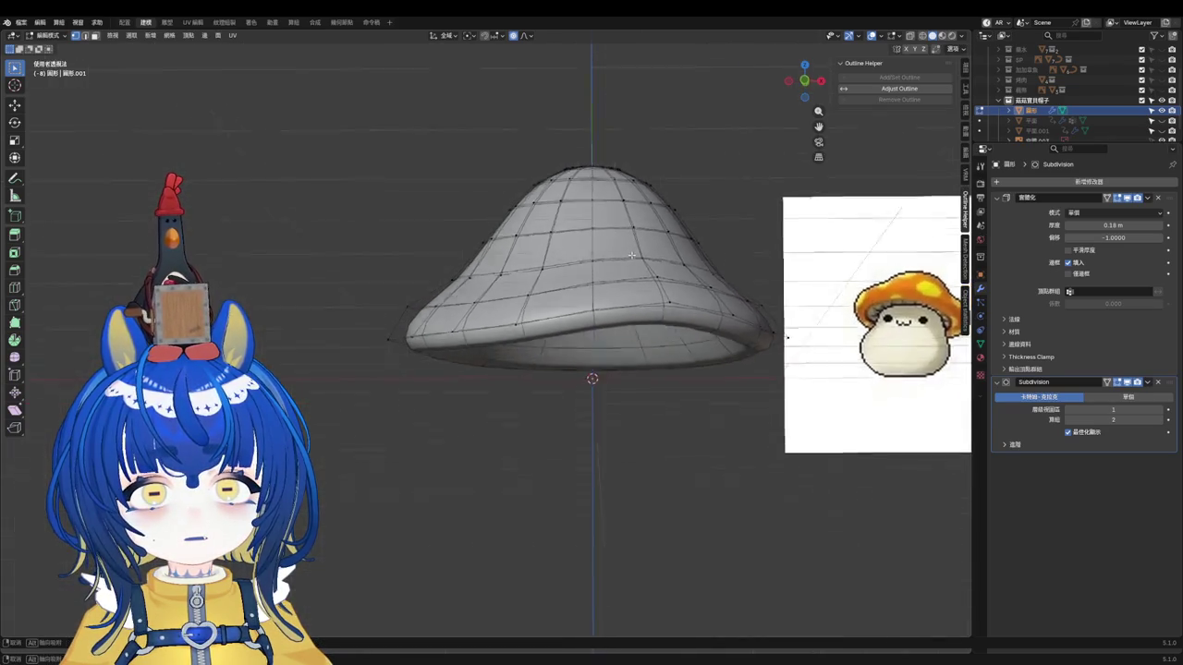
drag(1088, 224, 1104, 225)
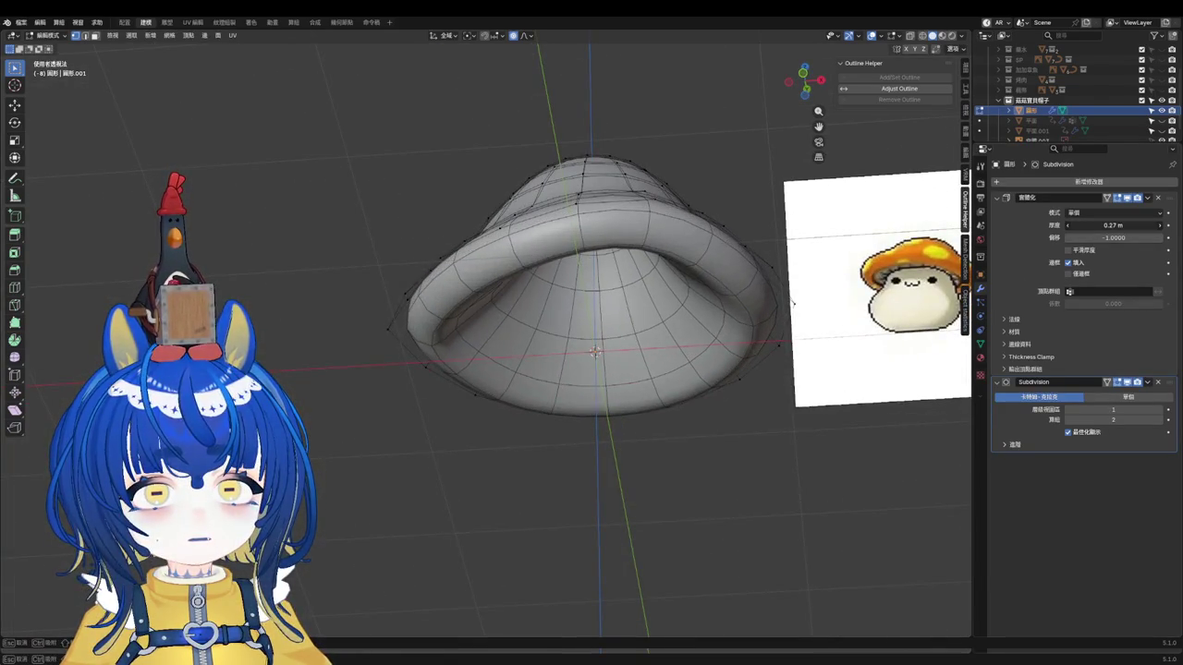
mouse_move(744, 203)
middle_down()
mouse_move(749, 272)
mouse_move(580, 262)
mouse_move(504, 333)
middle_up()
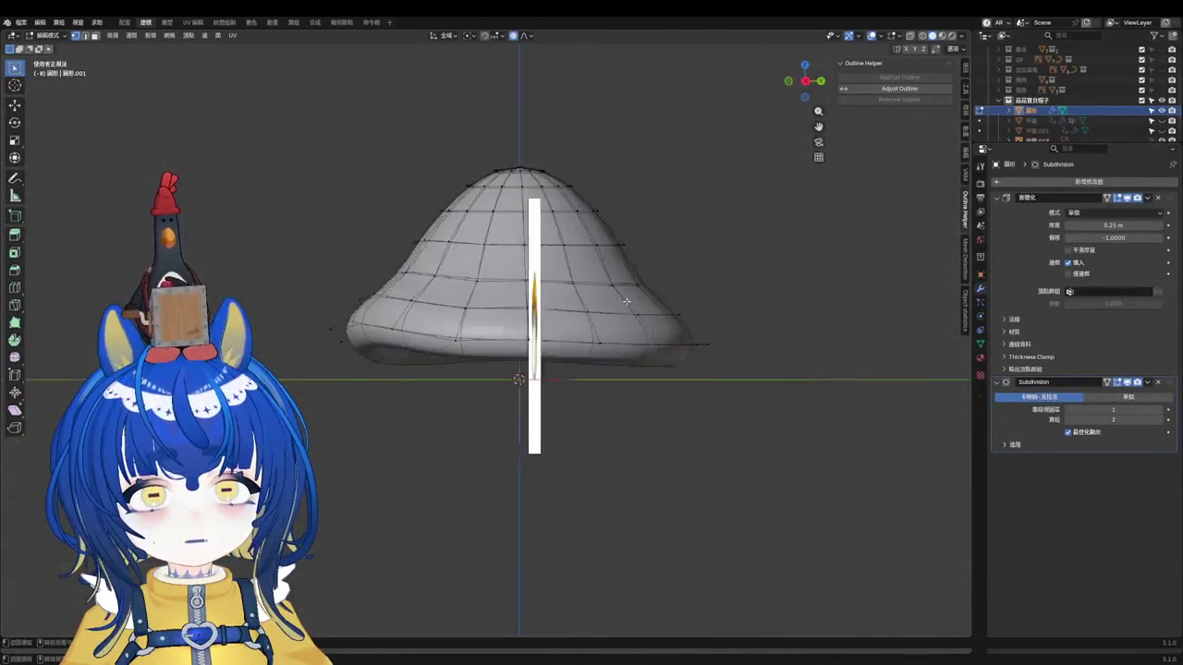
scroll(441, 341, up, 1)
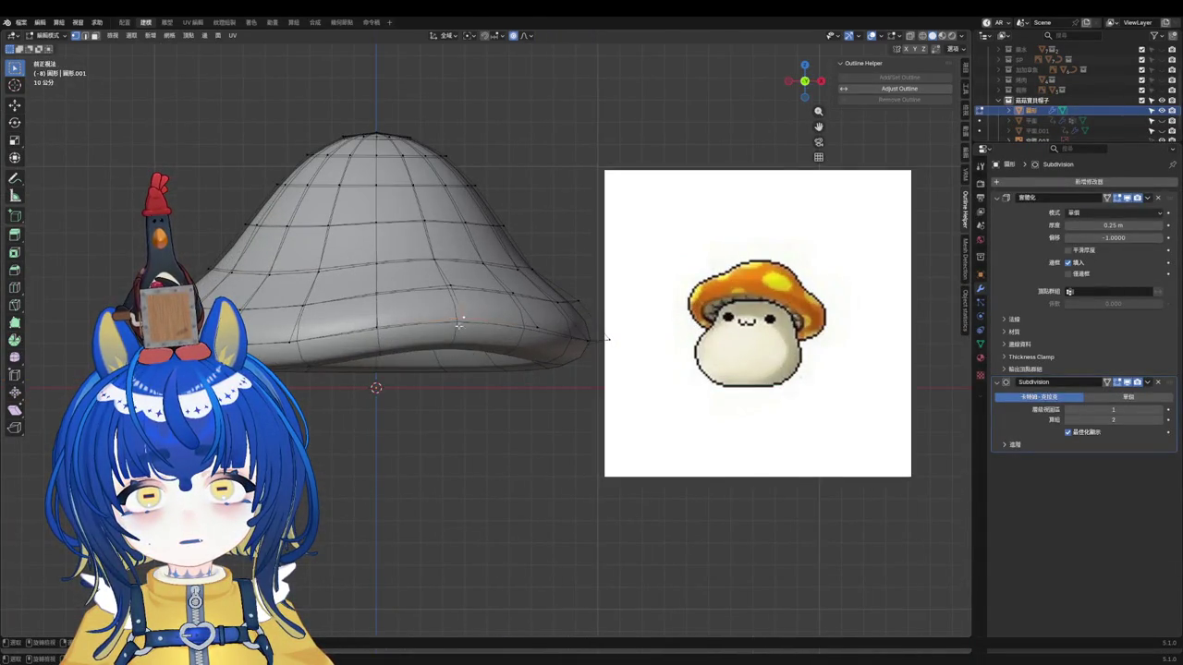
Step: Reshape the cap rim with soft falloff, then deselect all vertices
key(g)
click(434, 342)
middle_drag(434, 342, 421, 363)
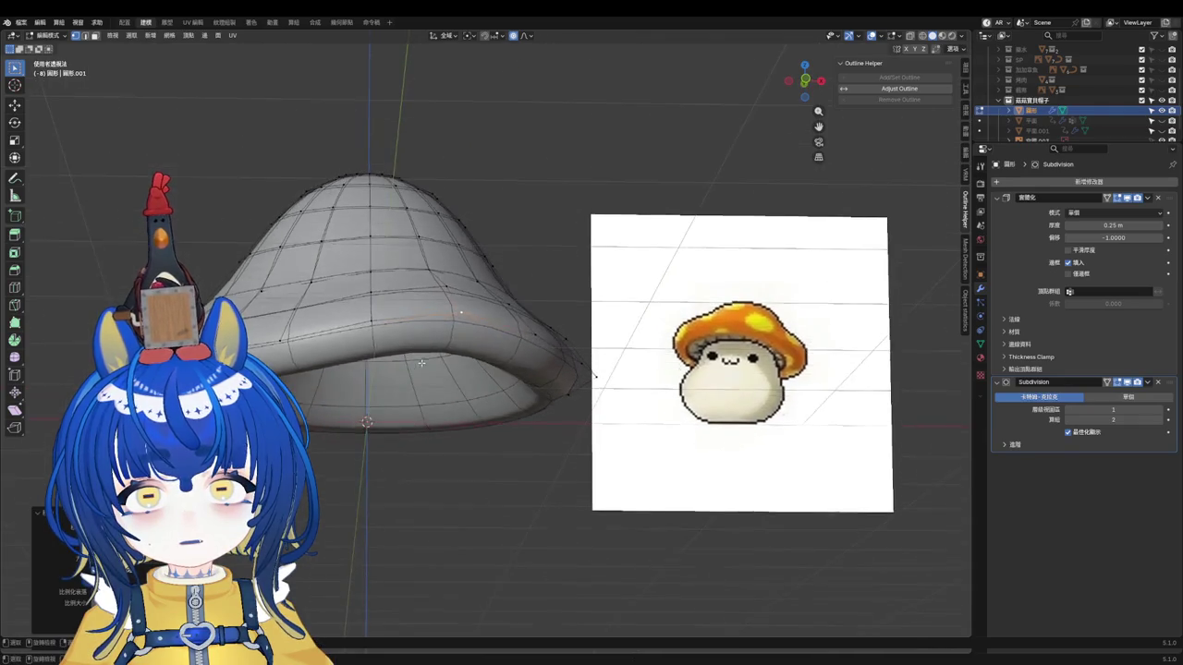
click(313, 423)
mouse_move(352, 406)
middle_down()
mouse_move(444, 387)
mouse_move(522, 282)
middle_up()
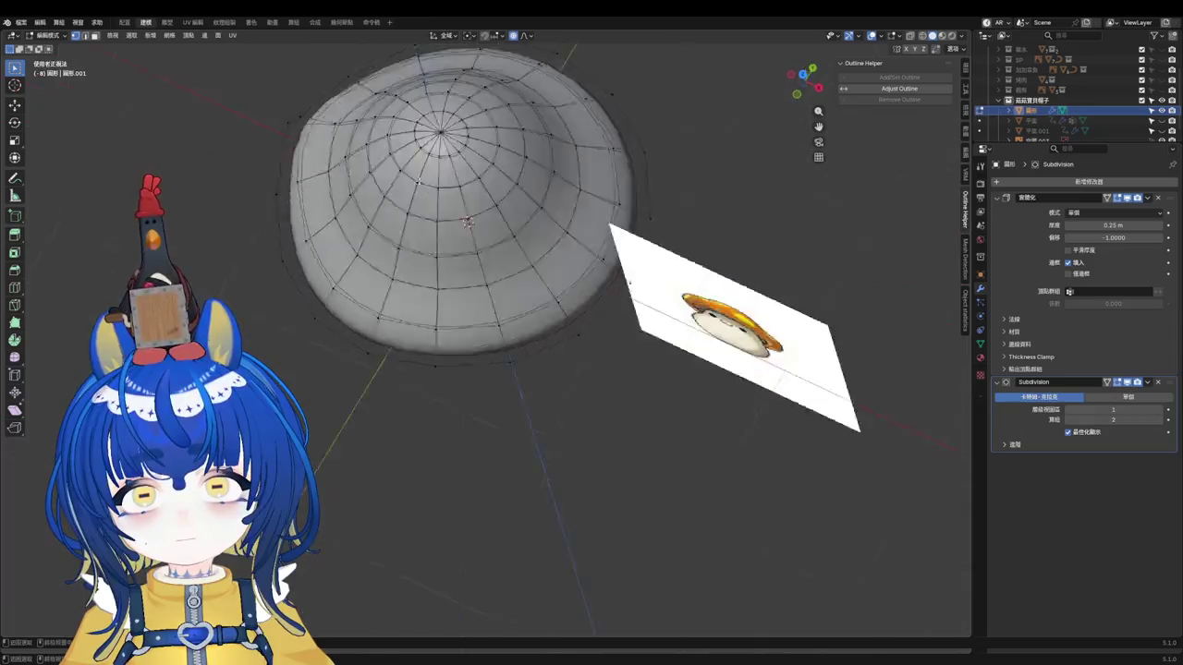
key(KP_1)
key(KP_7)
scroll(279, 244, up, 2)
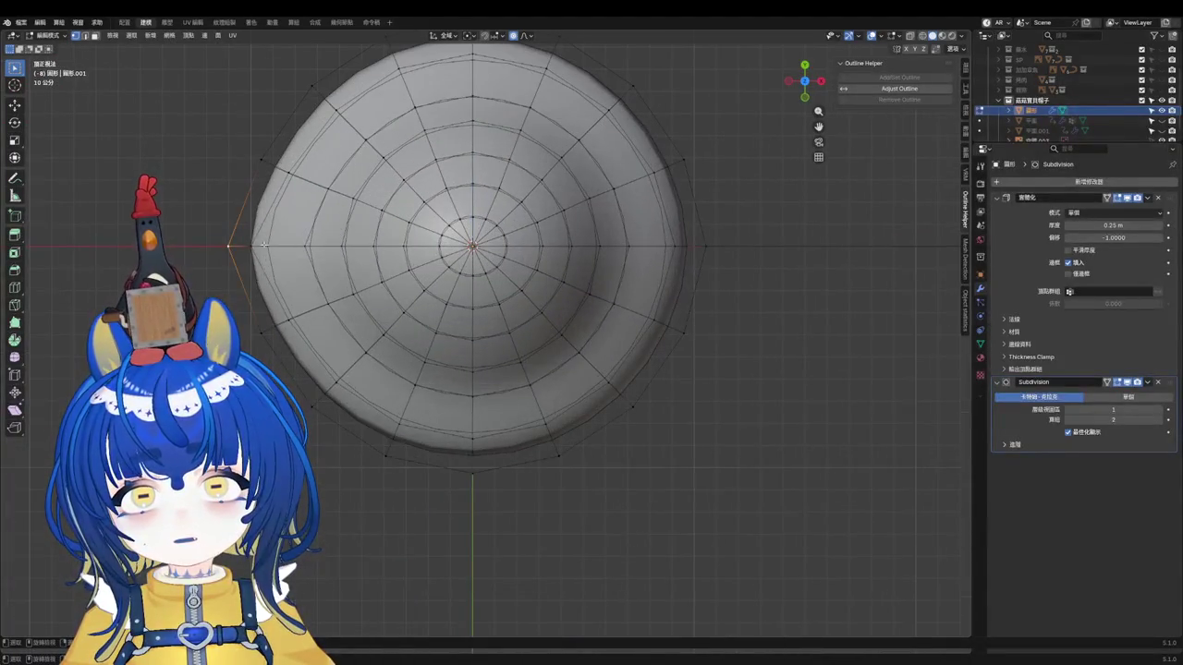
Step: Select a top-left rim edge and line up the front reference view
key(g)
key(Escape)
scroll(374, 288, down, 2)
click(380, 115)
key(KP_1)
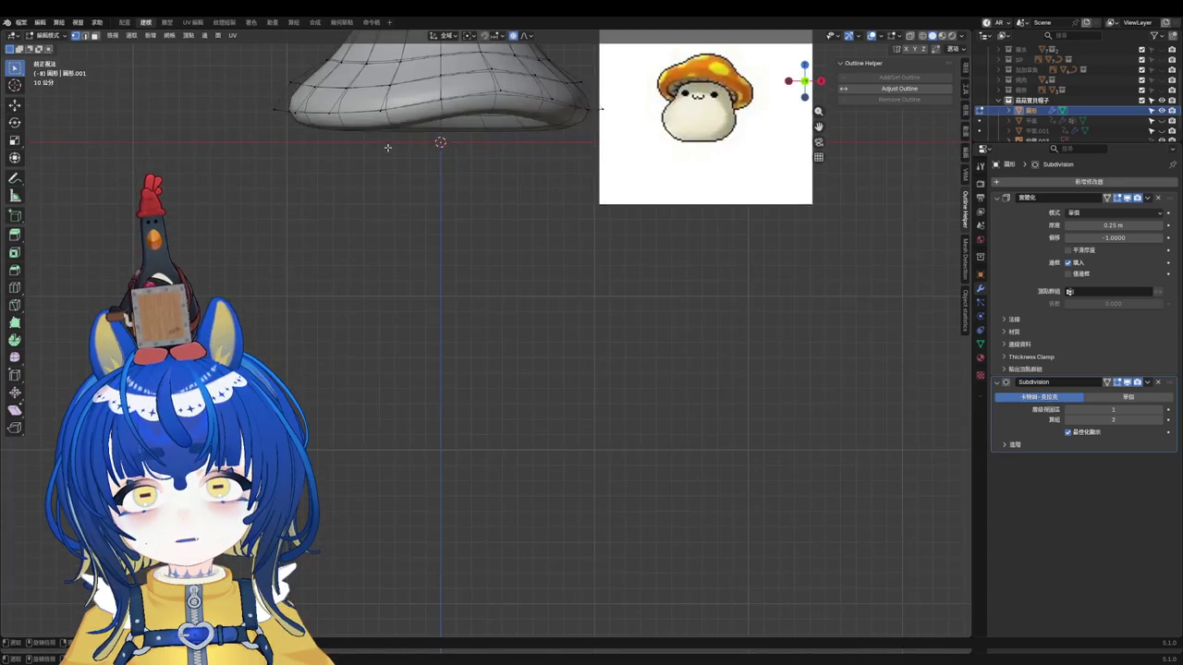
scroll(465, 179, up, 2)
scroll(478, 217, down, 2)
scroll(479, 292, up, 3)
scroll(480, 292, up, 1)
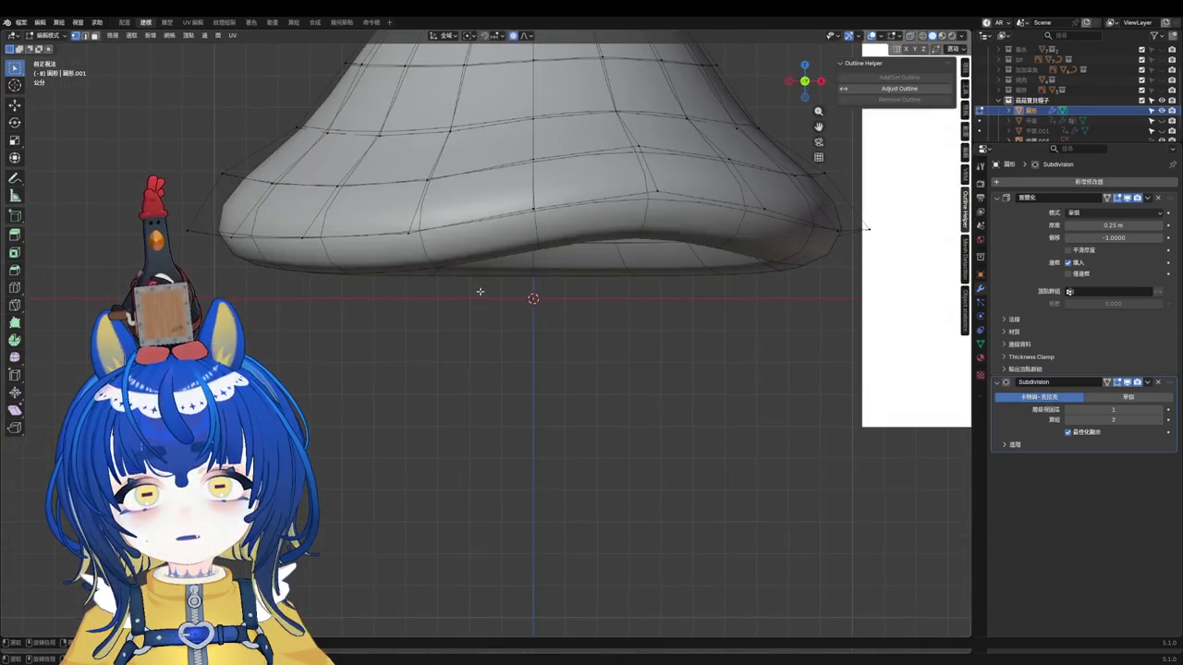
Step: Flare the rim outward in two proportional-editing moves
key(g)
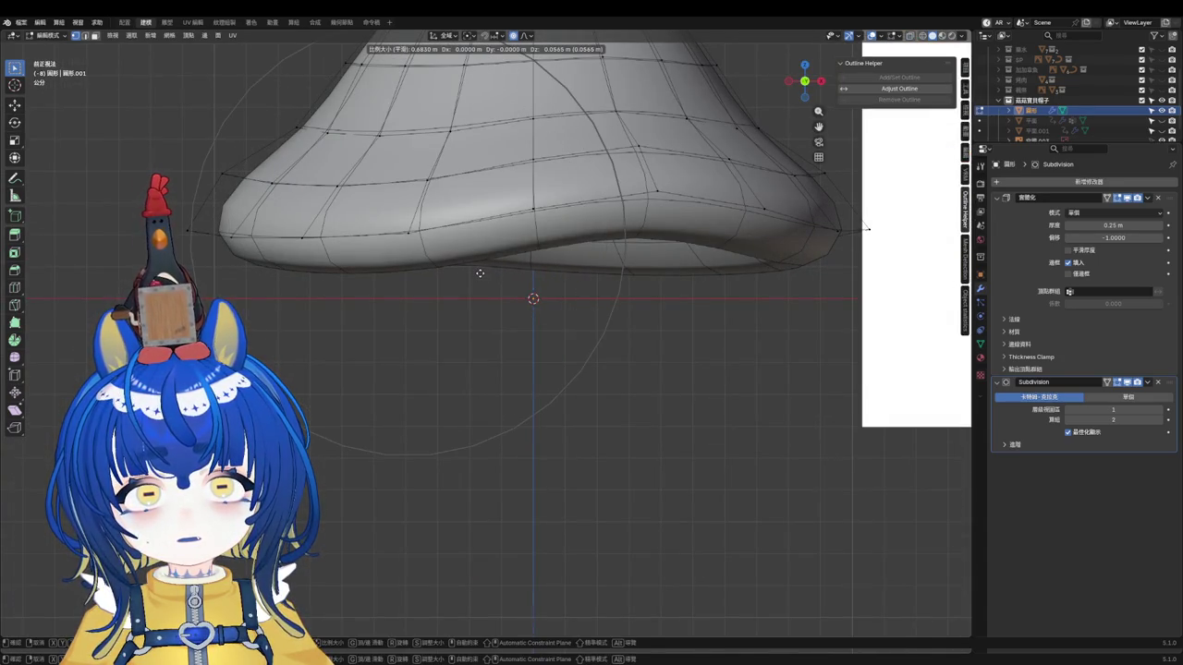
click(480, 273)
mouse_move(480, 272)
middle_down()
mouse_move(454, 285)
mouse_move(498, 292)
middle_up()
scroll(481, 289, up, 2)
key(g)
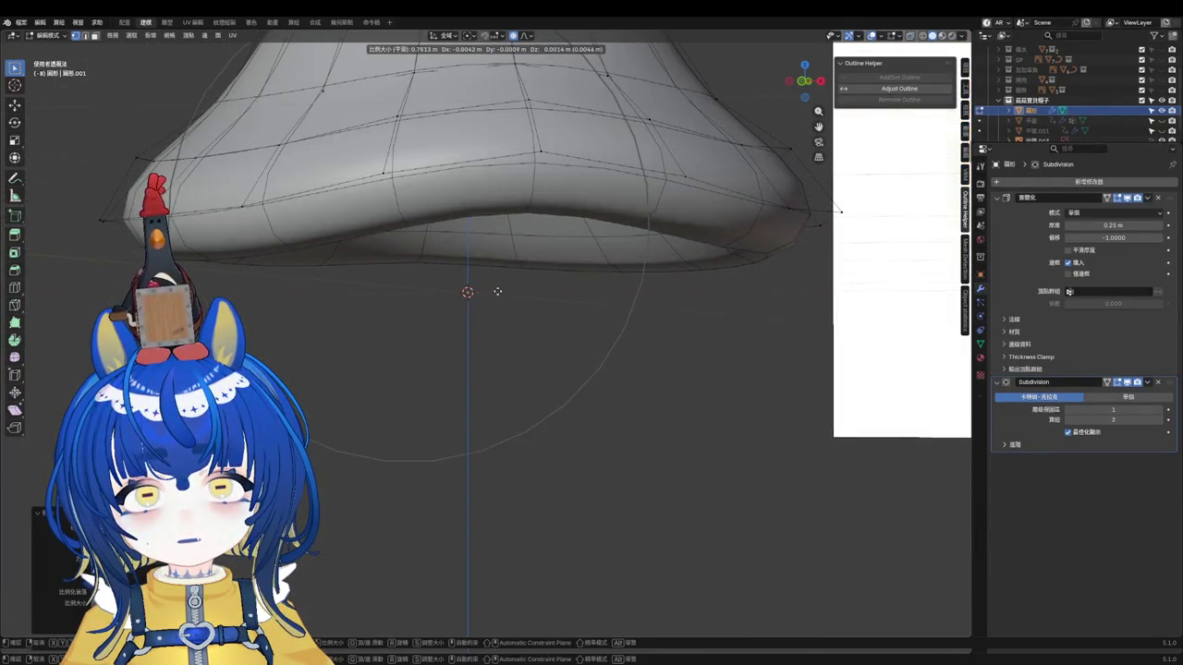
click(499, 285)
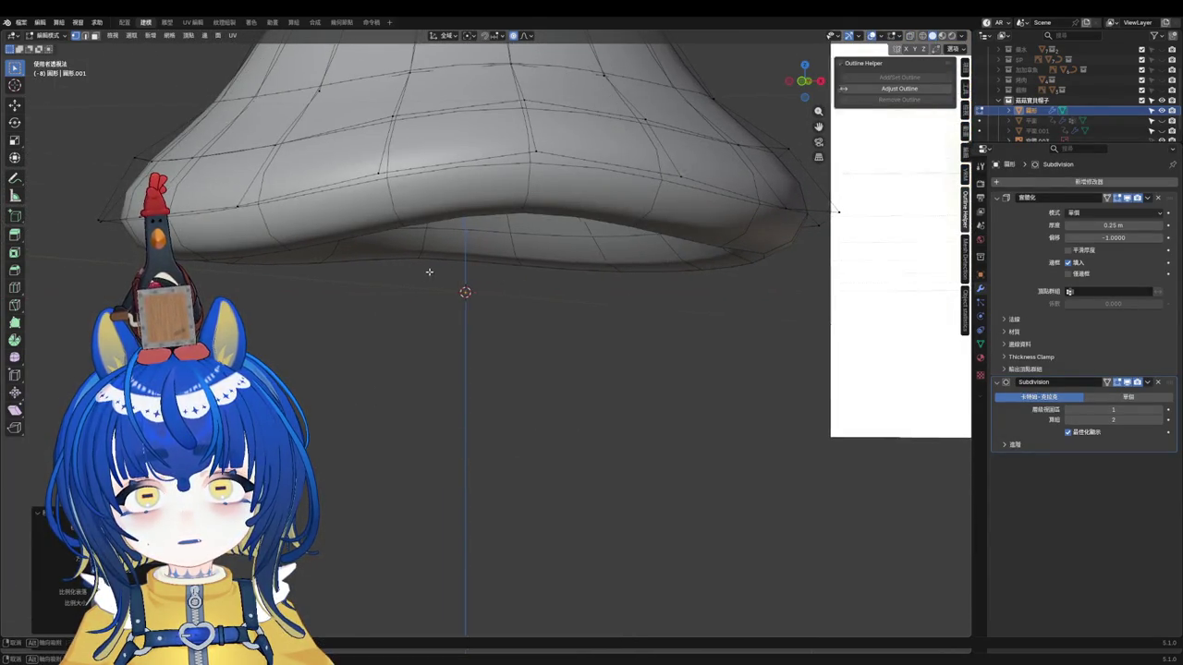
Step: Reshape the cap's underside with soft falloff, then return to Object Mode
middle_drag(499, 285, 393, 225)
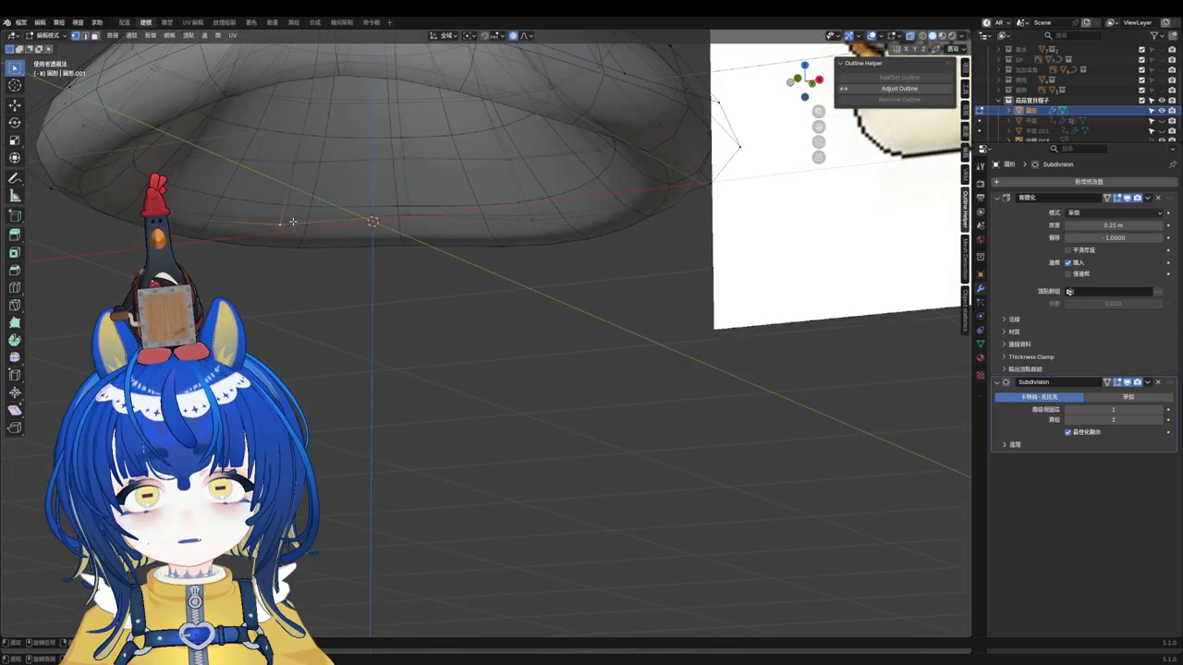
middle_drag(349, 192, 313, 228)
key(g)
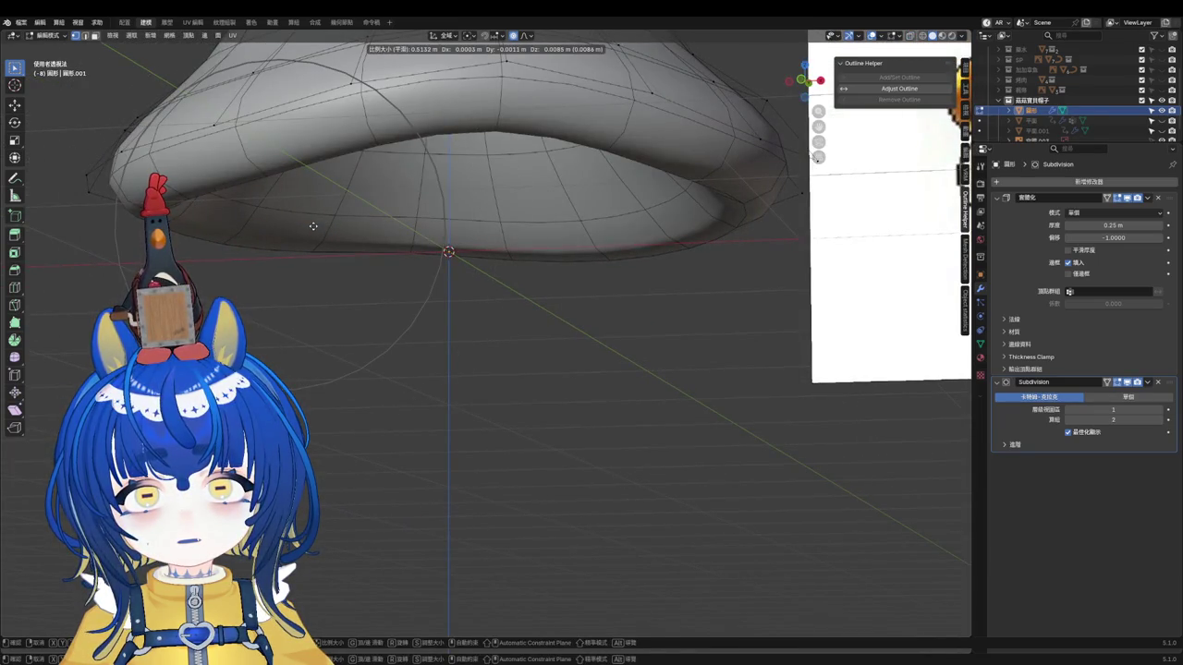
click(313, 226)
middle_drag(313, 227, 620, 289)
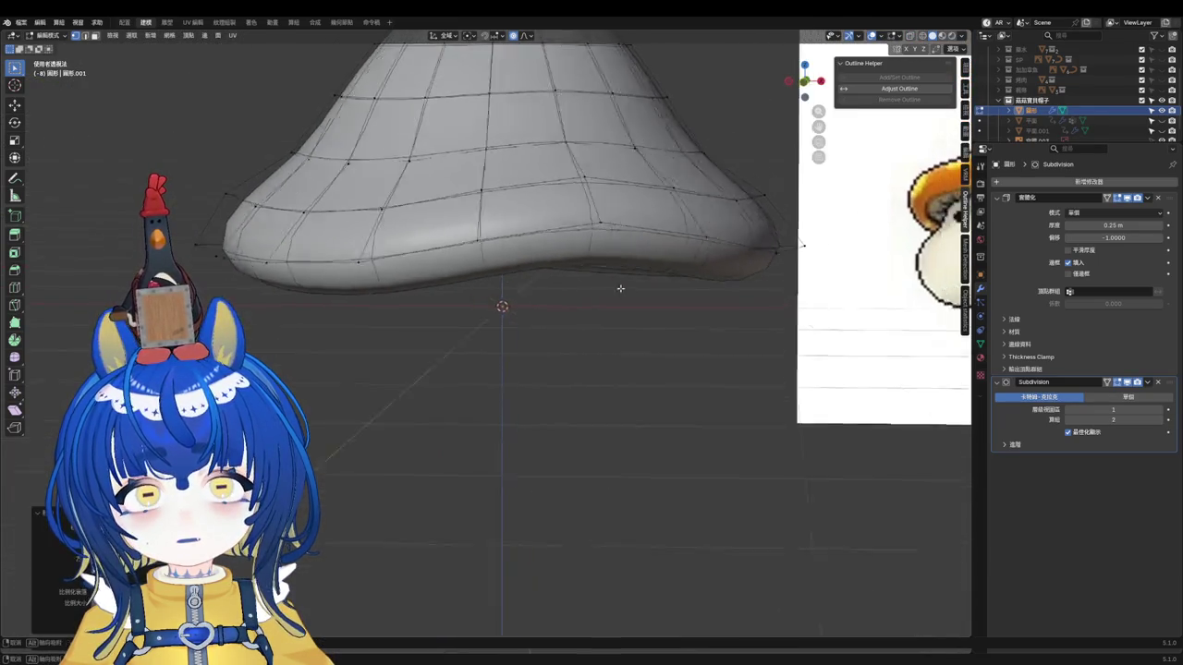
scroll(620, 288, down, 3)
scroll(620, 288, down, 2)
key(Tab)
Step: Move a first rim vertex of the cap with proportional editing
mouse_move(614, 333)
middle_down()
mouse_move(758, 318)
mouse_move(642, 305)
middle_up()
scroll(641, 306, up, 2)
click(488, 250)
key(Tab)
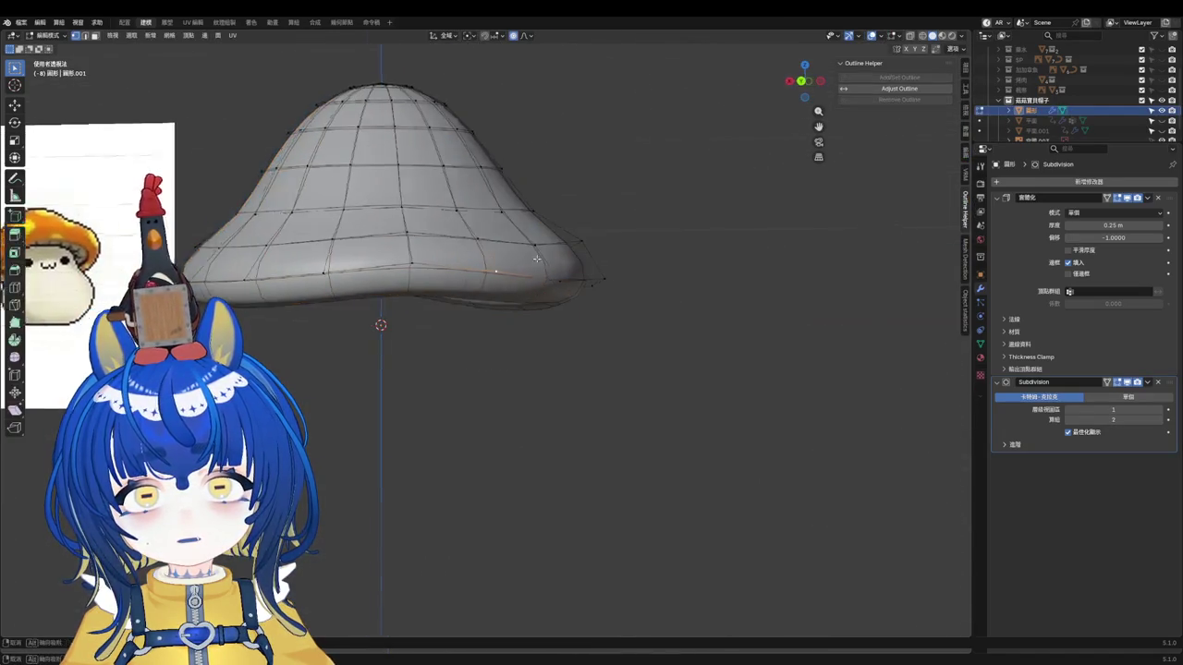
middle_drag(536, 259, 559, 272)
scroll(559, 273, up, 3)
key(g)
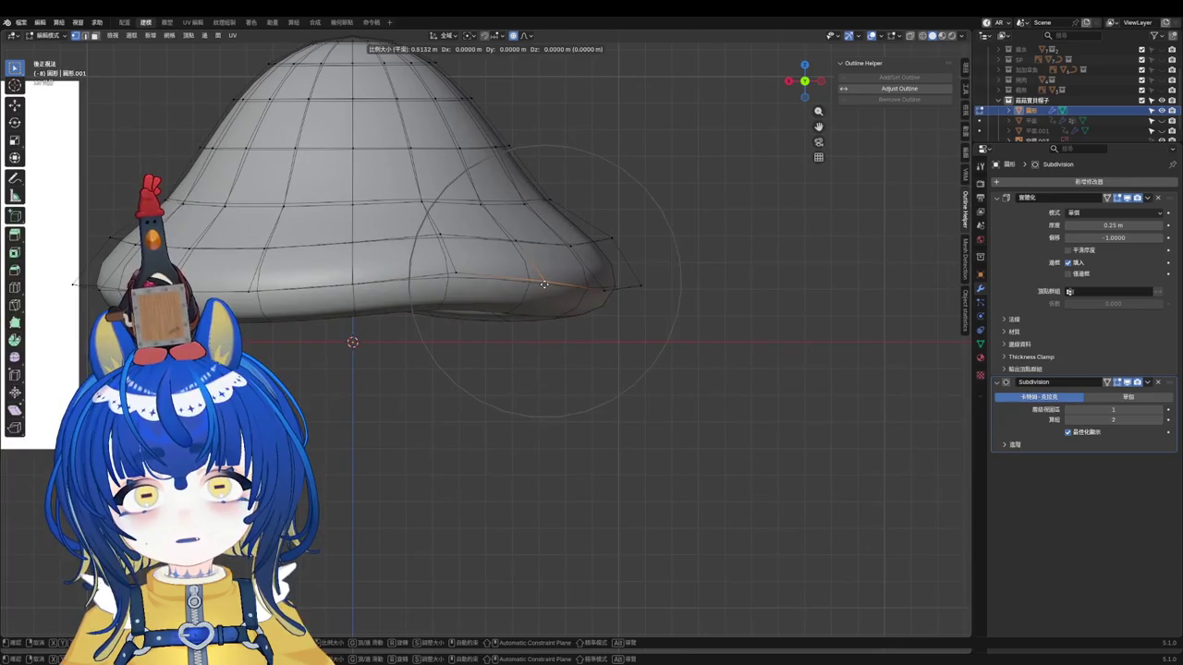
click(543, 282)
Step: Move the right-side rim vertex, then go to front view and save
click(482, 204)
key(g)
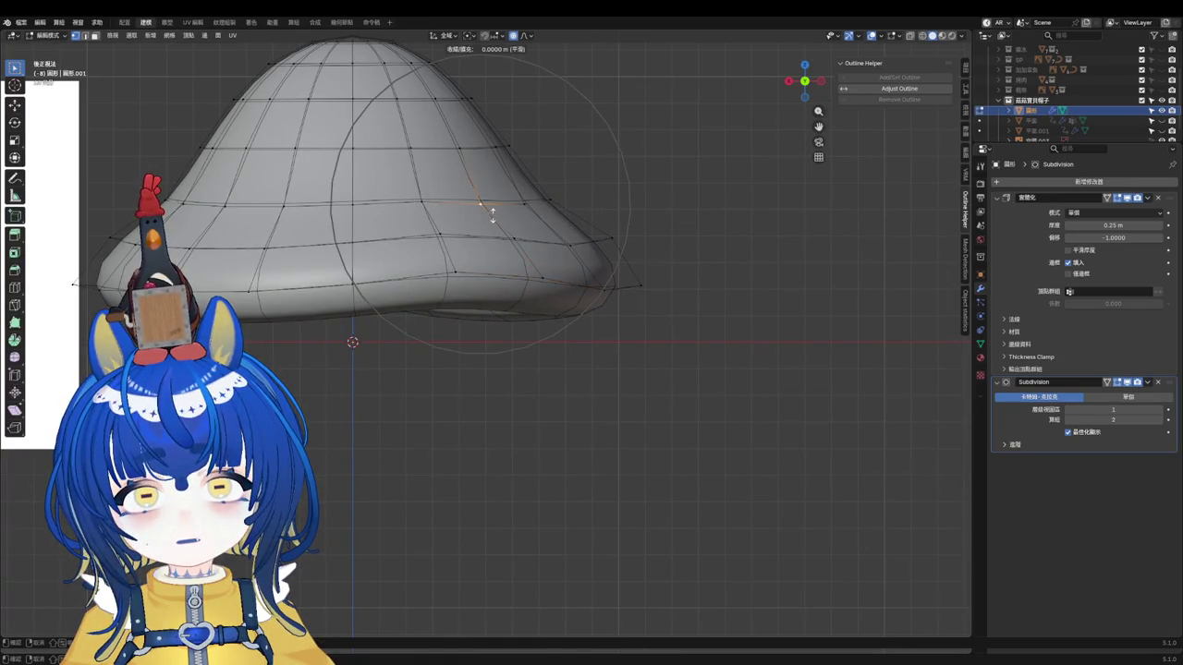
click(492, 214)
key(Tab)
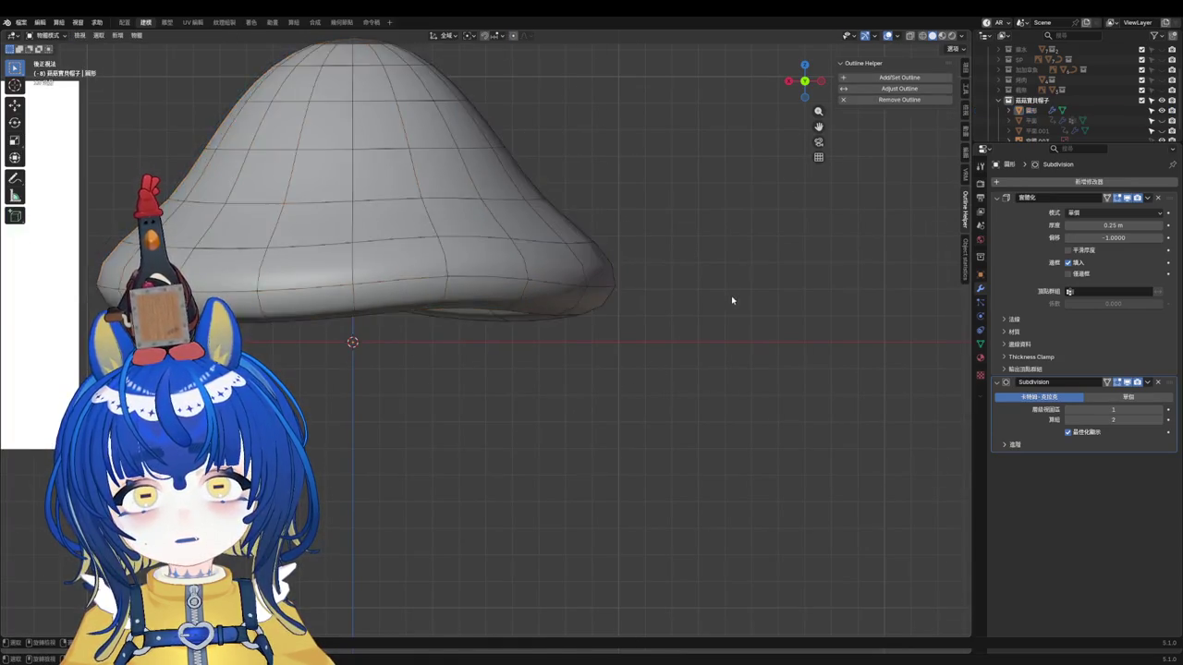
scroll(660, 291, down, 4)
key(KP_1)
key(ctrl+s)
Step: Fatten the cap's top edge loop with Alt+S and scale it wider
scroll(740, 374, up, 3)
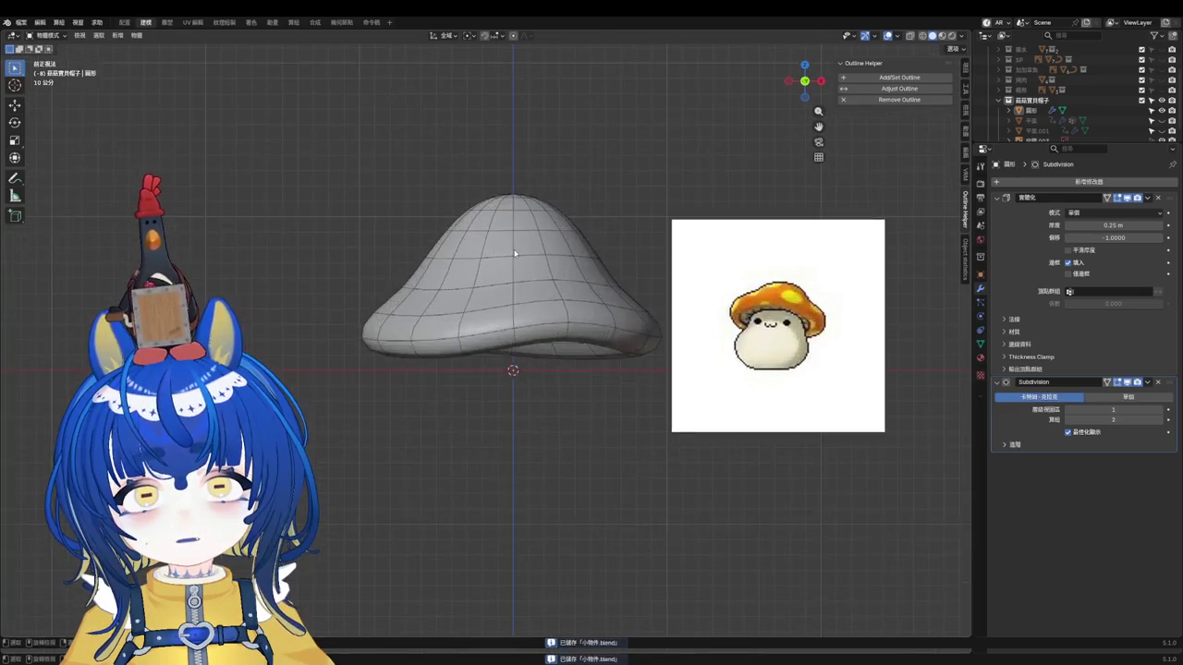
key(Tab)
scroll(460, 254, up, 1)
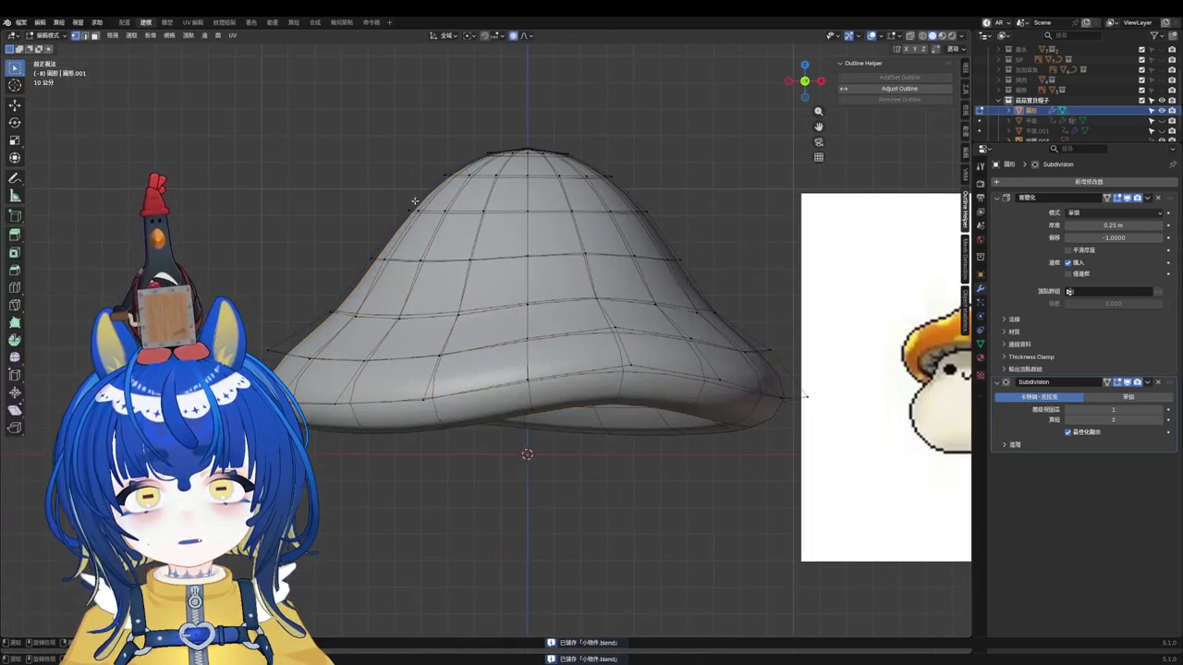
alt+click(538, 187)
key(alt+s)
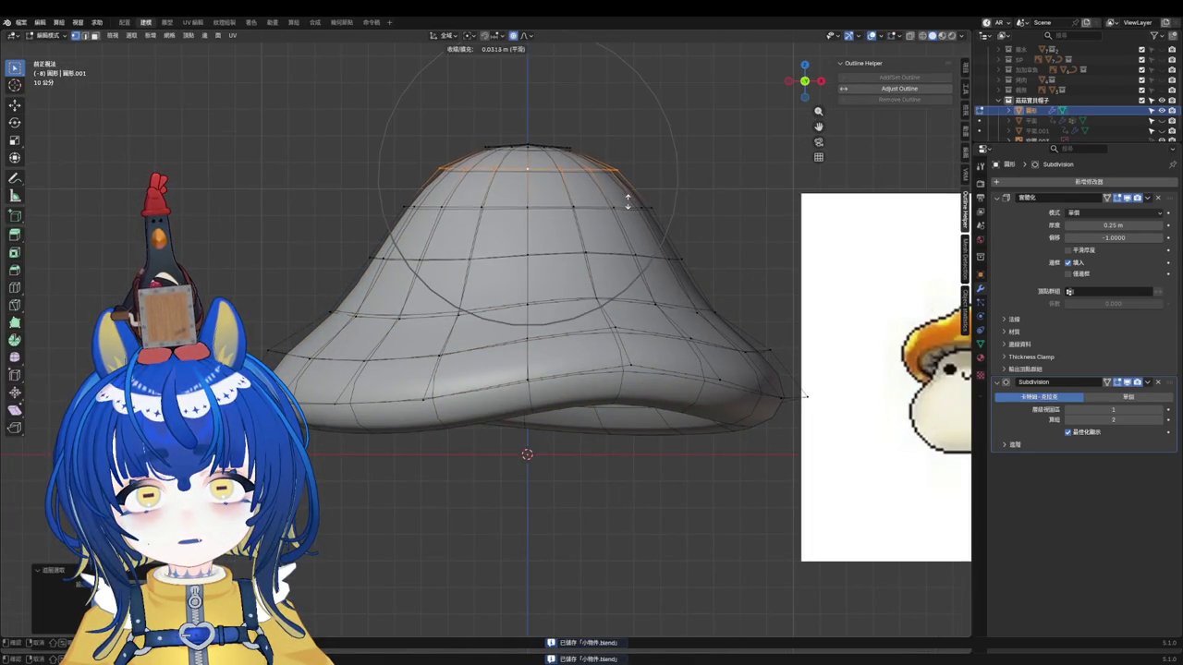
click(628, 201)
key(s)
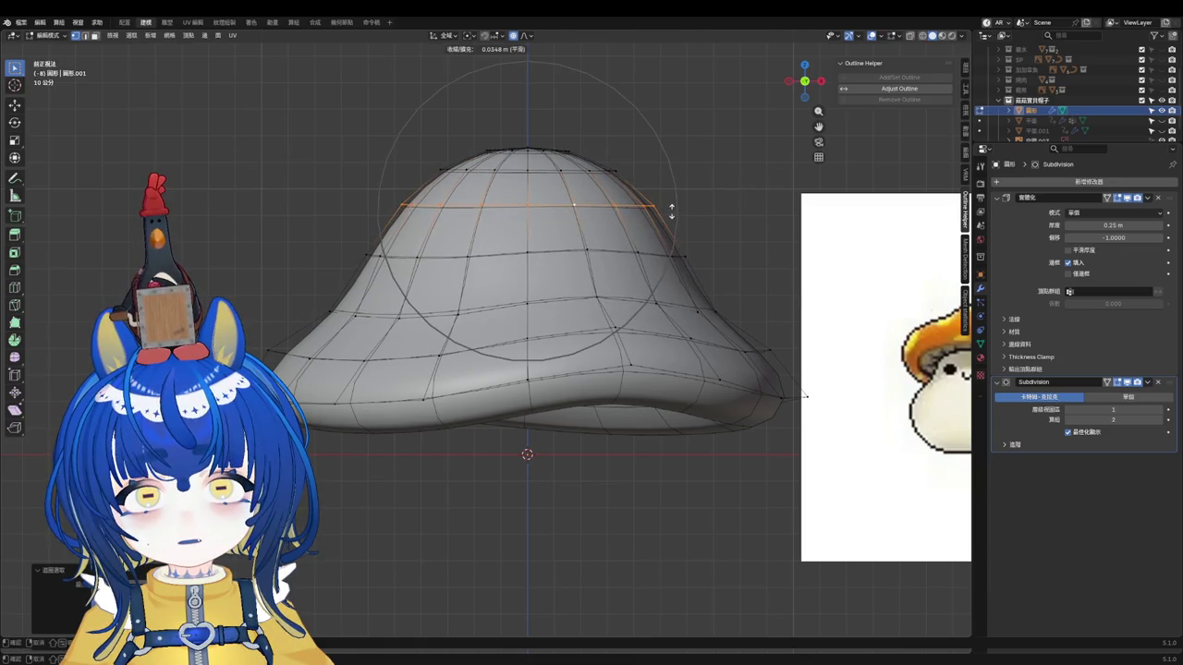
click(653, 220)
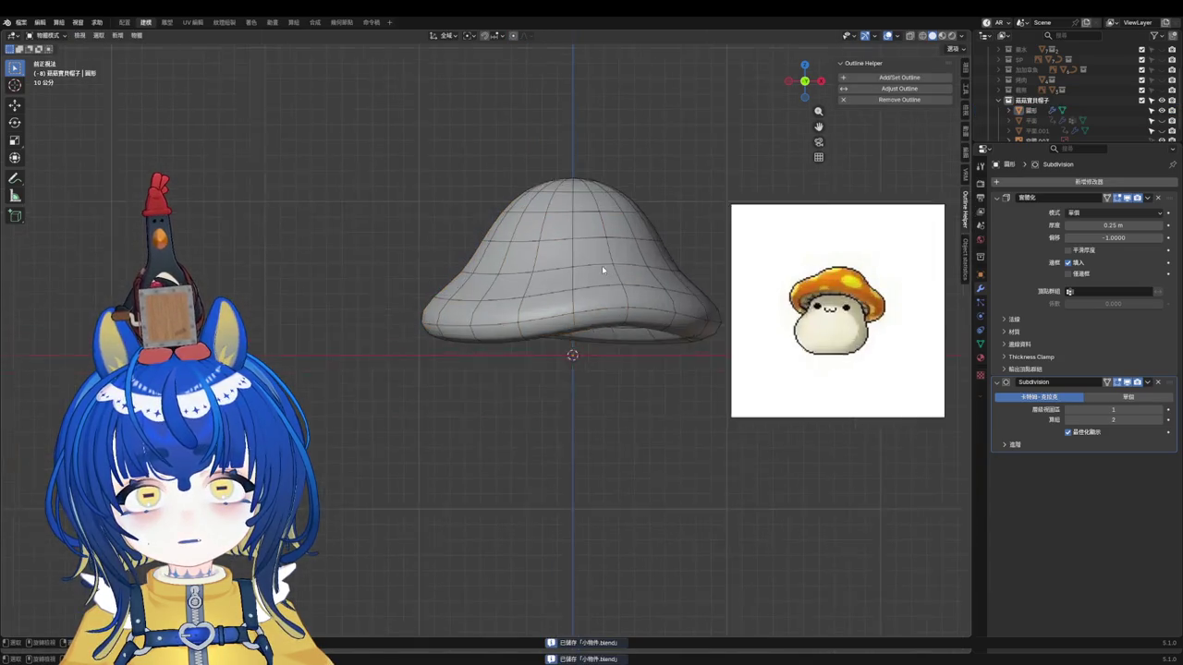
Step: Raise the cap's lower edge loop and save the file
scroll(619, 199, up, 2)
click(582, 240)
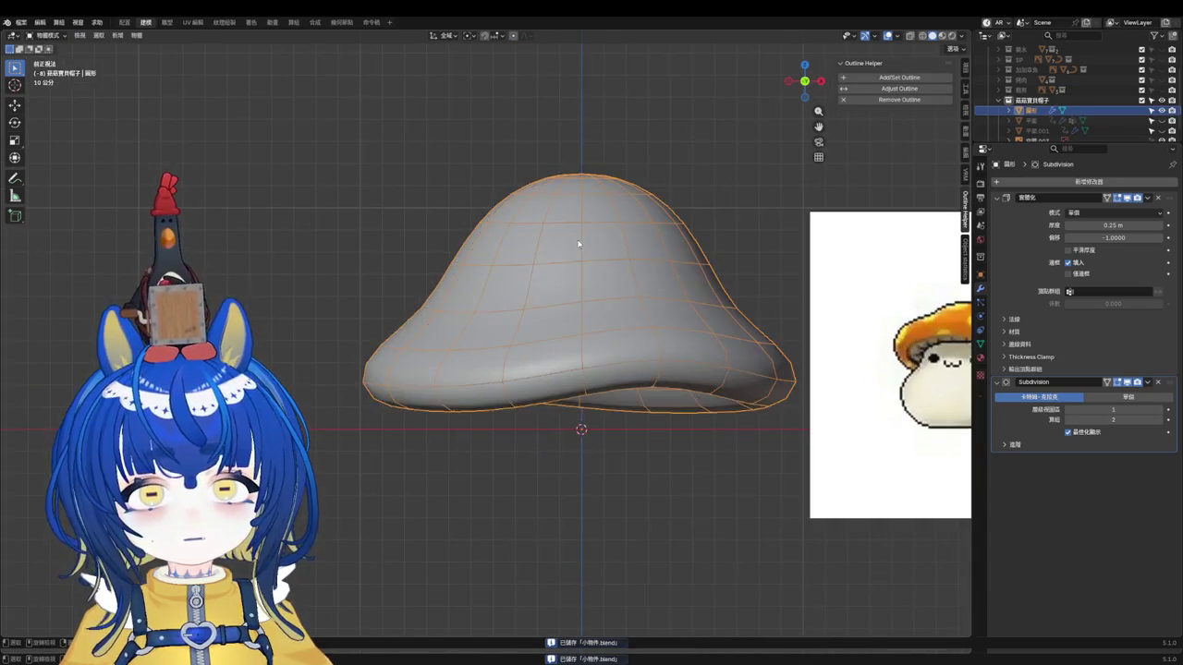
scroll(517, 277, down, 1)
key(Tab)
scroll(435, 323, up, 2)
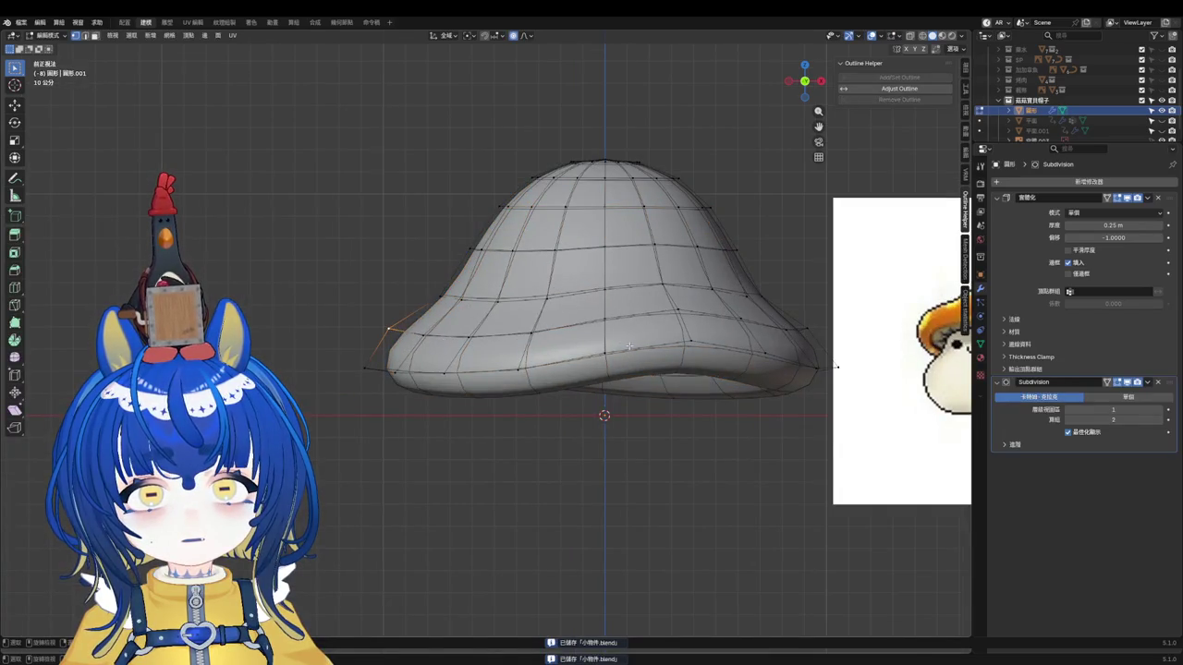
alt+click(628, 346)
key(g)
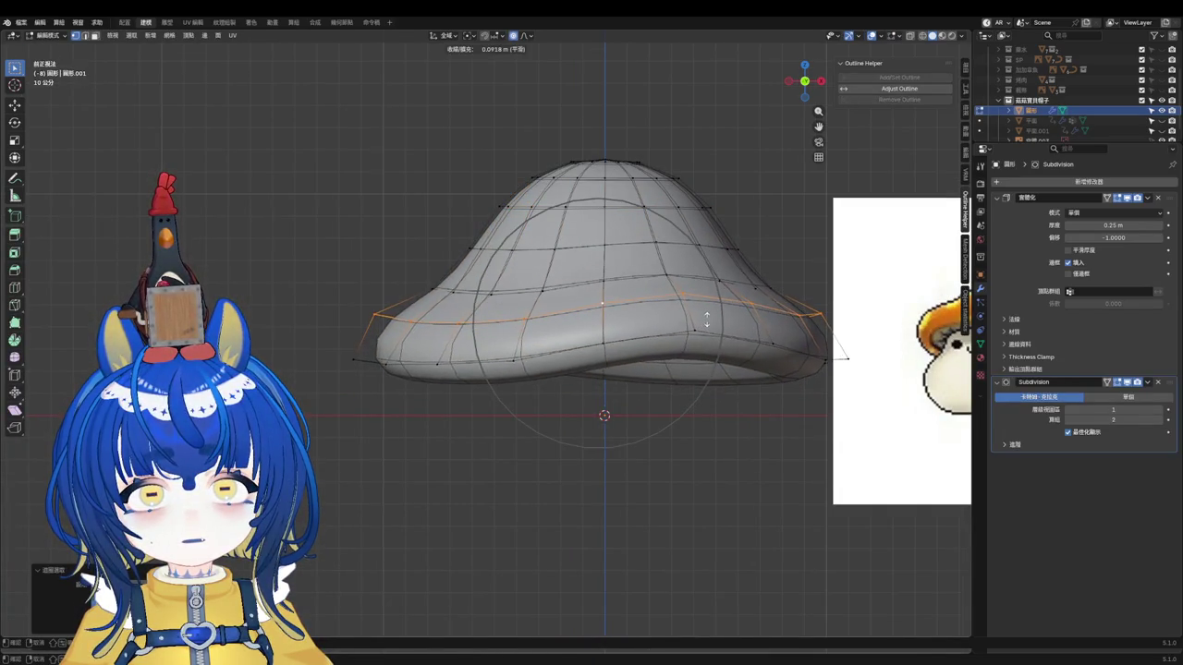
click(615, 420)
scroll(614, 420, down, 3)
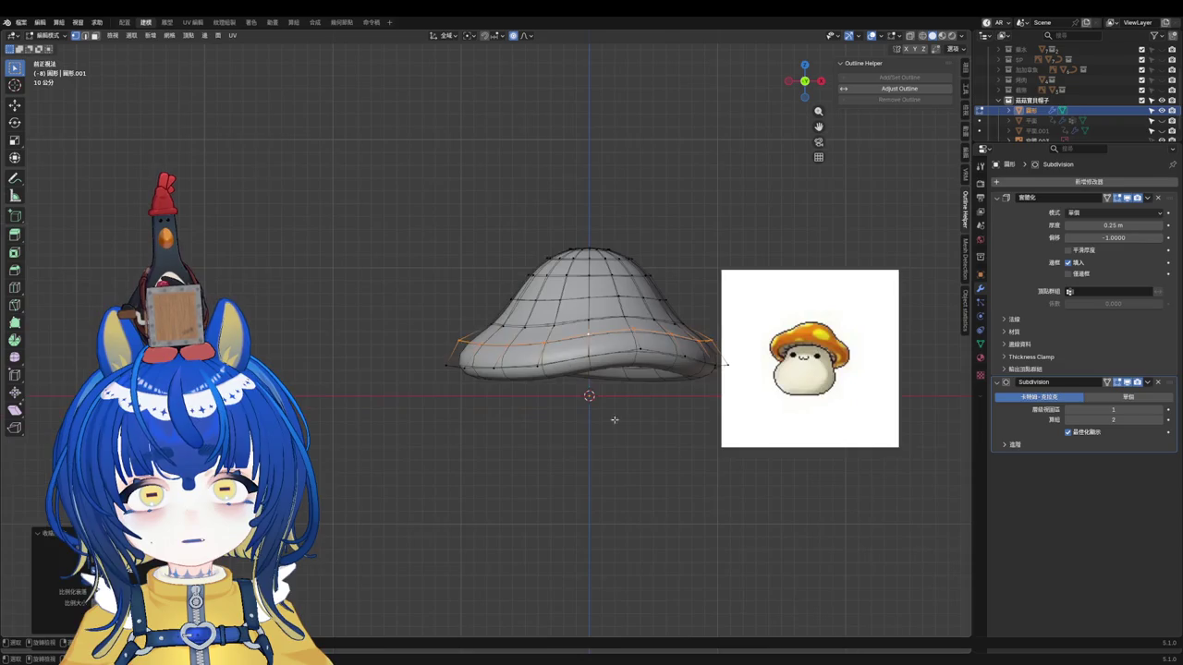
key(ctrl+s)
Step: Lower the selected loop straight down along Z with G Z
scroll(614, 419, up, 2)
middle_drag(615, 419, 699, 330)
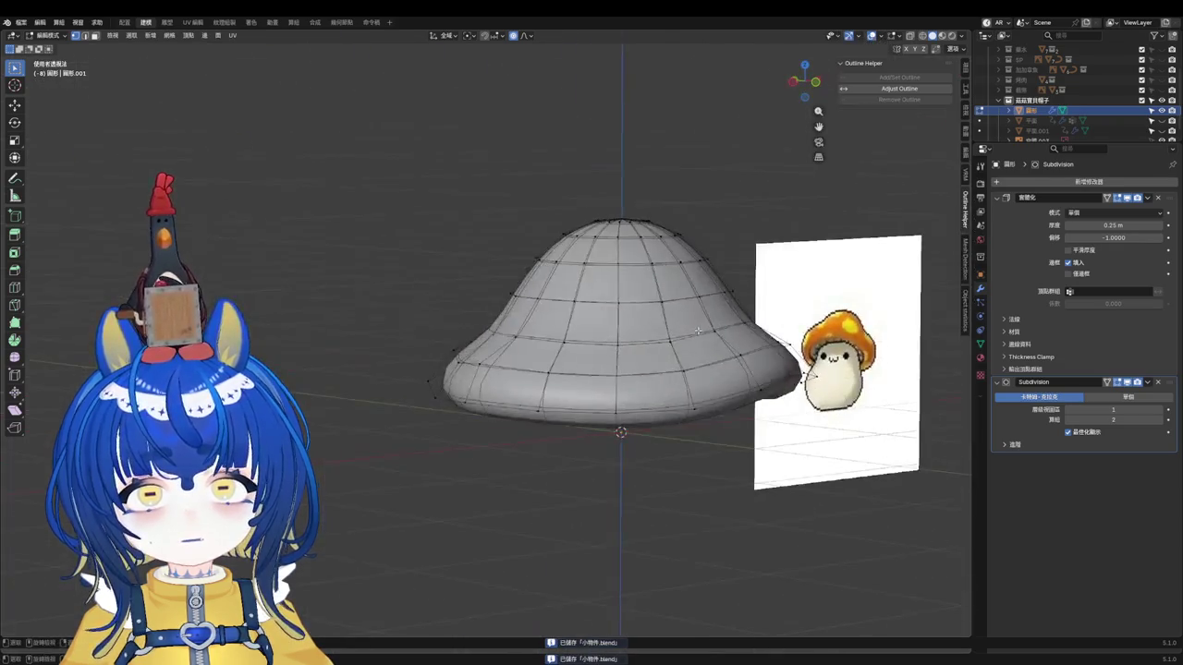
key(KP_1)
key(Tab)
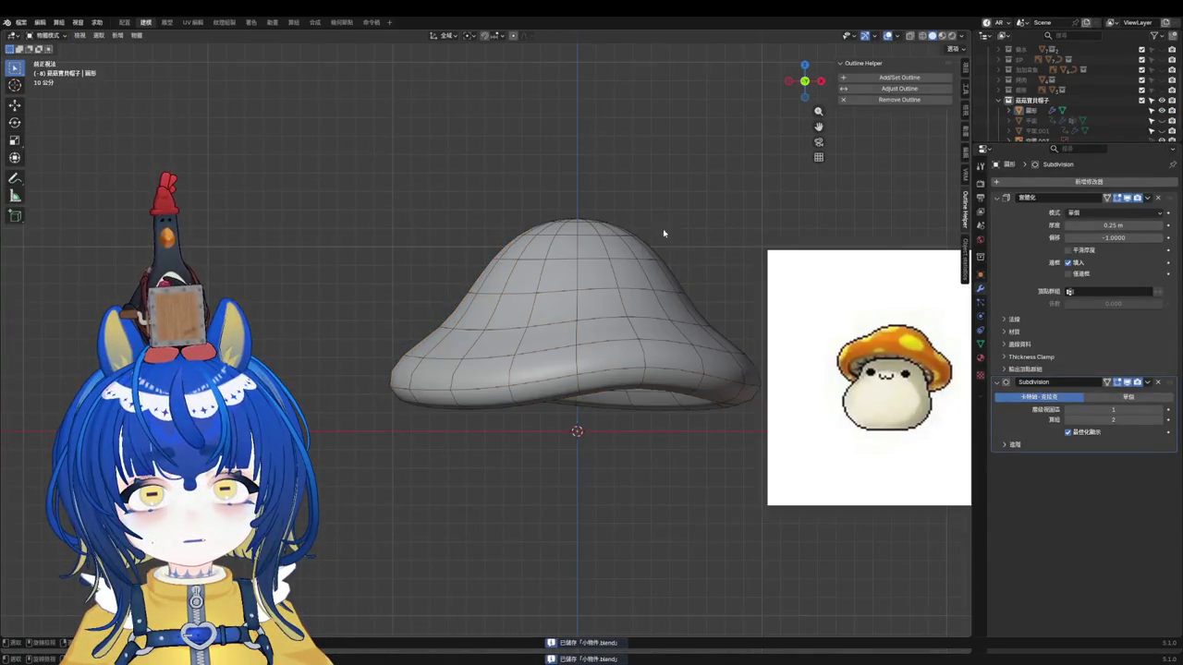
scroll(661, 286, up, 2)
mouse_move(662, 299)
middle_down()
mouse_move(737, 283)
mouse_move(771, 293)
mouse_move(725, 343)
middle_up()
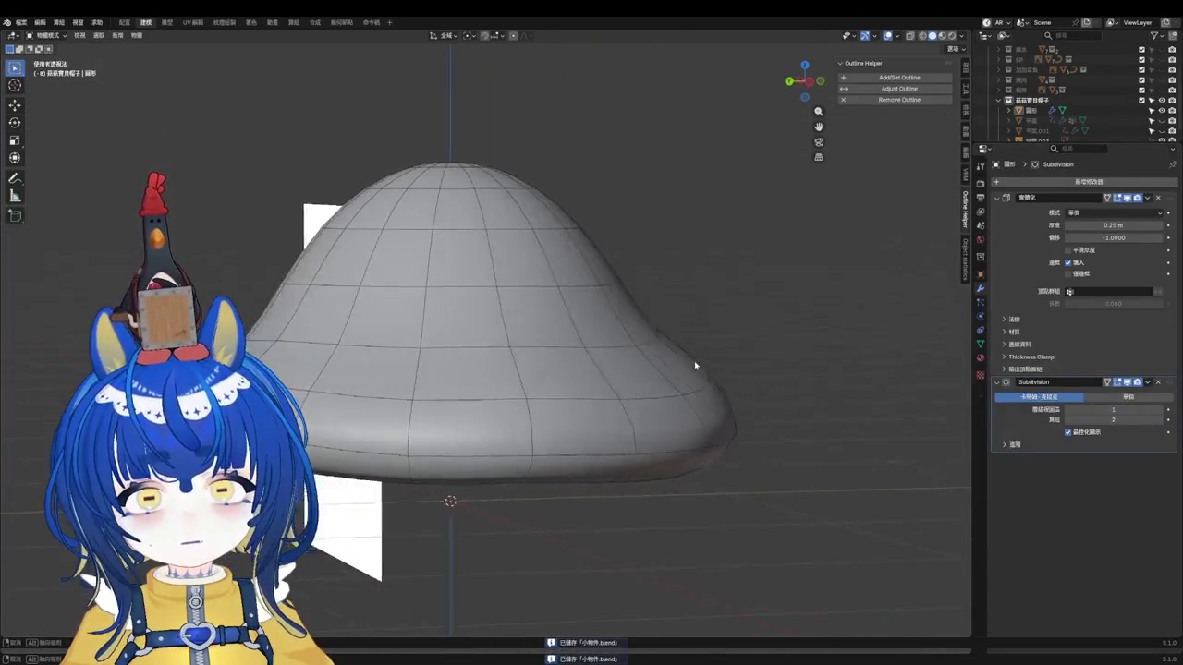
click(694, 360)
key(Tab)
scroll(552, 432, up, 2)
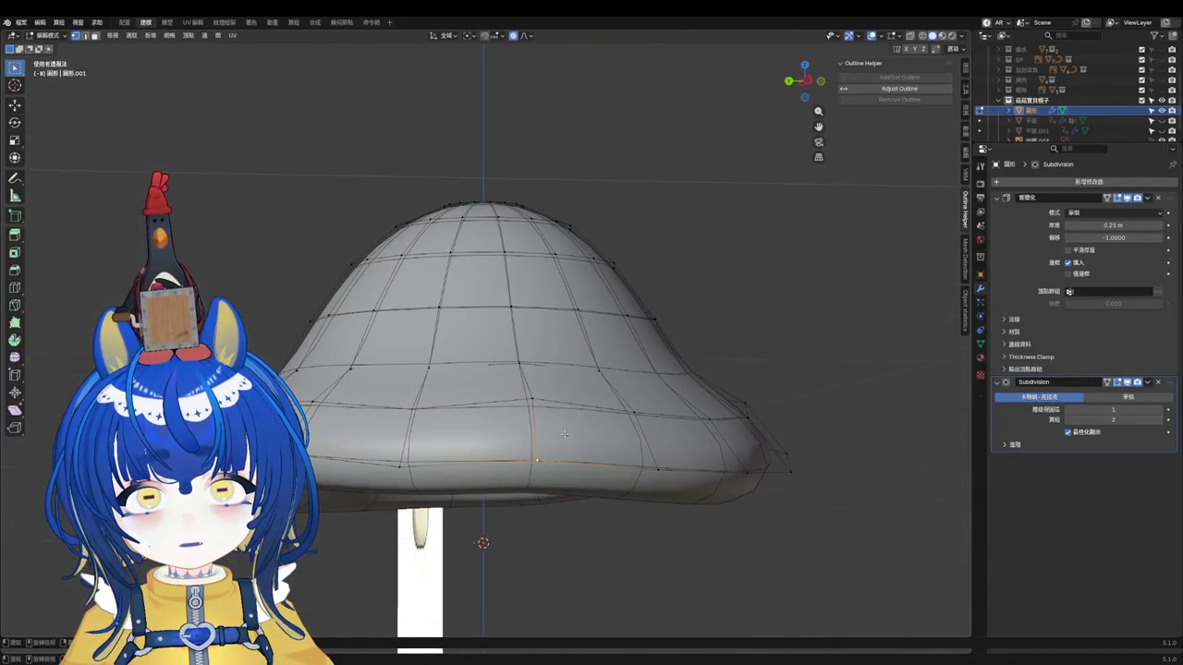
key(g)
key(z)
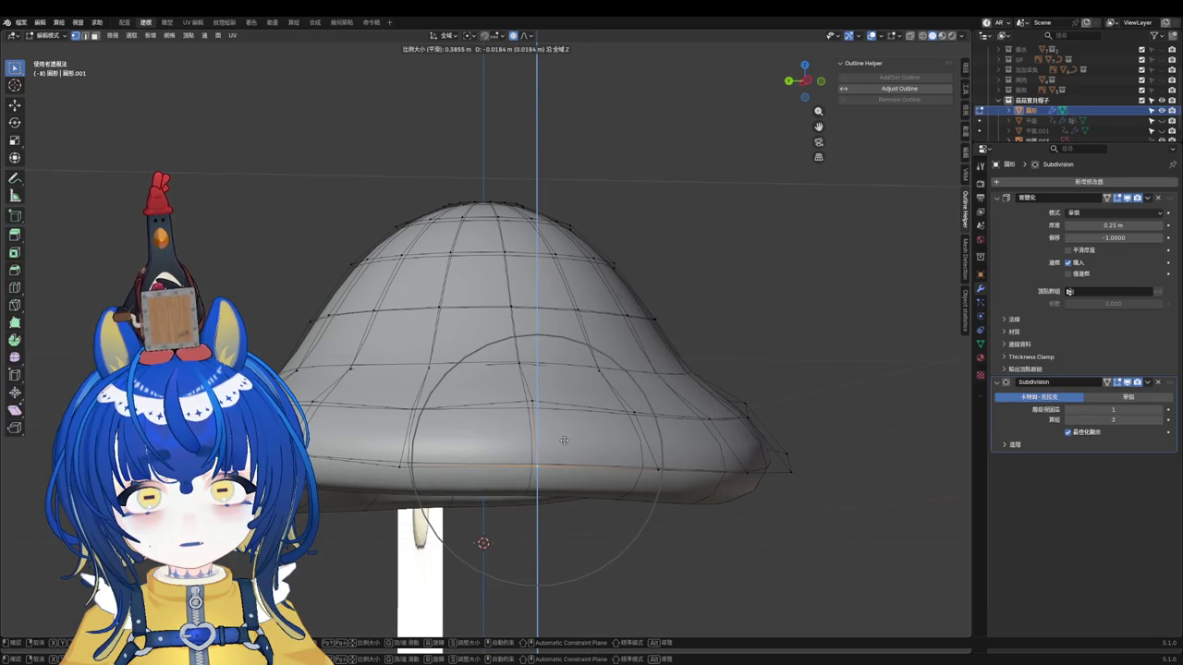
click(563, 441)
Step: Save, return to Object Mode and inspect the cap's hollow underside
middle_drag(563, 441, 495, 400)
key(ctrl+s)
scroll(518, 416, down, 3)
key(KP_3)
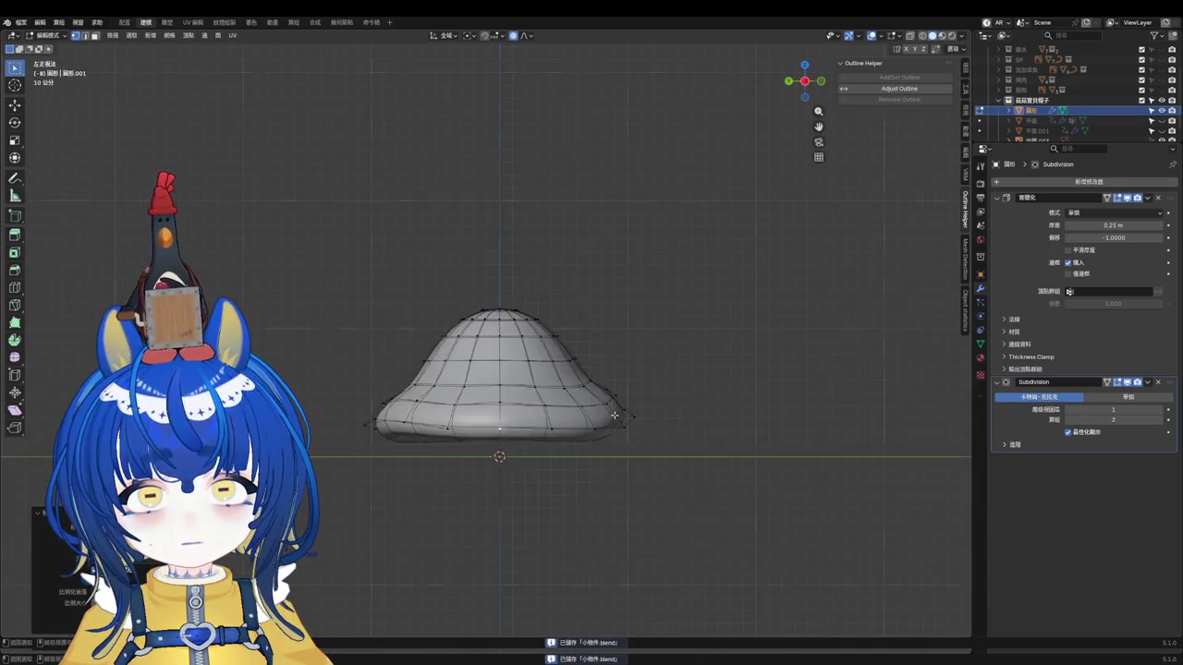
key(KP_1)
key(Tab)
scroll(726, 349, up, 3)
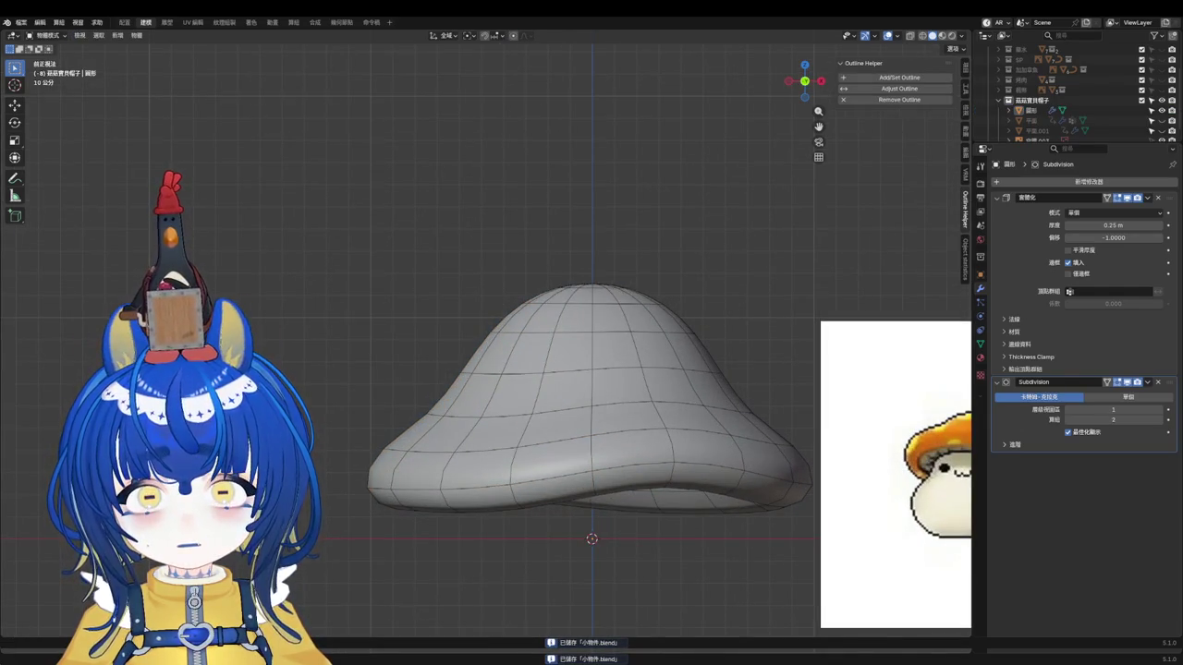
mouse_move(721, 287)
middle_down()
mouse_move(631, 346)
mouse_move(585, 298)
mouse_move(718, 253)
middle_up()
Step: Duplicate the cap as backup 圓形.001 and hide the copy
scroll(718, 253, down, 3)
scroll(647, 278, up, 5)
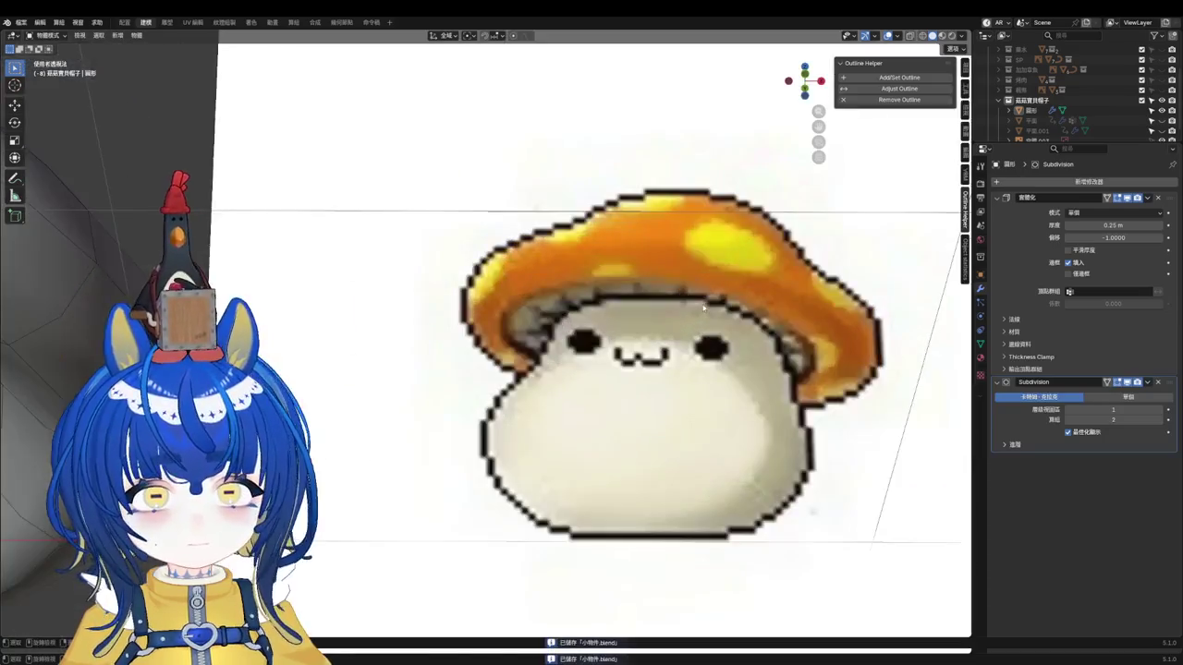
scroll(469, 308, down, 5)
middle_drag(468, 308, 478, 298)
scroll(478, 299, up, 4)
scroll(423, 272, up, 2)
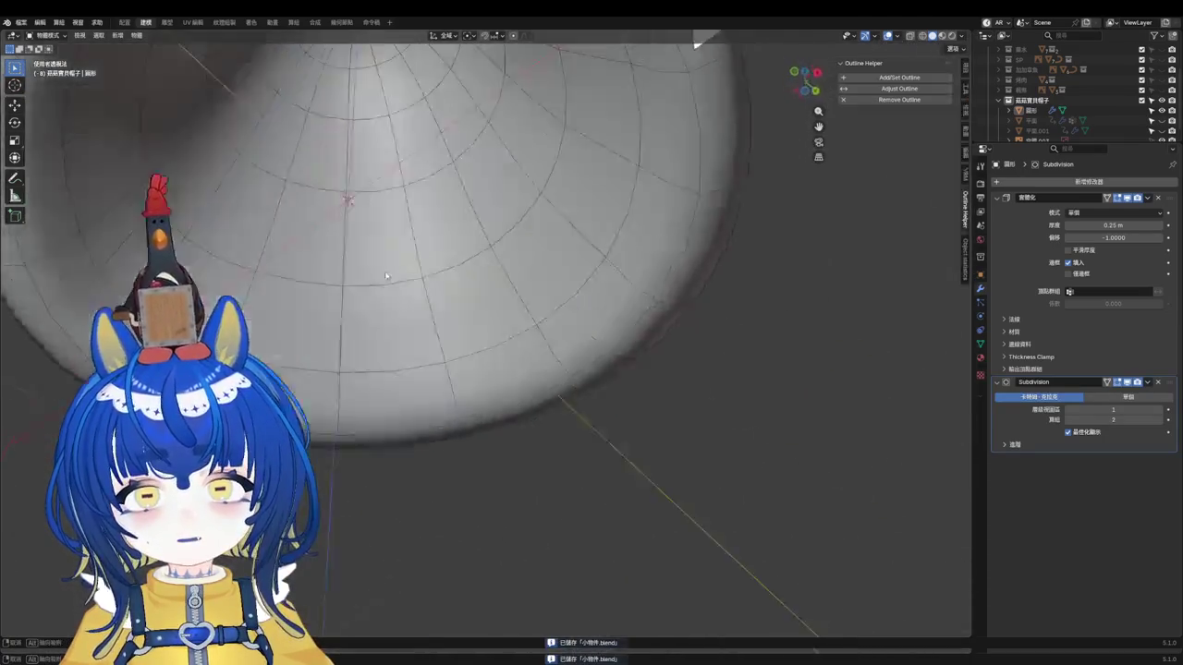
scroll(344, 320, down, 3)
mouse_move(344, 321)
middle_down()
mouse_move(433, 258)
mouse_move(480, 273)
mouse_move(471, 305)
mouse_move(496, 306)
middle_up()
click(568, 303)
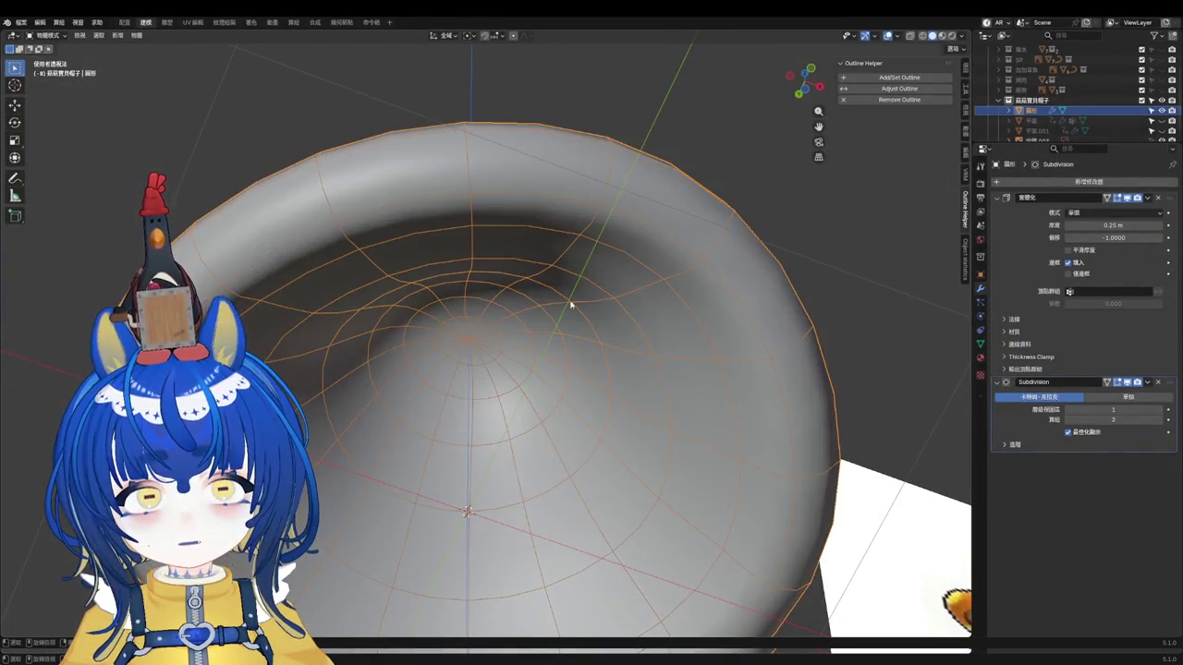
key(shift+d)
key(h)
Step: Apply the cap's Solidify and Subdivision modifiers, then add a fresh Subdivision
click(474, 288)
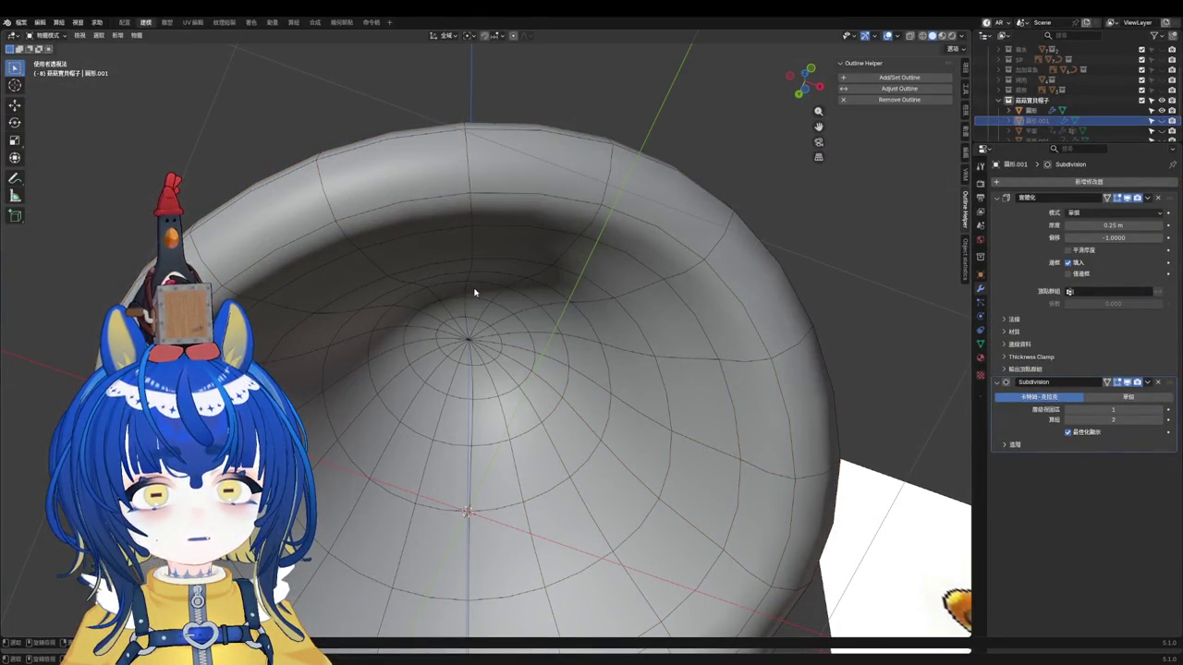
key(Tab)
middle_drag(474, 288, 462, 297)
key(Tab)
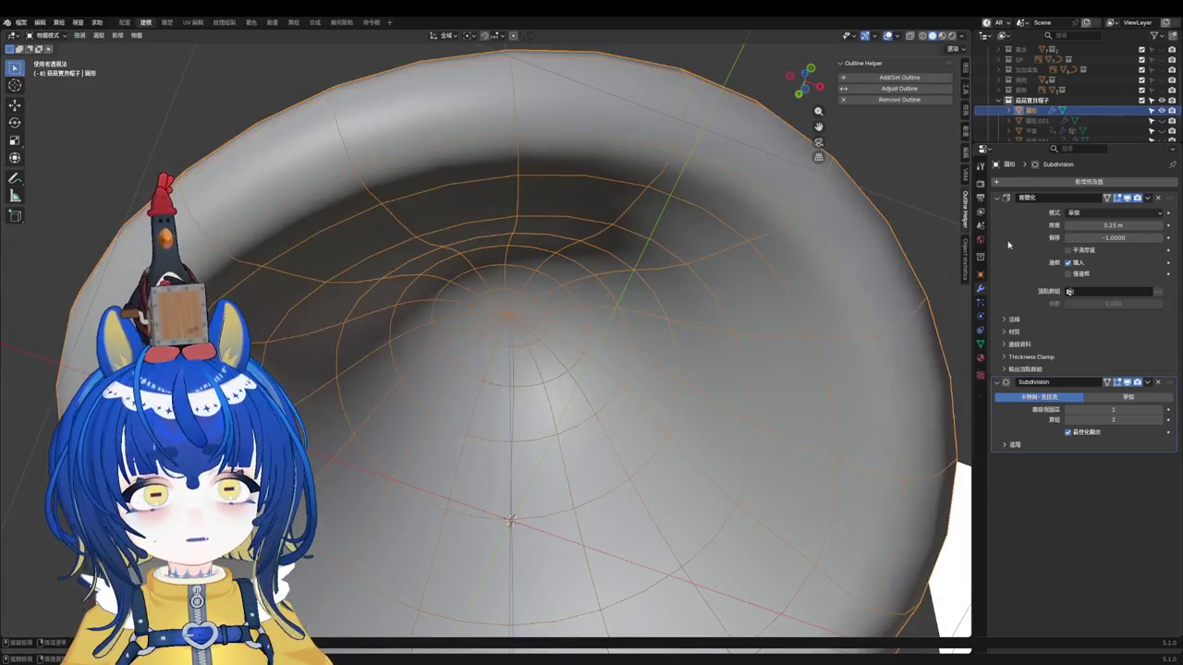
key(ctrl+a)
key(ctrl+a)
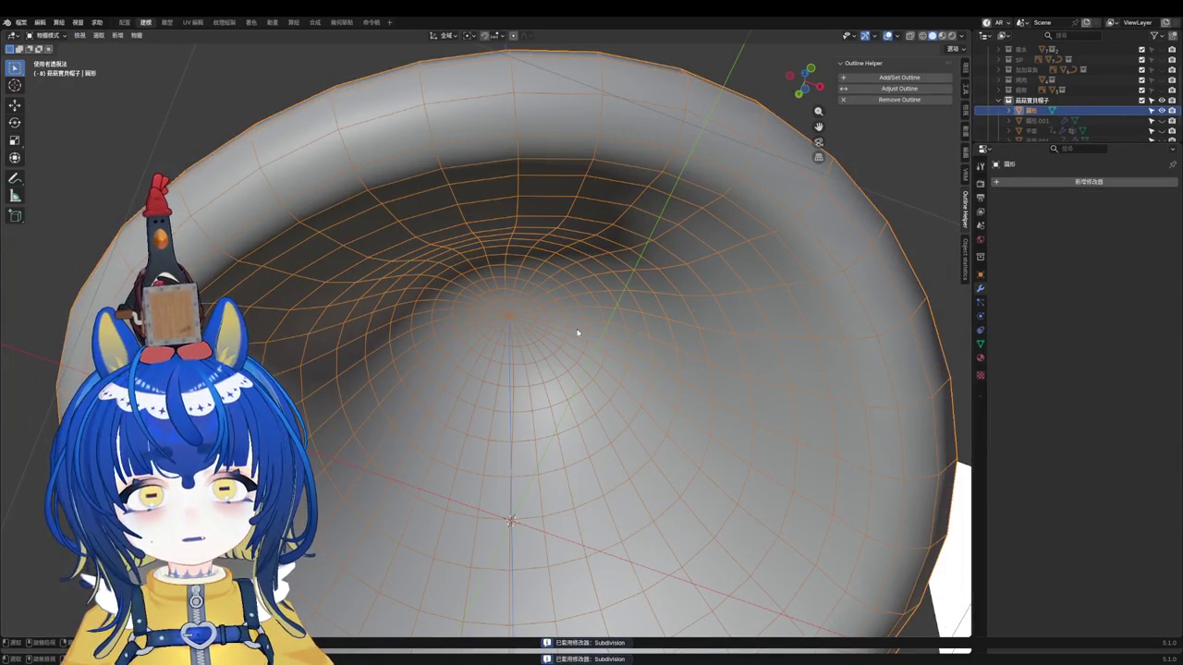
key(ctrl+1)
Step: In Edit Mode, select the central faces inside the cap's underside
scroll(562, 298, down, 4)
key(Tab)
mouse_move(562, 298)
middle_down()
mouse_move(550, 248)
mouse_move(480, 382)
middle_up()
scroll(550, 248, up, 2)
scroll(509, 314, down, 3)
scroll(502, 330, up, 3)
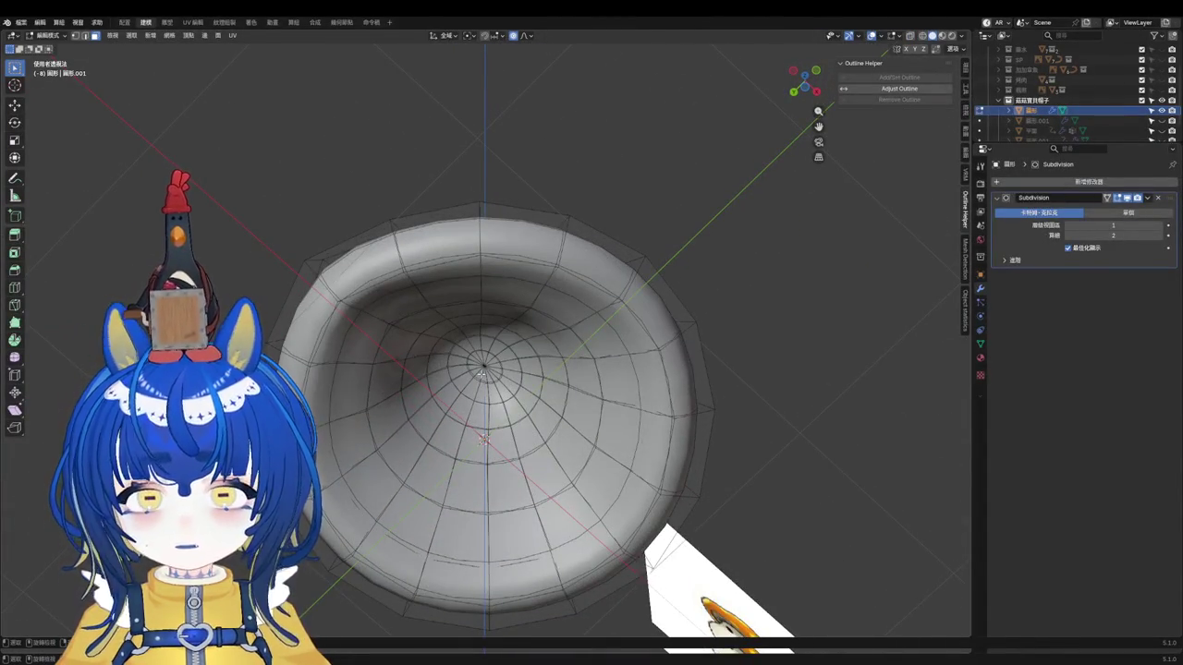
mouse_move(462, 407)
mouse_down()
mouse_move(476, 383)
mouse_move(518, 370)
mouse_move(473, 327)
mouse_move(534, 303)
mouse_move(596, 420)
mouse_up()
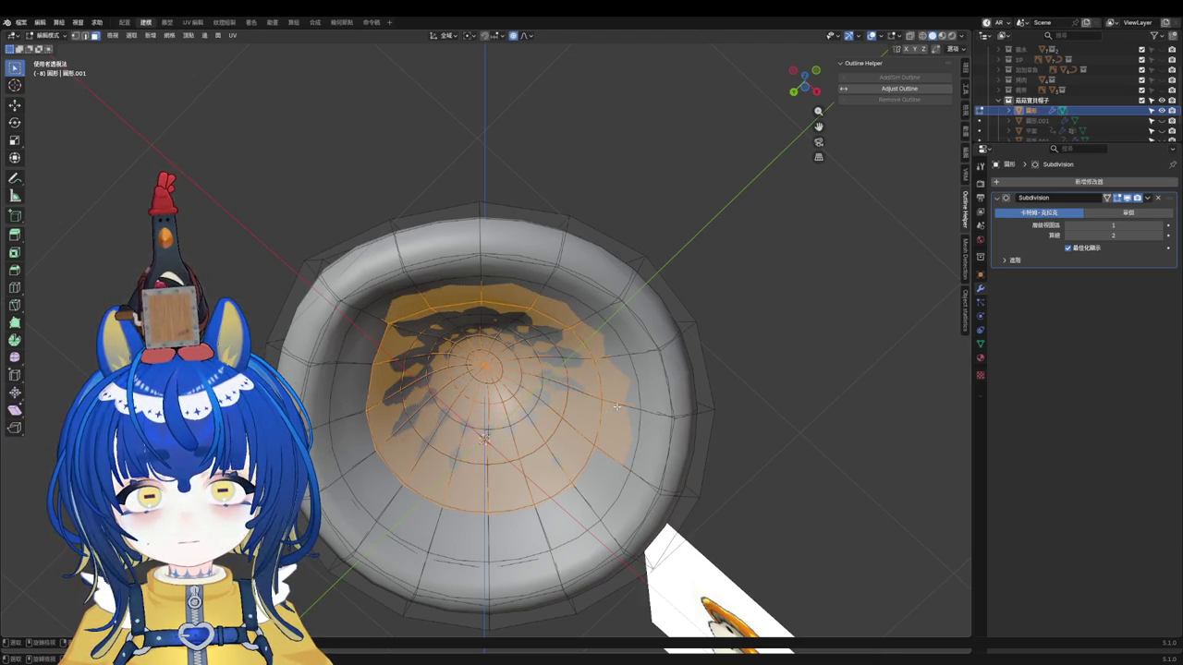
Step: Select the inner underside region from the Select menu and delete its faces
key(alt+a)
middle_drag(609, 389, 578, 417)
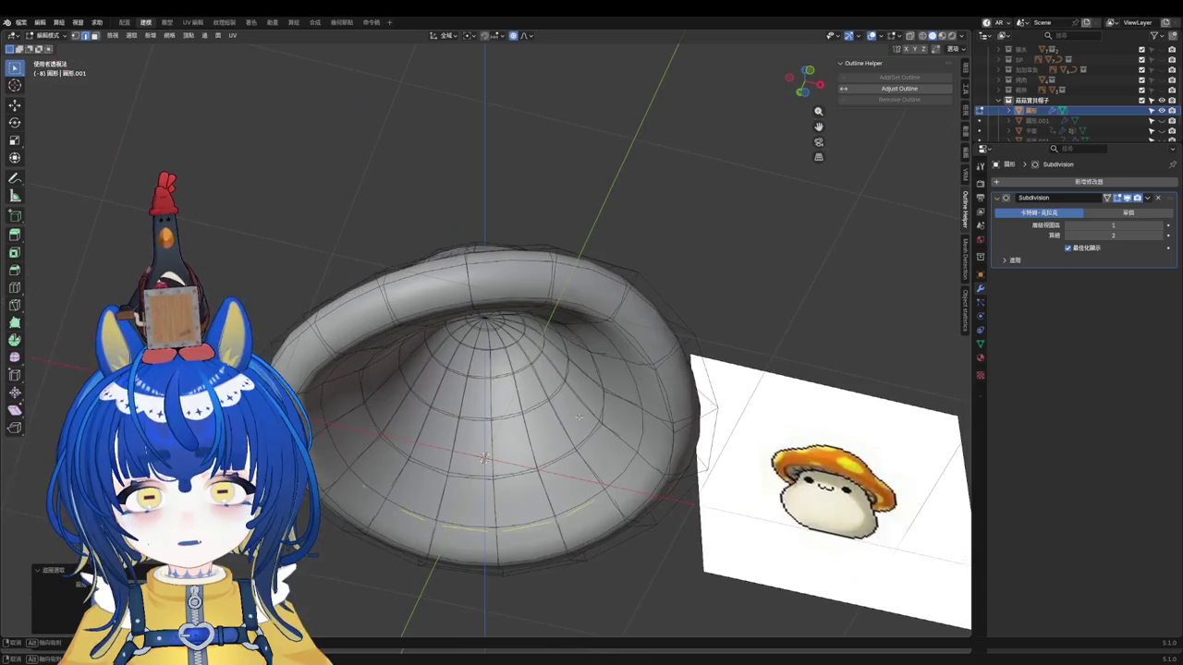
click(132, 36)
mouse_move(170, 192)
click(243, 214)
key(x)
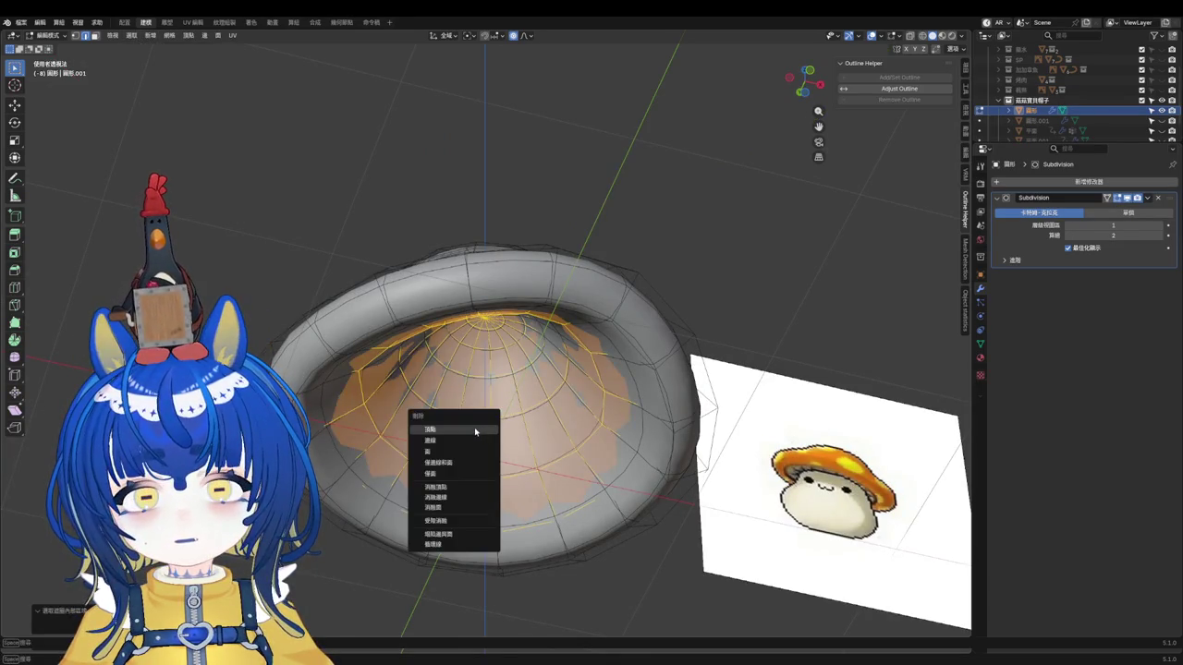
click(434, 445)
Step: Select the remaining inner faces with L and delete them
mouse_move(443, 462)
middle_down()
mouse_move(501, 384)
mouse_move(370, 499)
mouse_move(730, 493)
middle_up()
key(l)
key(x)
click(436, 399)
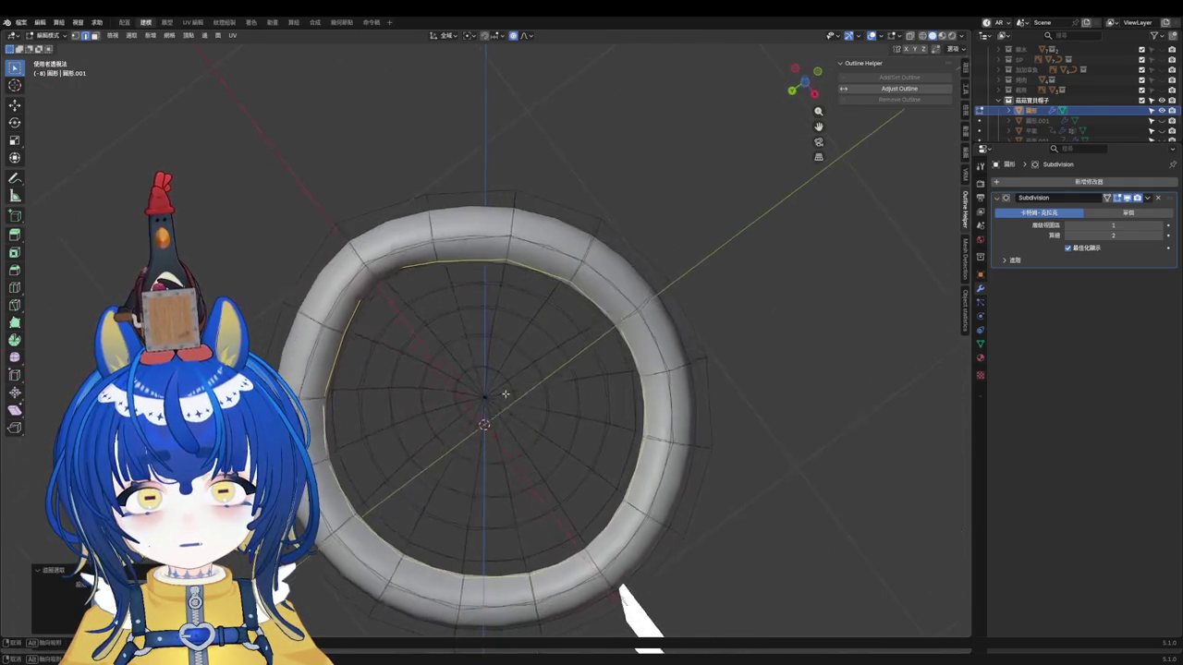
Step: Shrink the inner edge loop toward the centre, then view it in see-through side orthographic
key(g)
key(s)
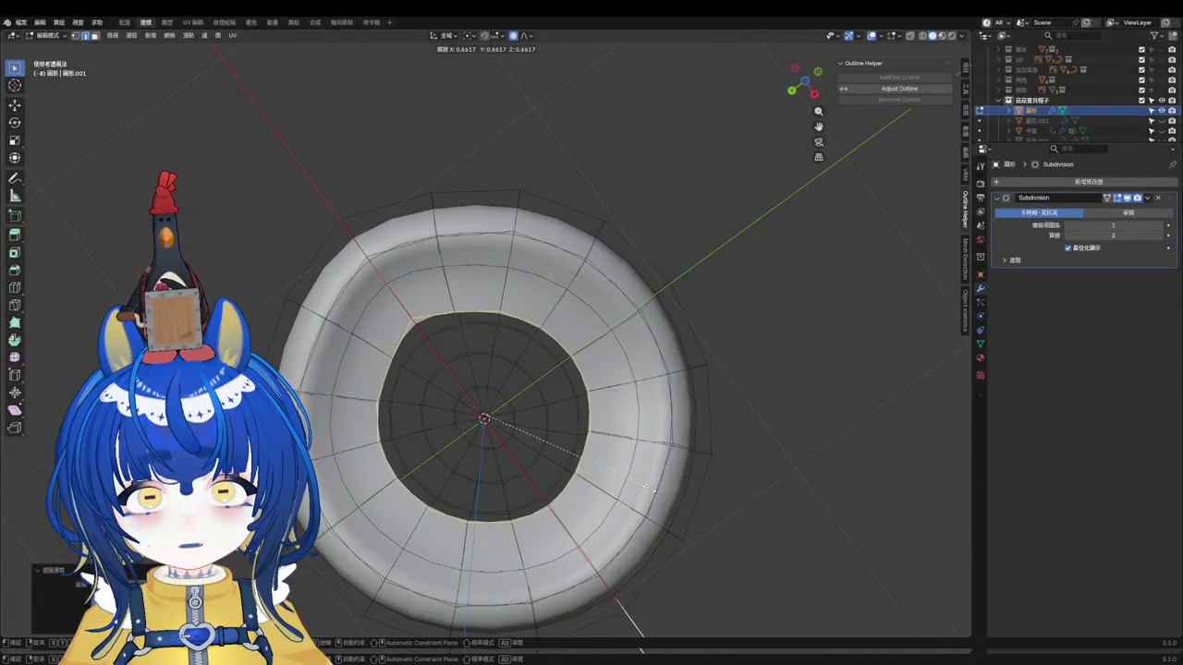
click(644, 485)
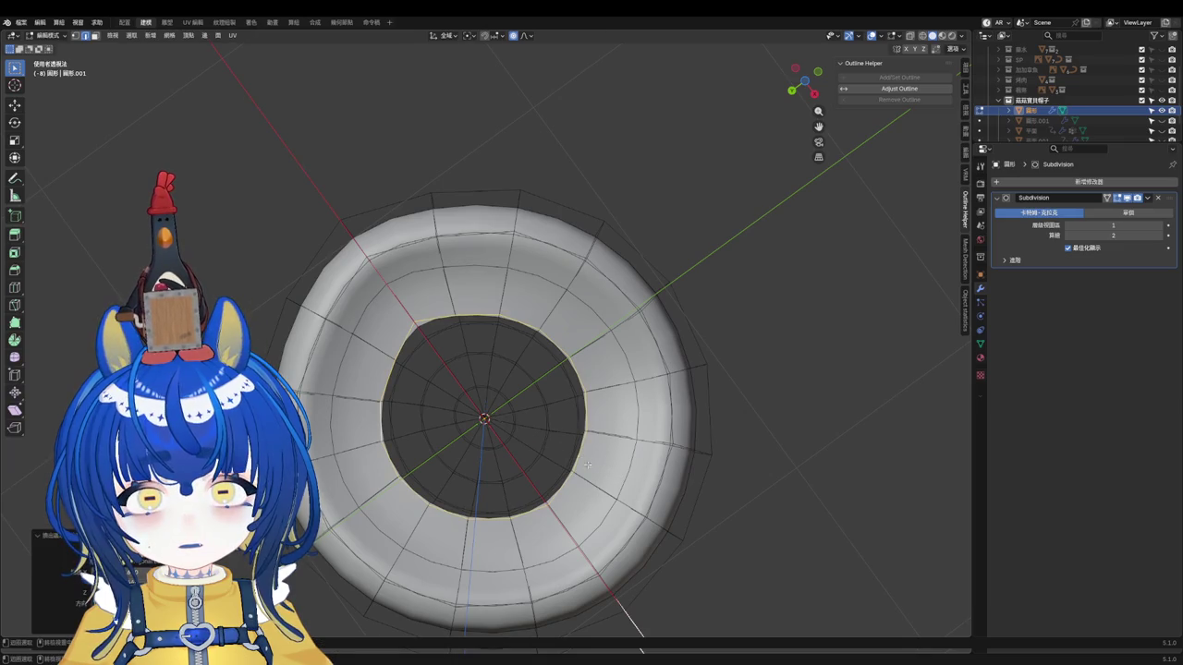
key(KP_3)
key(alt+z)
Step: Scale the inner loop twice, keeping height fixed (Shift+Z), to narrow the underside hole
key(s)
key(shift+z)
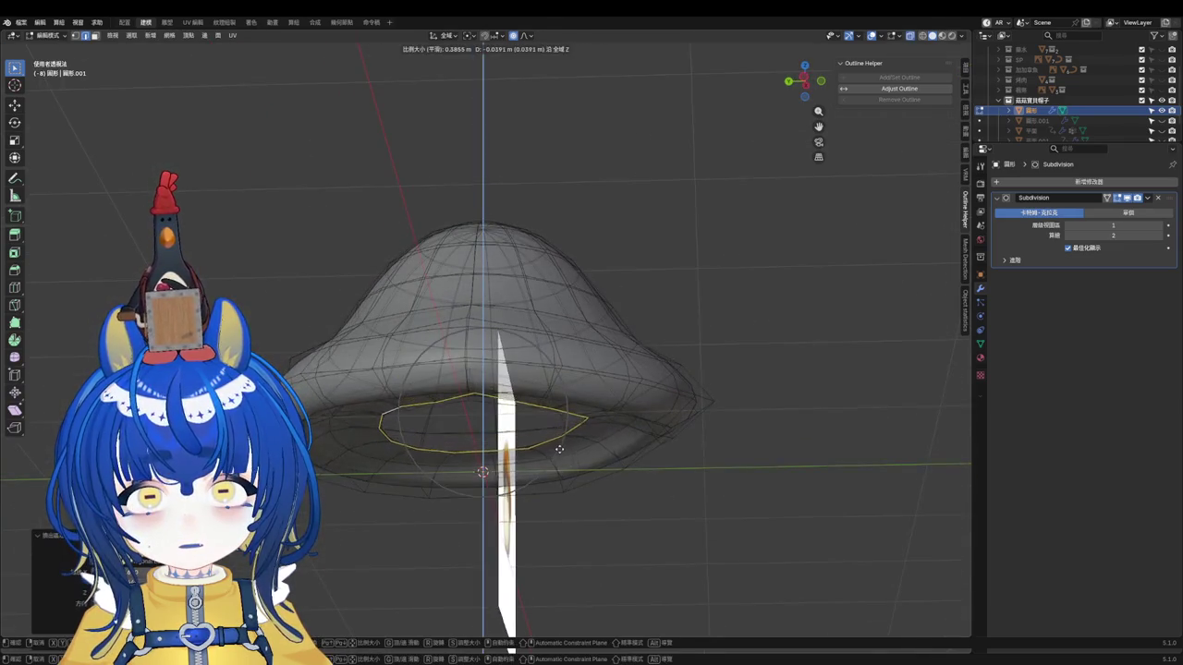
click(559, 449)
key(s)
key(shift+z)
click(551, 458)
scroll(552, 458, up, 1)
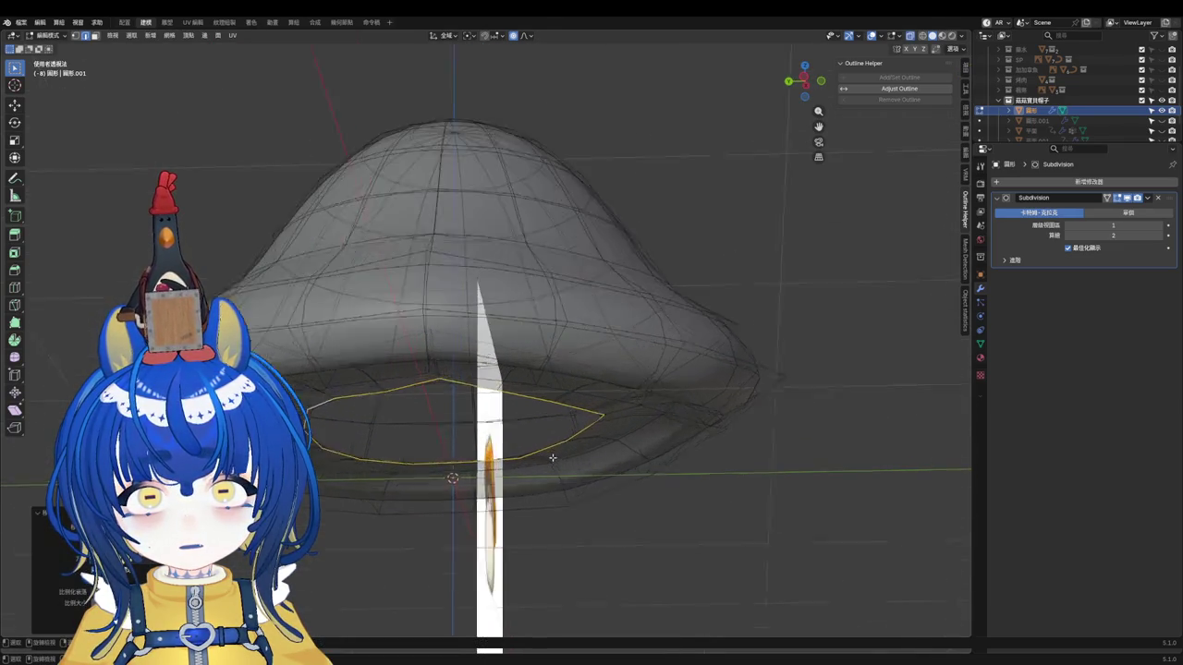
Step: Shrink the inner loop further from a top-down view and select a mid-radius underside loop
key(alt+z)
middle_drag(600, 453, 590, 400)
key(s)
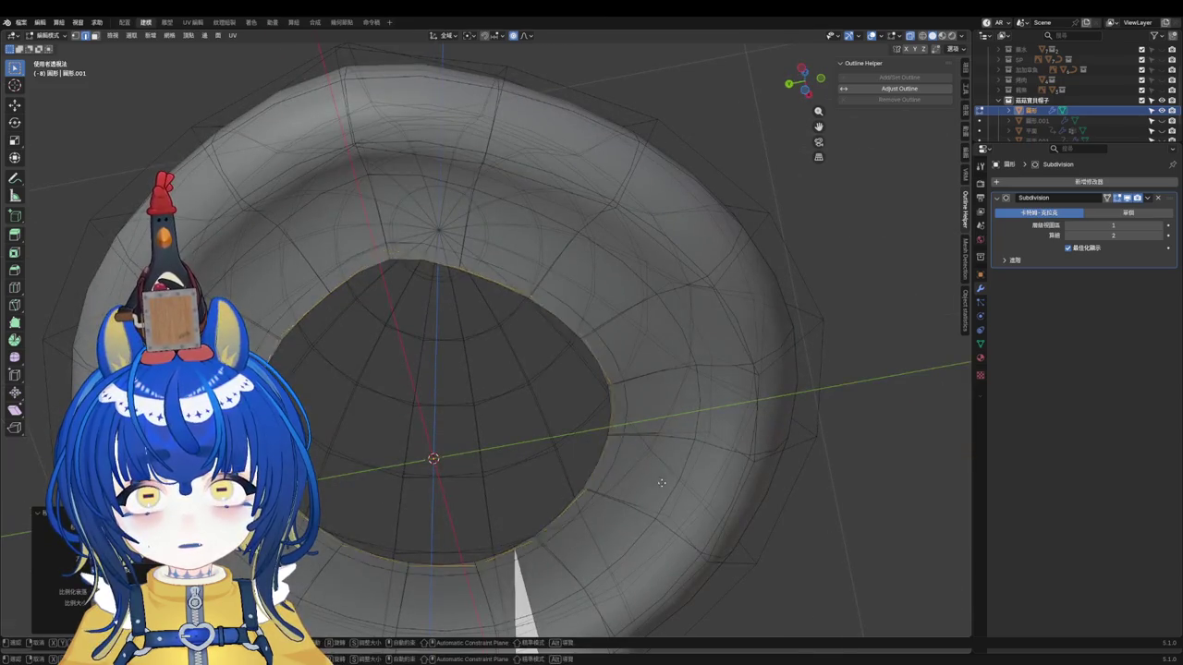
click(496, 440)
middle_drag(496, 441, 492, 382)
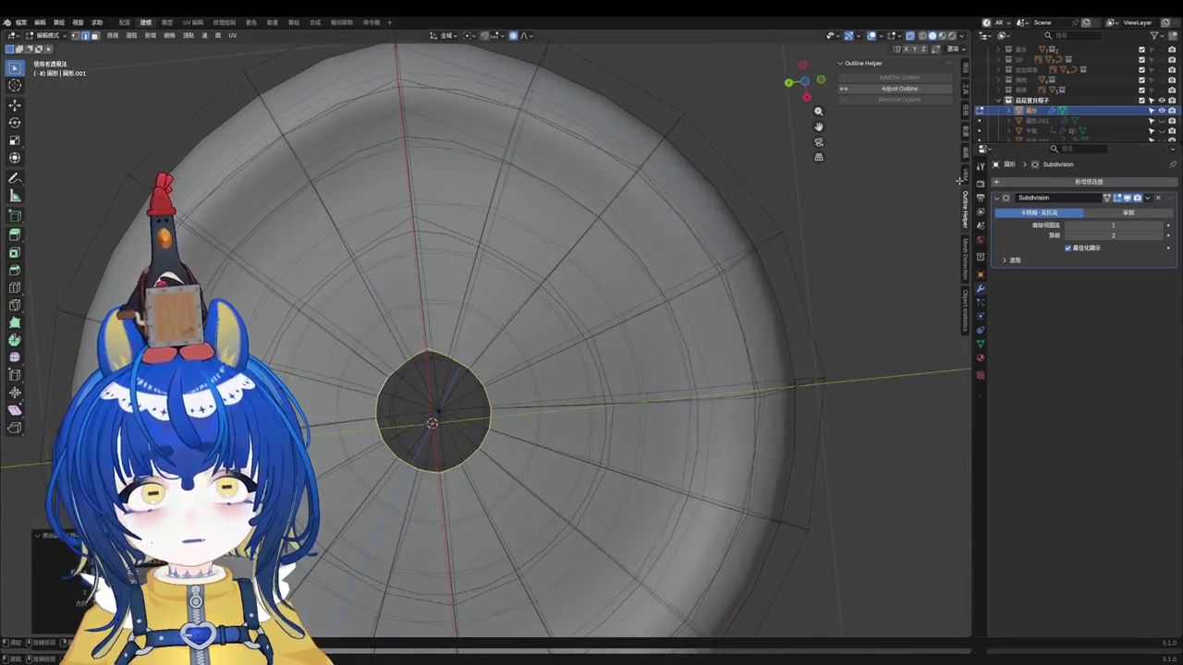
alt+click(495, 238)
Step: Browse the sidebar panels (Mesh Detection, tool settings, Outline Helper) and switch to vertex select
click(966, 259)
click(966, 208)
click(966, 177)
click(966, 177)
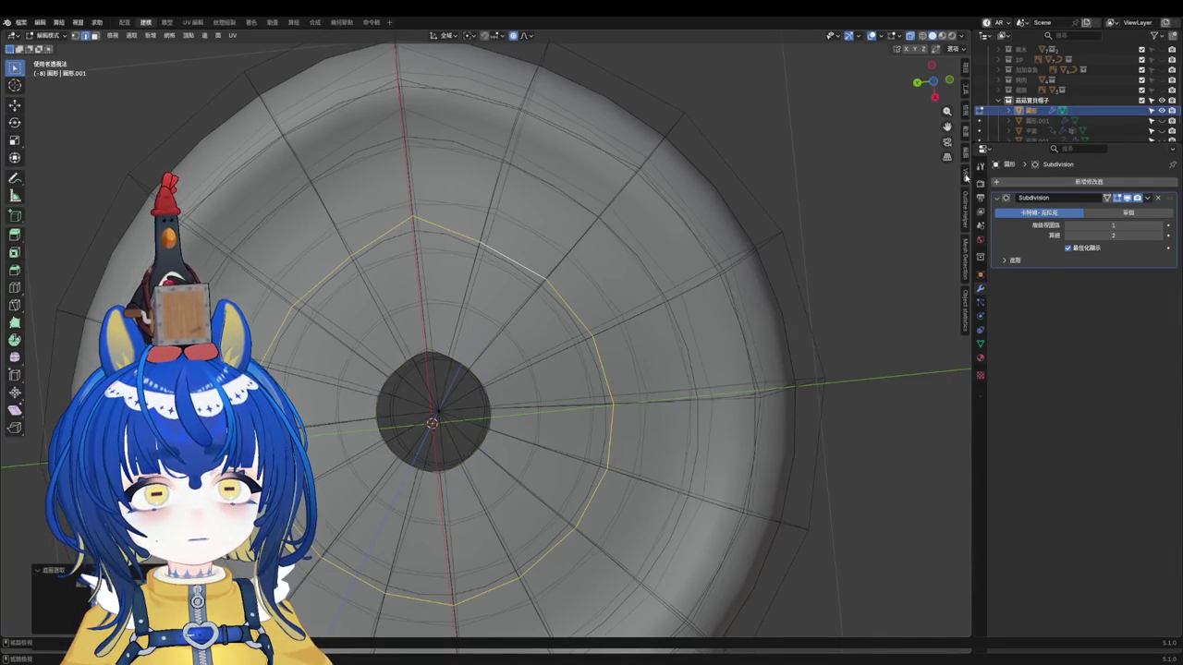
click(966, 271)
click(964, 152)
click(965, 132)
click(965, 88)
click(966, 181)
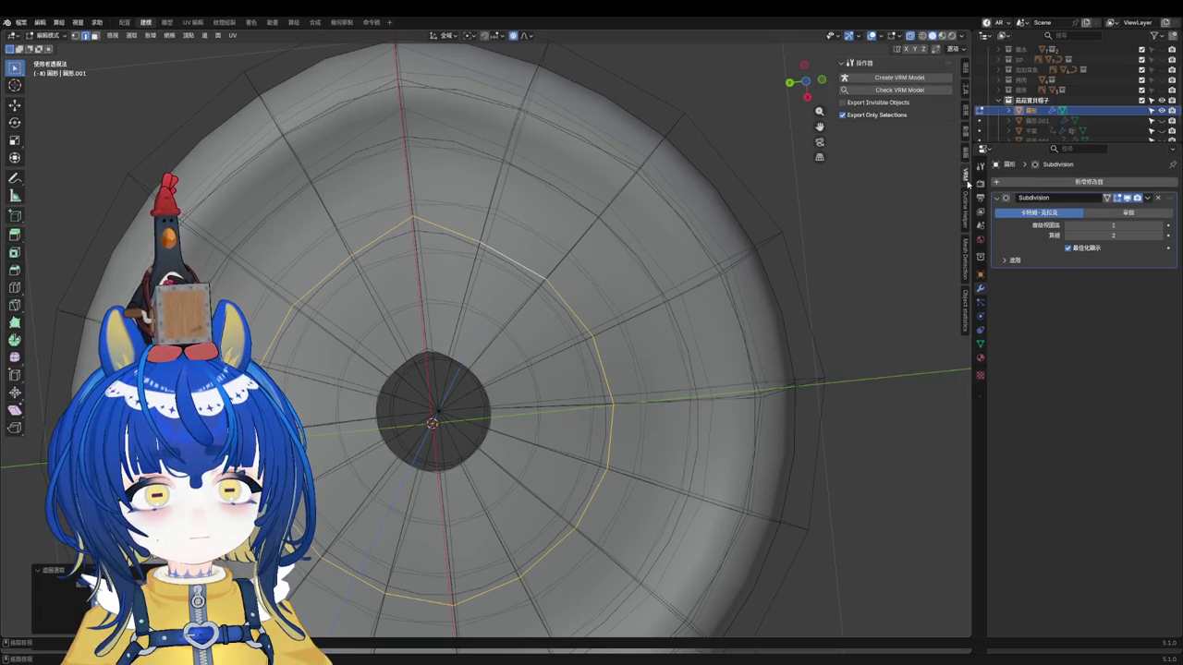
click(967, 201)
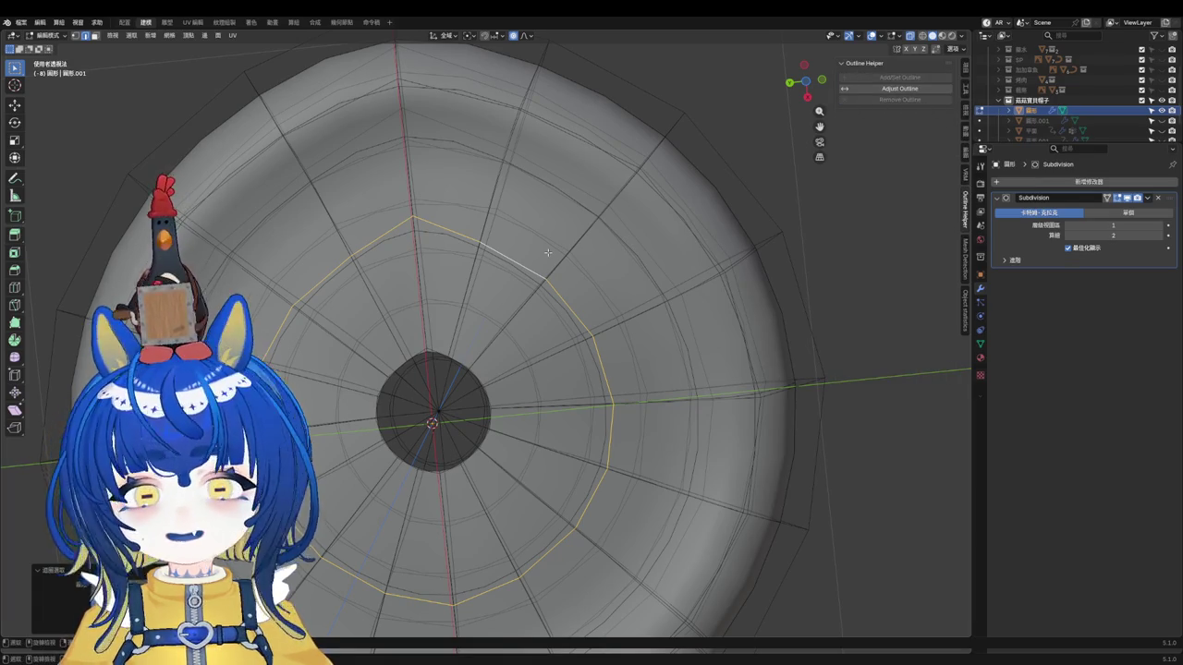
key(1)
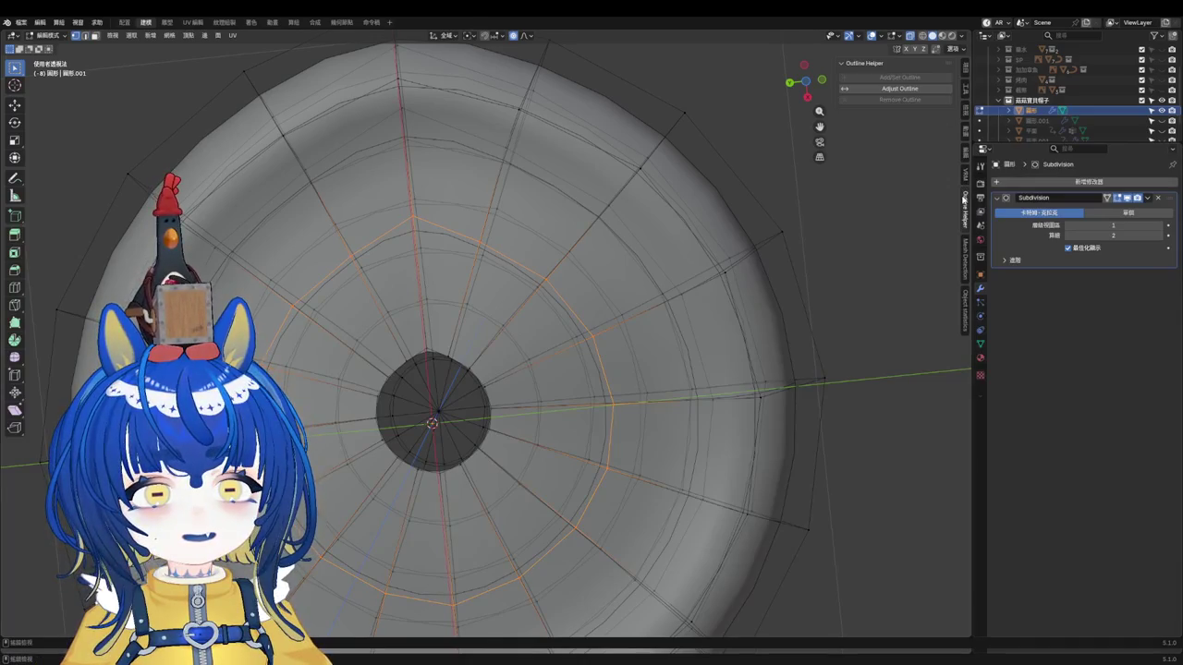
Step: Browse more sidebar panels (VRM, Object Statistics) until LoopTools and Auto Mirror appear
click(965, 181)
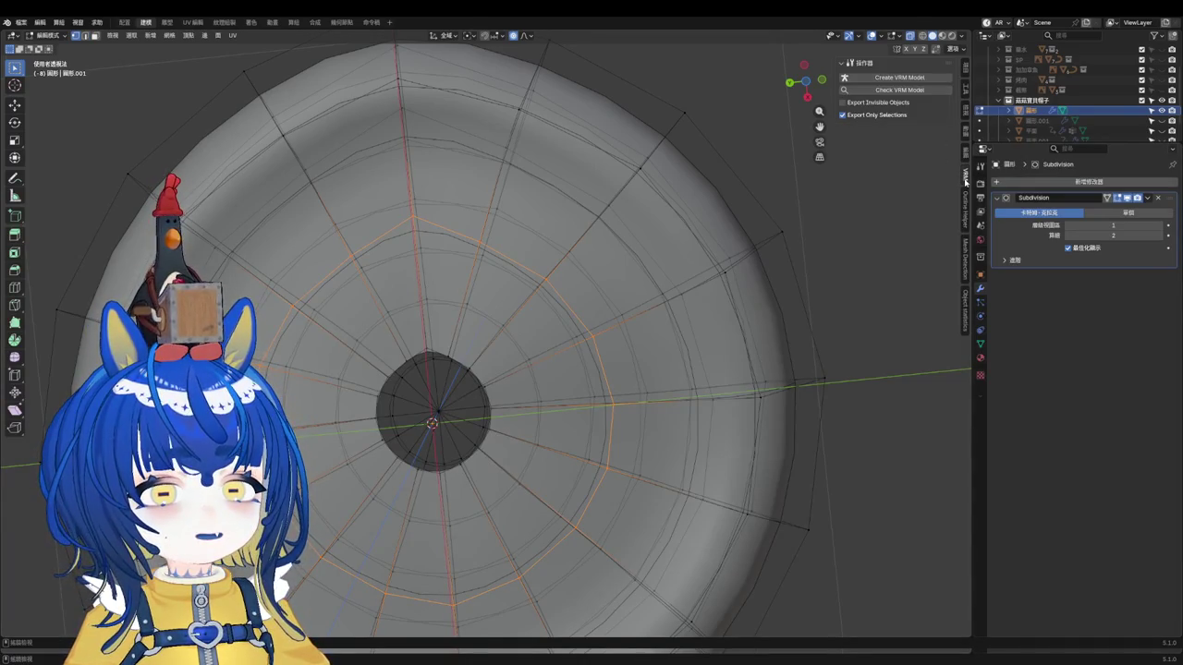
click(965, 256)
click(967, 312)
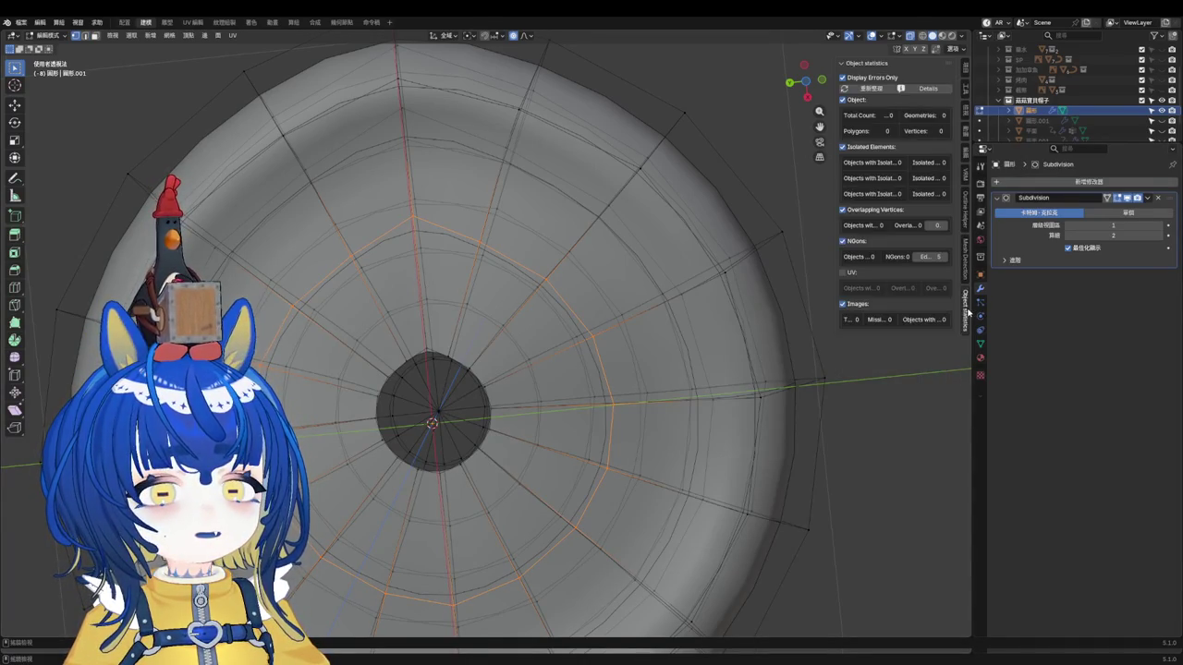
click(966, 109)
click(965, 88)
click(965, 67)
click(966, 88)
click(965, 111)
click(966, 131)
click(966, 153)
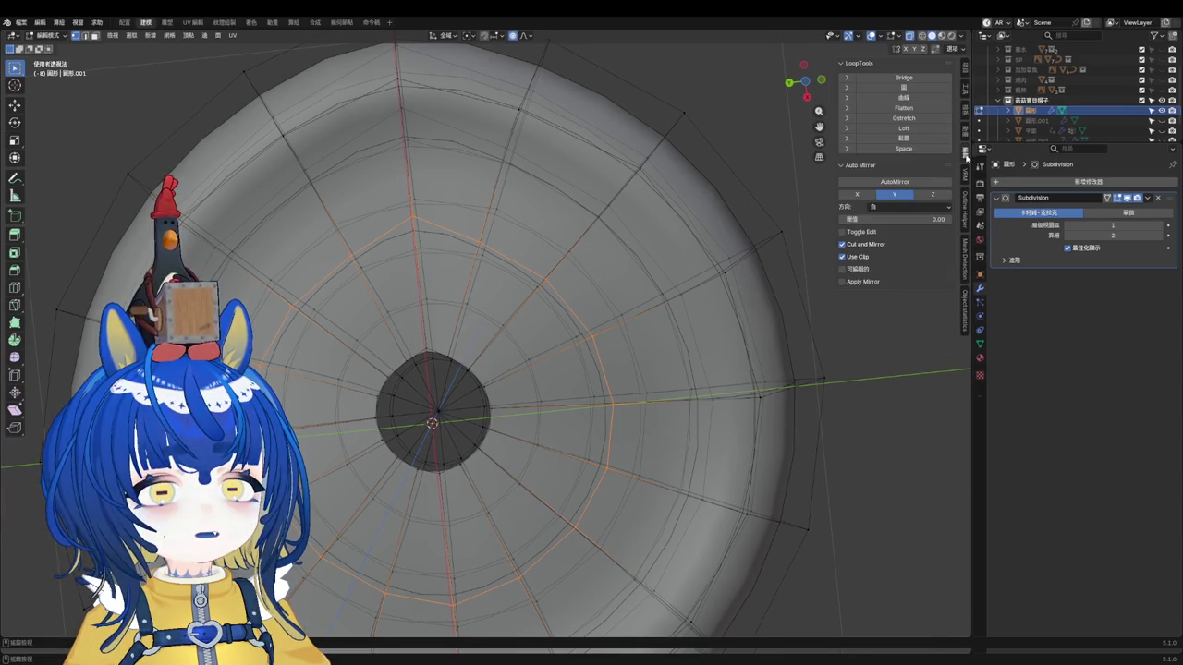
Step: Apply LoopTools Circle to the selected loop and check it from a low side view
click(911, 88)
scroll(569, 227, down, 2)
scroll(568, 227, up, 2)
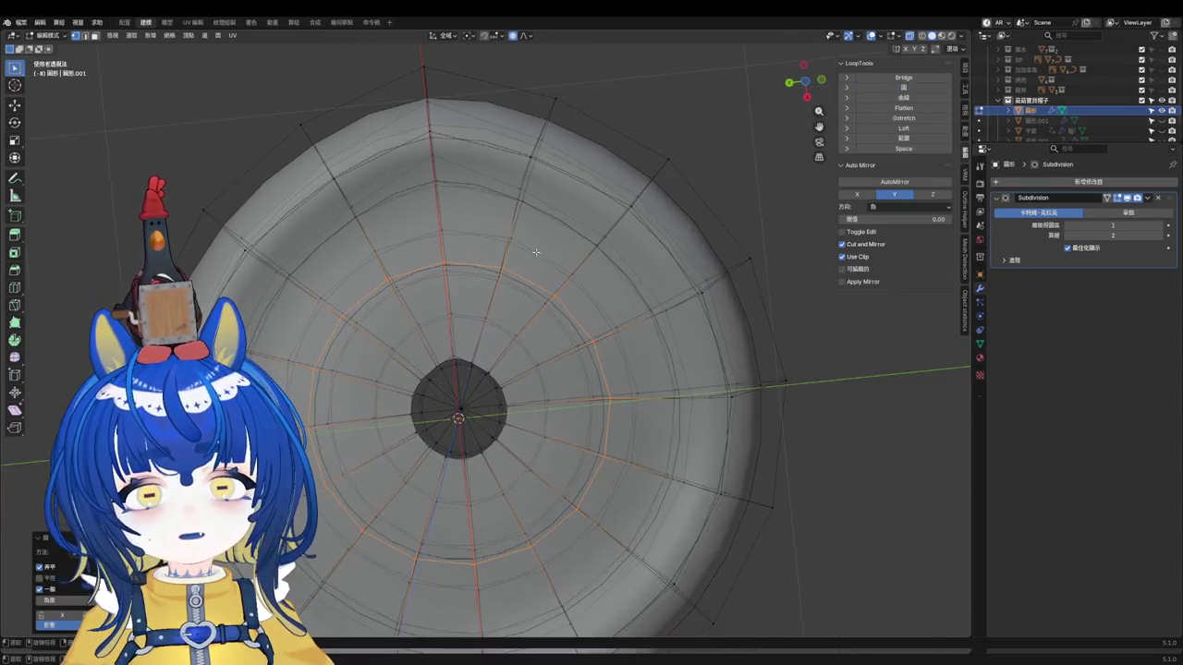
scroll(554, 288, down, 2)
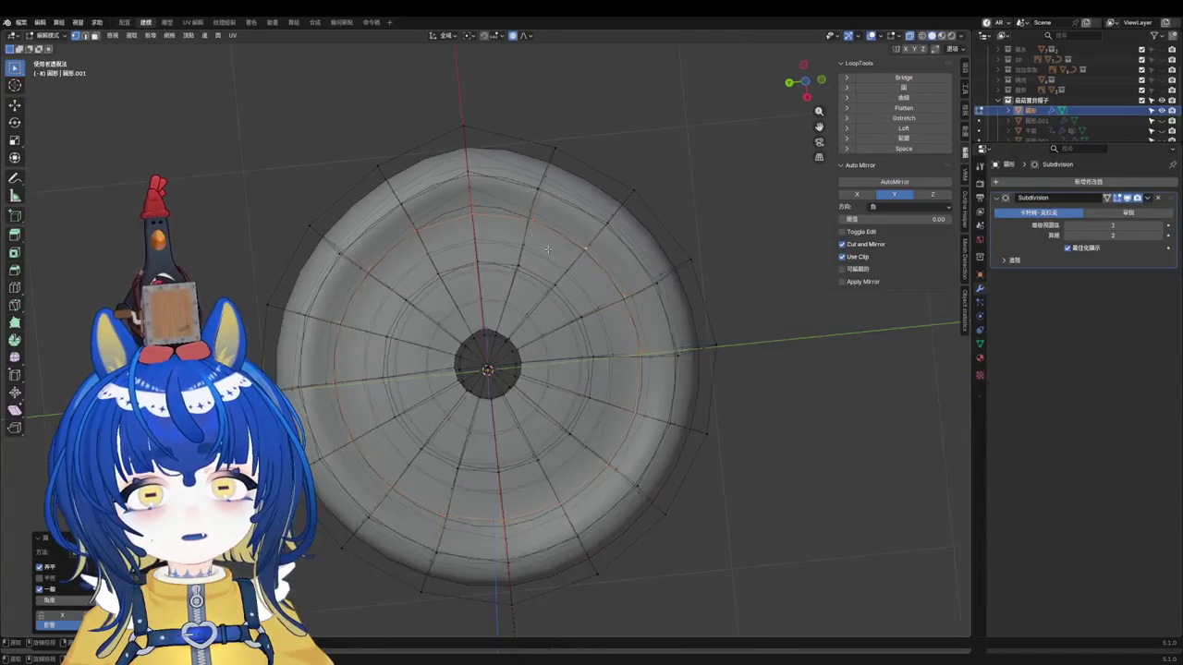
scroll(554, 288, up, 1)
scroll(554, 288, down, 1)
mouse_move(554, 289)
middle_down()
mouse_move(559, 370)
mouse_move(562, 335)
mouse_move(571, 352)
middle_up()
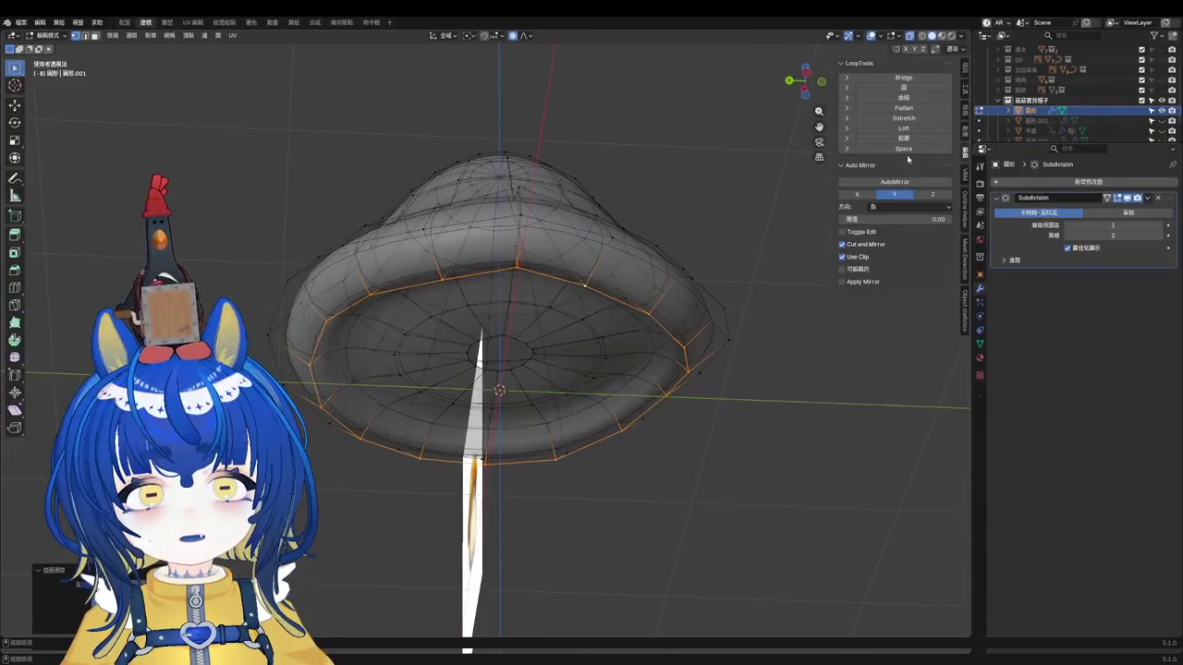
Step: Retry LoopTools Circle twice, undoing both, and orbit below the cap
click(904, 88)
mouse_move(739, 197)
middle_down()
mouse_move(734, 185)
mouse_move(740, 198)
mouse_move(607, 328)
mouse_move(618, 334)
middle_up()
key(ctrl+z)
click(918, 86)
key(ctrl+z)
mouse_move(517, 278)
middle_down()
mouse_move(538, 409)
mouse_move(587, 300)
middle_up()
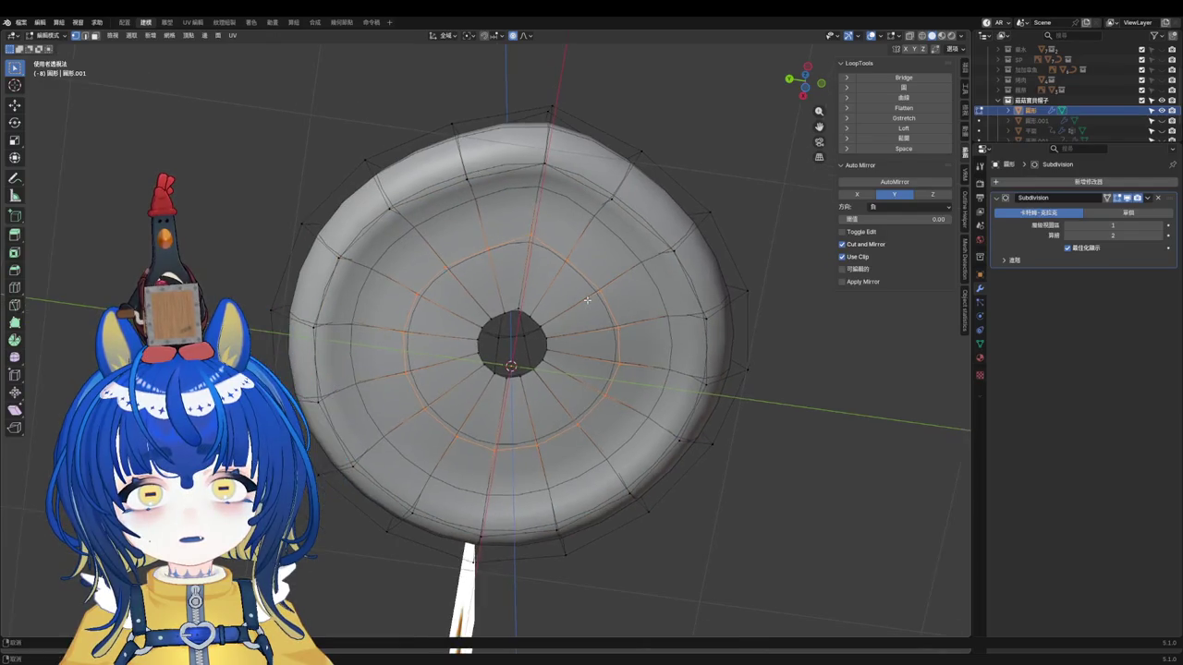
scroll(588, 314, up, 3)
Step: Select an outer underside loop and round it and the hole rim into circles
alt+click(619, 291)
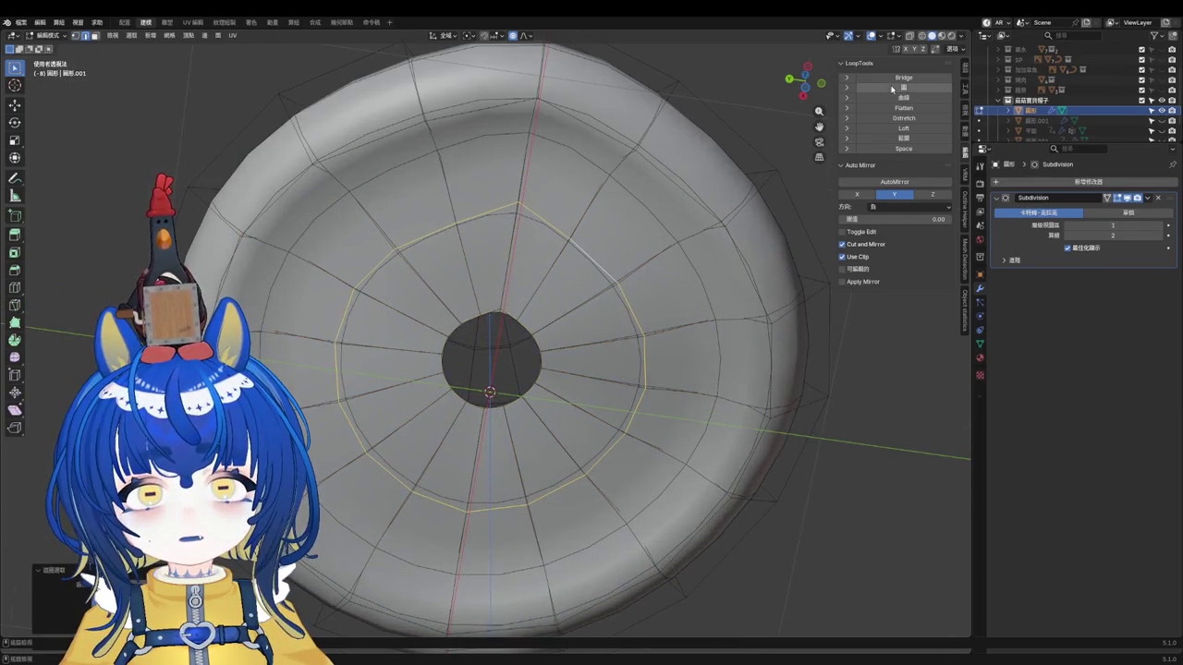
click(913, 88)
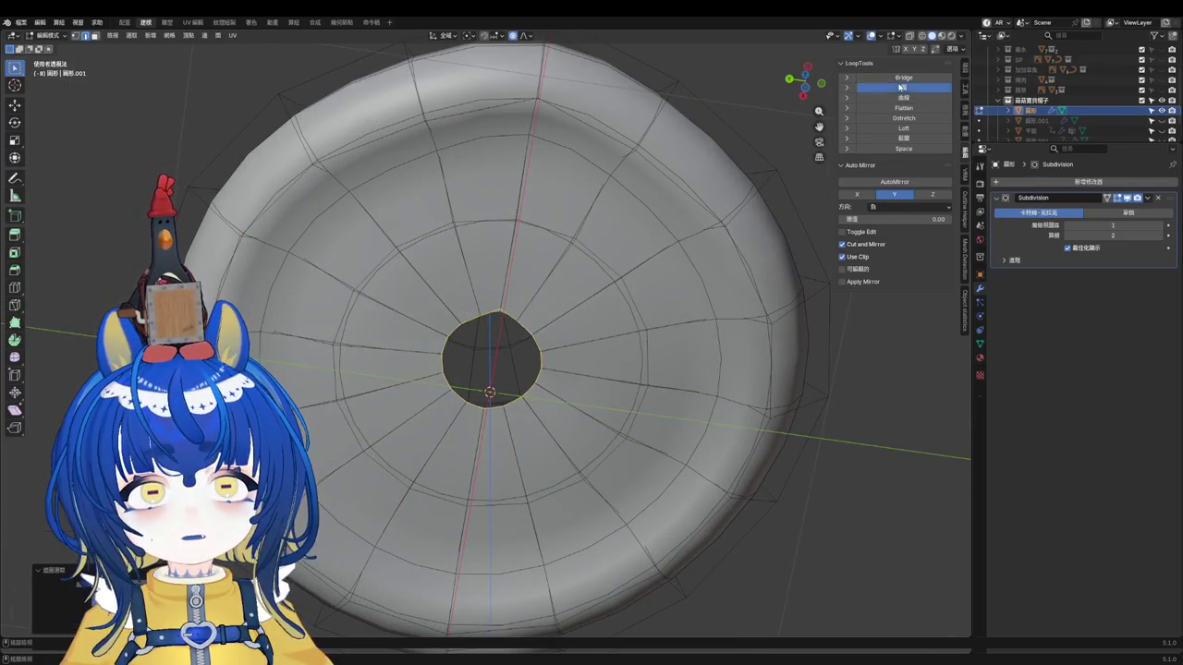
click(901, 86)
scroll(562, 432, up, 2)
Step: Extrude the hole rim, scale it down to a tiny loop, and merge it At Center
key(e)
key(s)
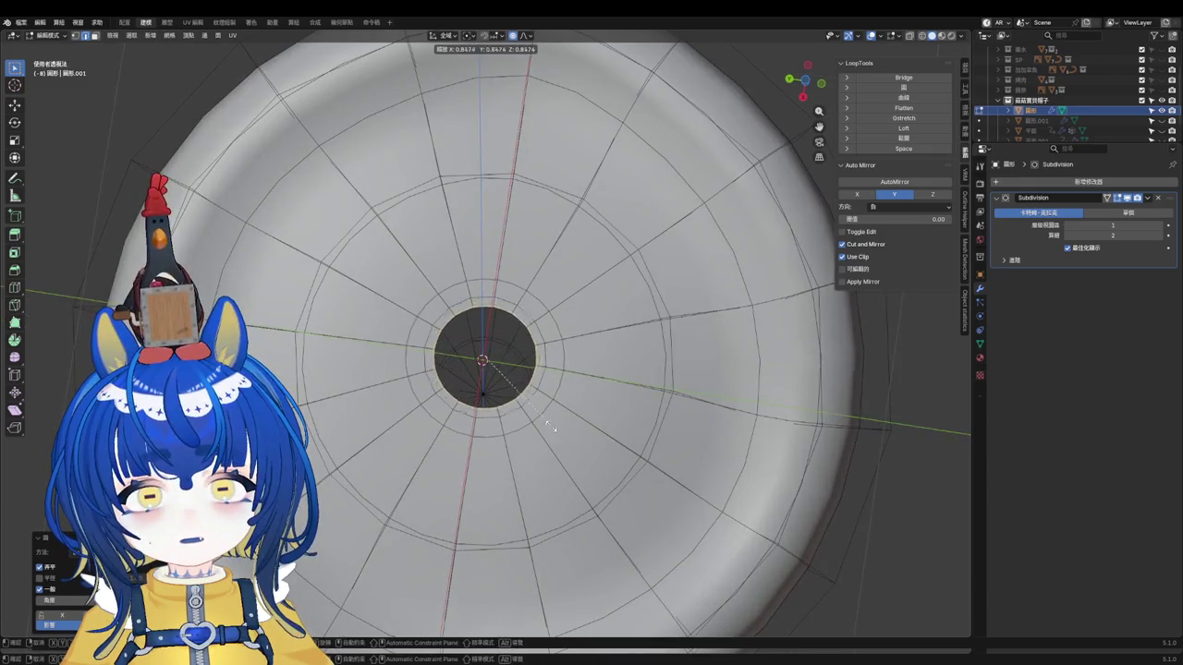
click(507, 386)
key(m)
click(507, 386)
scroll(507, 386, down, 3)
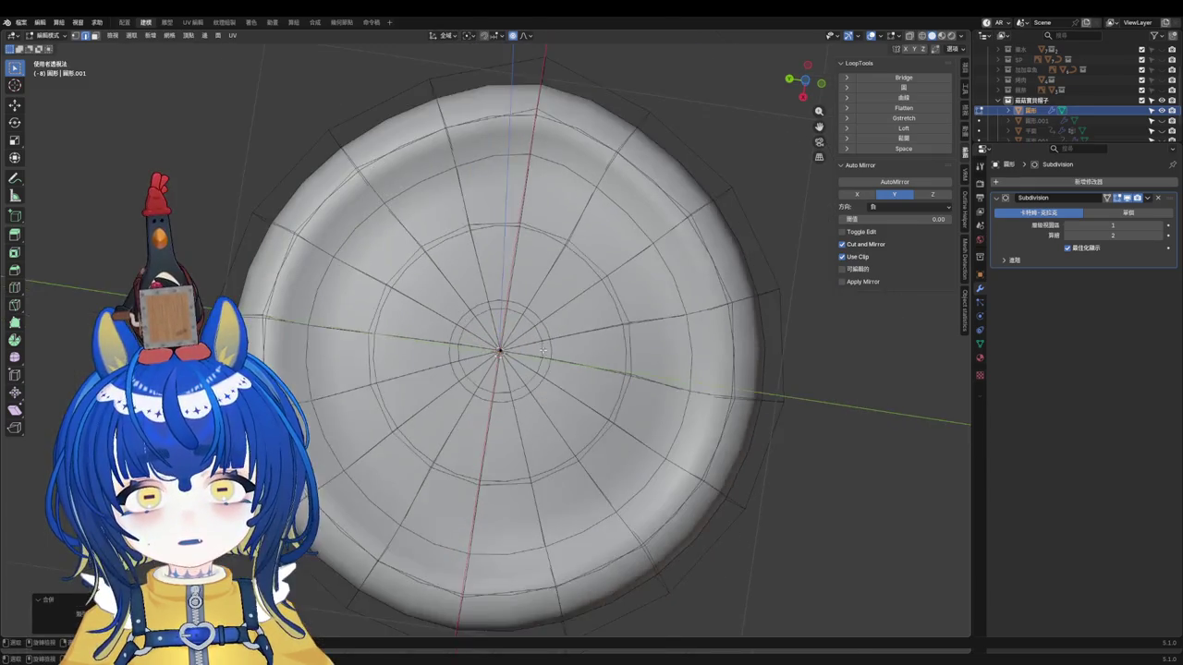
Step: Orbit up under the cap and select the inner rim loop of the underside
mouse_move(554, 360)
middle_down()
mouse_move(567, 404)
mouse_move(553, 395)
middle_up()
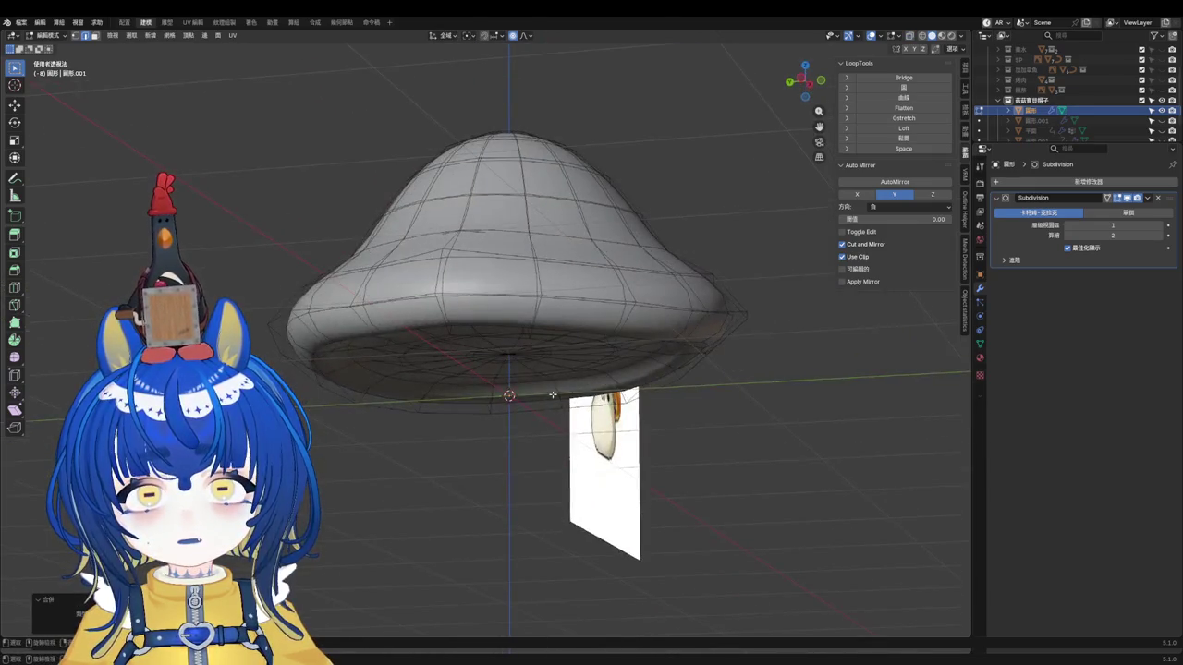
middle_drag(514, 357, 509, 353)
scroll(537, 347, up, 1)
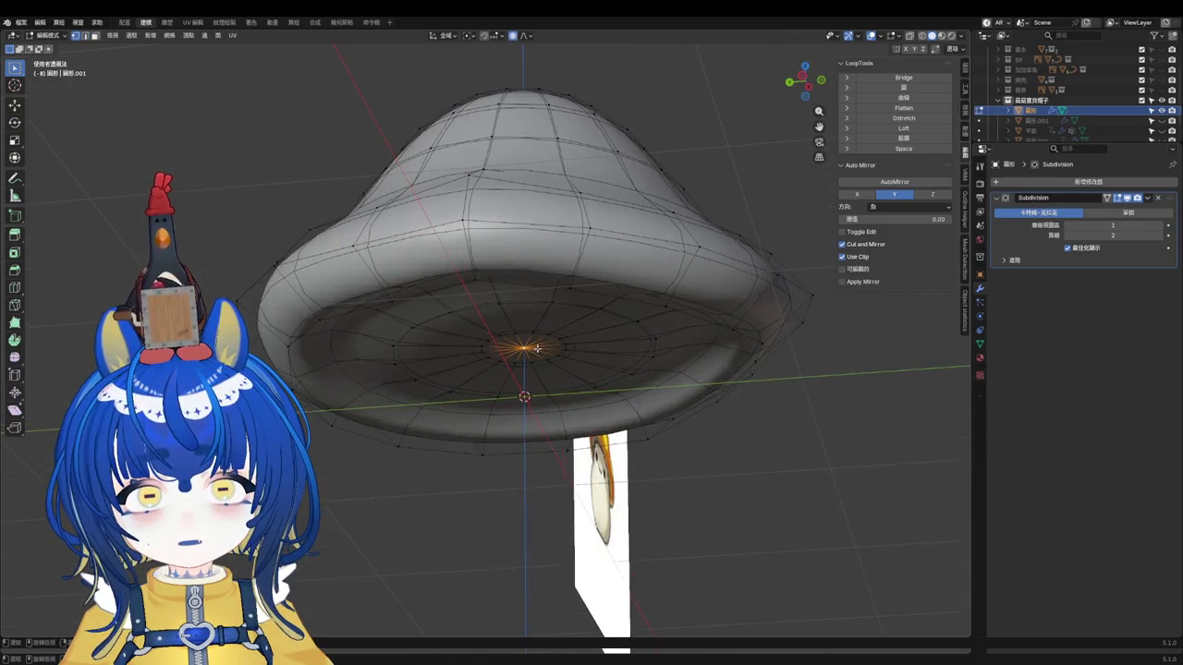
alt+click(551, 292)
middle_drag(551, 292, 556, 227)
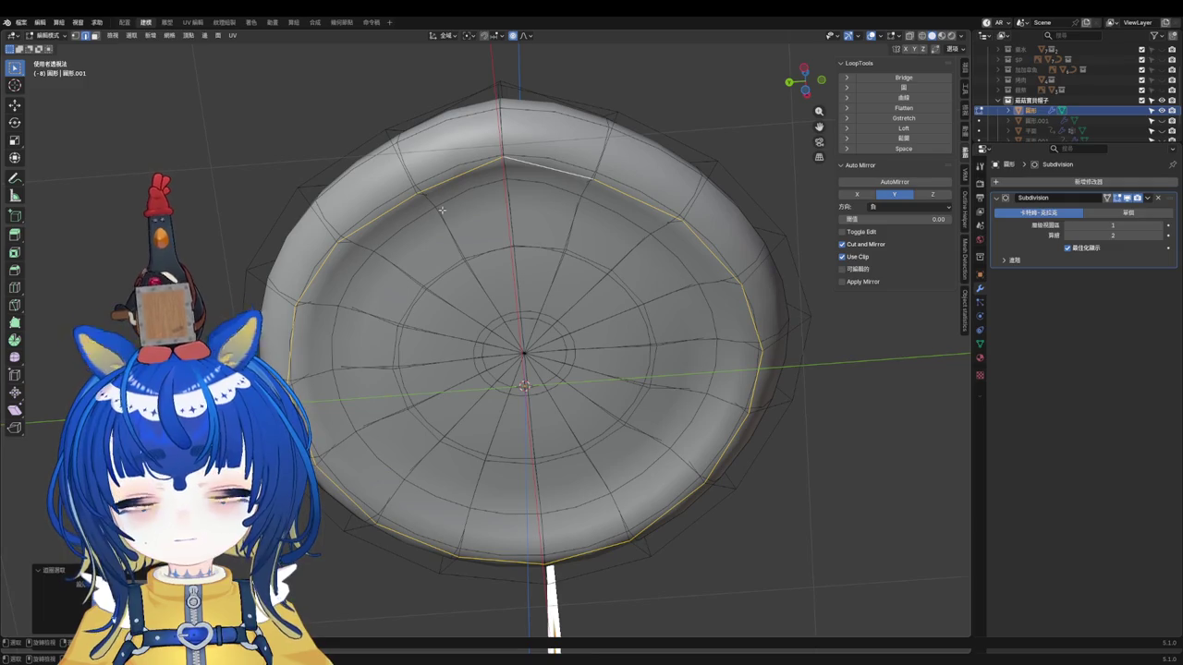
click(131, 35)
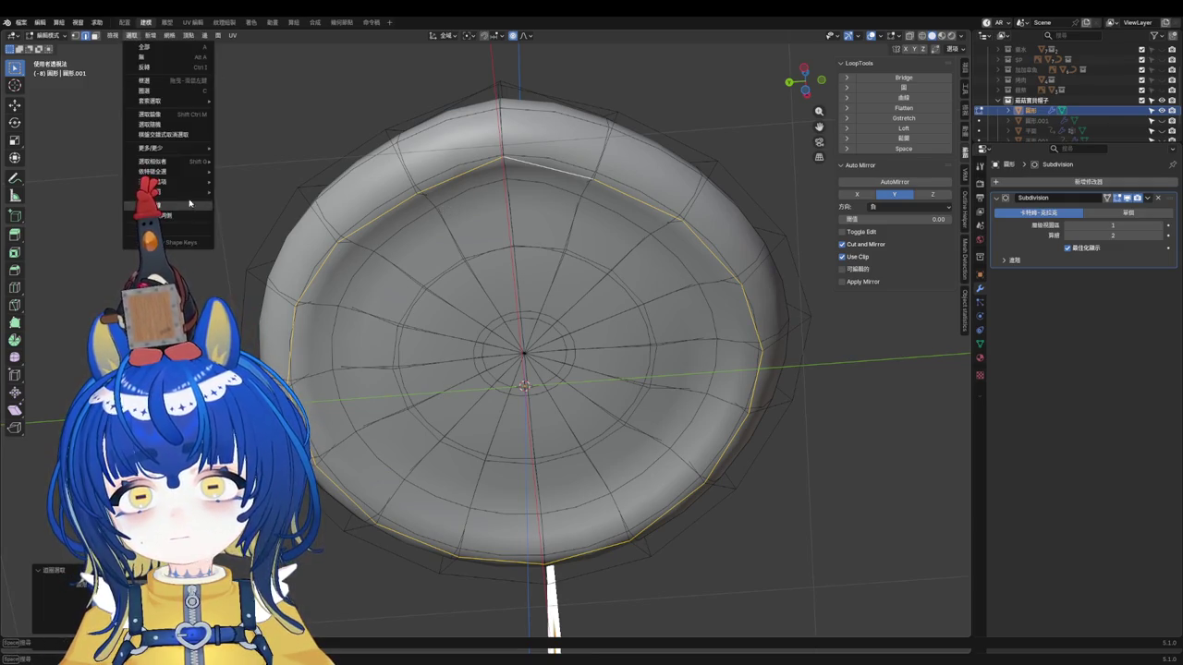
mouse_move(161, 191)
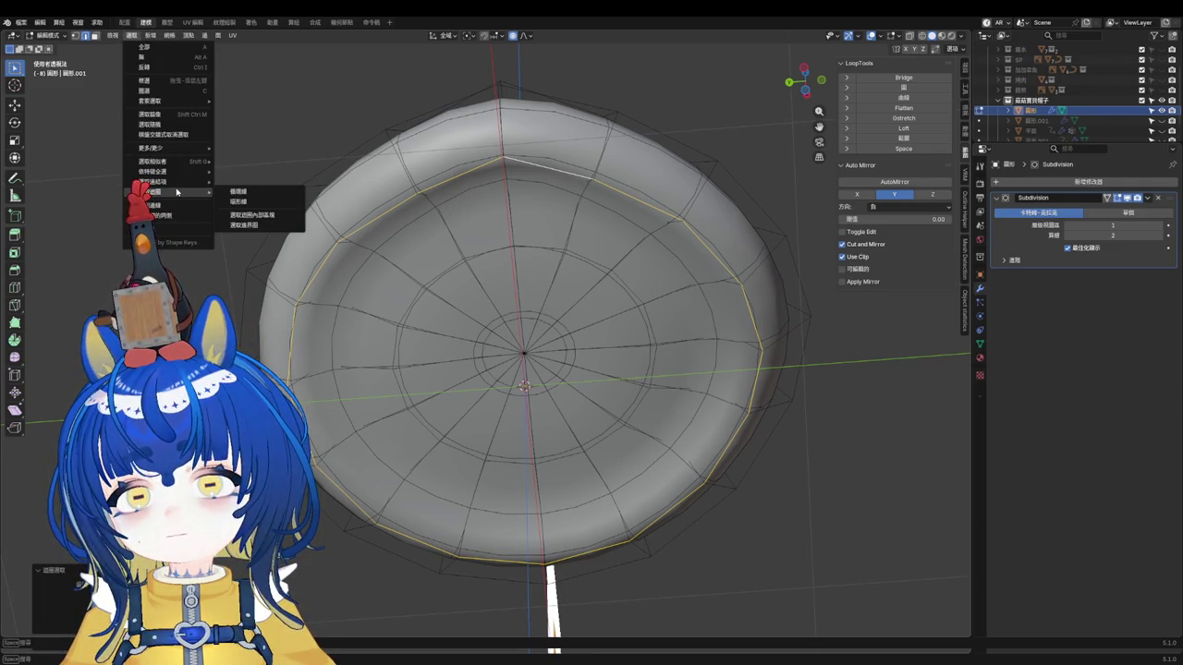
Step: Select the faces inside the loop and shrink them horizontally, excluding Z
click(255, 213)
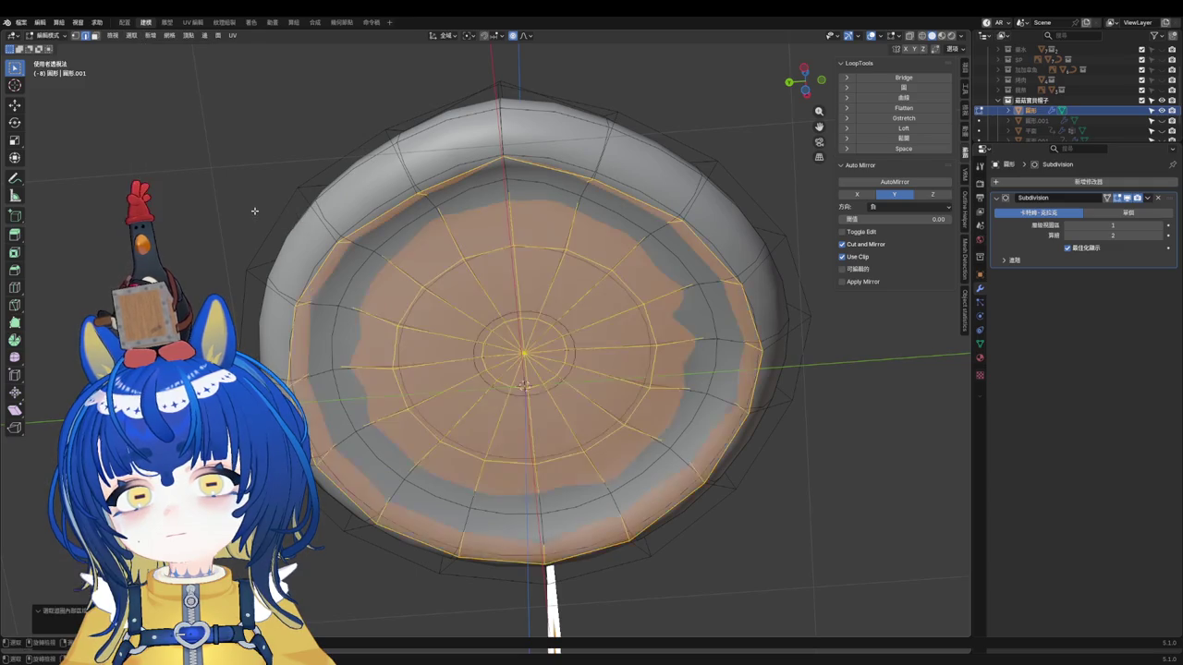
middle_drag(533, 305, 513, 363)
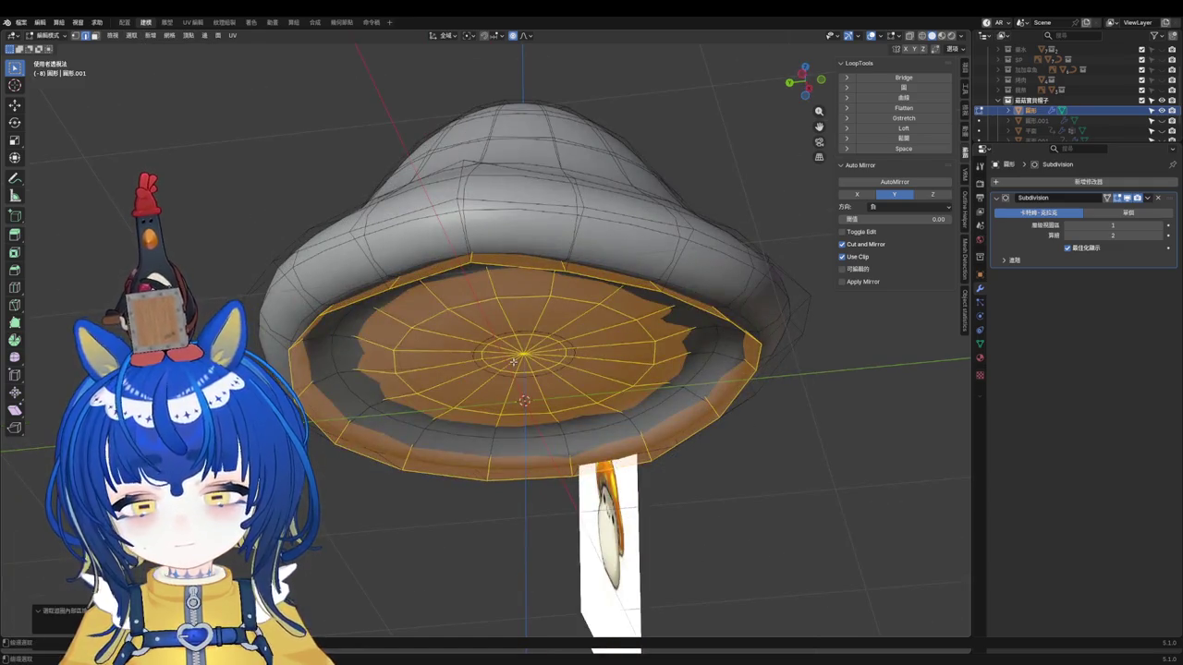
key(s)
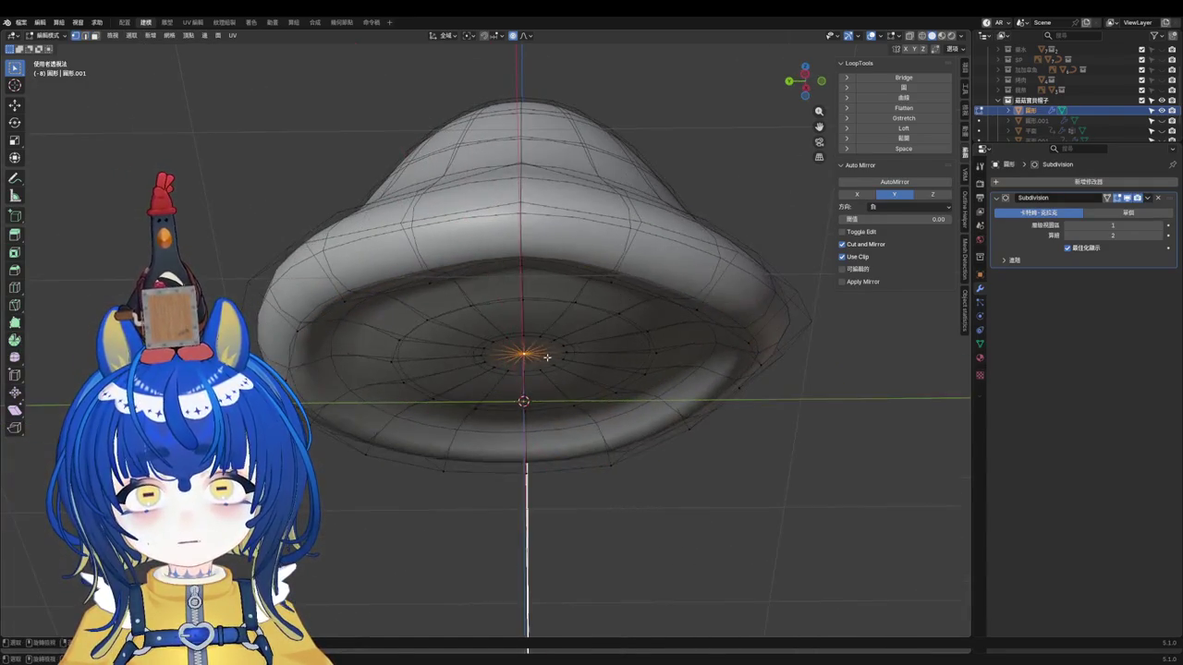
key(shift+z)
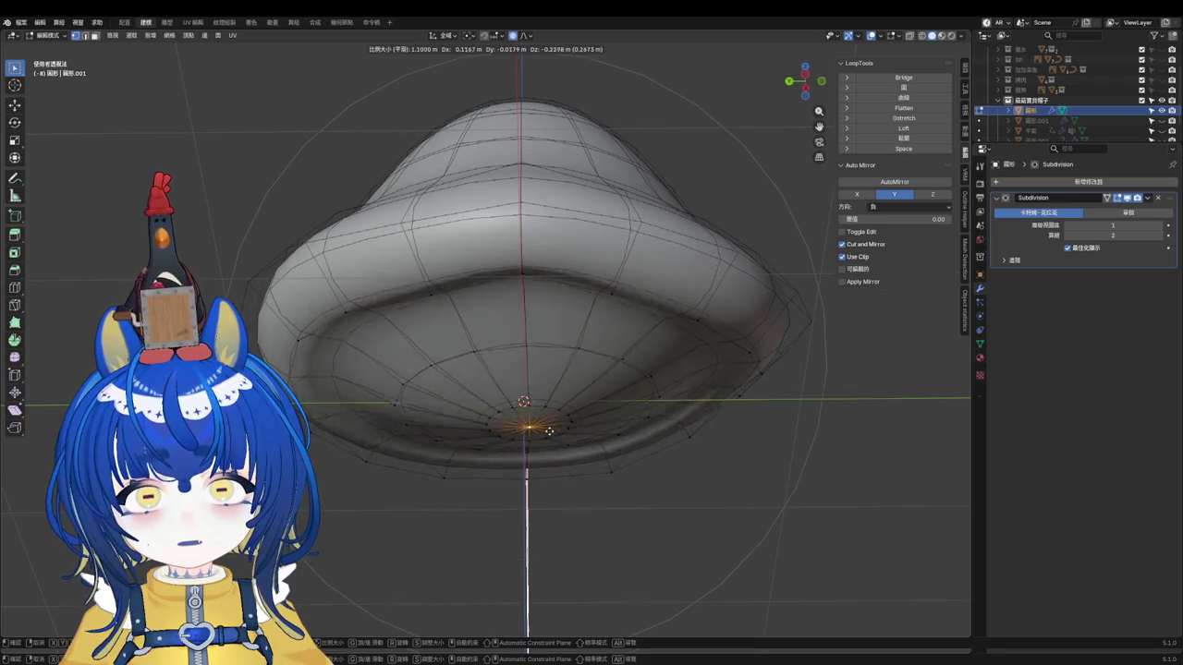
click(579, 400)
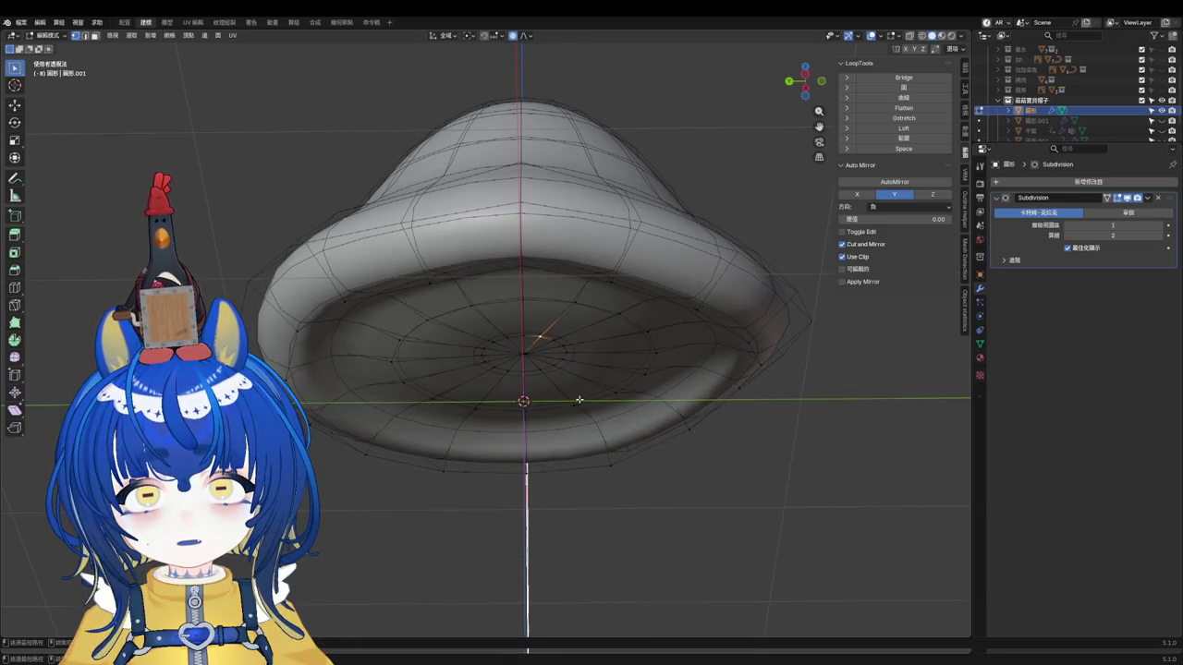
middle_drag(584, 395, 580, 336)
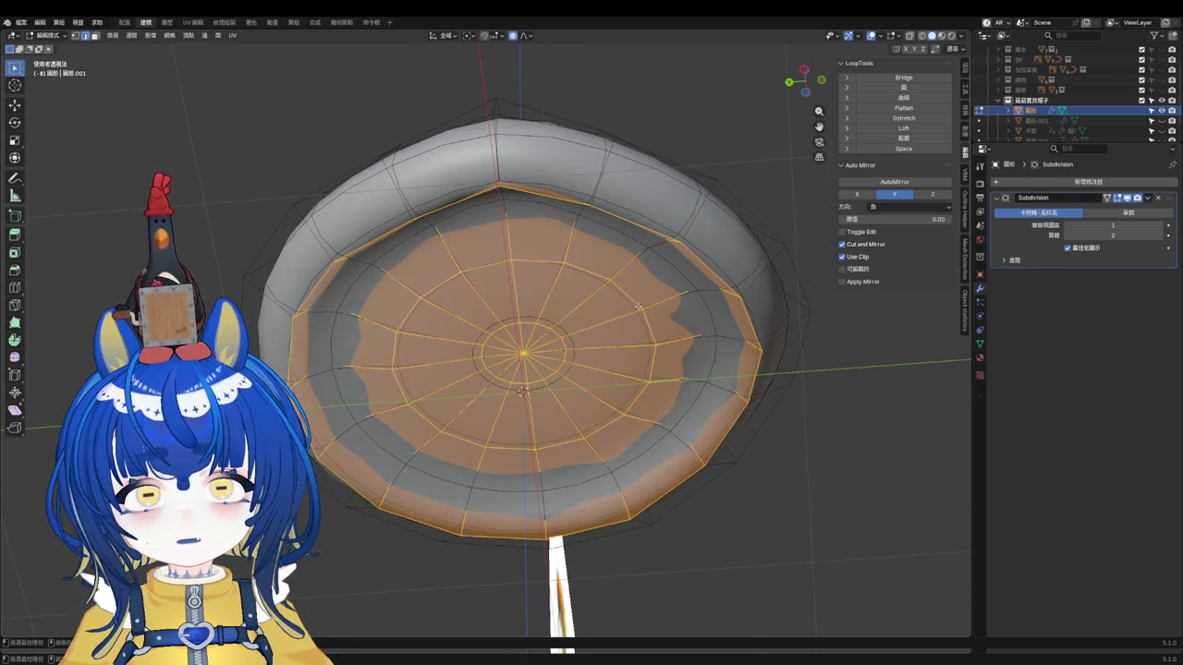
Step: Reselect an outer-rim loop and select all faces inside it
alt+click(601, 279)
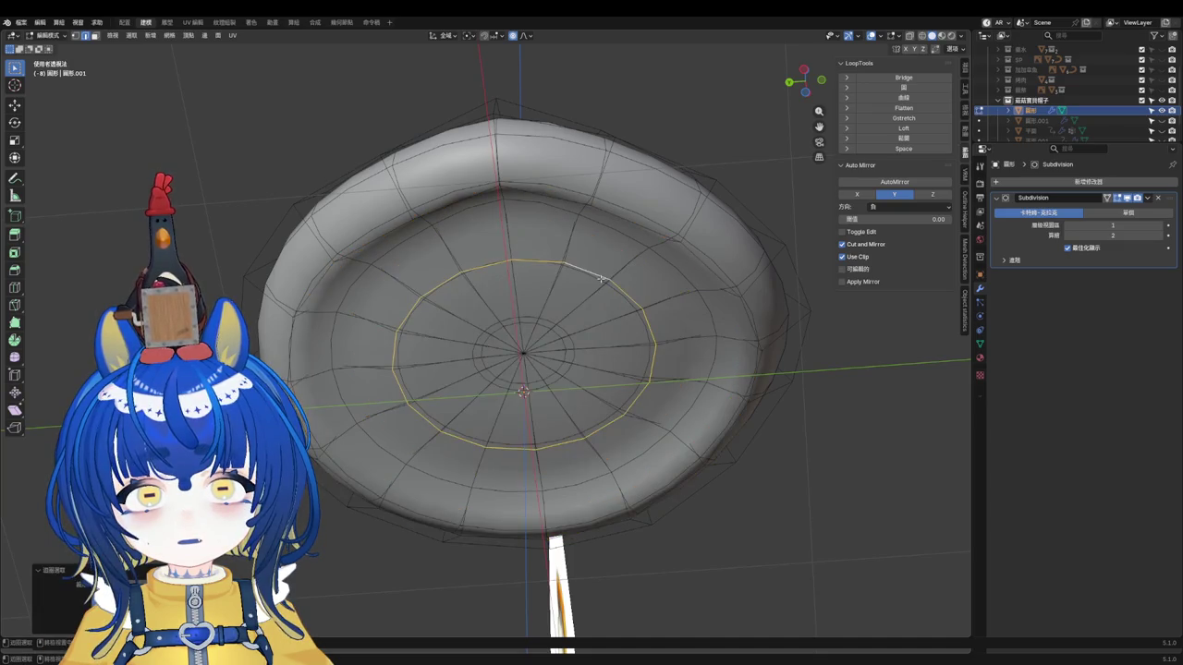
alt+click(623, 233)
key(alt+a)
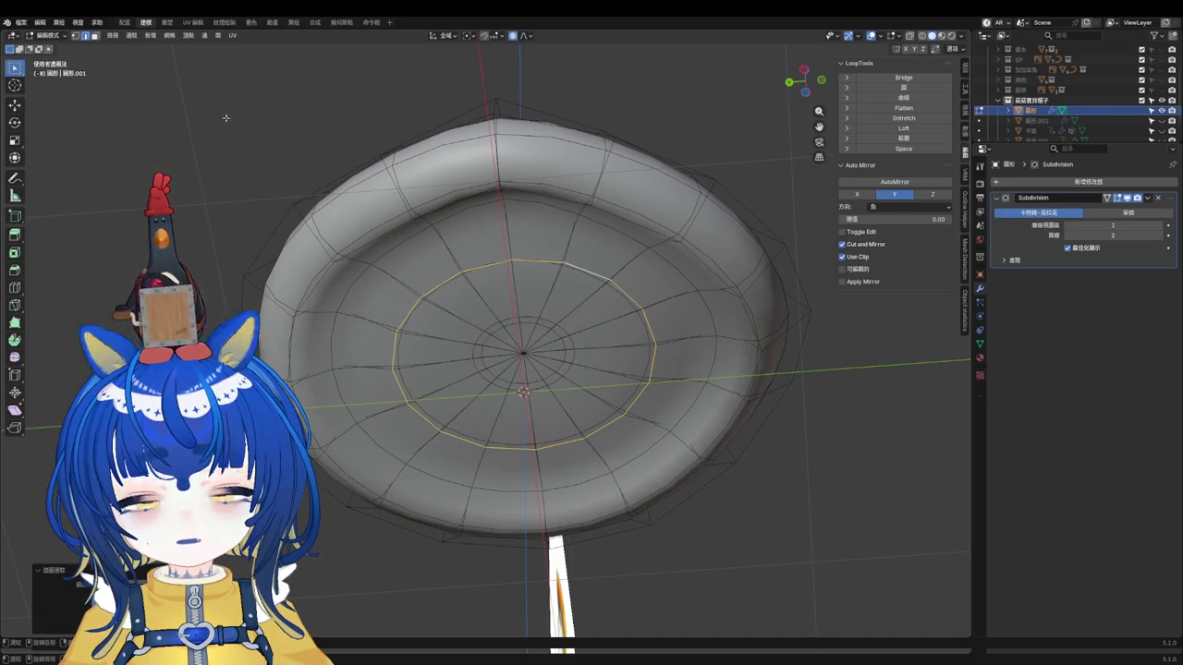
click(133, 35)
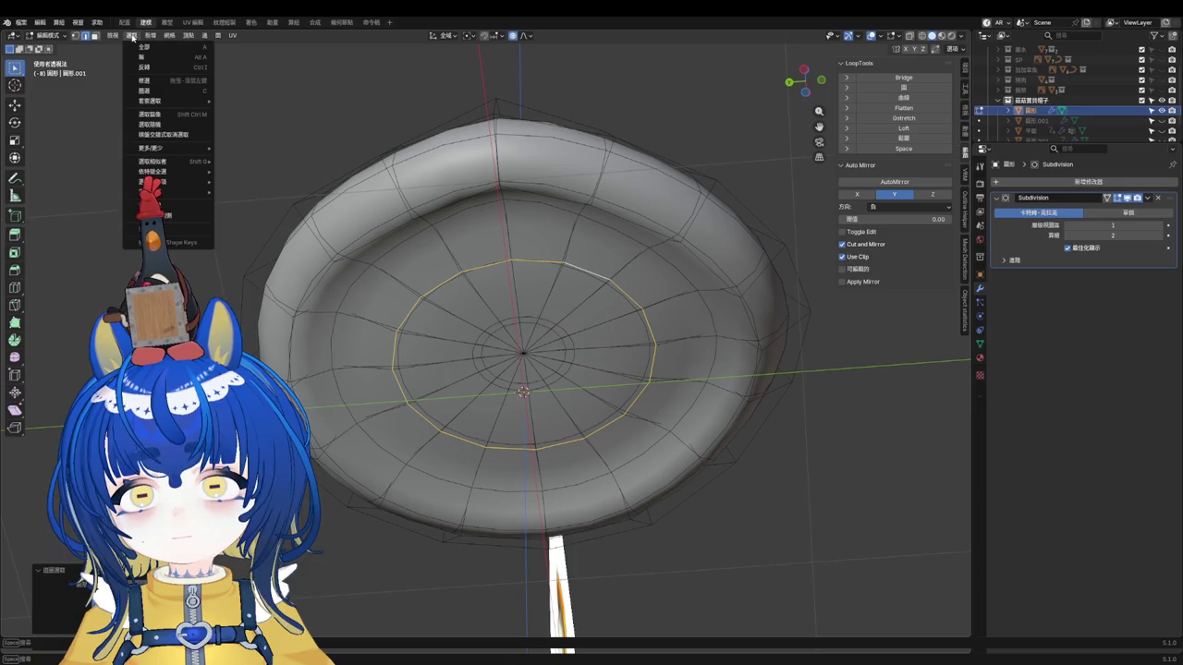
mouse_move(167, 192)
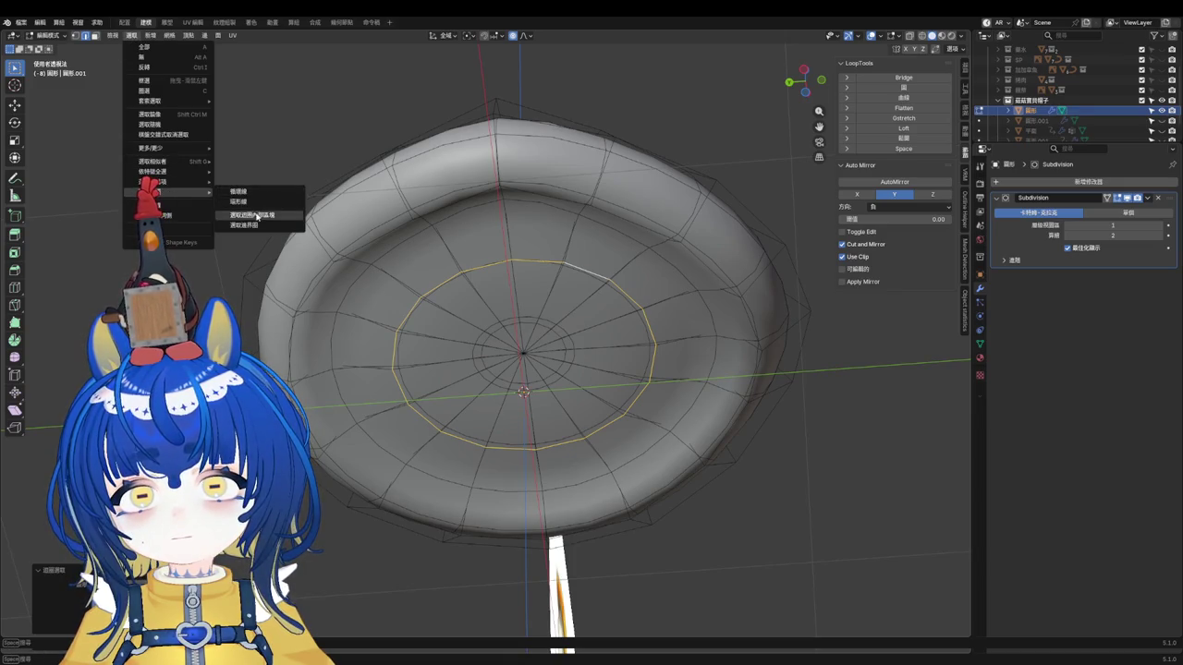
click(257, 216)
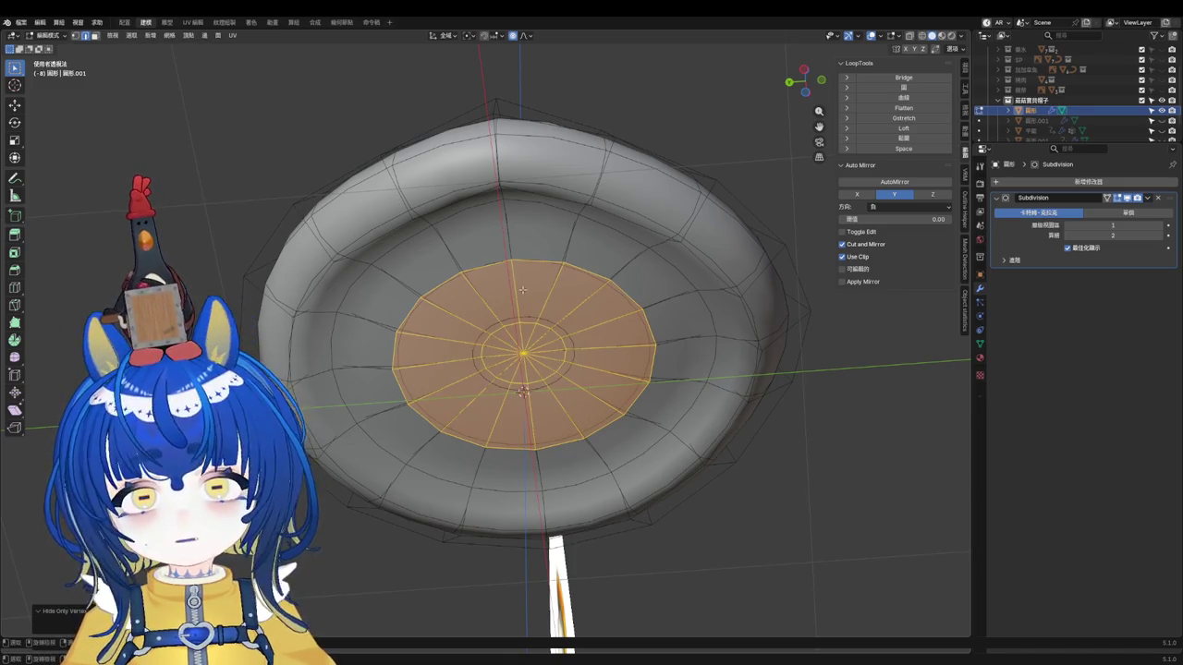
Step: Move the inner faces along Z with proportional falloff to recess the underside centre
key(alt+m)
click(509, 275)
key(g)
scroll(529, 380, down, 2)
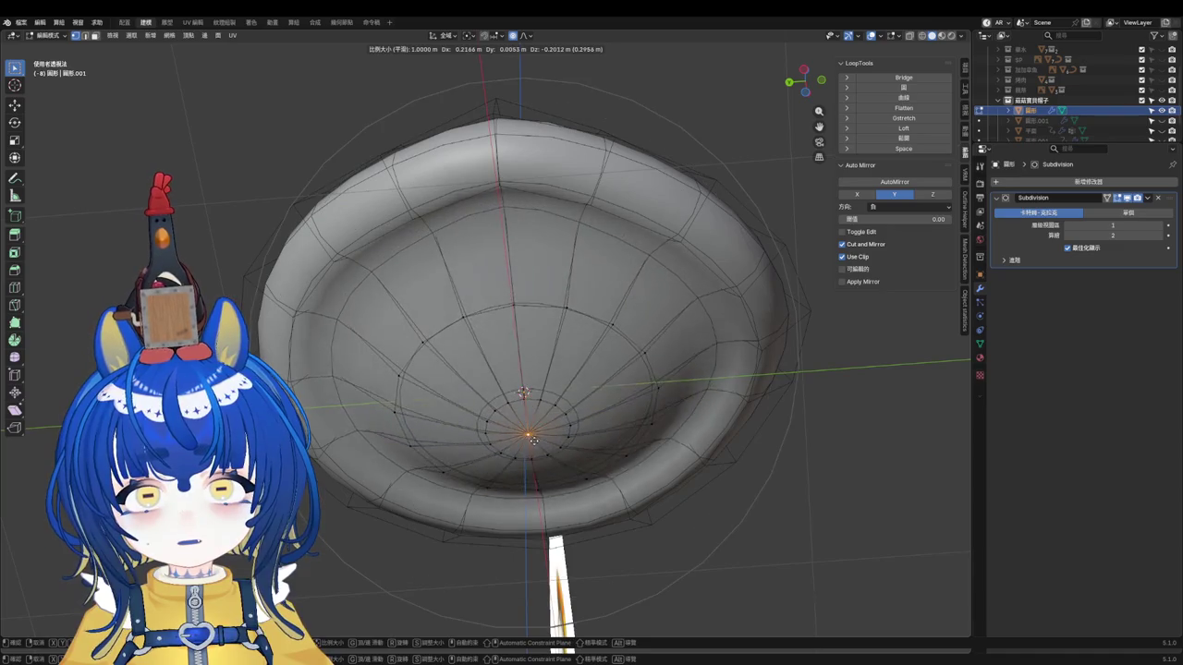
key(z)
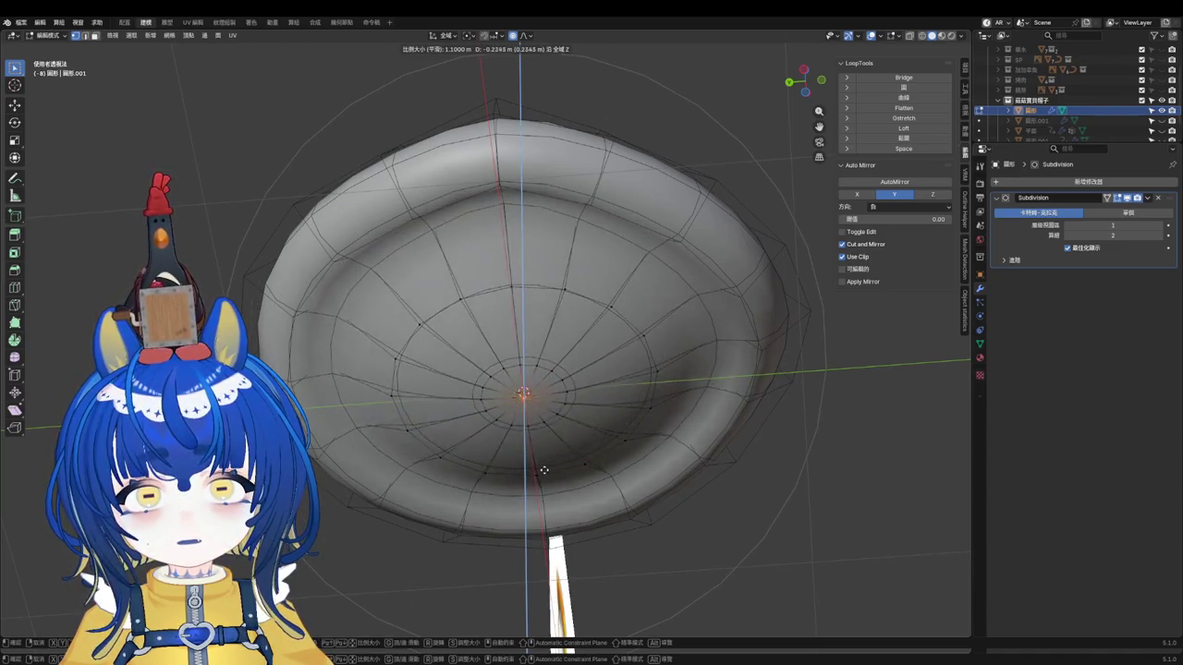
click(541, 453)
middle_drag(541, 453, 522, 432)
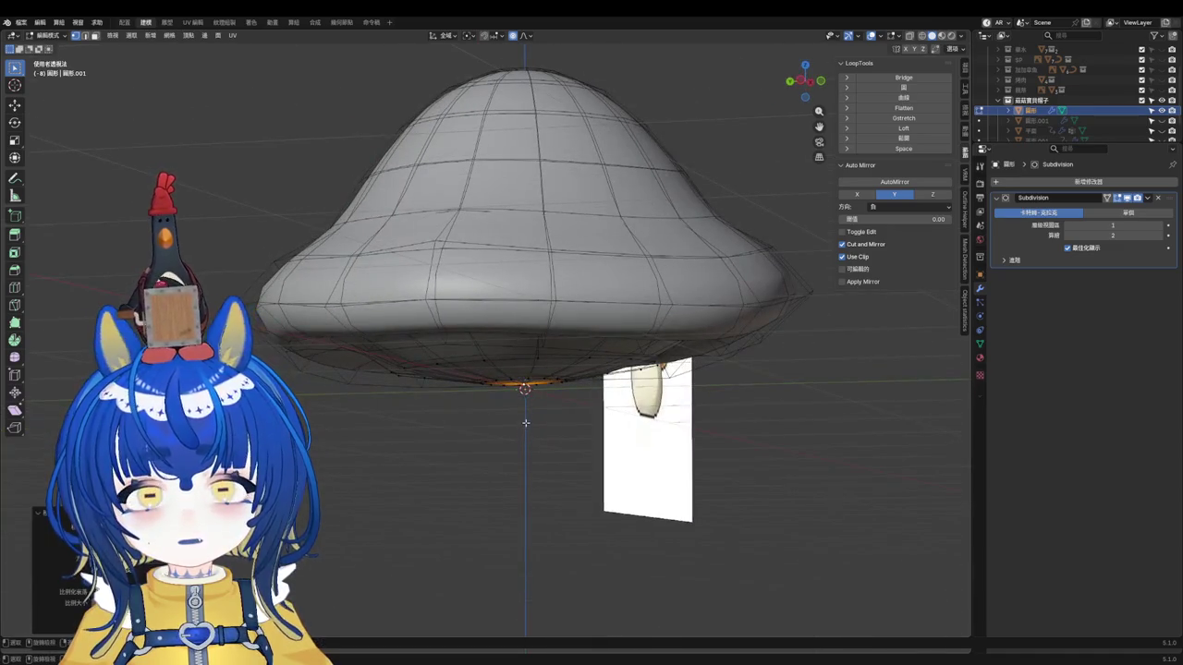
Step: Move the underside centre along Z again with an enlarged falloff, then exit Edit Mode
key(g)
key(z)
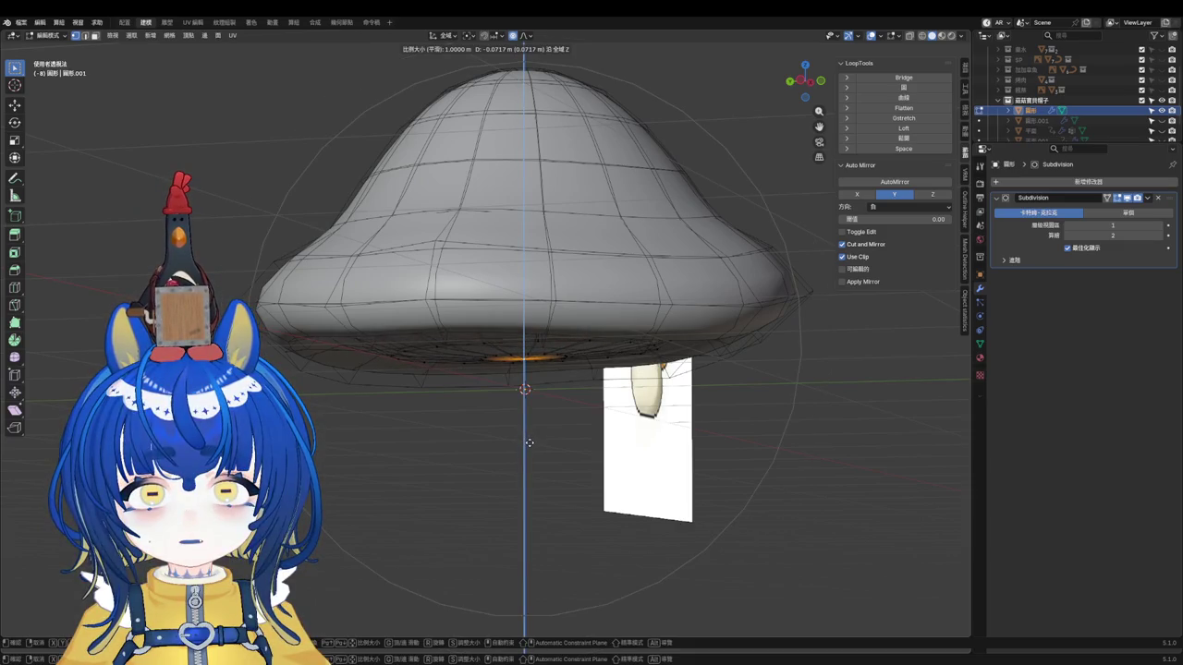
scroll(527, 451, down, 1)
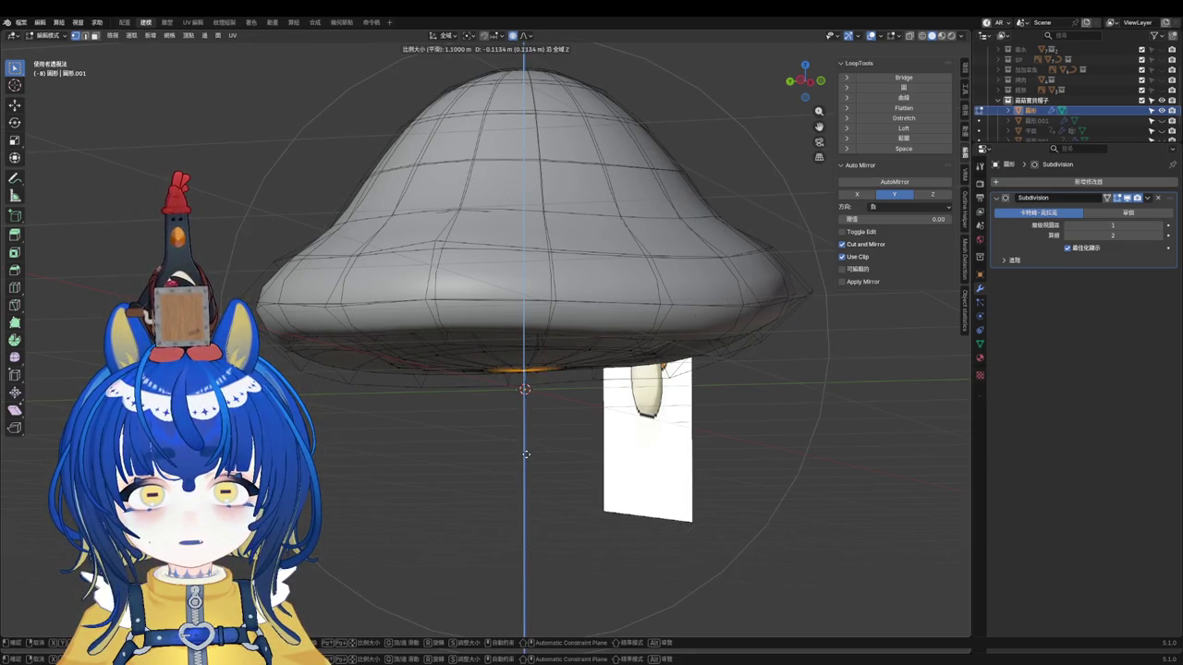
click(531, 443)
mouse_move(531, 442)
middle_down()
mouse_move(651, 375)
mouse_move(634, 304)
mouse_move(549, 365)
mouse_move(575, 296)
mouse_move(608, 281)
middle_up()
key(Tab)
key(Tab)
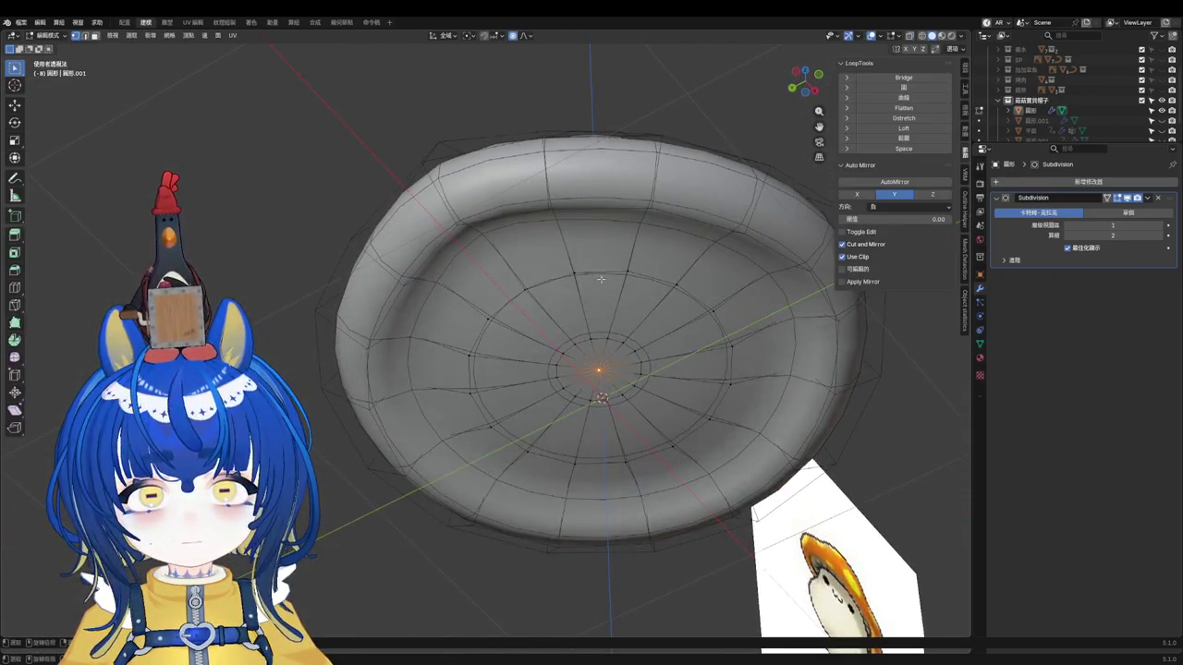
Step: Edge-slide an underside loop and grow the selection across the brim with Ctrl+L
mouse_move(572, 241)
middle_down()
mouse_move(549, 220)
mouse_move(655, 310)
middle_up()
alt+click(549, 220)
key(g)
key(g)
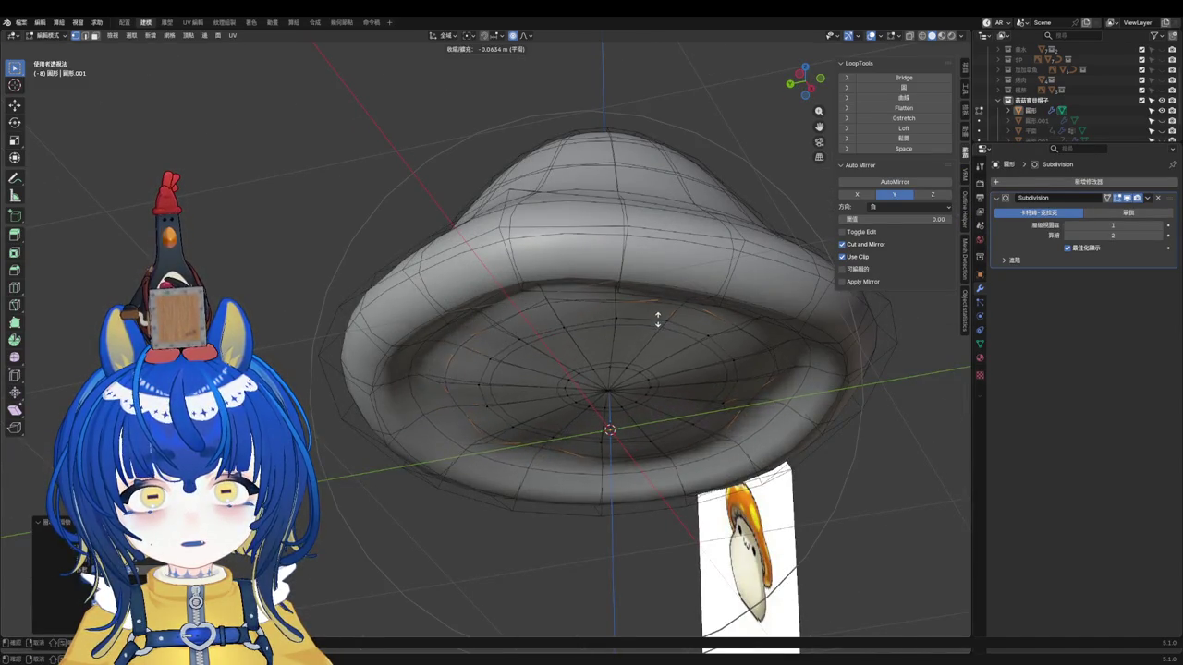
click(629, 389)
scroll(630, 389, up, 2)
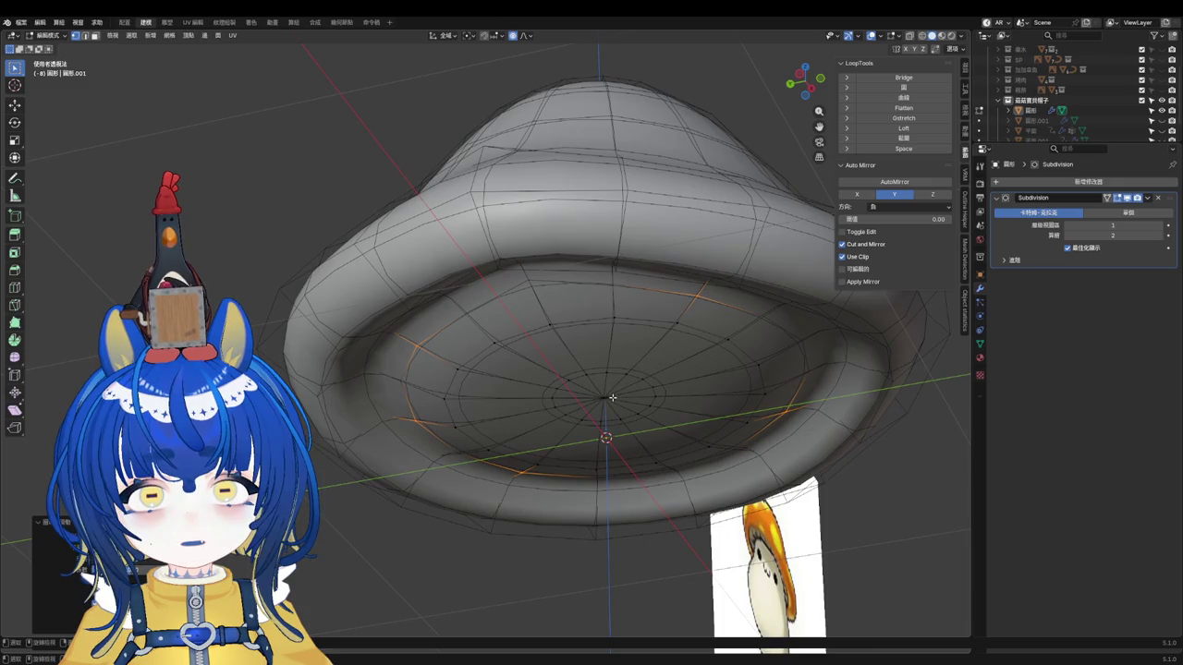
key(ctrl+l)
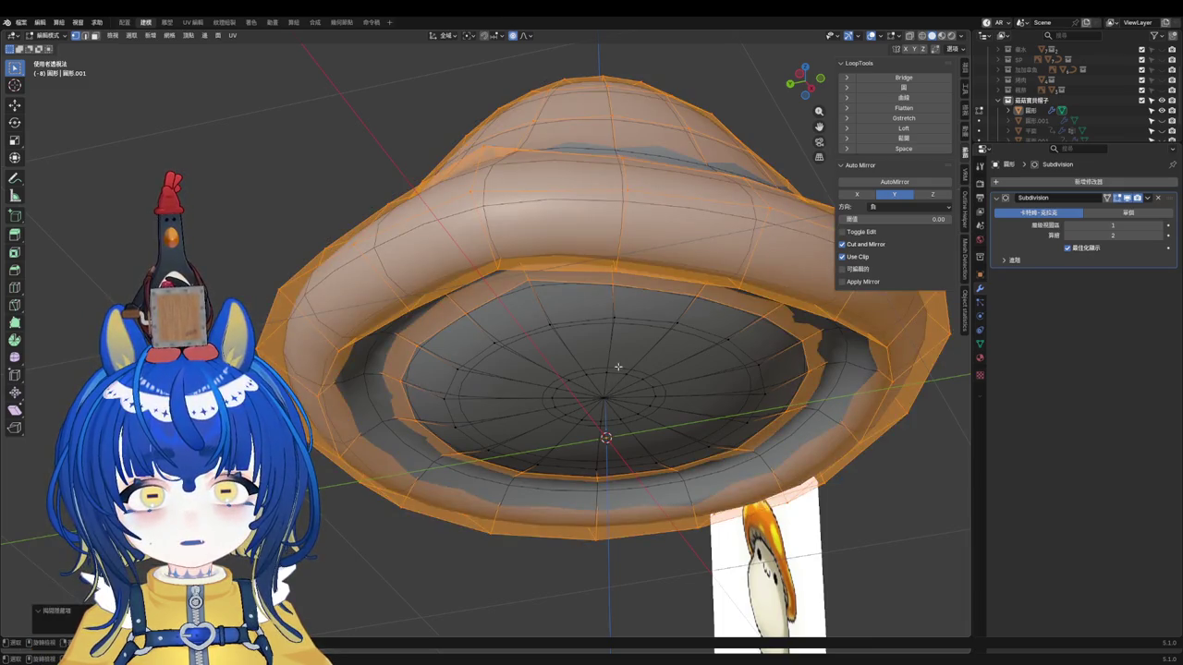
Step: Push the inner rim loop with Alt+S, smooth it with LoopTools Curve, and scale it up
alt+click(604, 286)
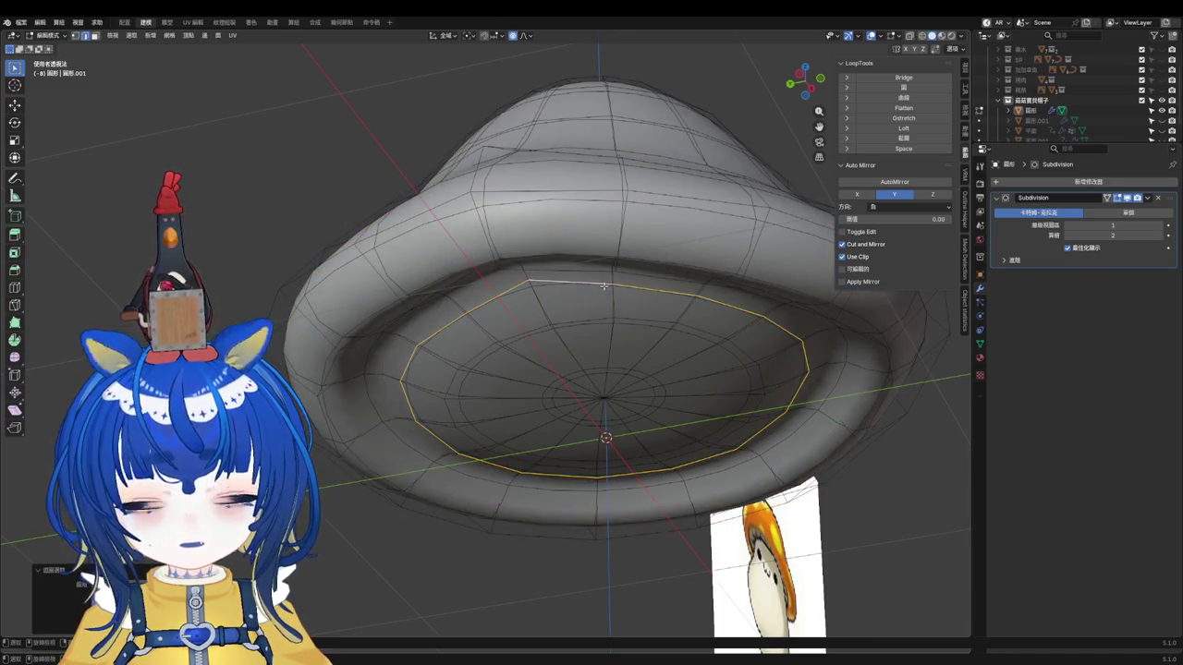
key(alt+s)
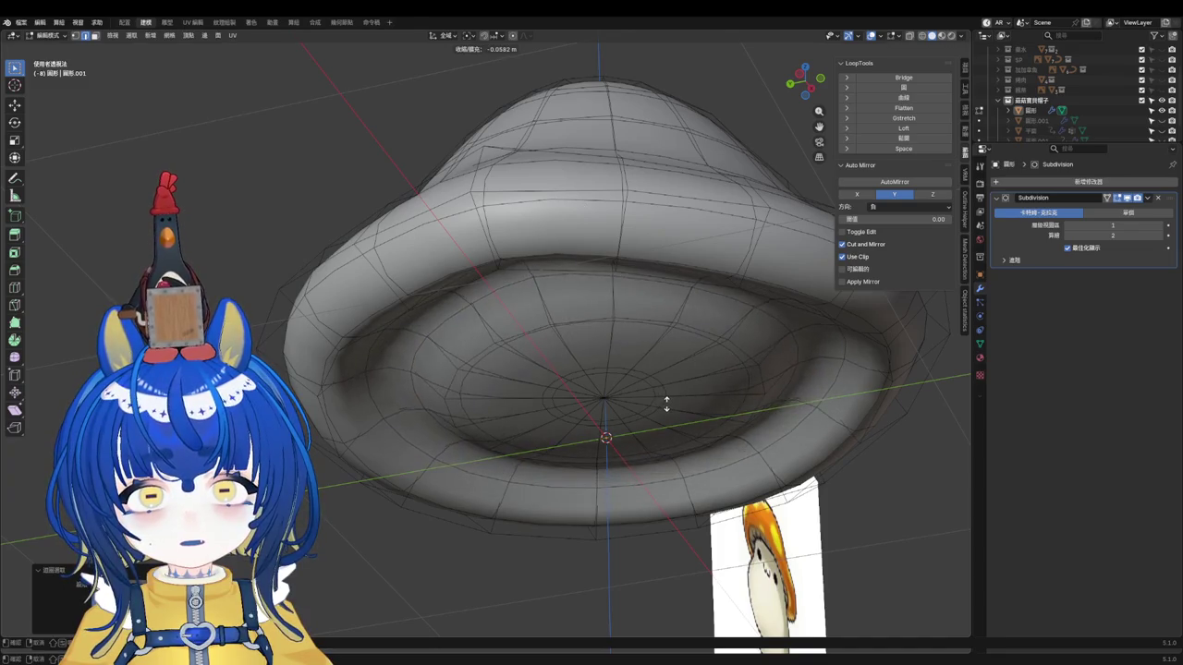
click(691, 408)
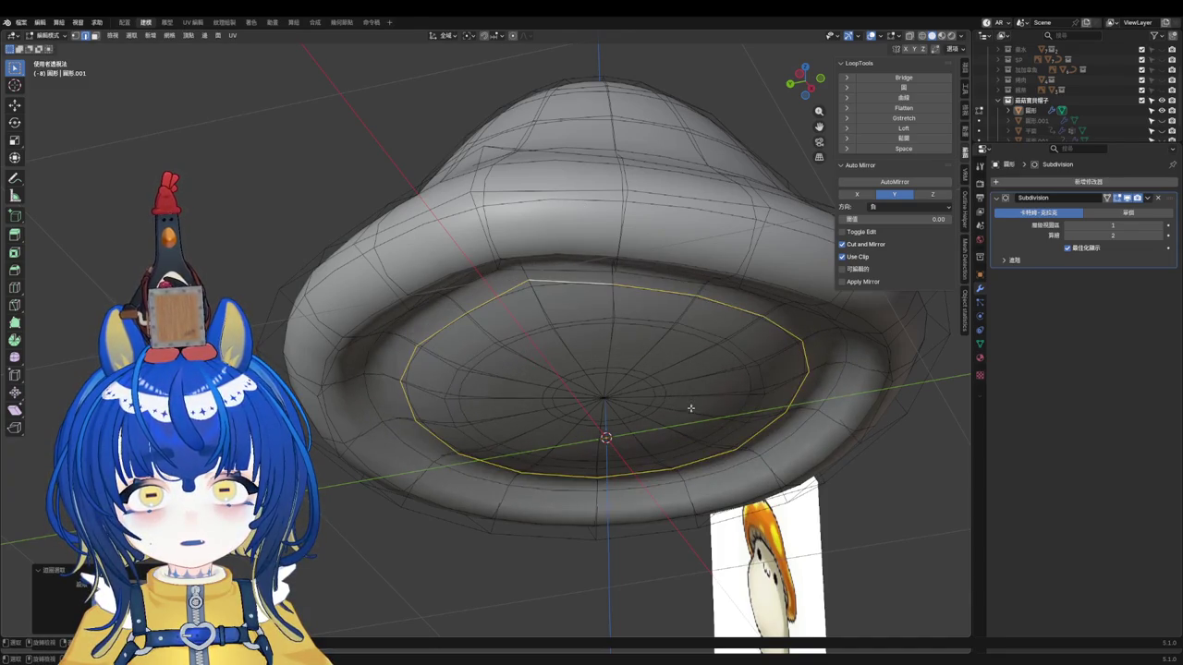
click(901, 98)
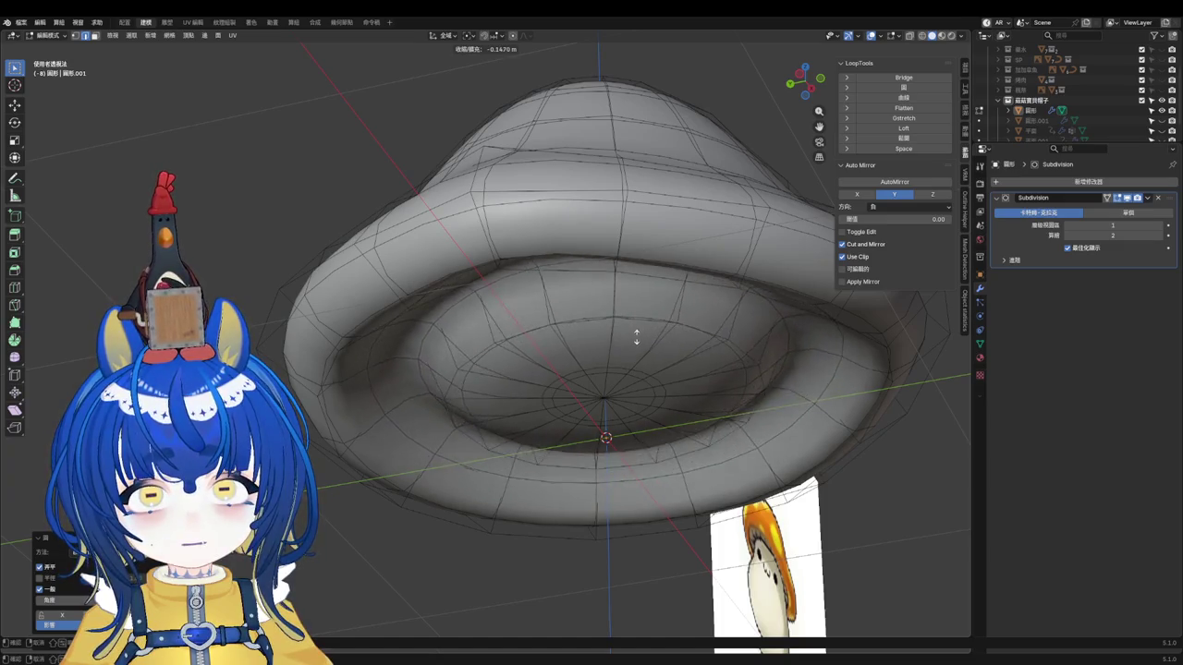
mouse_move(637, 328)
middle_down()
mouse_move(640, 351)
mouse_move(739, 349)
middle_up()
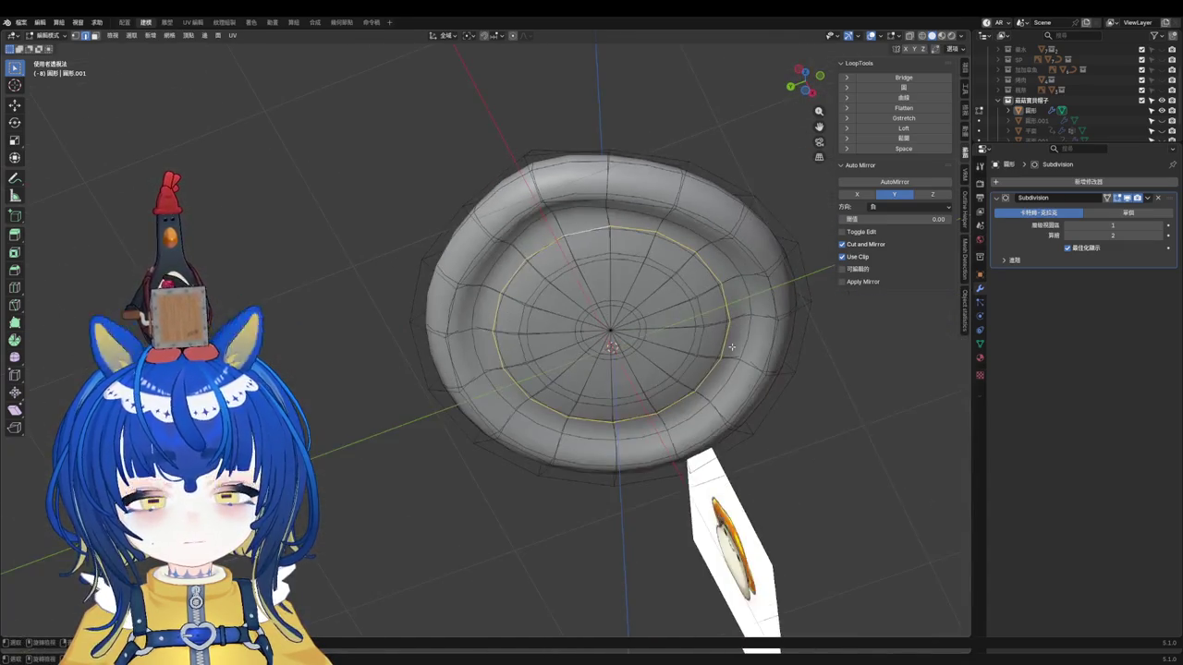
key(s)
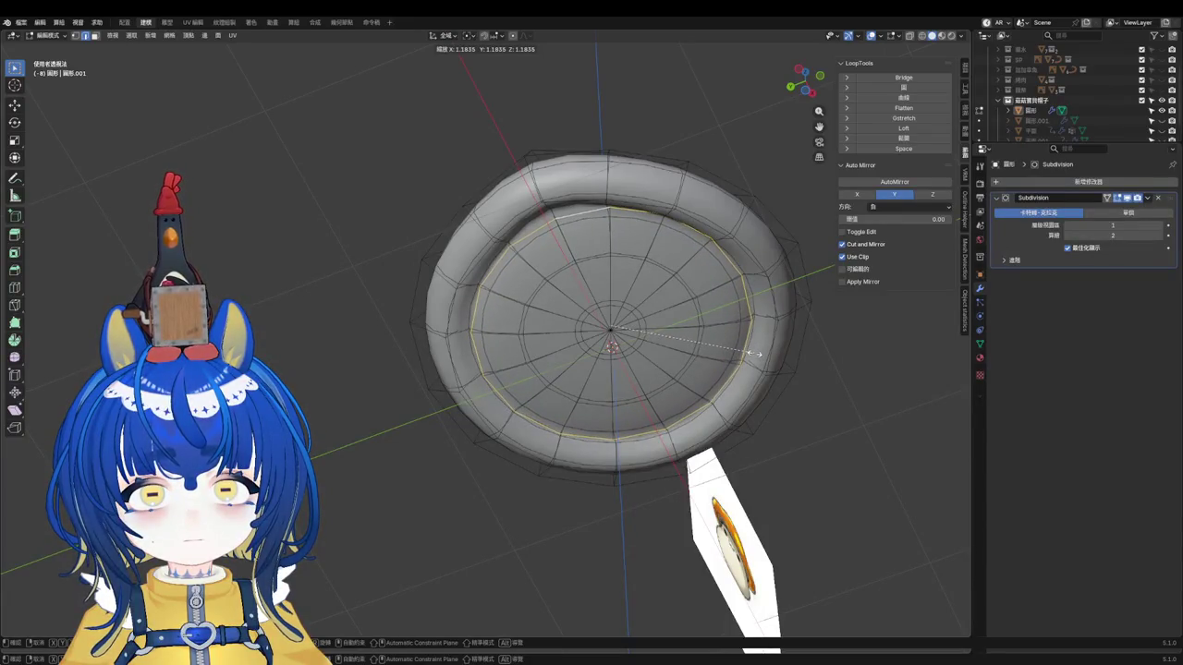
click(753, 348)
Step: Push the rim loop along normals again, return to Object Mode, and Shade Smooth the cap
middle_drag(843, 164, 673, 313)
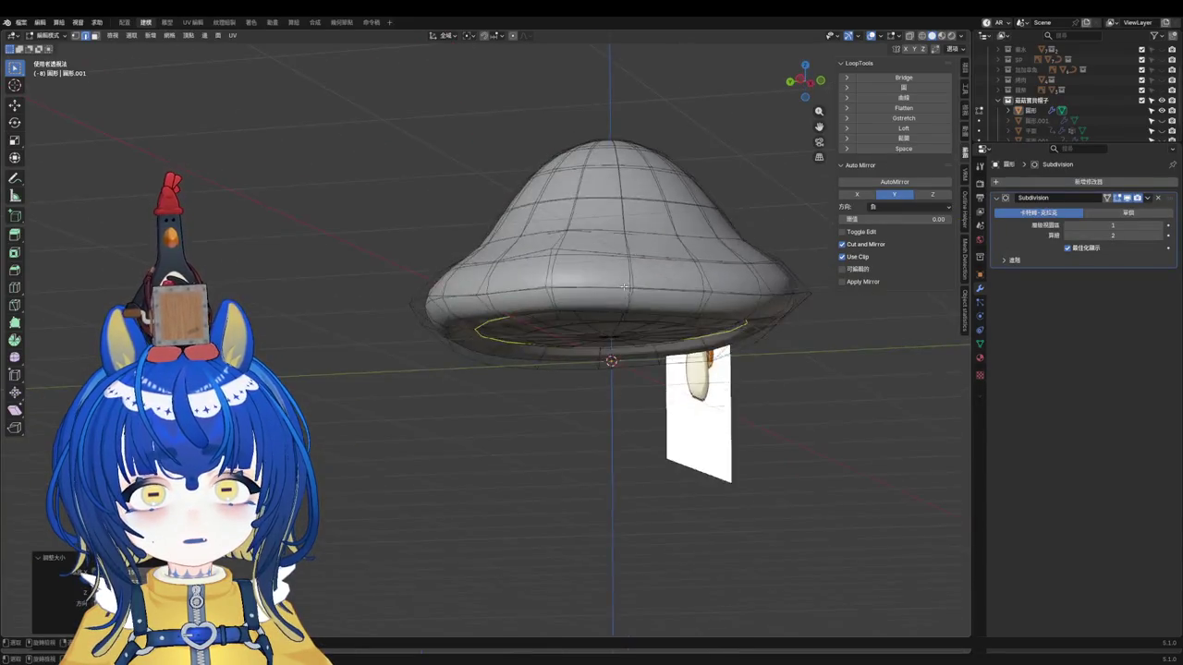
key(alt+s)
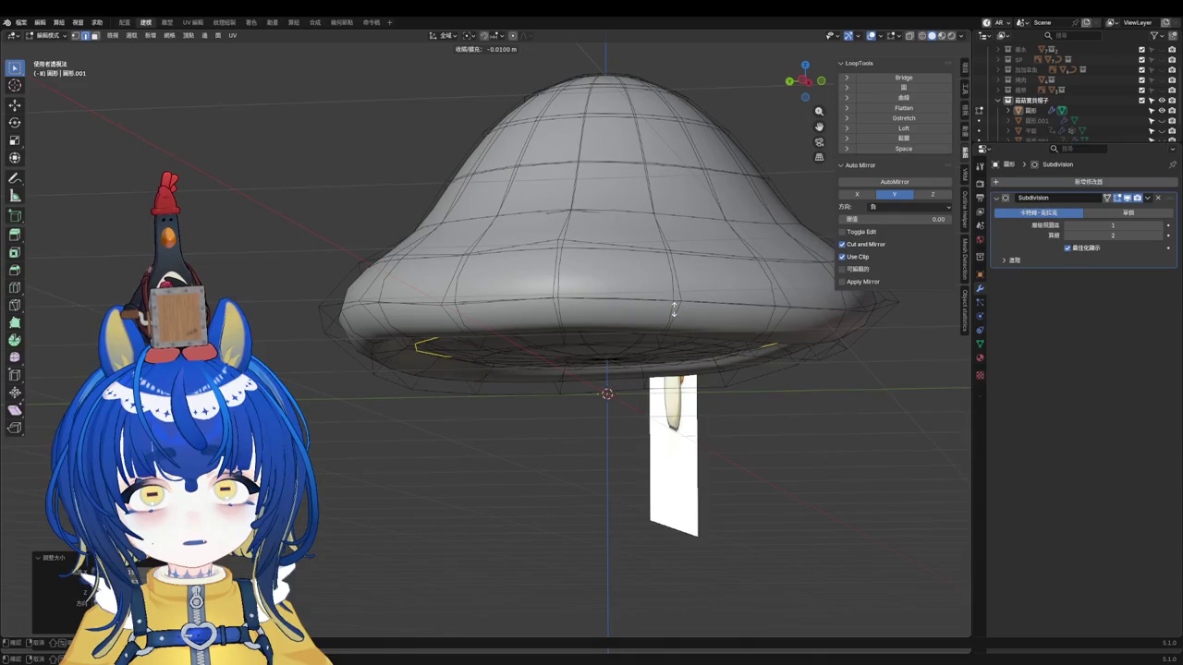
key(Tab)
key(q)
click(655, 290)
mouse_move(583, 354)
middle_down()
mouse_move(638, 396)
mouse_move(750, 393)
mouse_move(747, 378)
middle_up()
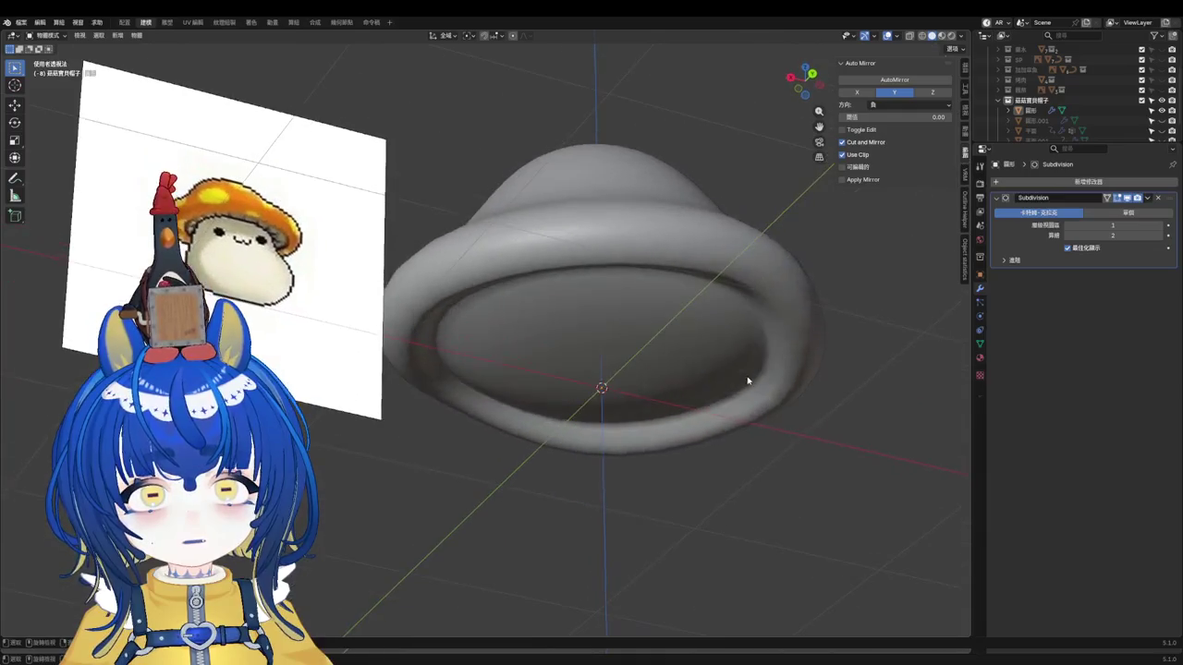
Step: Grow the bottom selection to the inner disc of faces and move it vertically
key(Tab)
scroll(596, 367, up, 2)
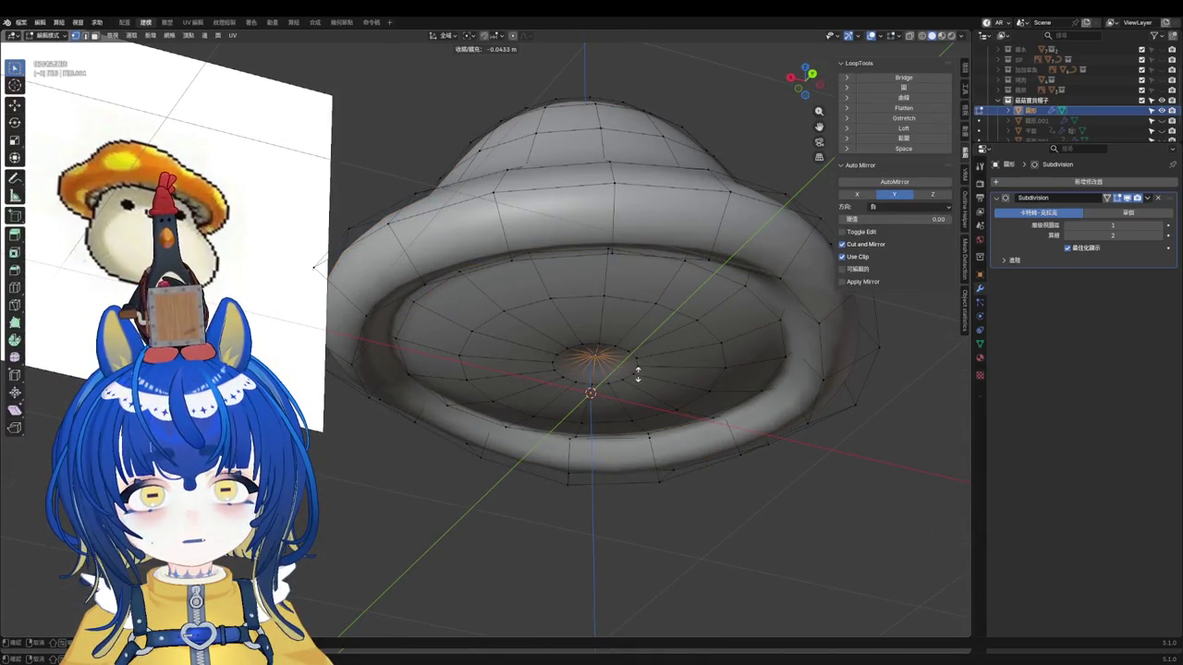
key(ctrl+KP_Add)
key(ctrl+KP_Add)
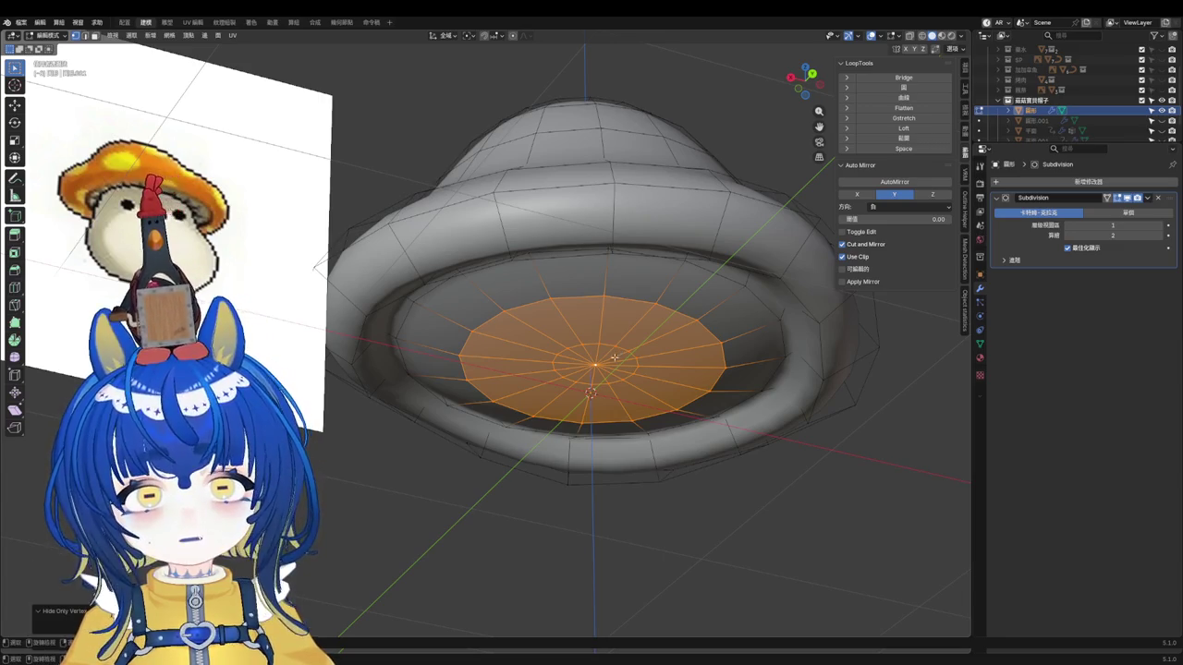
key(g)
key(ctrl+KP_3)
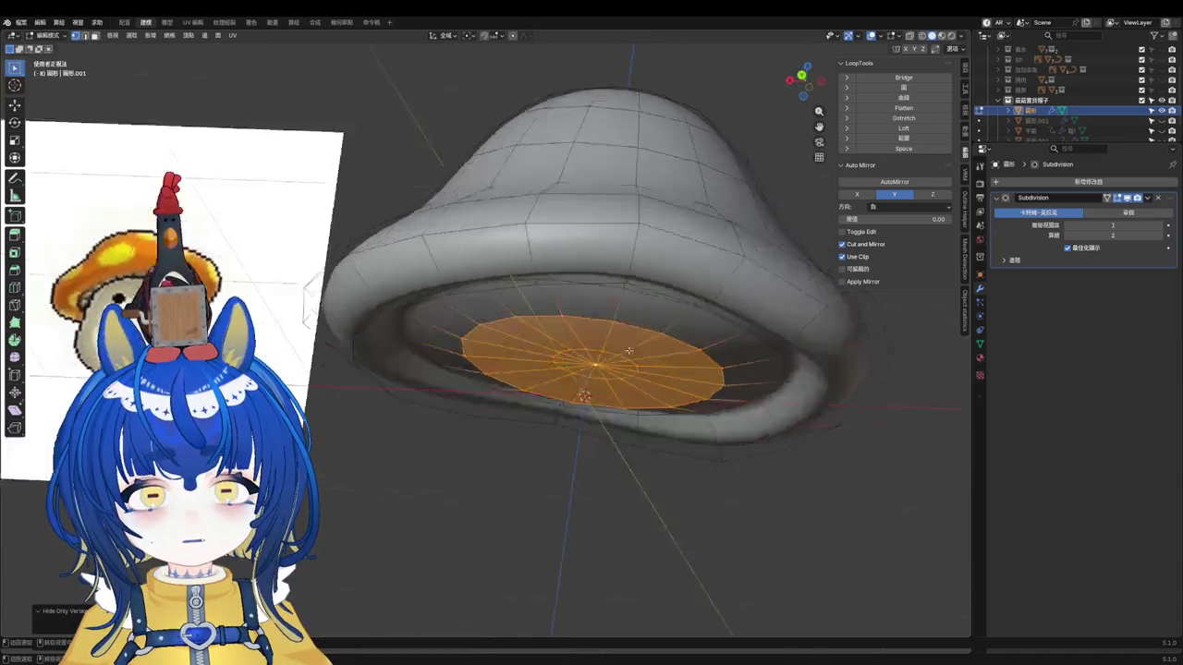
key(z)
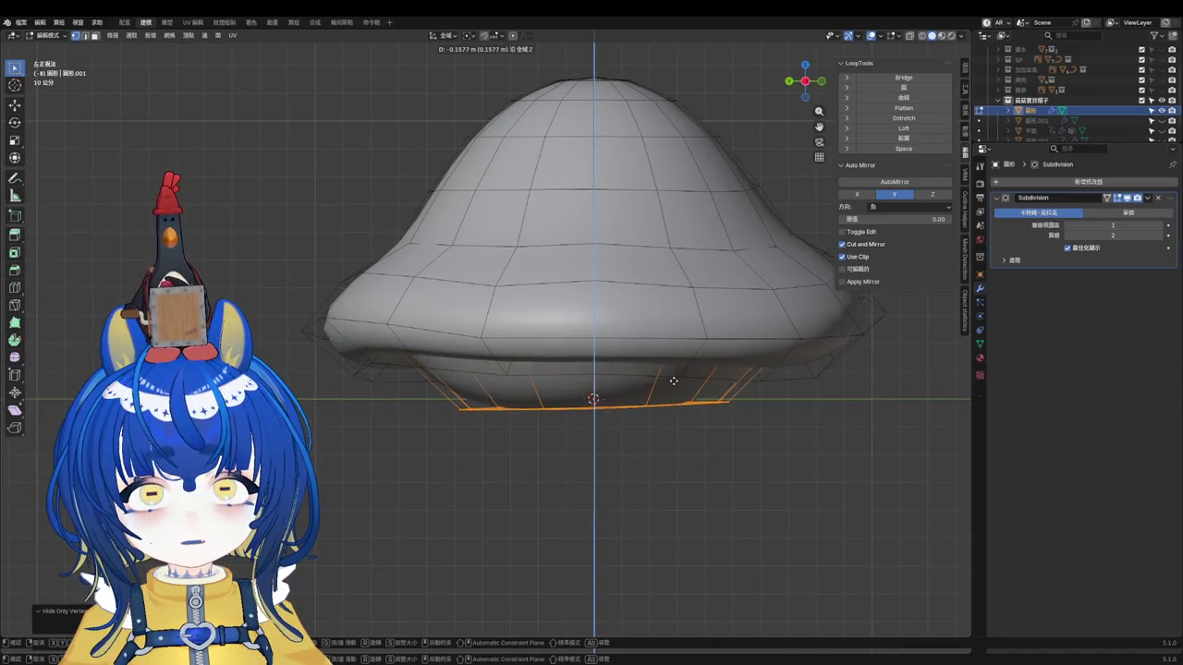
click(686, 431)
Step: Push the underside faces further up with soft falloff to recess the cap
key(g)
key(z)
key(KP_2)
key(KP_2)
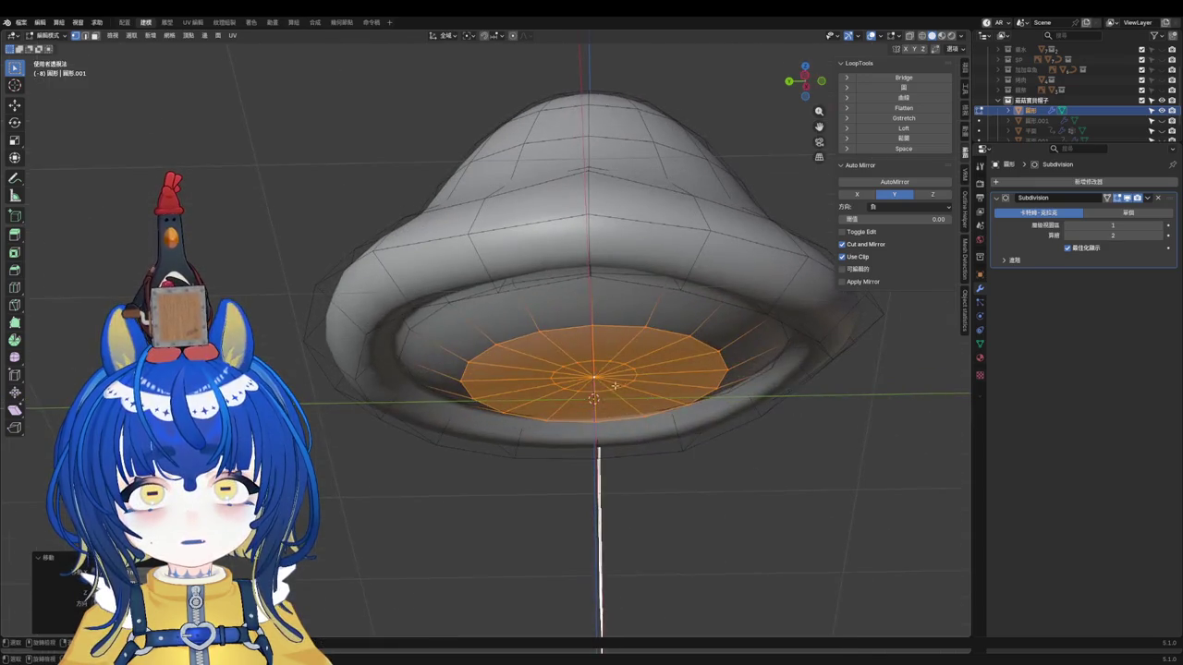
click(632, 407)
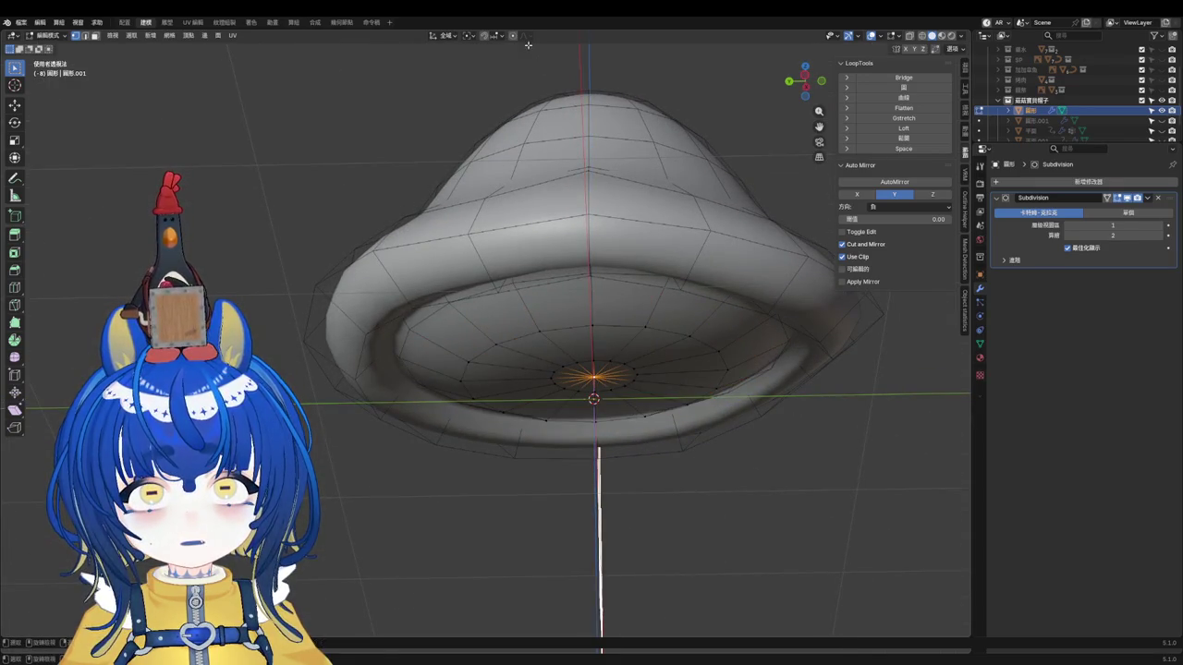
key(g)
key(z)
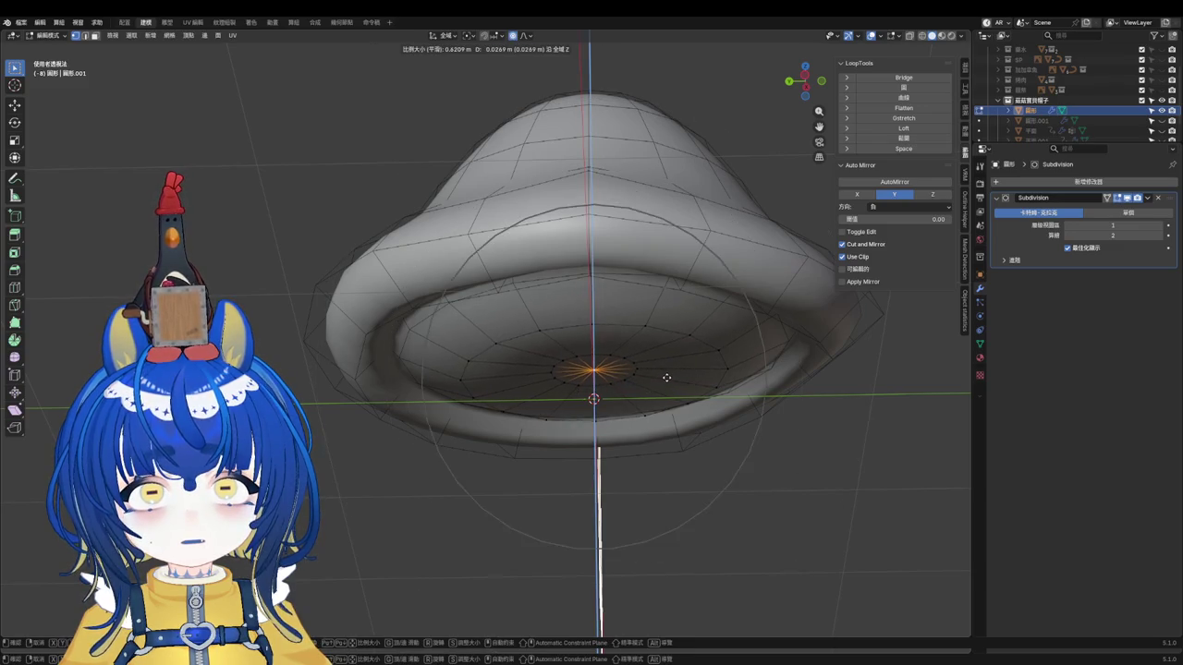
scroll(665, 375, up, 3)
click(665, 369)
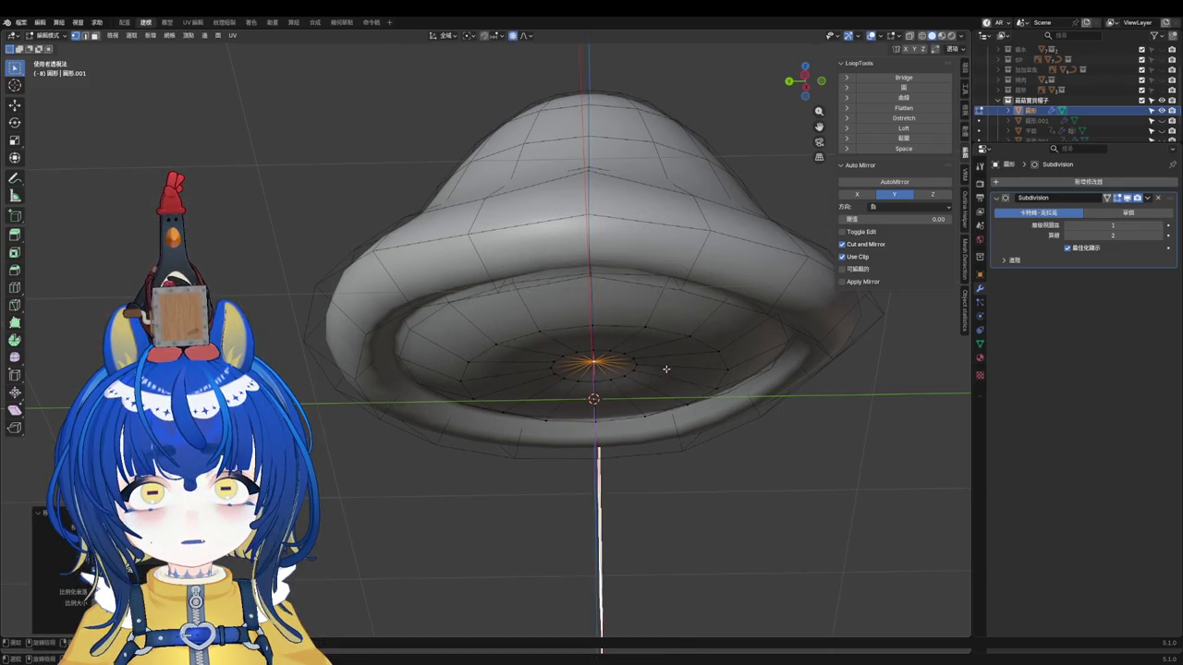
Step: Return to object mode, save, and orbit into a perspective view of the mushroom
key(ctrl+Tab)
click(550, 434)
middle_drag(527, 486, 545, 462)
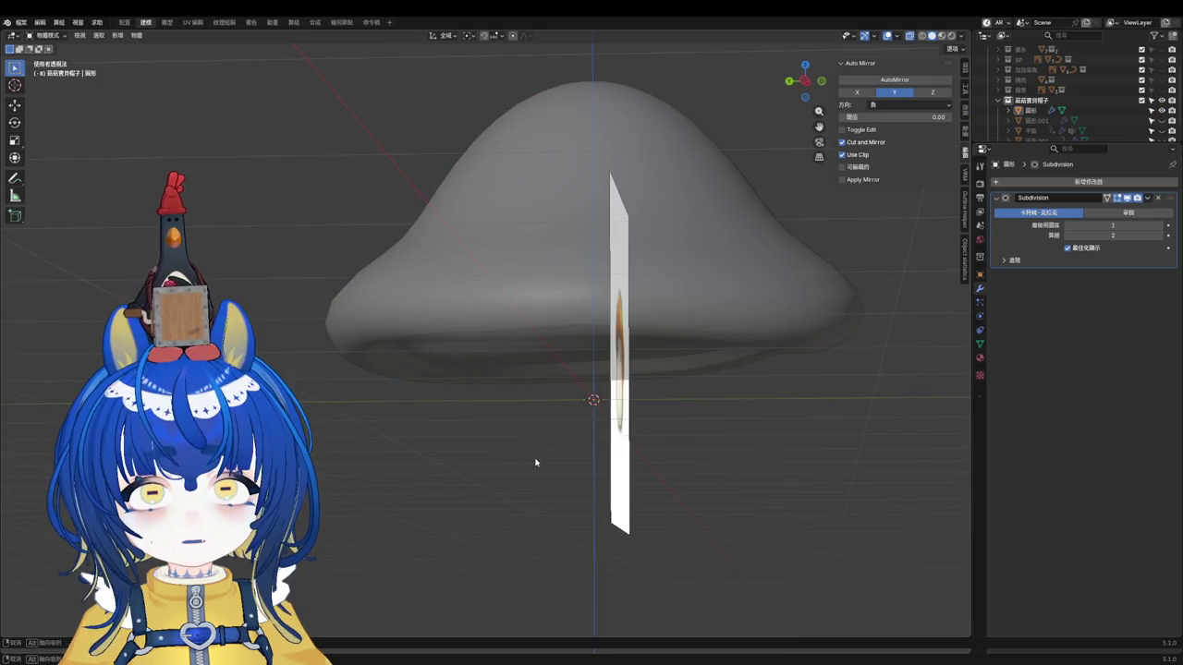
key(ctrl+s)
scroll(610, 444, up, 2)
key(KP_1)
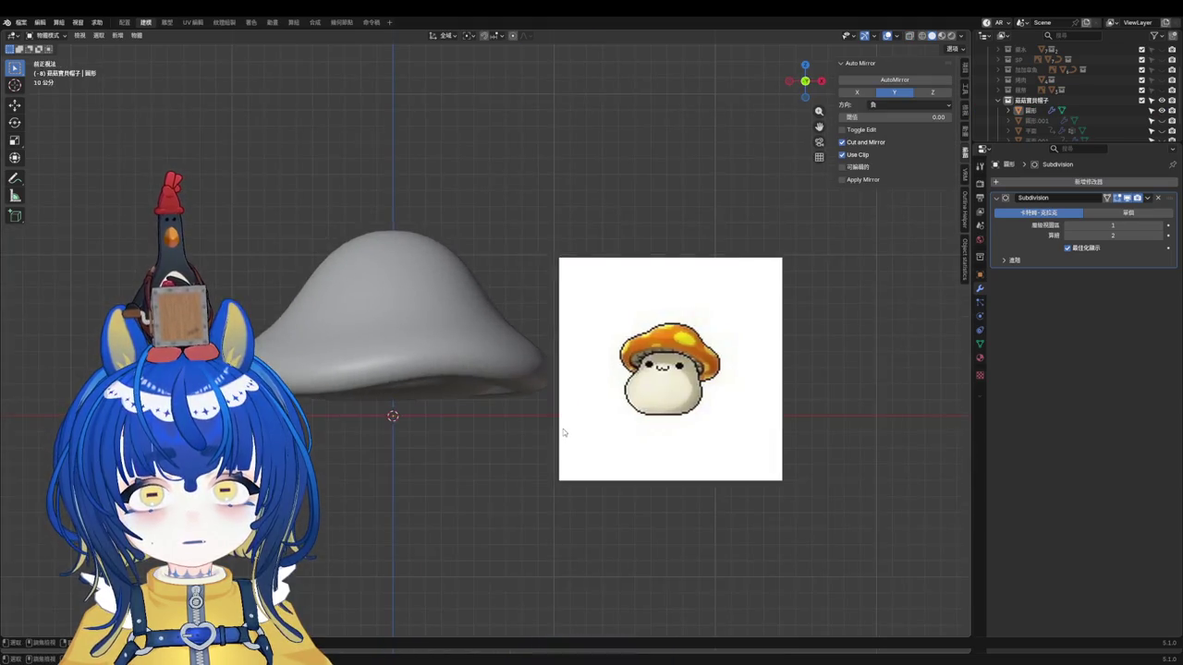
mouse_move(563, 431)
middle_down()
mouse_move(388, 335)
mouse_move(520, 351)
mouse_move(562, 330)
mouse_move(514, 279)
mouse_move(369, 320)
mouse_move(426, 375)
middle_up()
mouse_move(603, 402)
middle_down()
mouse_move(570, 396)
mouse_move(576, 339)
mouse_move(518, 309)
mouse_move(468, 312)
middle_up()
Step: Mark the cap's inner rim edge loop as sharp using X-ray, then save
click(468, 312)
key(Tab)
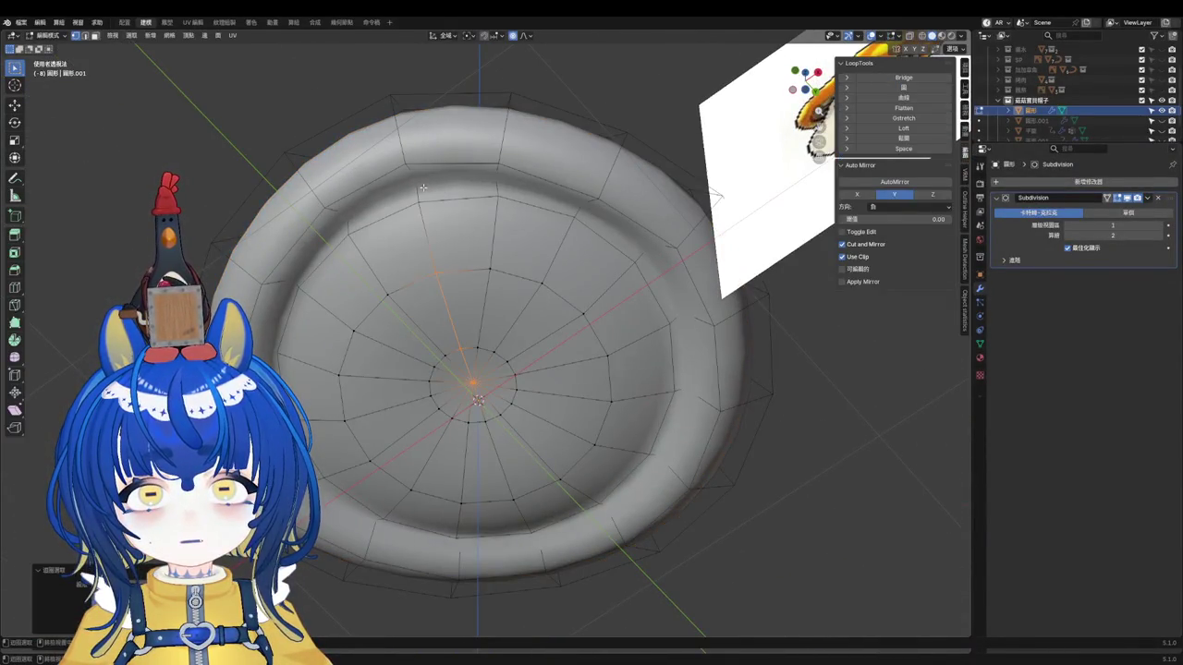
key(alt+z)
alt+click(464, 176)
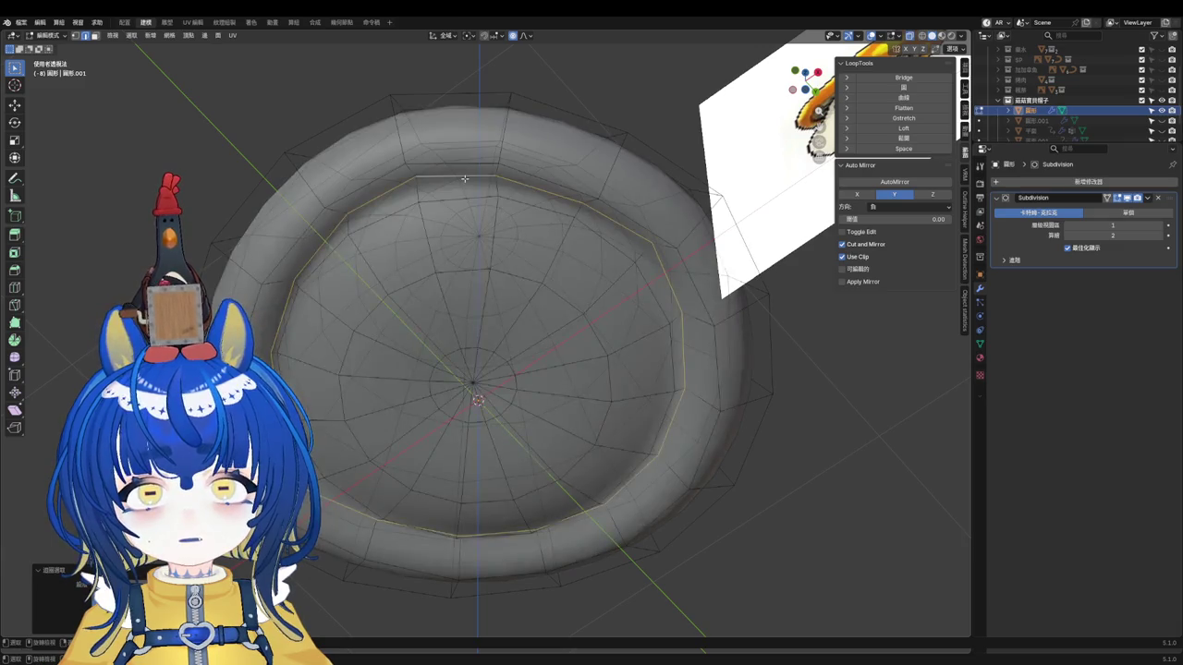
right_click(464, 176)
click(451, 404)
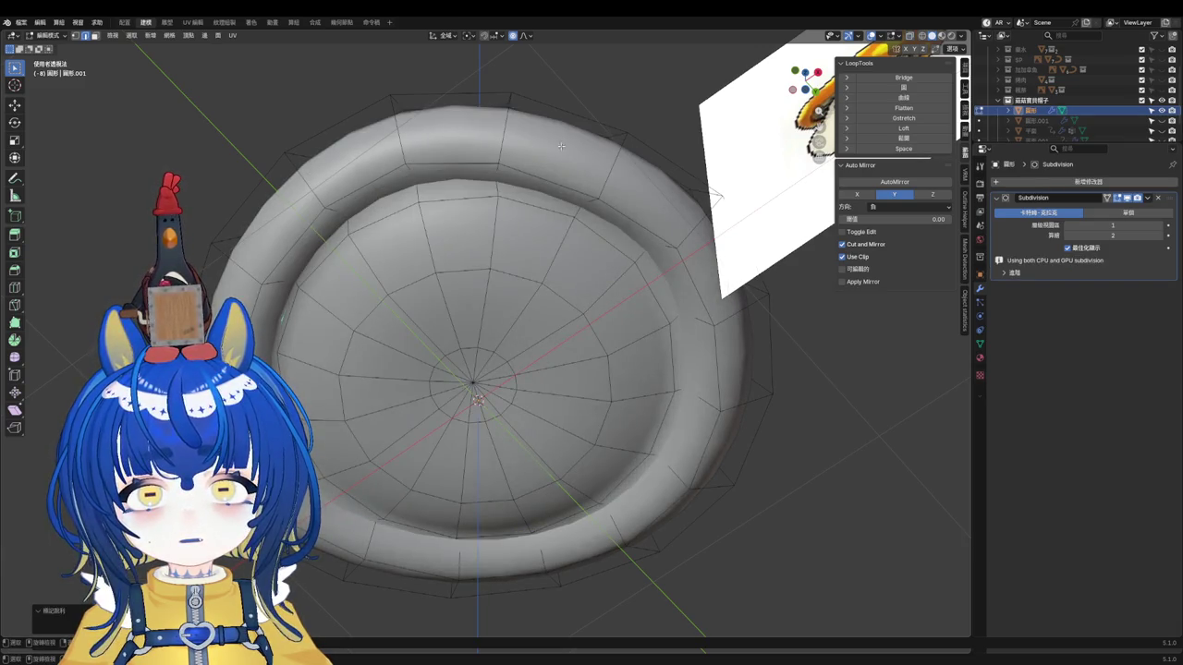
key(Tab)
mouse_move(622, 135)
middle_down()
mouse_move(480, 282)
mouse_move(602, 299)
middle_up()
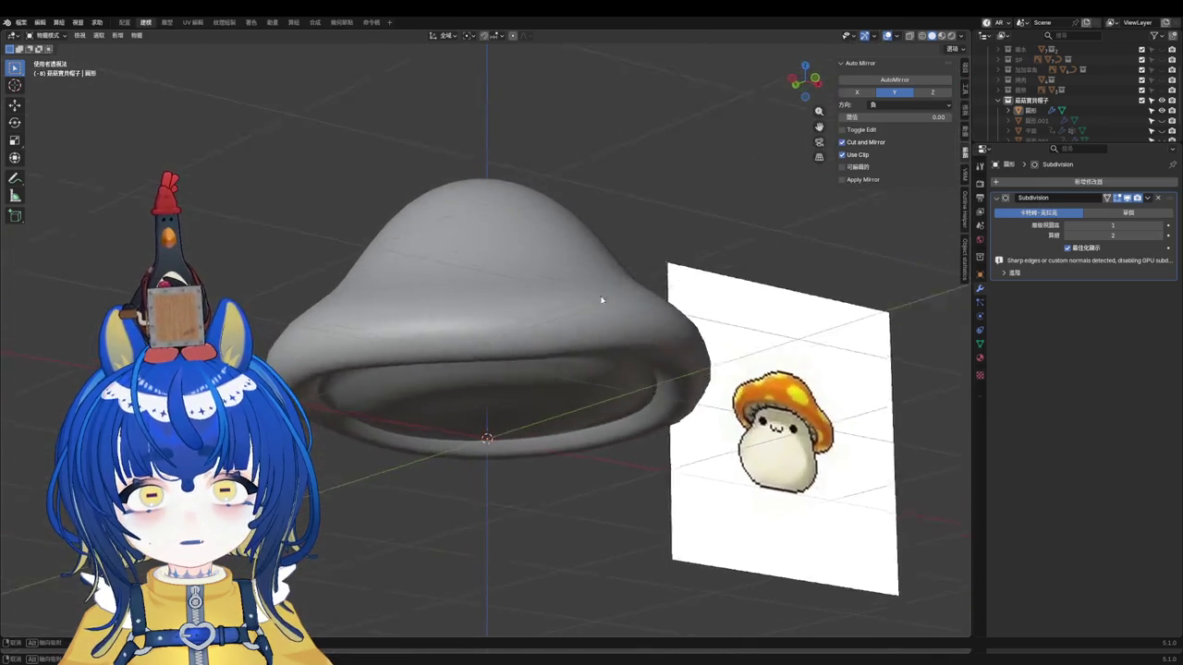
key(ctrl+s)
Step: Inspect the cap's rim in edit mode from an angle and the front view
mouse_move(546, 324)
middle_down()
mouse_move(530, 319)
mouse_move(520, 422)
mouse_move(448, 188)
middle_up()
click(536, 327)
key(Tab)
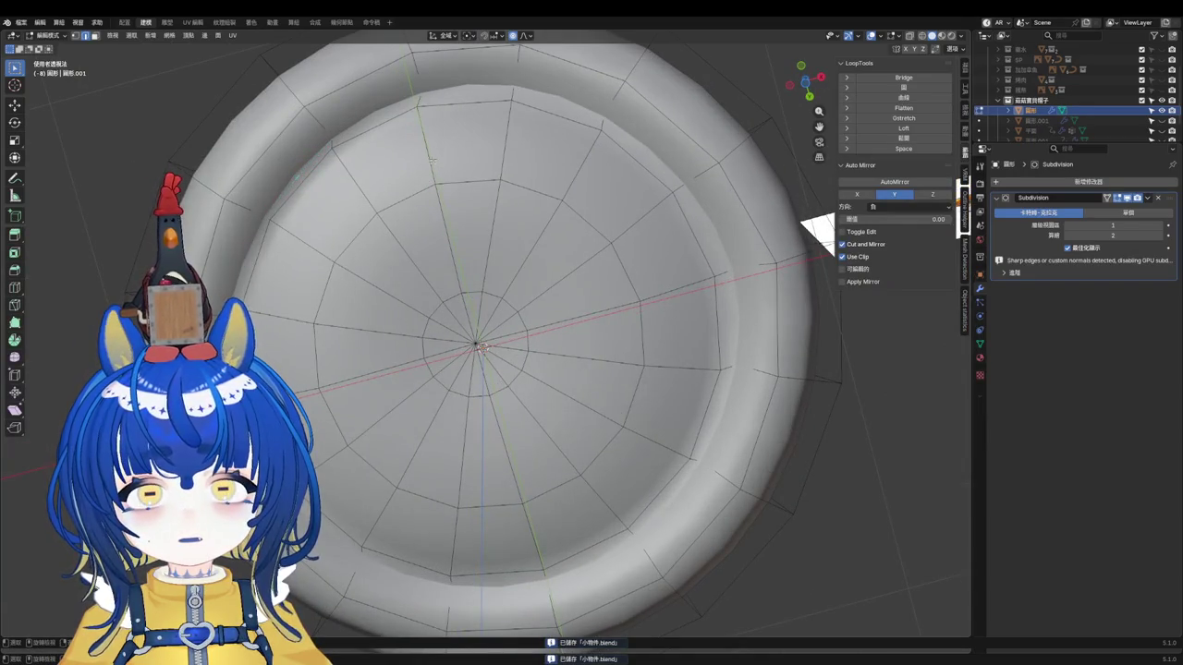
scroll(495, 278, down, 3)
mouse_move(489, 296)
middle_down()
mouse_move(494, 259)
mouse_move(585, 400)
middle_up()
key(KP_1)
Step: Return to object mode and reselect the cap in a perspective view
key(Tab)
click(480, 398)
scroll(628, 435, down, 2)
click(602, 462)
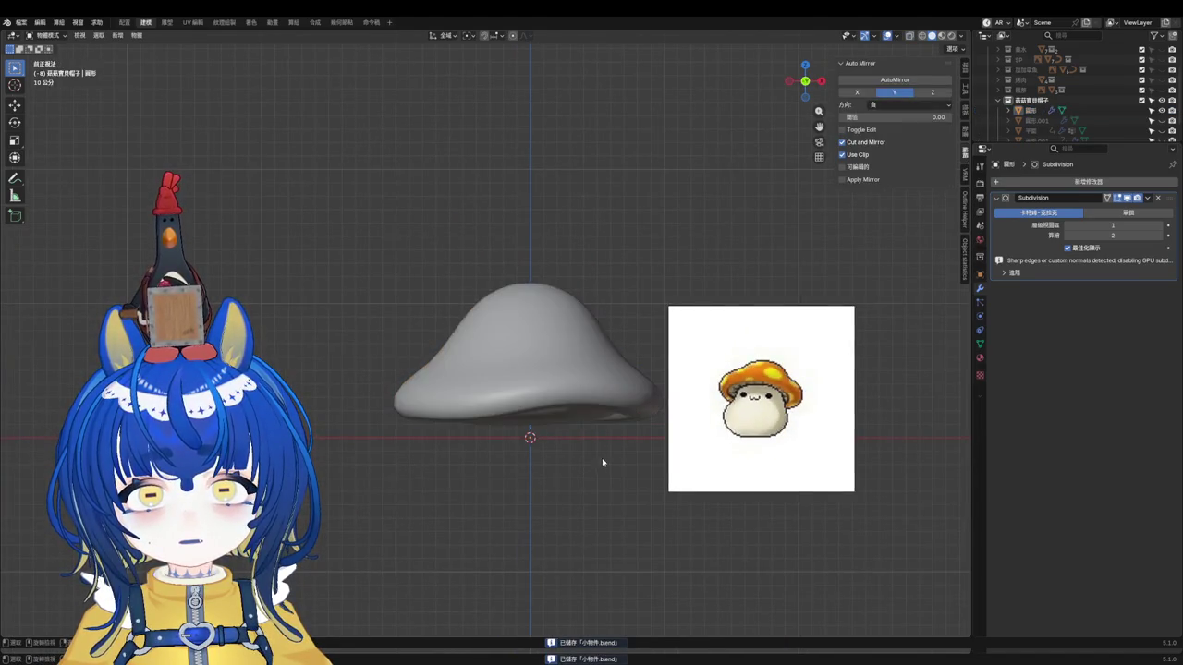
scroll(599, 443, up, 3)
middle_drag(597, 422, 594, 404)
click(574, 349)
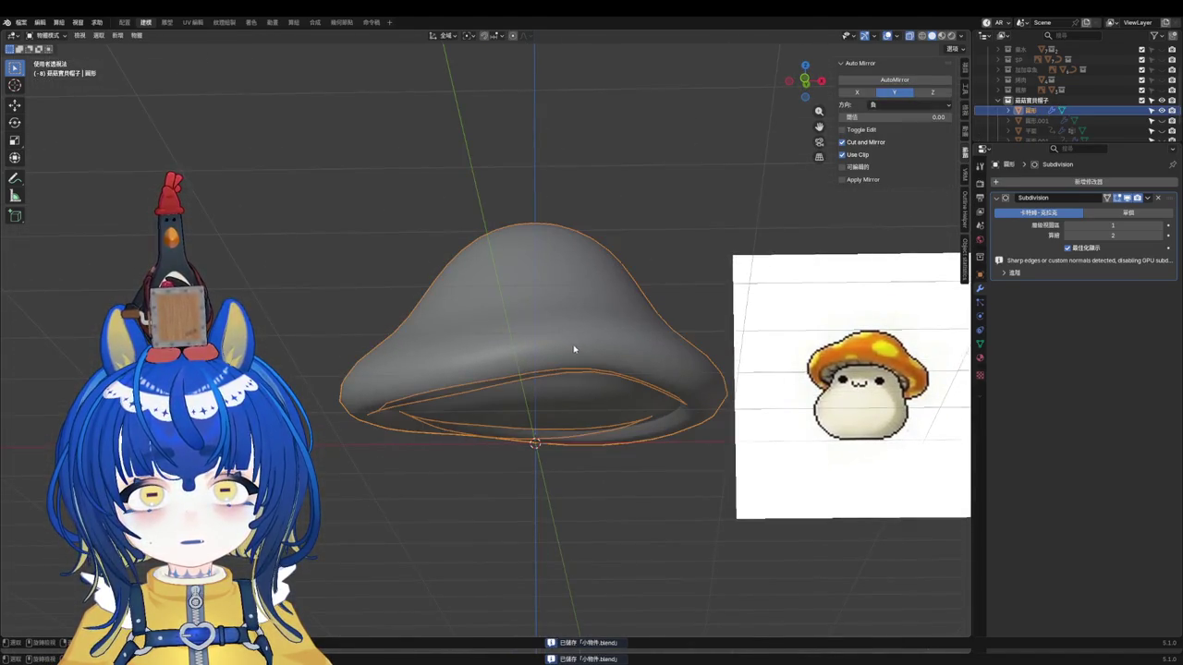
click(962, 260)
Step: Give the cap a new material with an Emission surface, previewed in rendered shading
click(965, 248)
click(982, 361)
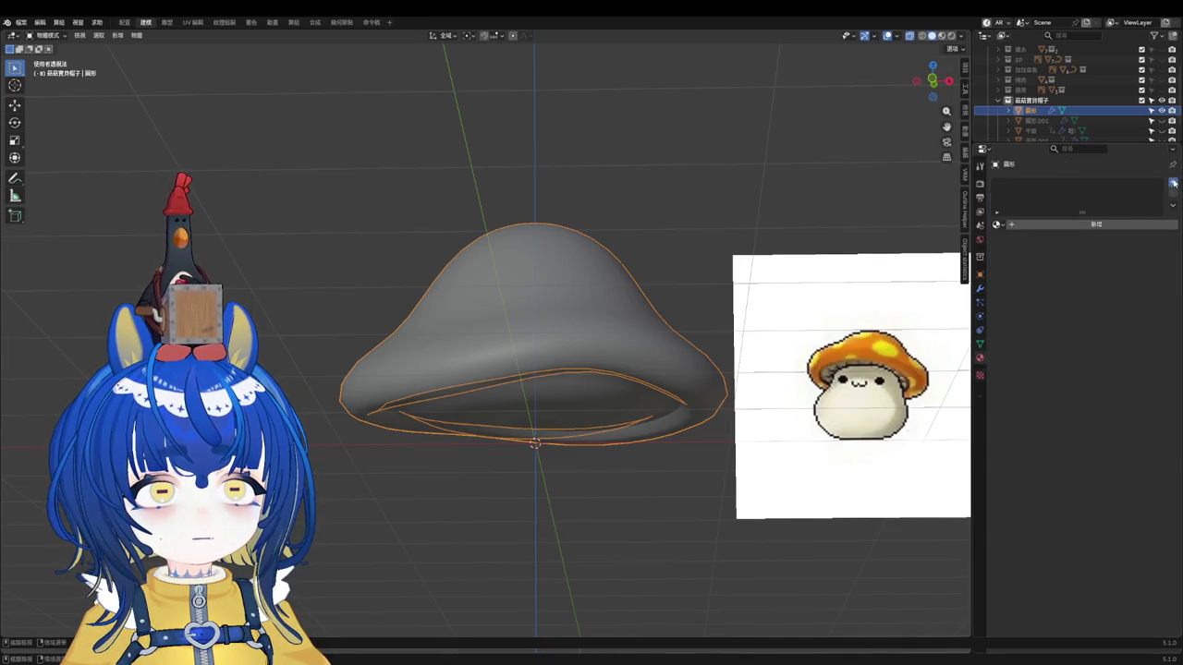
click(1089, 227)
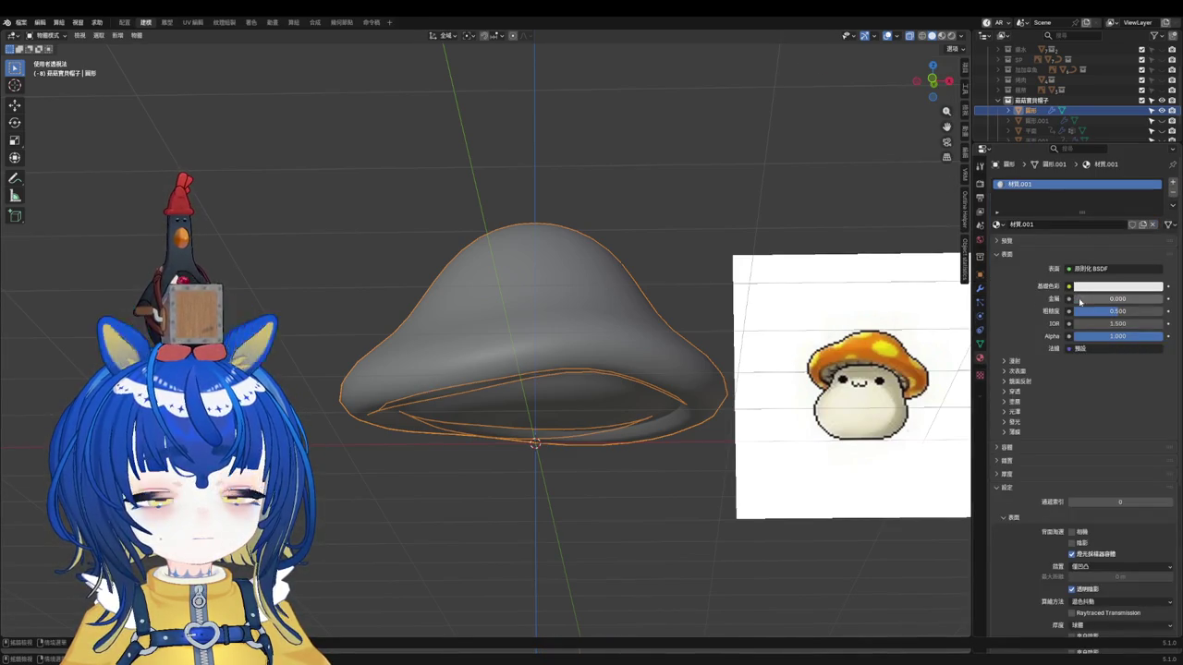
click(1084, 269)
click(998, 324)
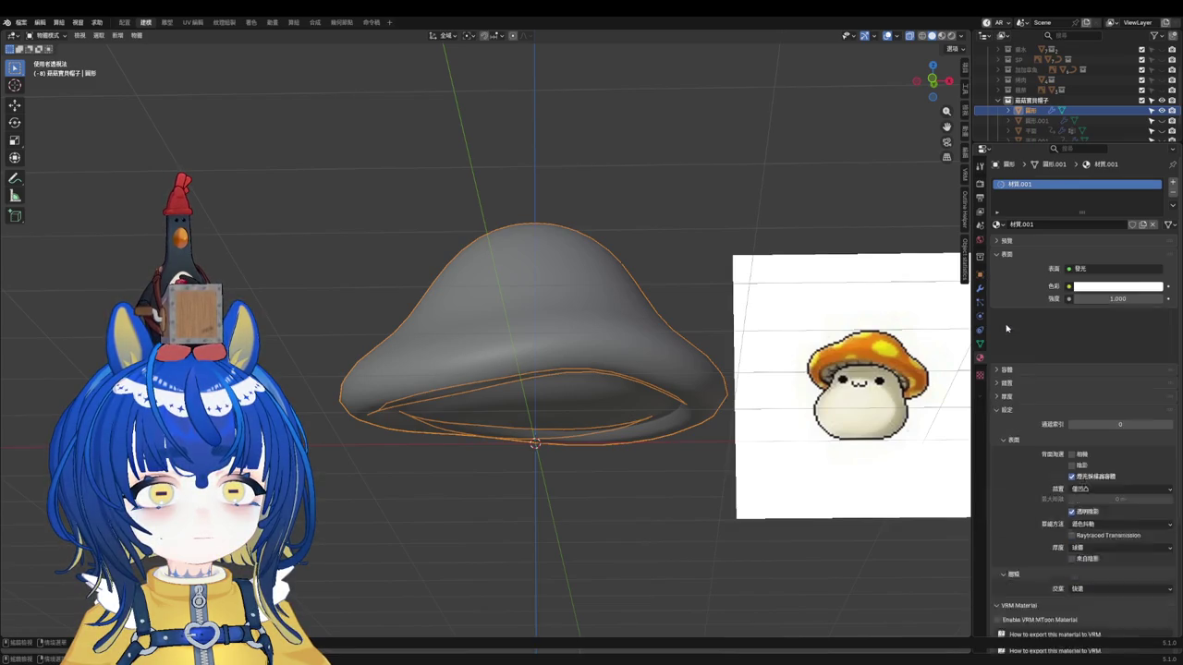
click(952, 36)
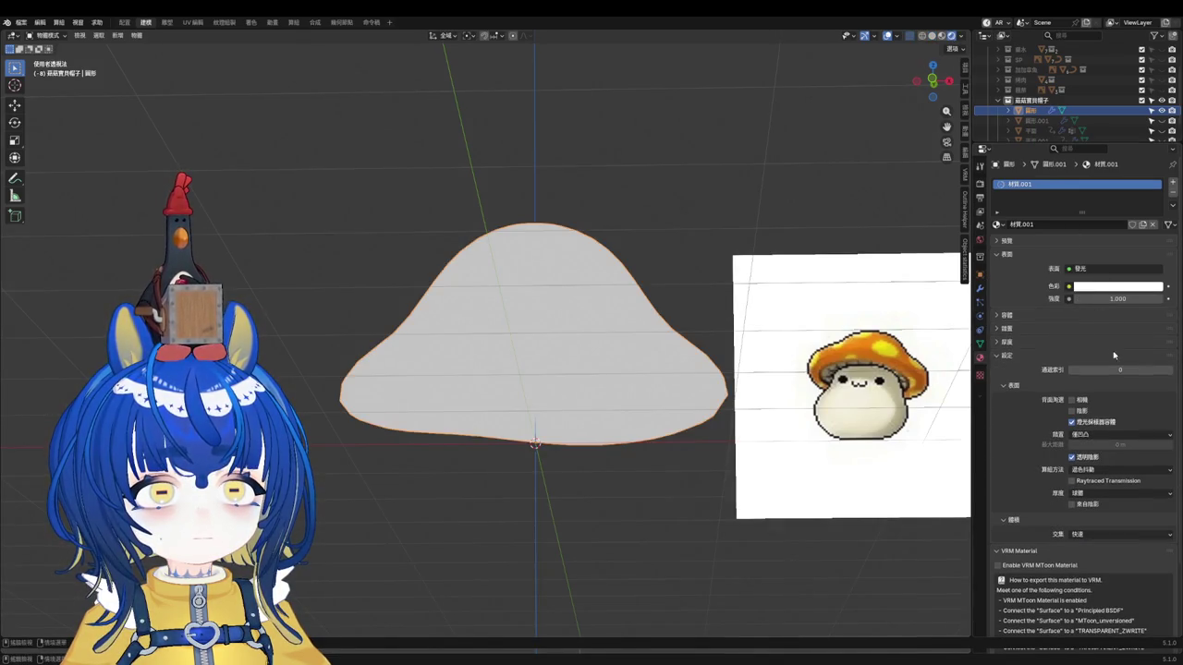
Step: Try an orange emission colour from the picker, then undo it
click(1092, 287)
click(1142, 155)
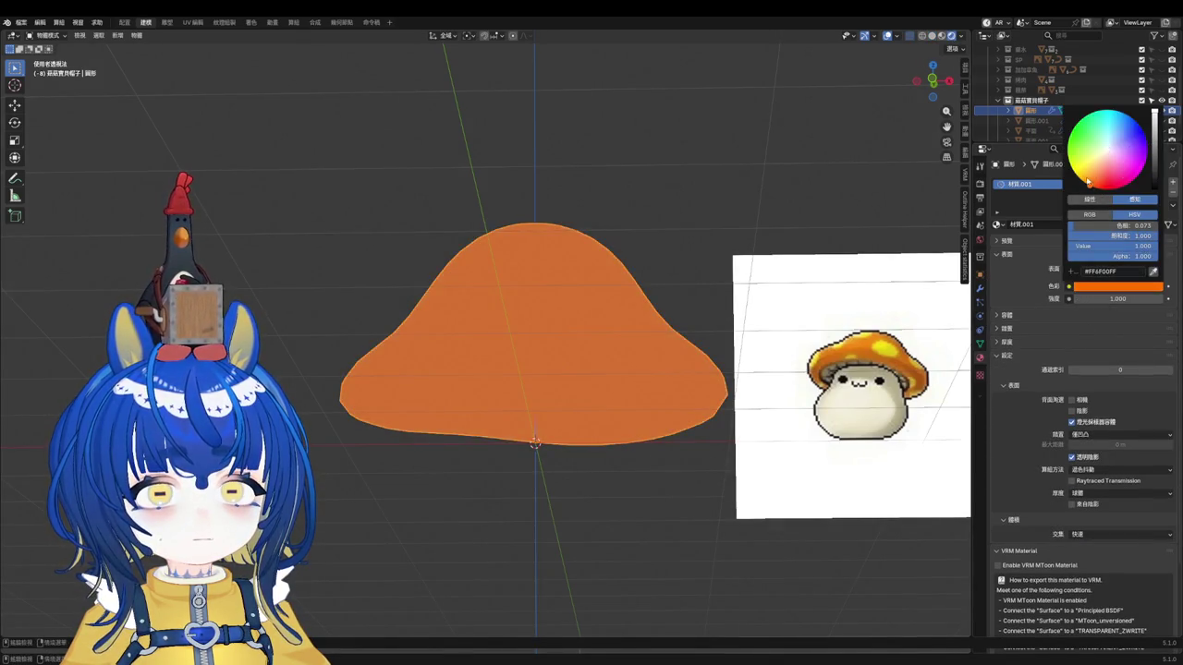
drag(1087, 187, 1092, 193)
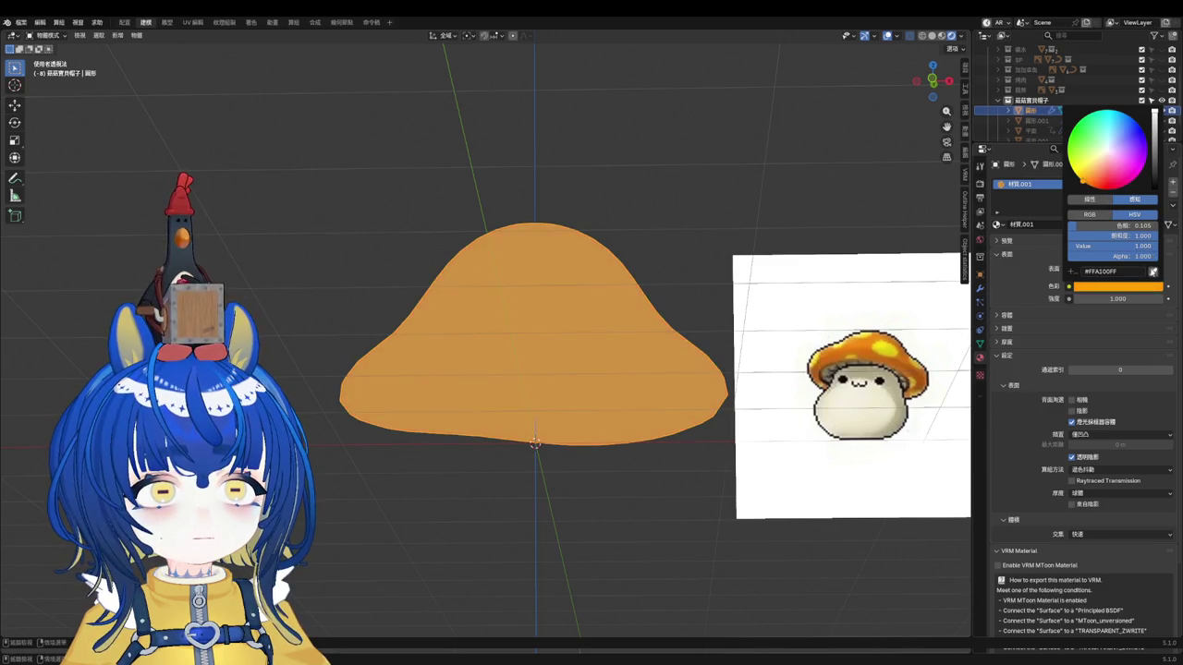
key(ctrl+z)
middle_drag(631, 318, 620, 354)
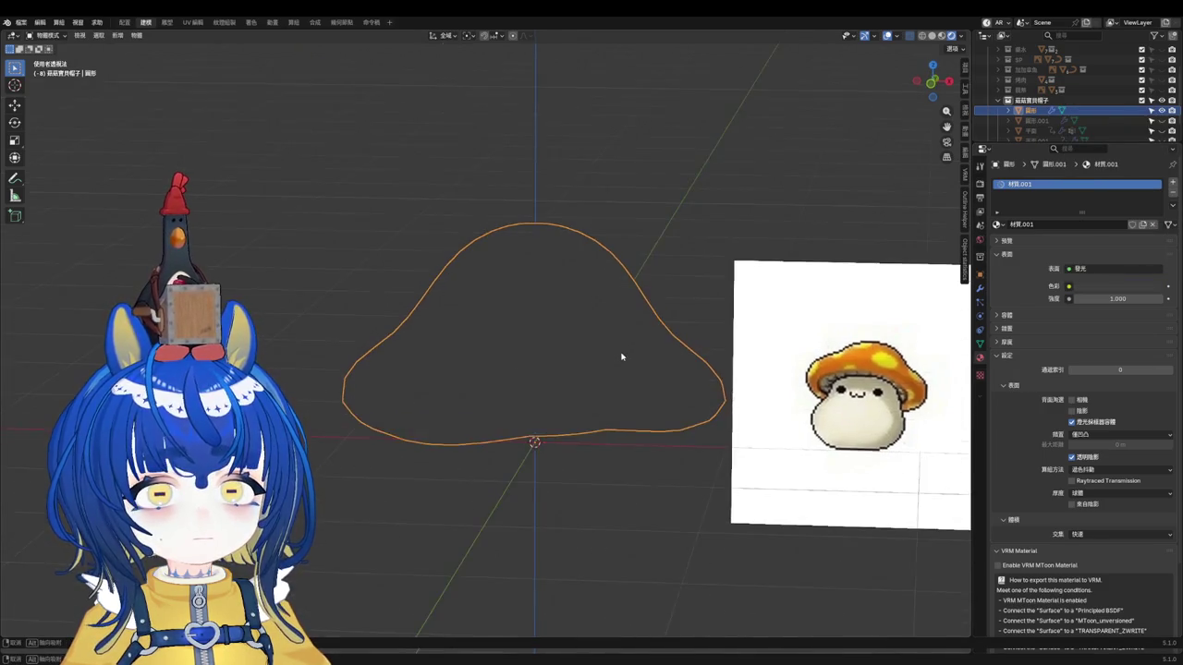
Step: Eyedrop the reference mushroom's orange as the emission colour, lightened and more saturated
click(1093, 286)
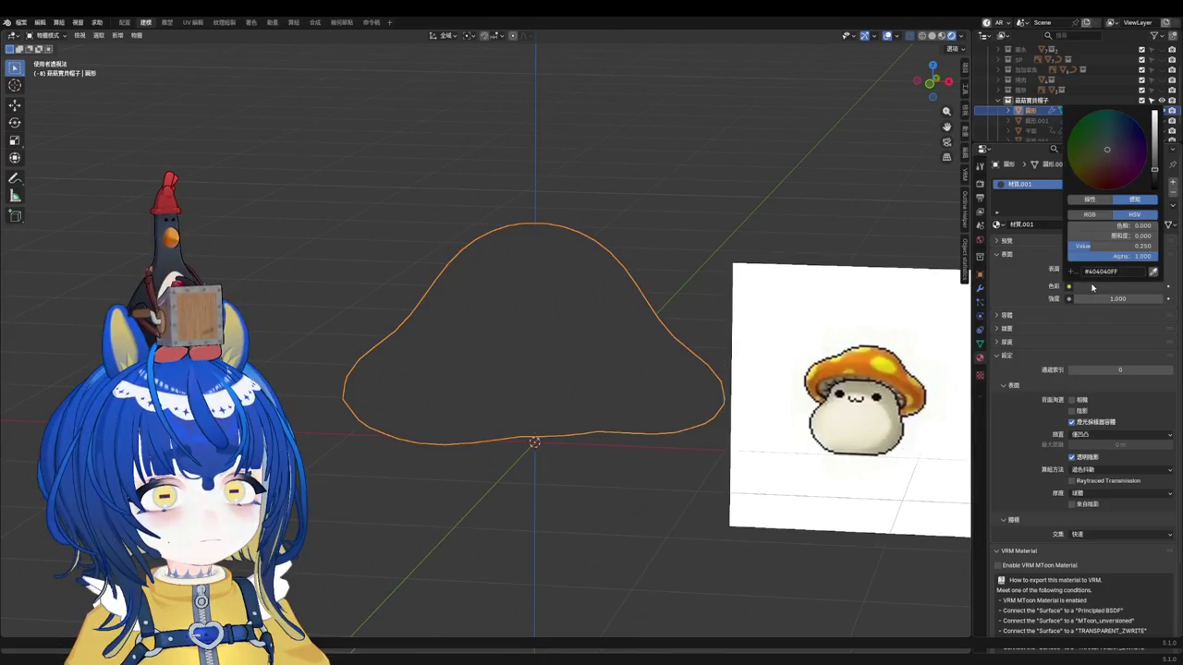
click(1153, 271)
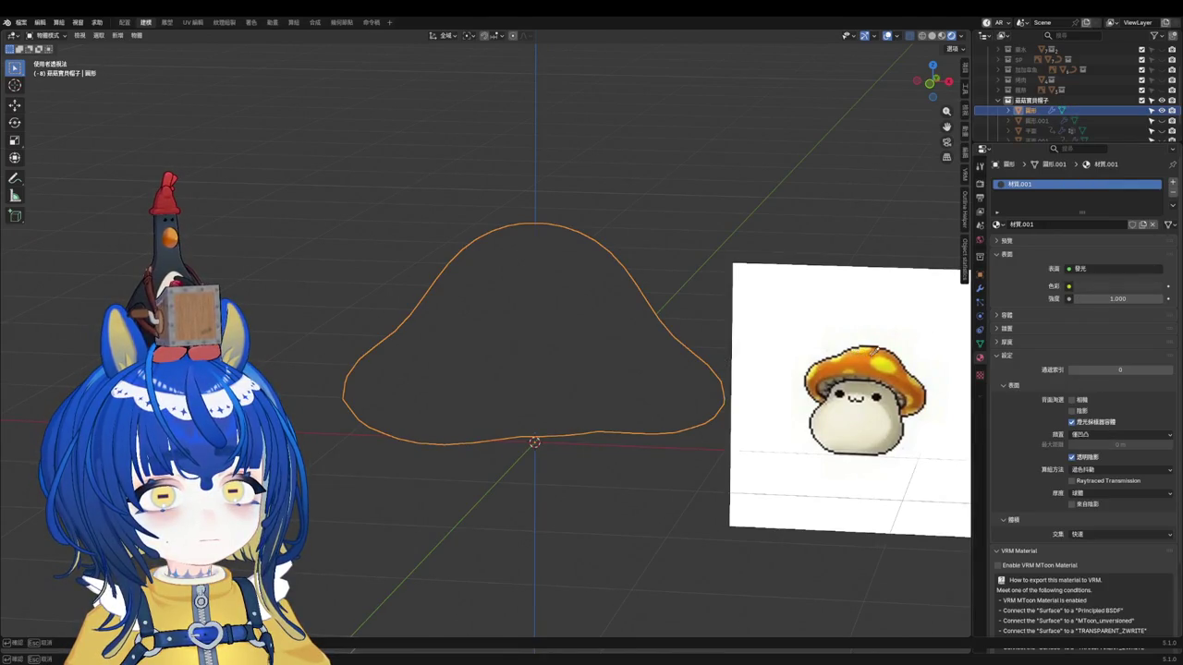
click(1103, 283)
drag(1095, 184, 1099, 170)
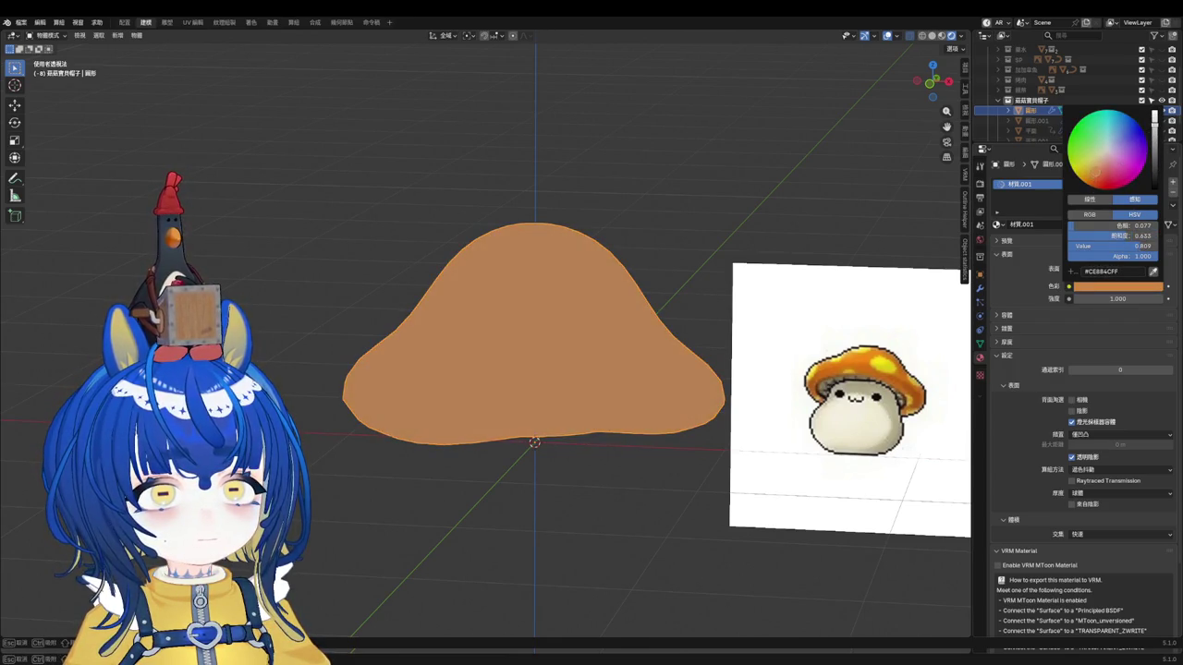
scroll(1107, 150, down, 3)
scroll(1108, 150, up, 3)
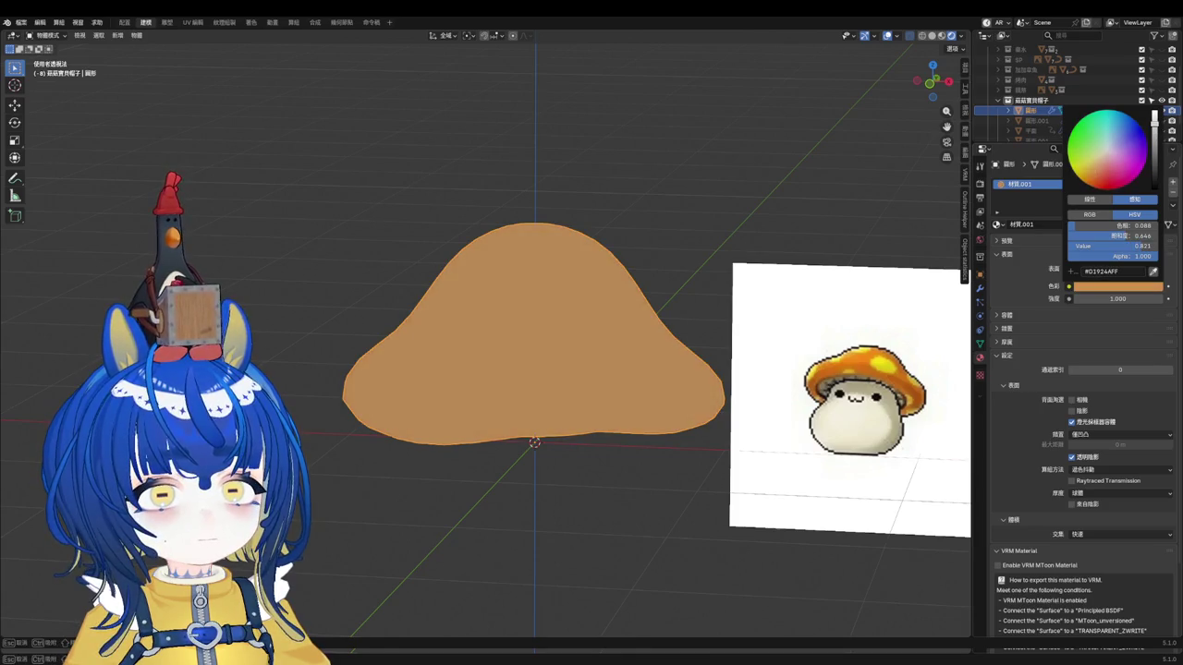
drag(1126, 168, 1129, 173)
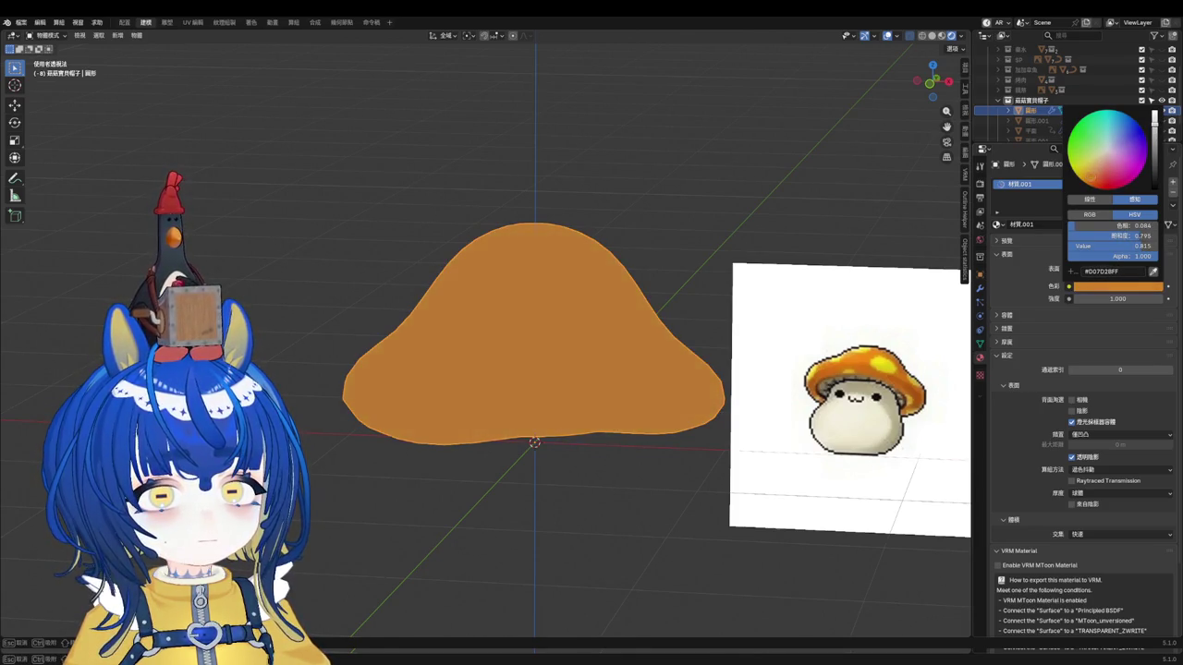
scroll(684, 235, up, 2)
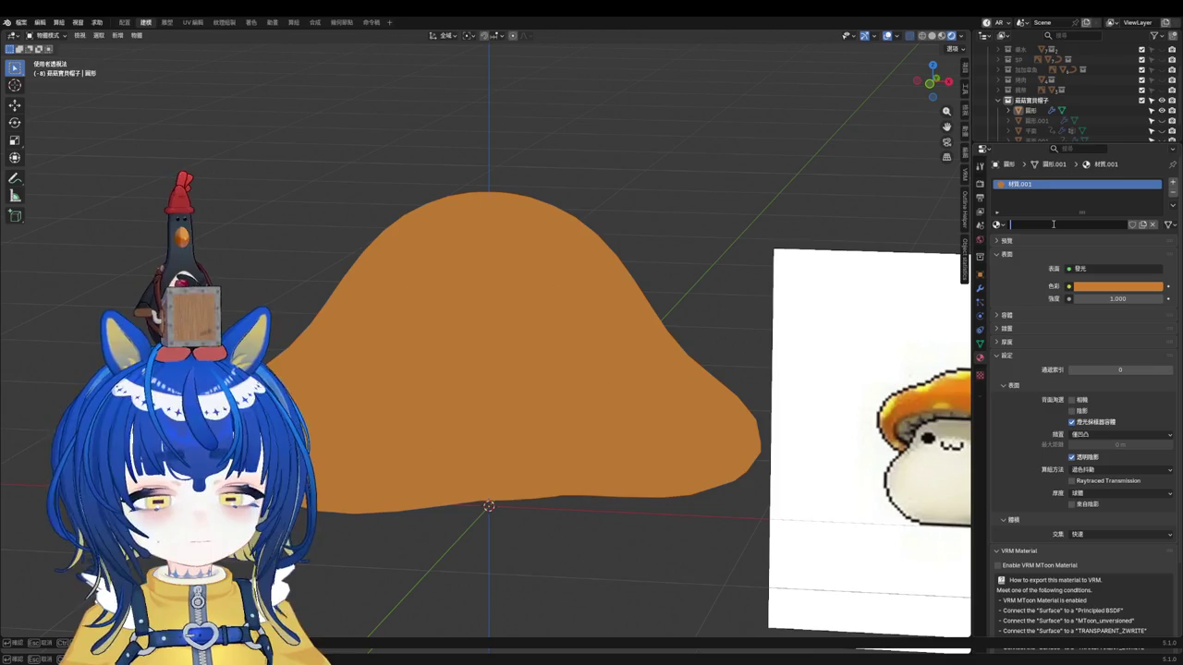
click(1023, 226)
text(gugu)
Step: Rename the material gugu, save, and add an outline with Outline Helper's Add/Set Outline
key(Return)
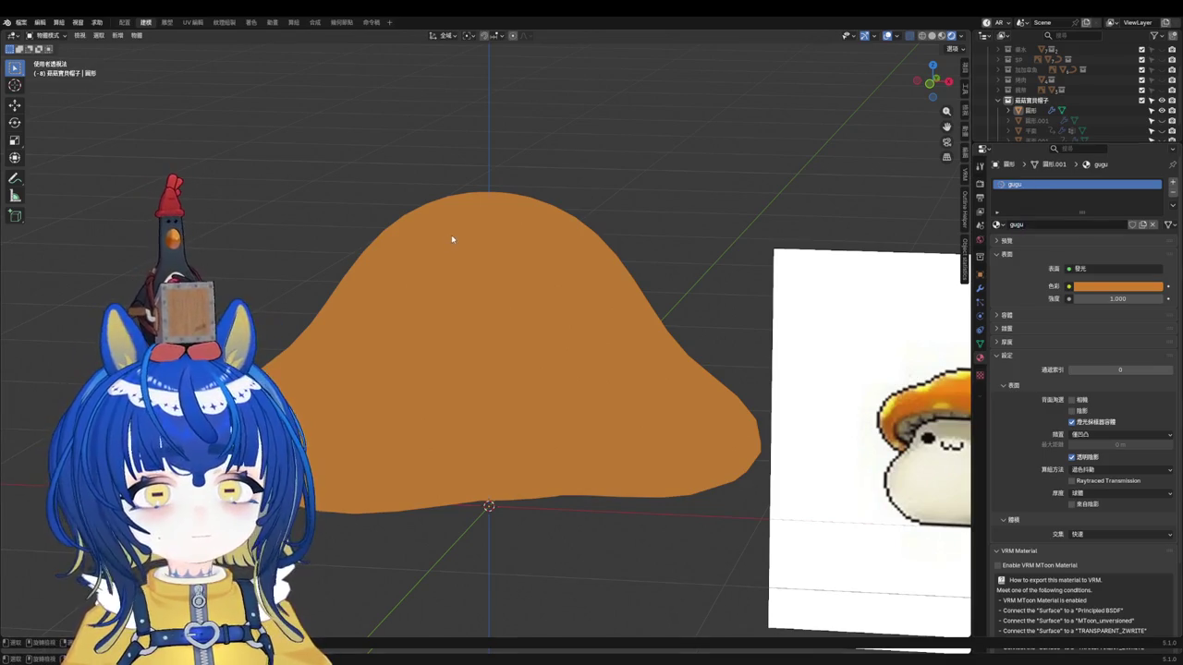
key(ctrl+s)
click(606, 261)
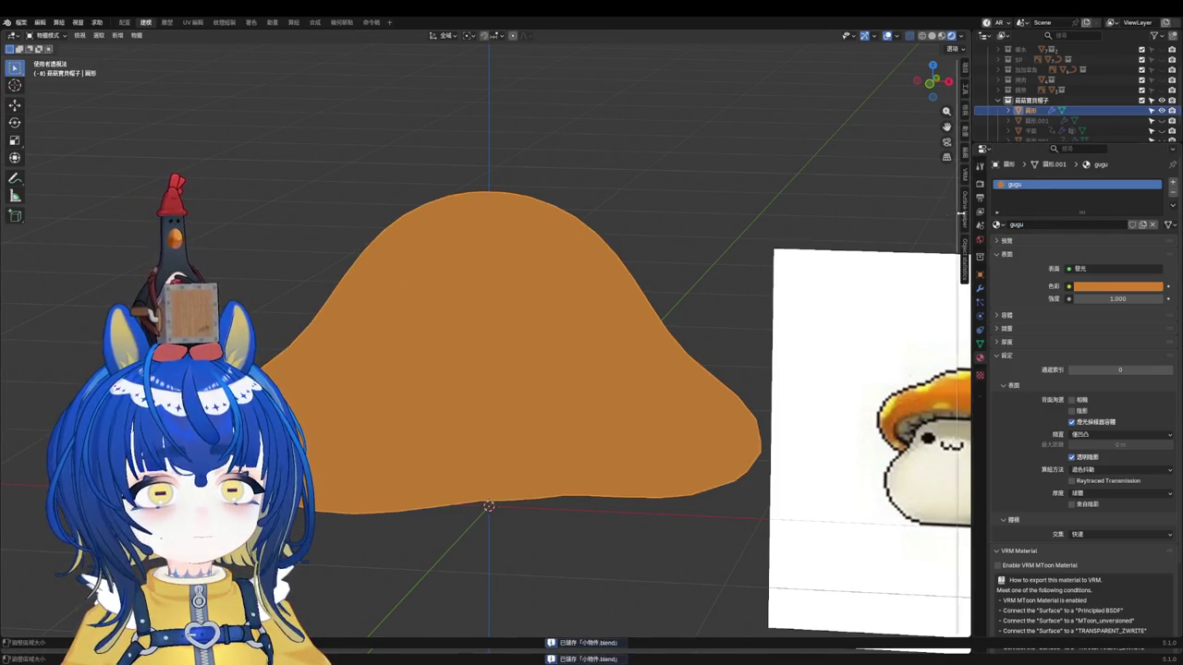
key(n)
click(901, 77)
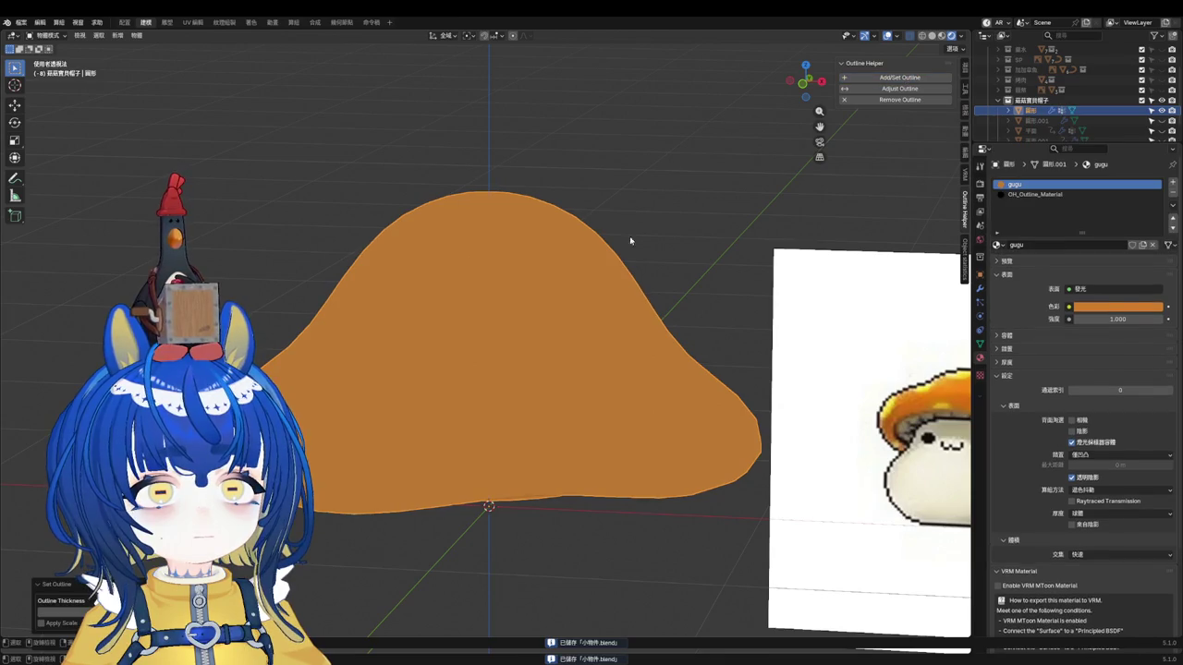
Step: Experiment with the outline thickness, trying 0.1 and dragging it thicker and thinner
scroll(759, 312, up, 2)
scroll(536, 344, up, 4)
scroll(768, 231, up, 1)
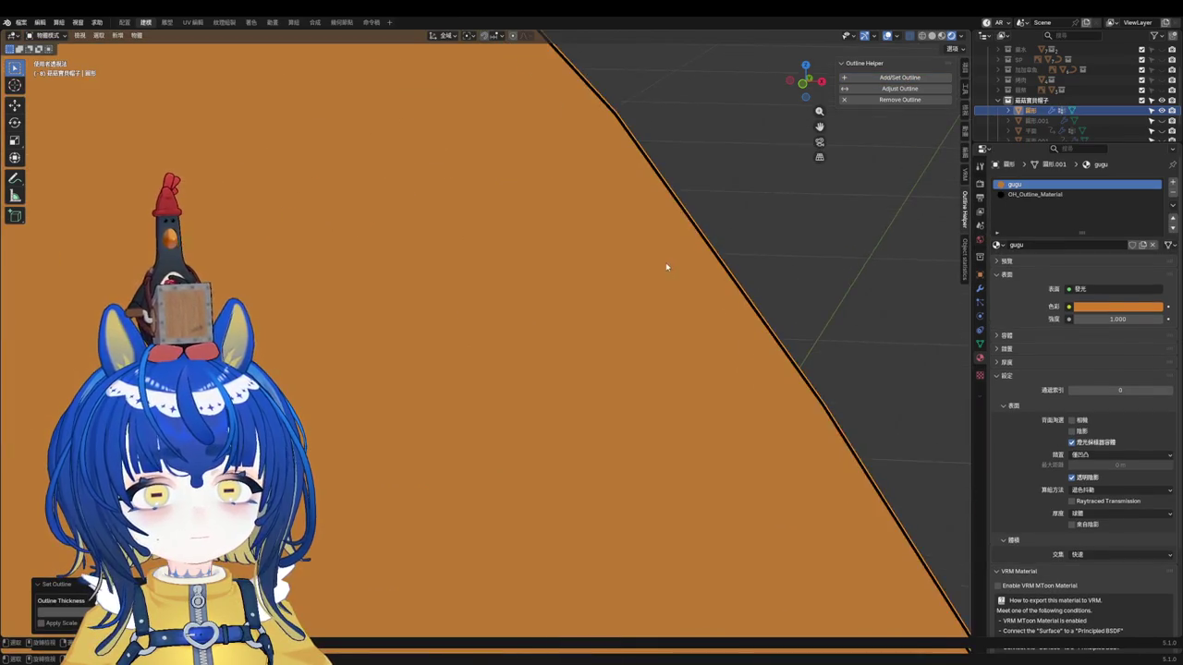
scroll(665, 264, up, 1)
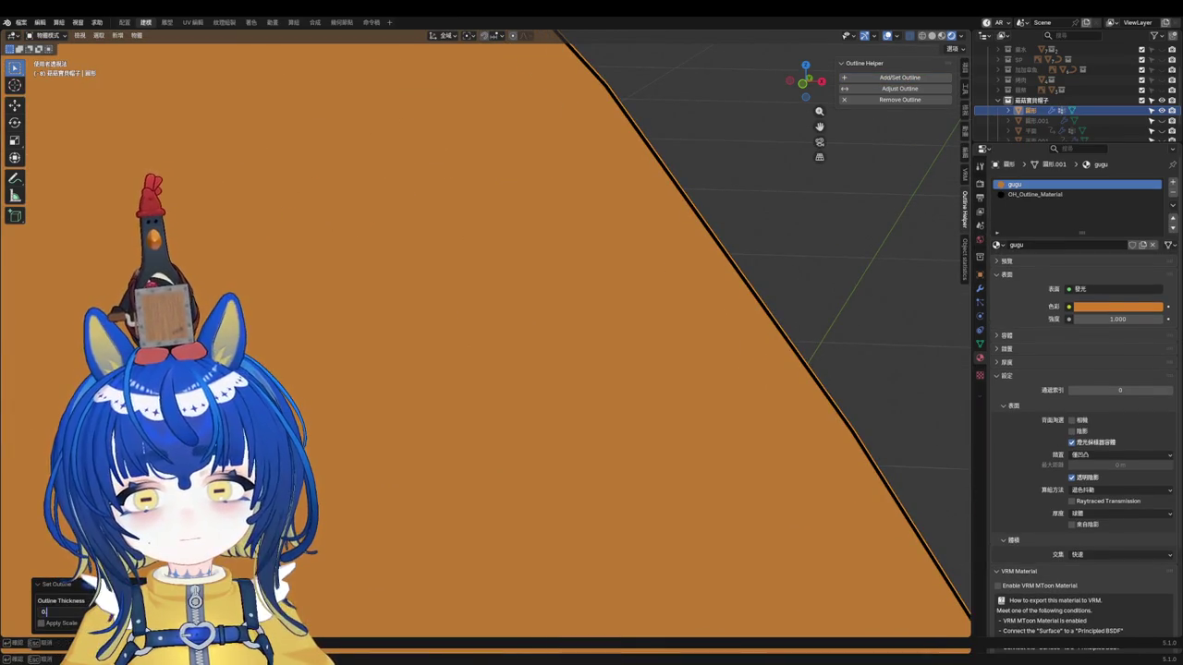
scroll(555, 369, down, 1)
scroll(555, 370, down, 2)
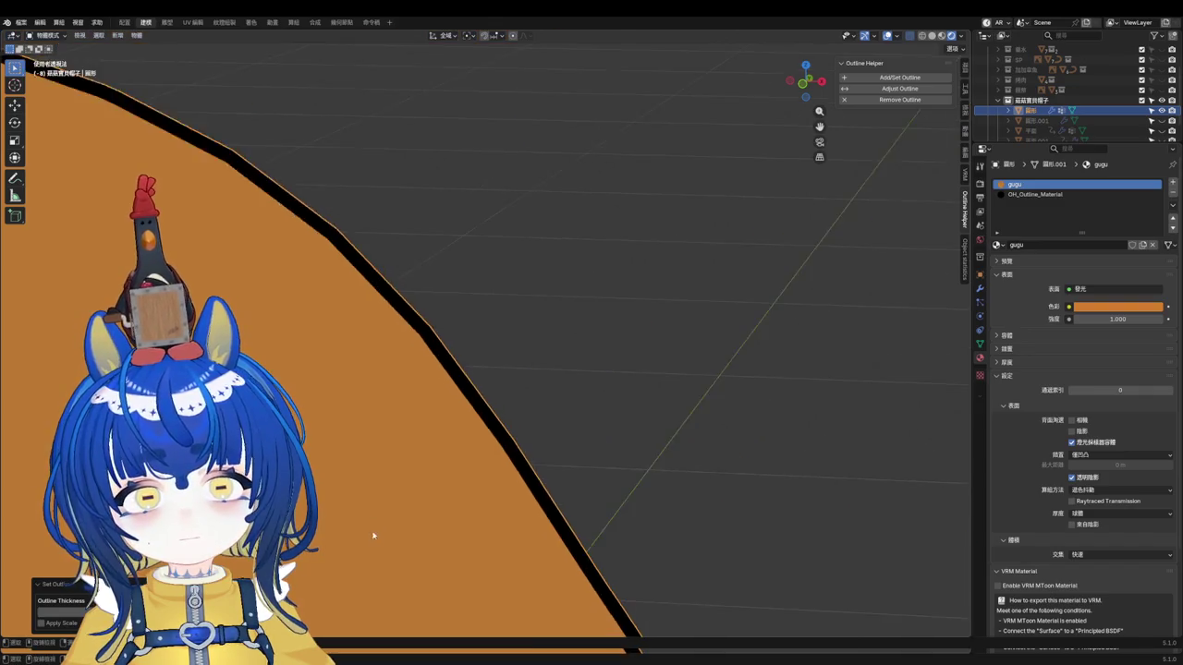
scroll(623, 343, down, 2)
scroll(528, 454, down, 2)
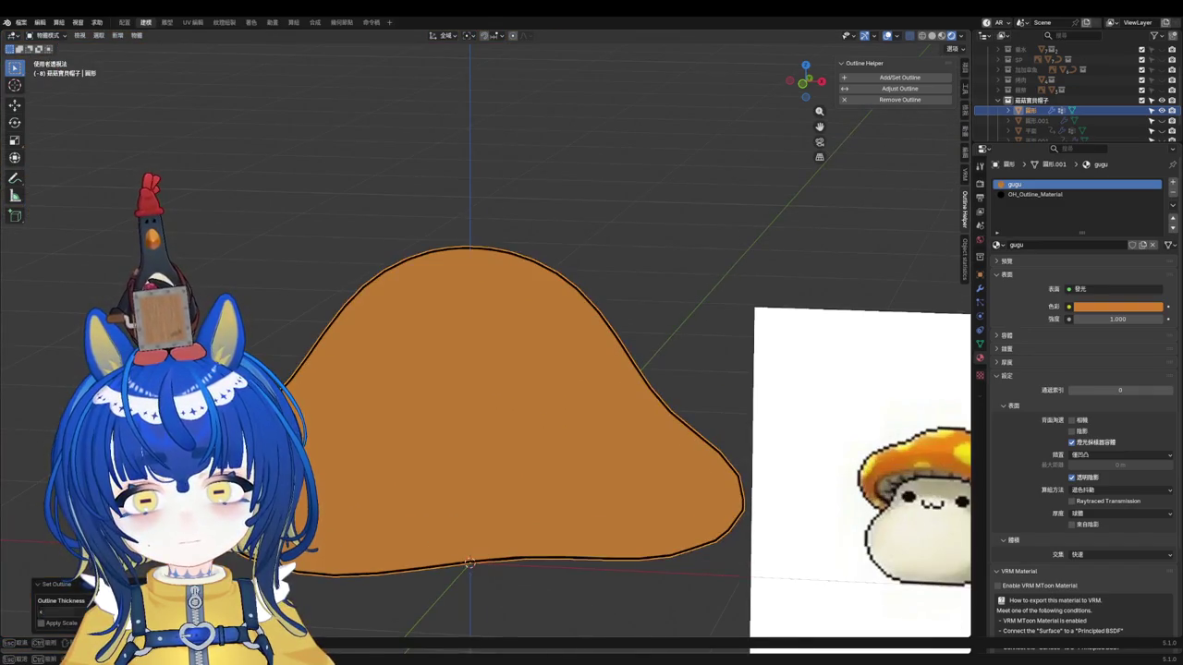
drag(60, 612, 101, 611)
scroll(393, 300, down, 1)
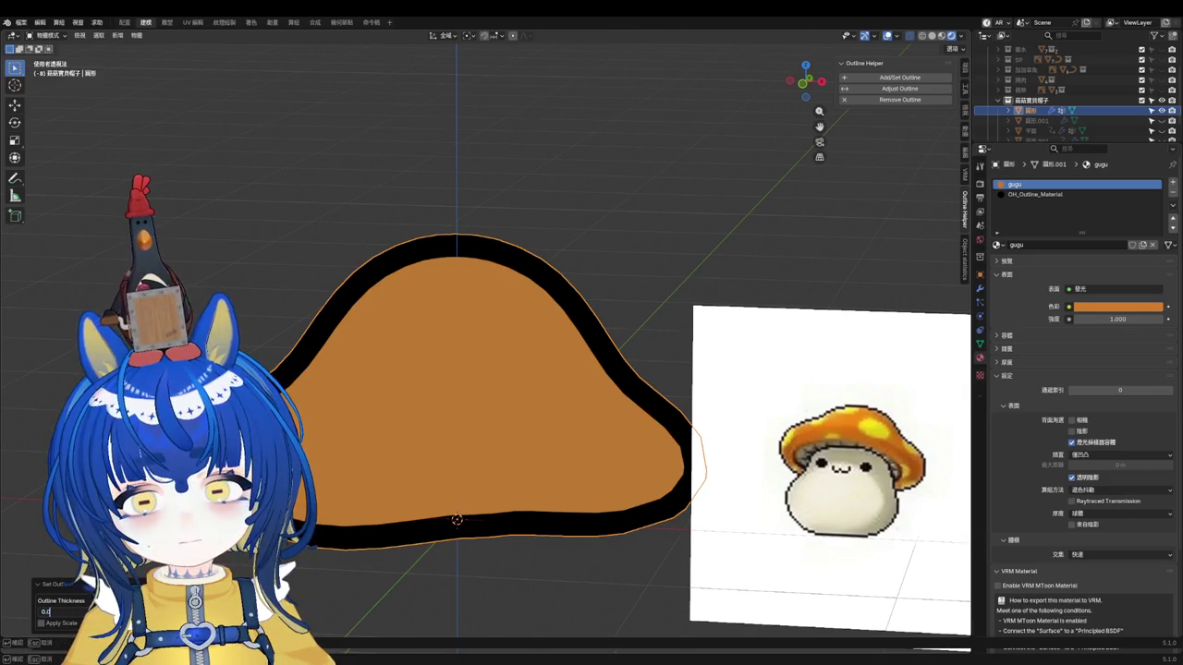
text(0.1)
key(Return)
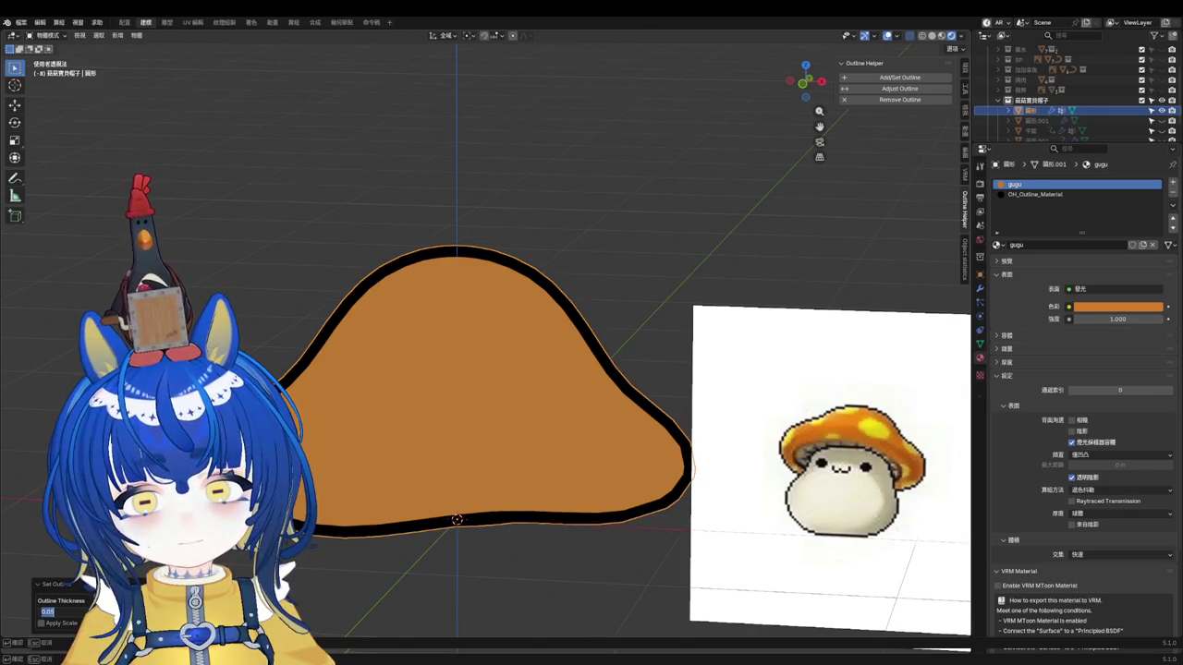
drag(60, 612, 37, 611)
Step: Undo the outline and re-add it with an outline thickness of 0.01
key(alt+a)
middle_drag(462, 416, 517, 388)
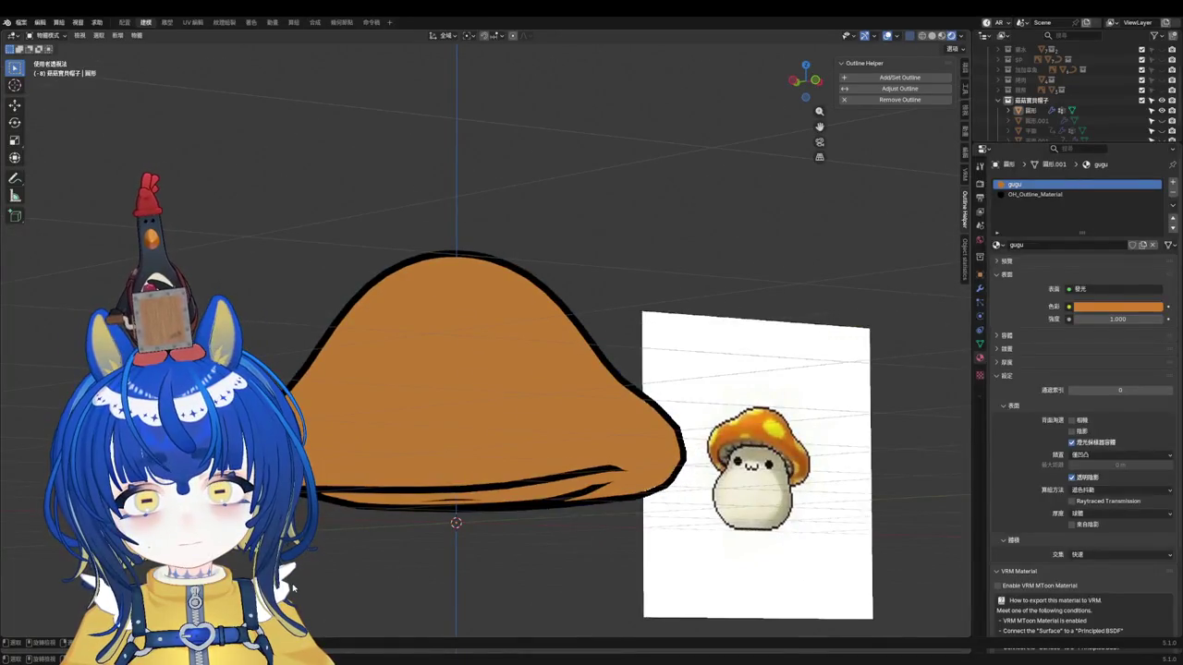
key(ctrl+z)
key(ctrl+z)
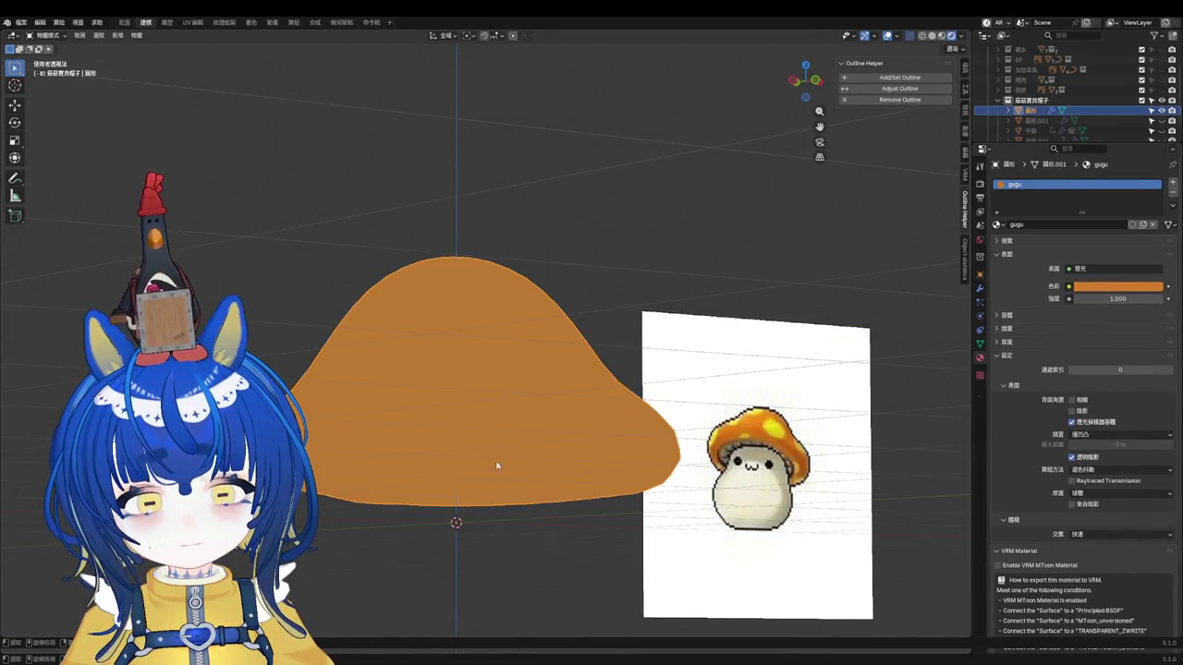
click(901, 78)
click(60, 612)
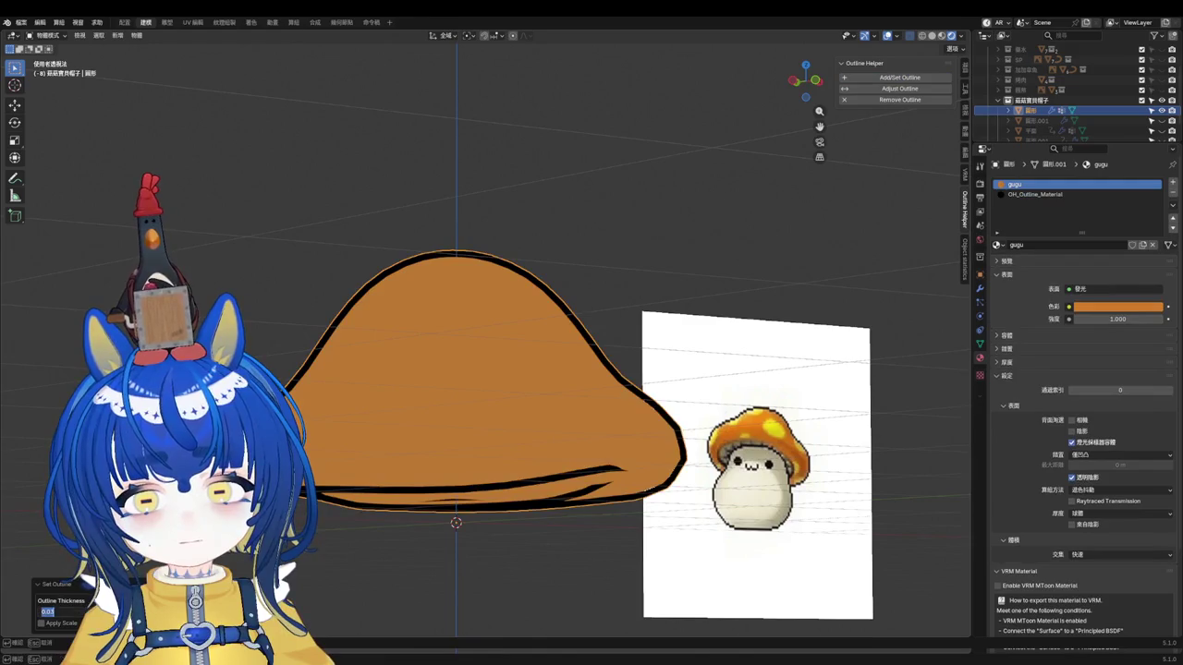
text(1)
key(Return)
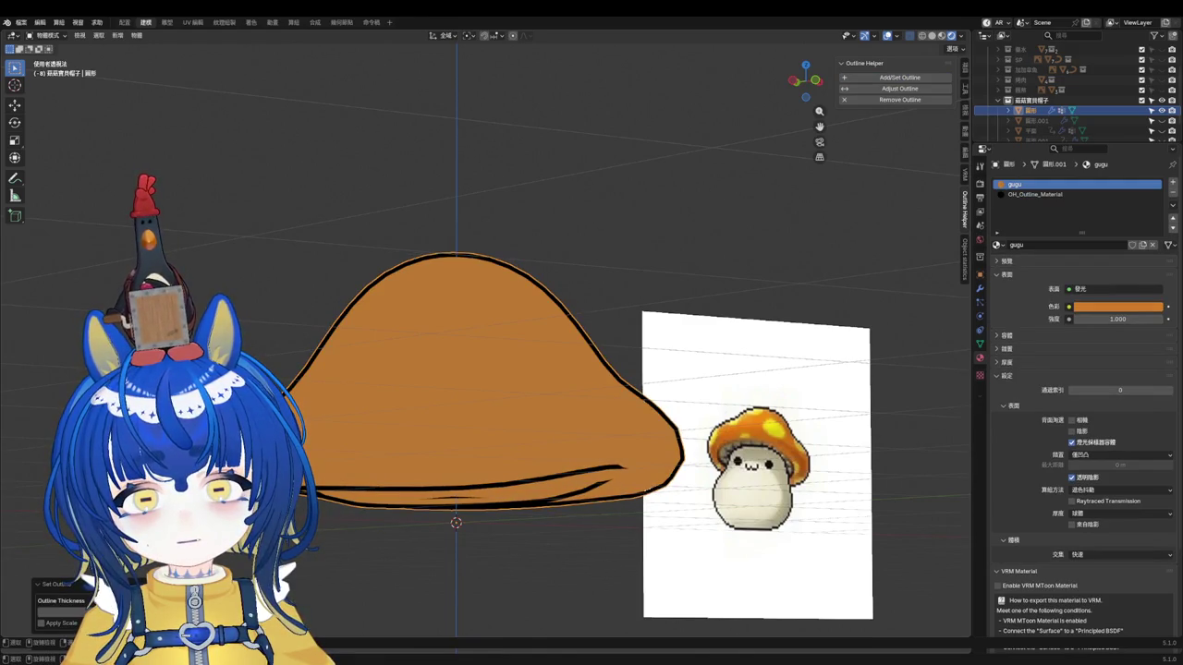
Step: Check the outline deselected, then put the cap into edit mode and open the Select menu
scroll(455, 370, down, 3)
click(395, 206)
mouse_move(395, 206)
middle_down()
mouse_move(478, 229)
mouse_move(487, 247)
mouse_move(462, 267)
mouse_move(535, 252)
mouse_move(539, 283)
mouse_move(583, 269)
middle_up()
scroll(487, 246, down, 3)
scroll(517, 259, up, 2)
scroll(534, 252, up, 5)
scroll(539, 277, up, 3)
key(Tab)
mouse_move(548, 331)
middle_down()
mouse_move(570, 282)
mouse_move(548, 310)
middle_up()
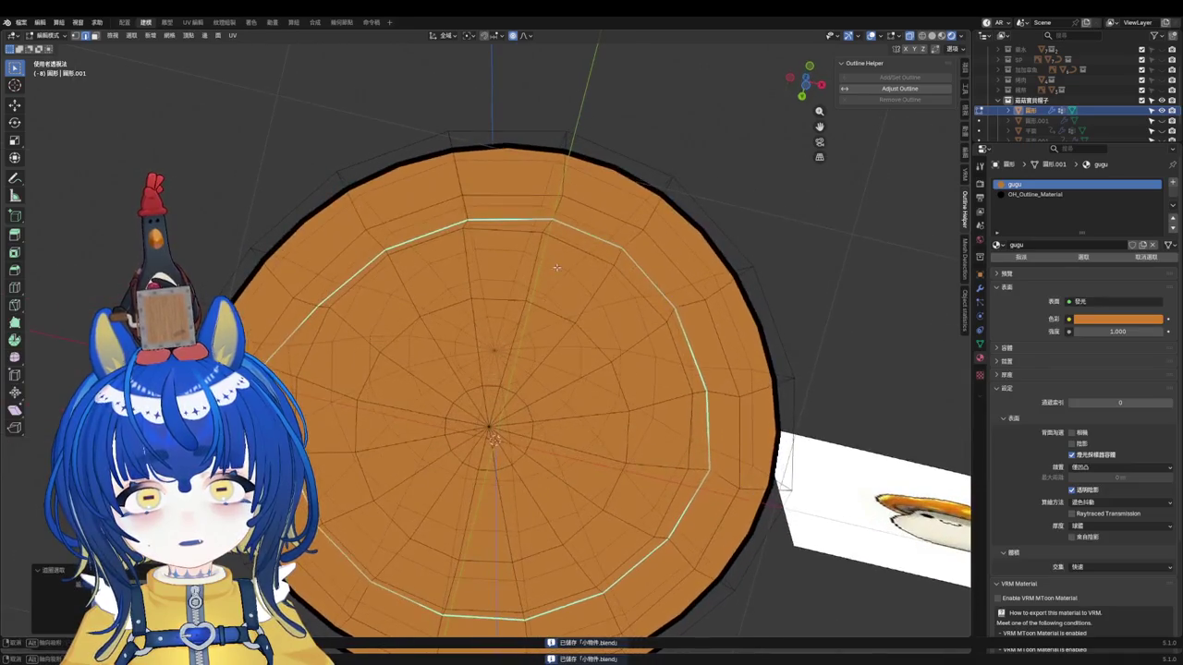
click(131, 35)
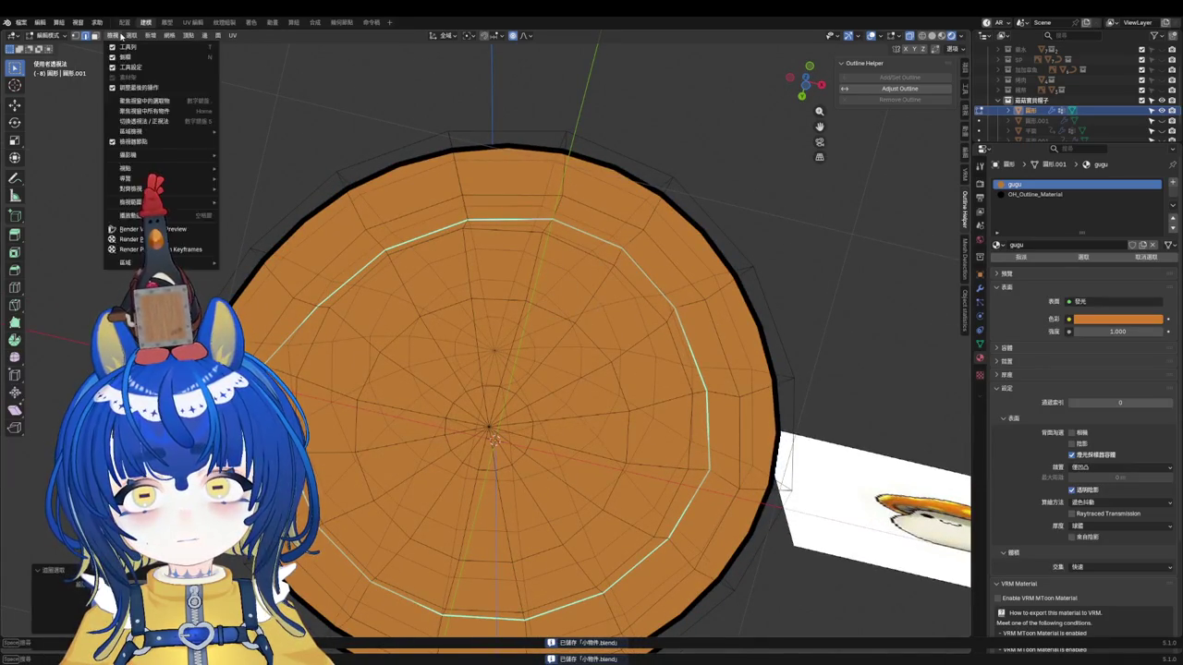
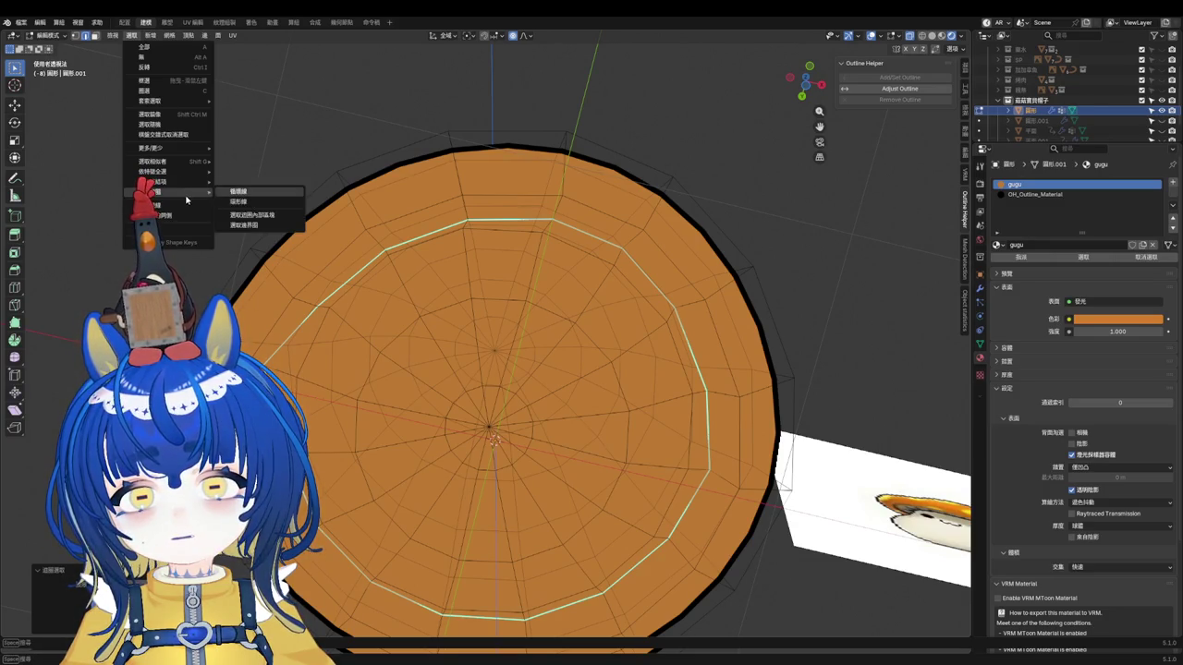
Step: Assign the inside-loop underside faces to a new material slot above the outline material
click(258, 217)
middle_drag(555, 416, 554, 351)
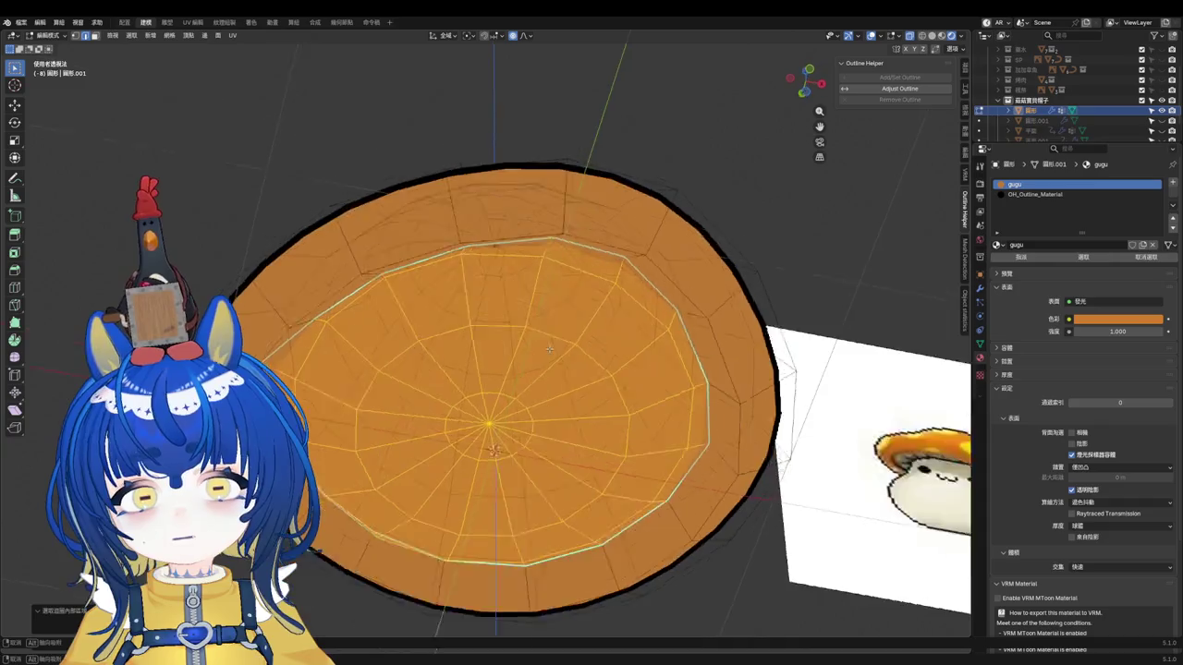
click(1172, 183)
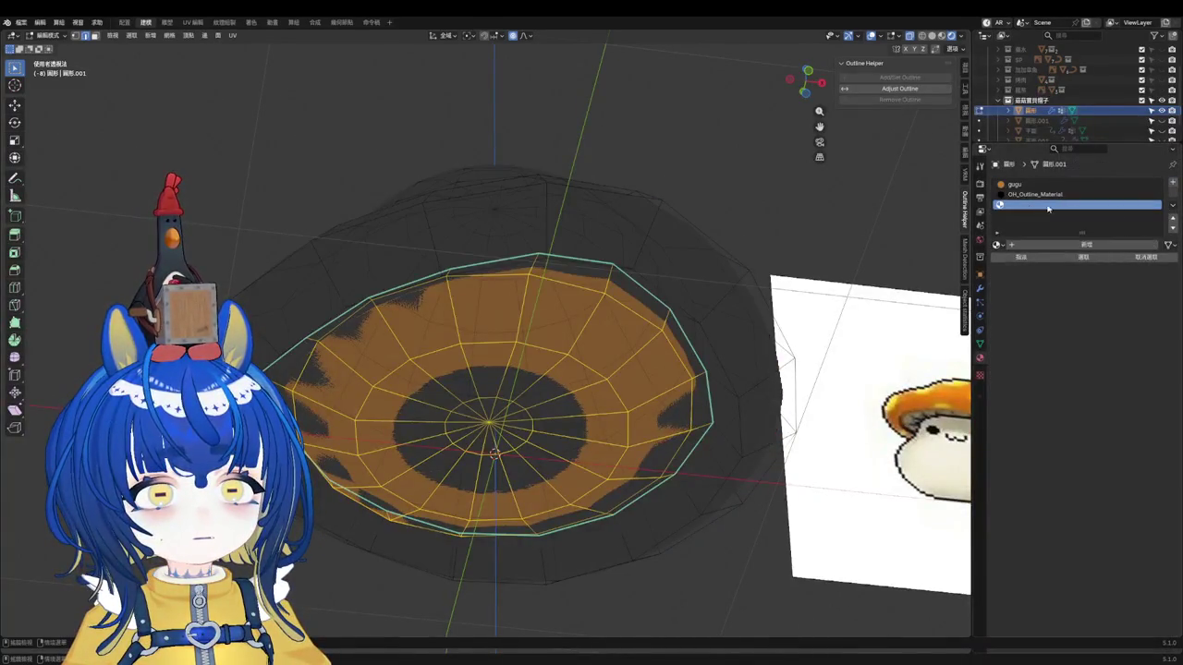
click(1174, 218)
click(1017, 257)
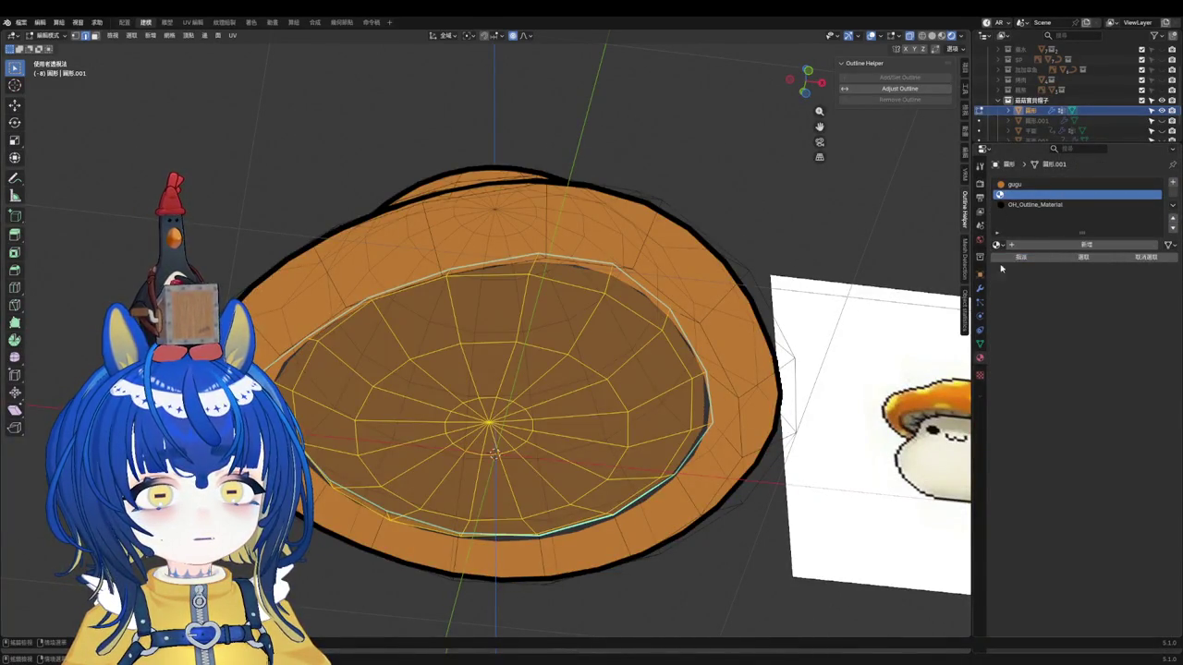
key(Tab)
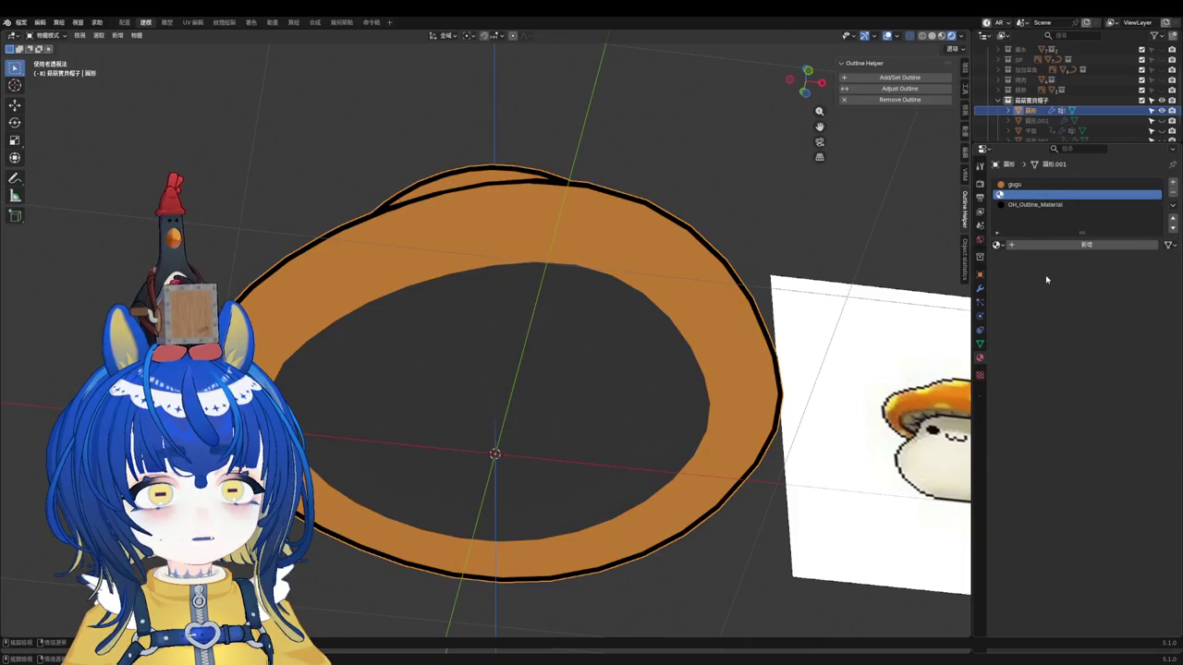
Step: Create a new Emission material for that slot and tune its colour to a pale cream
click(1042, 245)
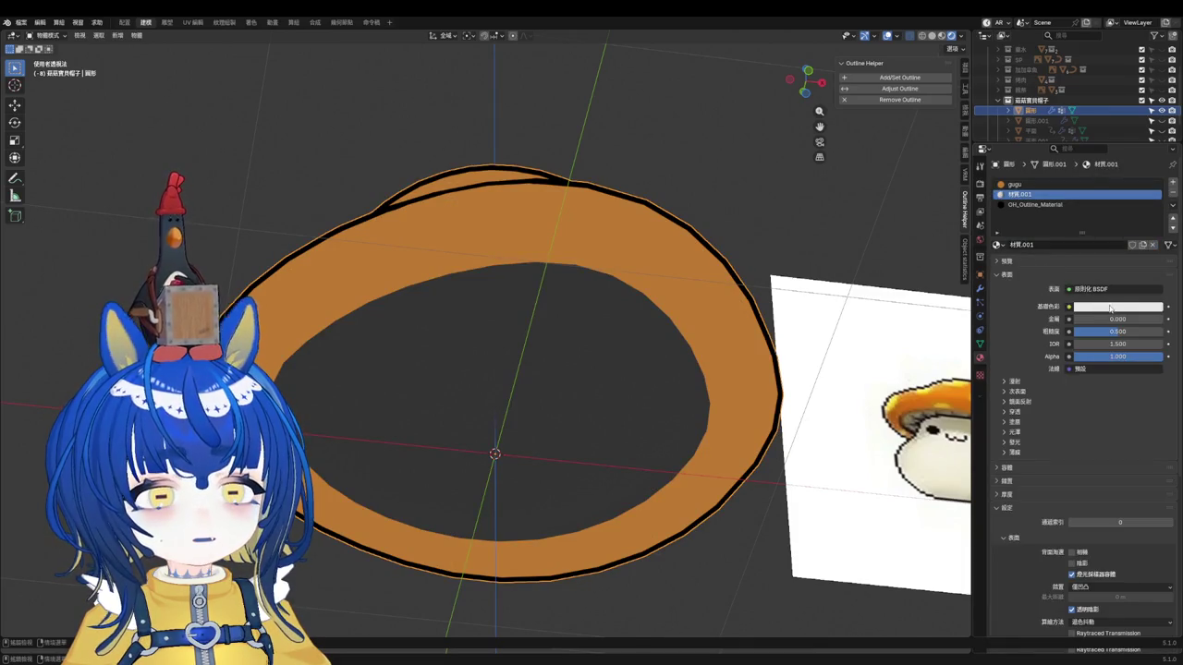
click(1099, 291)
click(1000, 347)
click(1142, 307)
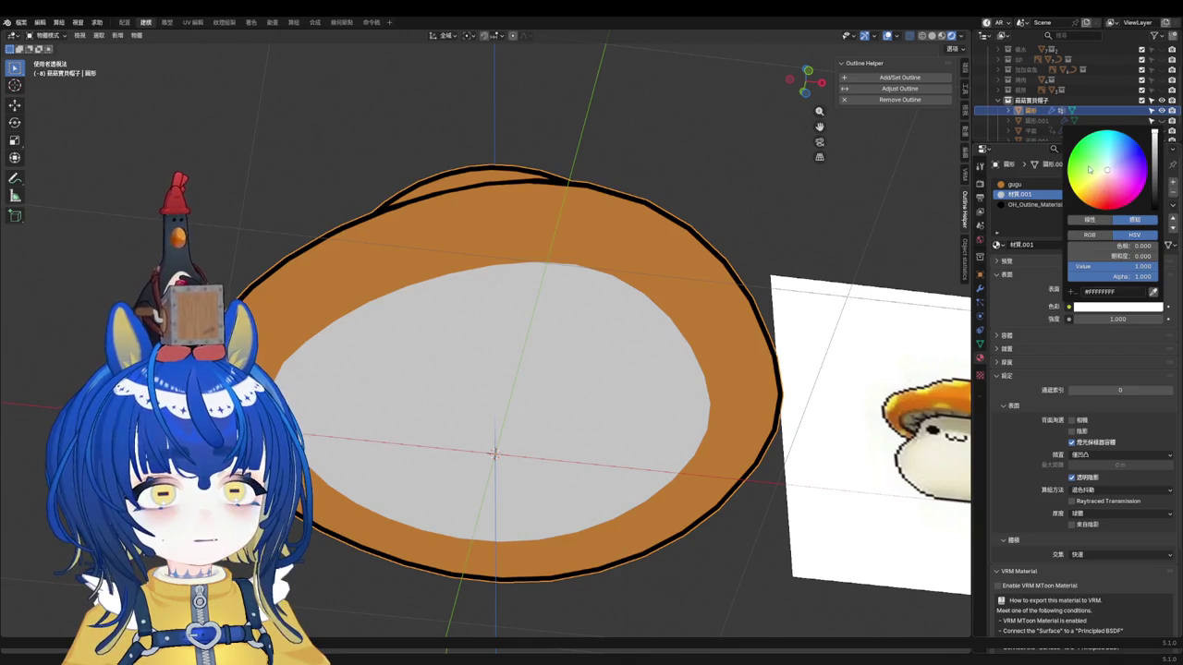
drag(1090, 170, 1083, 196)
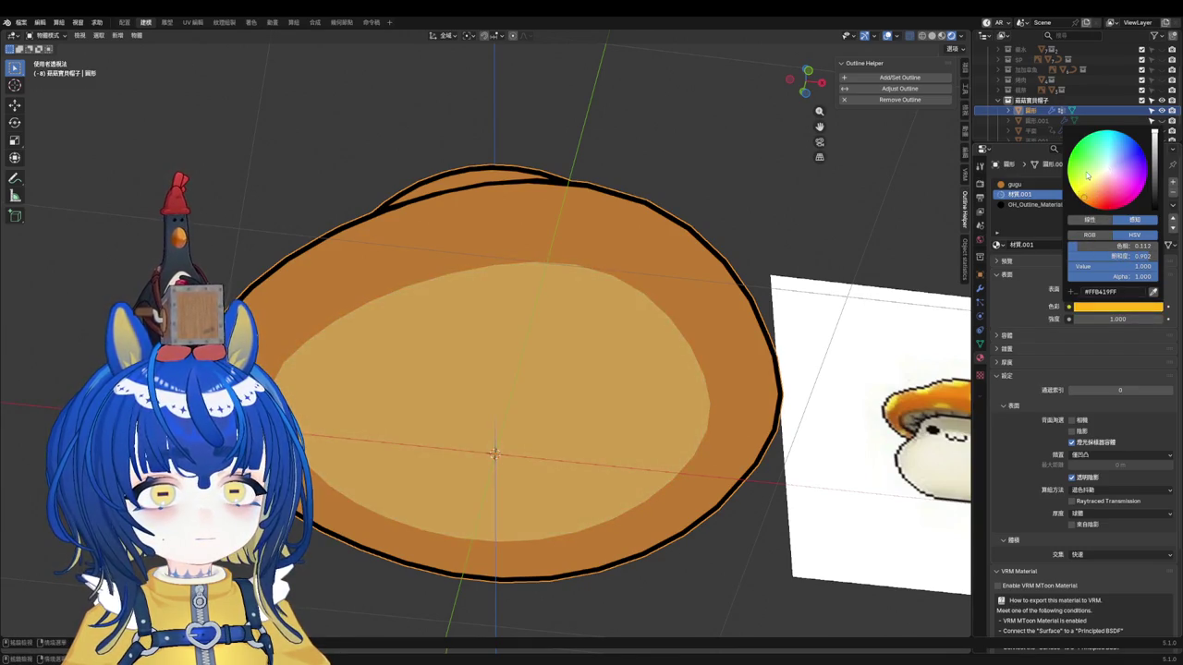
drag(1151, 183, 1154, 135)
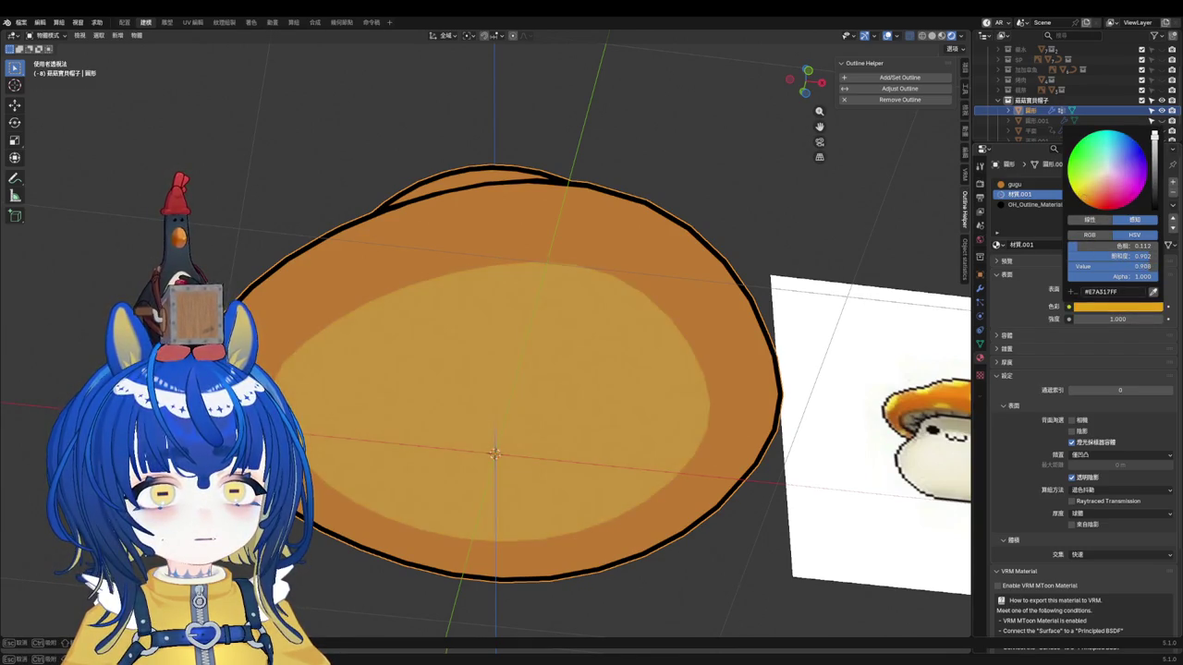
drag(1090, 195, 1091, 188)
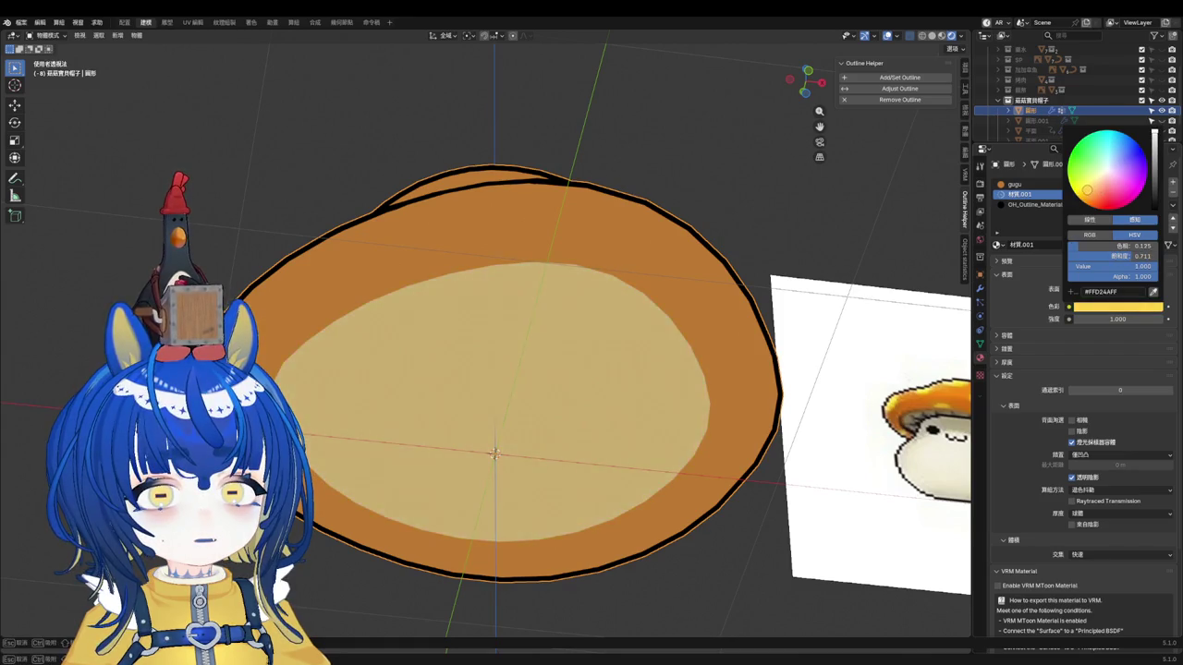
drag(1154, 133, 1154, 139)
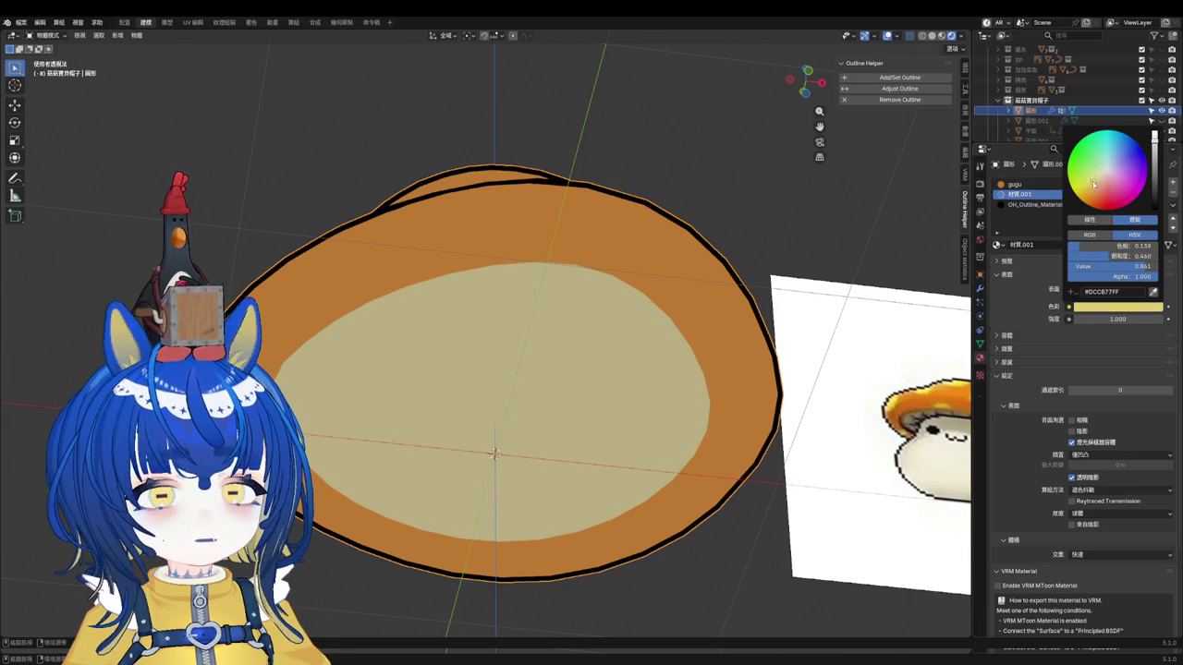
scroll(553, 280, down, 5)
middle_drag(554, 280, 554, 278)
scroll(553, 280, up, 4)
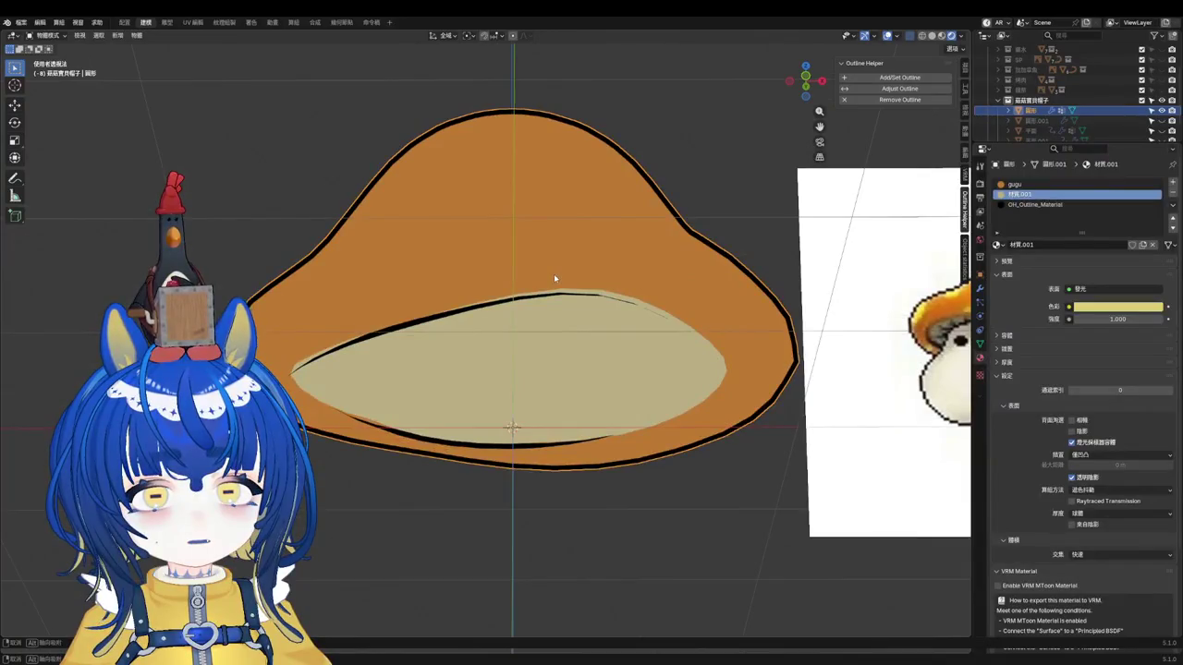
Step: Enter Edit Mode on the cap and orbit from the underside to a side view
key(Tab)
scroll(554, 274, up, 2)
mouse_move(554, 274)
middle_down()
mouse_move(713, 312)
mouse_move(707, 351)
mouse_move(713, 282)
middle_up()
key(Tab)
key(Tab)
key(Tab)
mouse_move(708, 238)
middle_down()
mouse_move(675, 317)
mouse_move(678, 346)
mouse_move(687, 332)
mouse_move(747, 338)
mouse_move(645, 336)
mouse_move(651, 349)
mouse_move(669, 327)
mouse_move(690, 352)
mouse_move(652, 352)
mouse_move(681, 393)
mouse_move(742, 391)
mouse_move(671, 346)
mouse_move(671, 319)
mouse_move(758, 299)
middle_up()
scroll(671, 319, down, 3)
scroll(647, 298, up, 2)
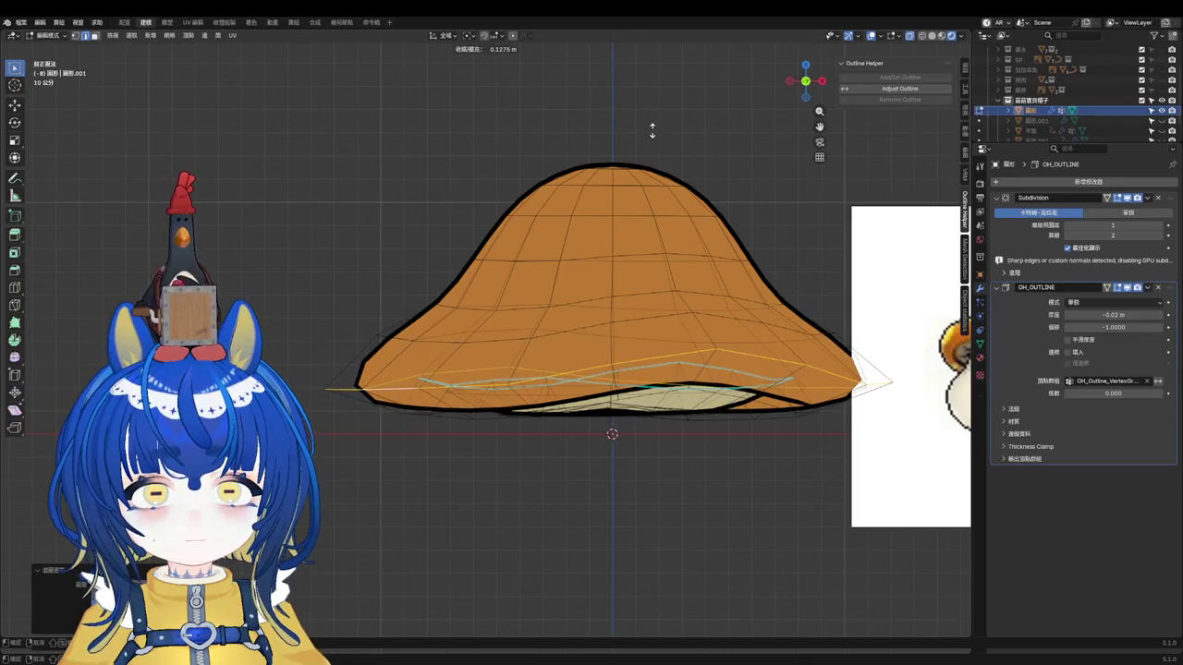
key(Escape)
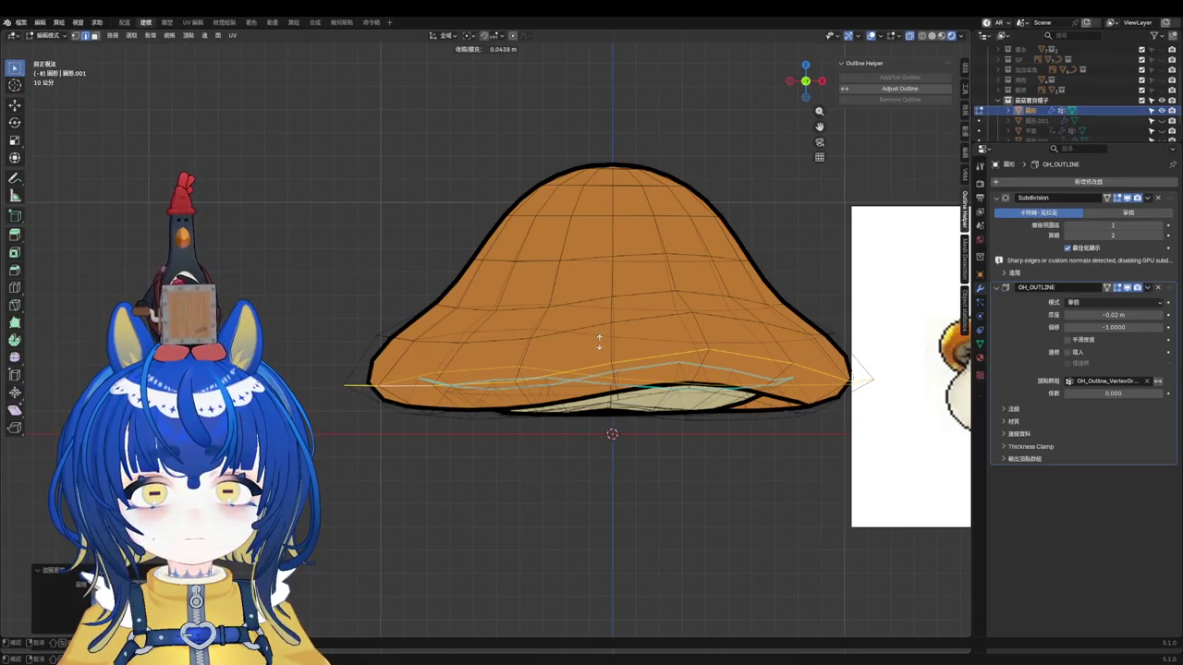
Step: Move the selected cap part vertically along Z, then save 小物件.blend
key(alt+s)
key(g)
key(z)
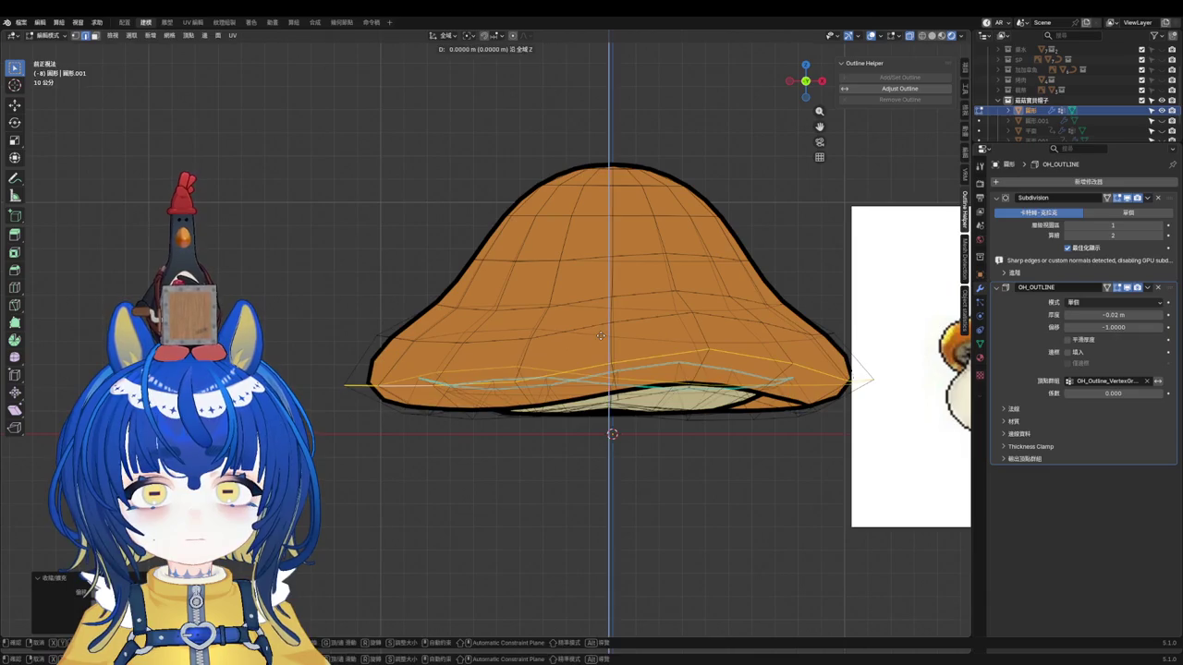
click(603, 328)
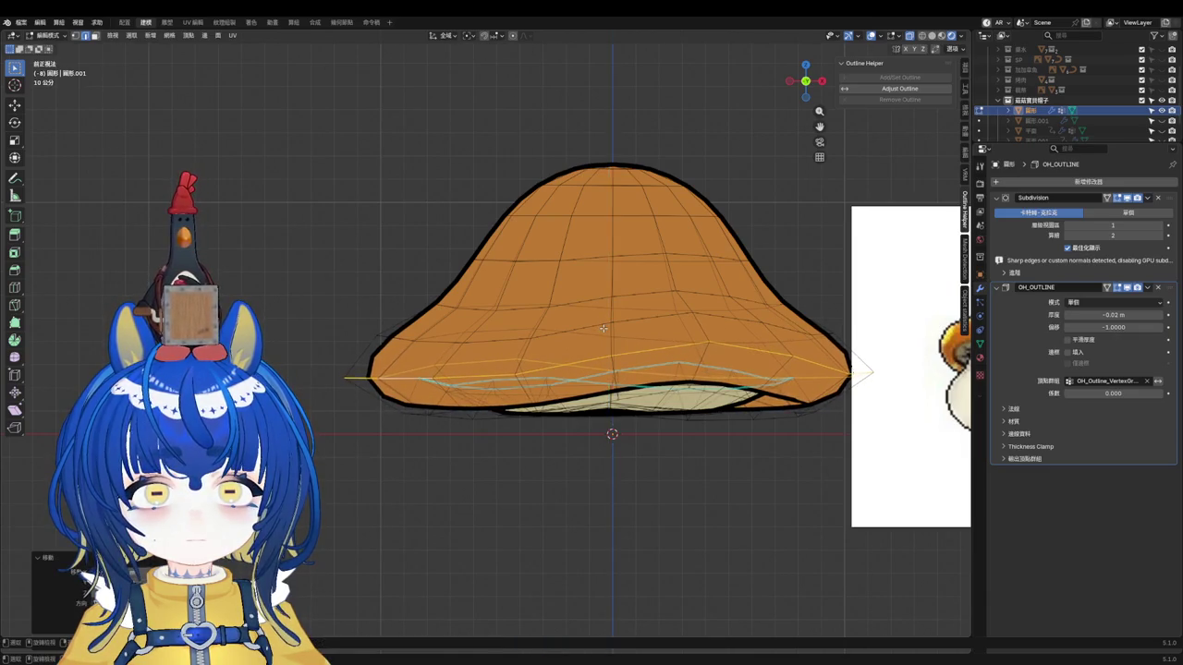
key(Tab)
scroll(388, 251, down, 4)
mouse_move(388, 251)
middle_down()
mouse_move(647, 330)
mouse_move(715, 315)
middle_up()
click(715, 316)
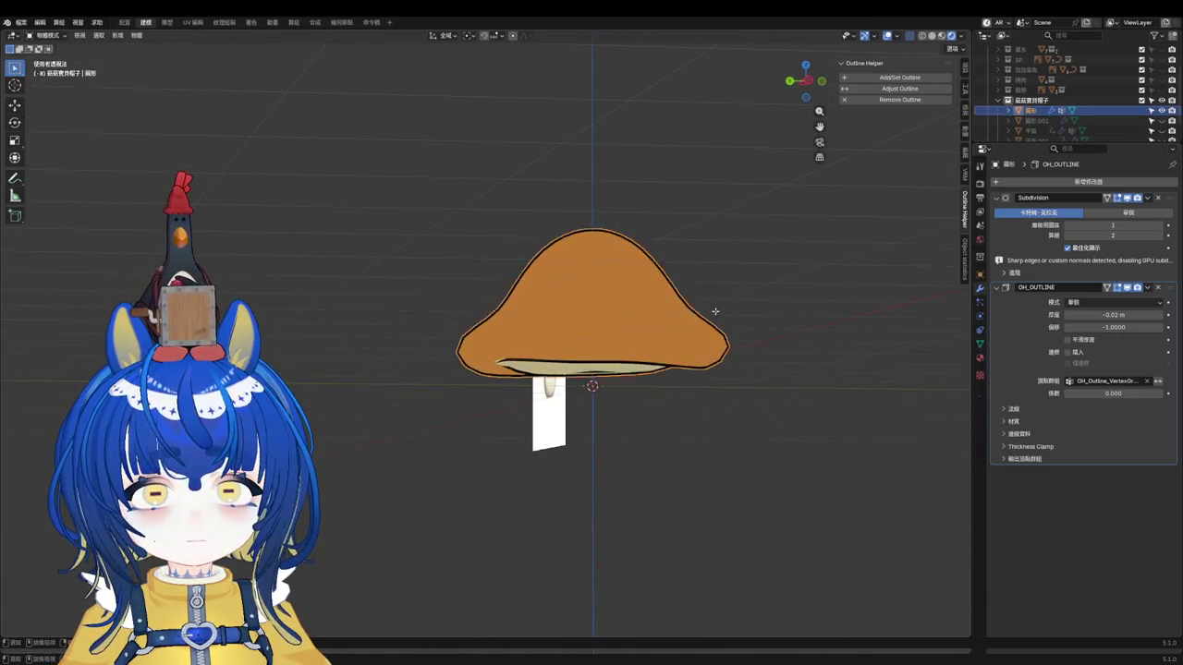
key(Tab)
key(ctrl+s)
Step: In front view, move the selection along Z to match the reference image
scroll(716, 317, up, 3)
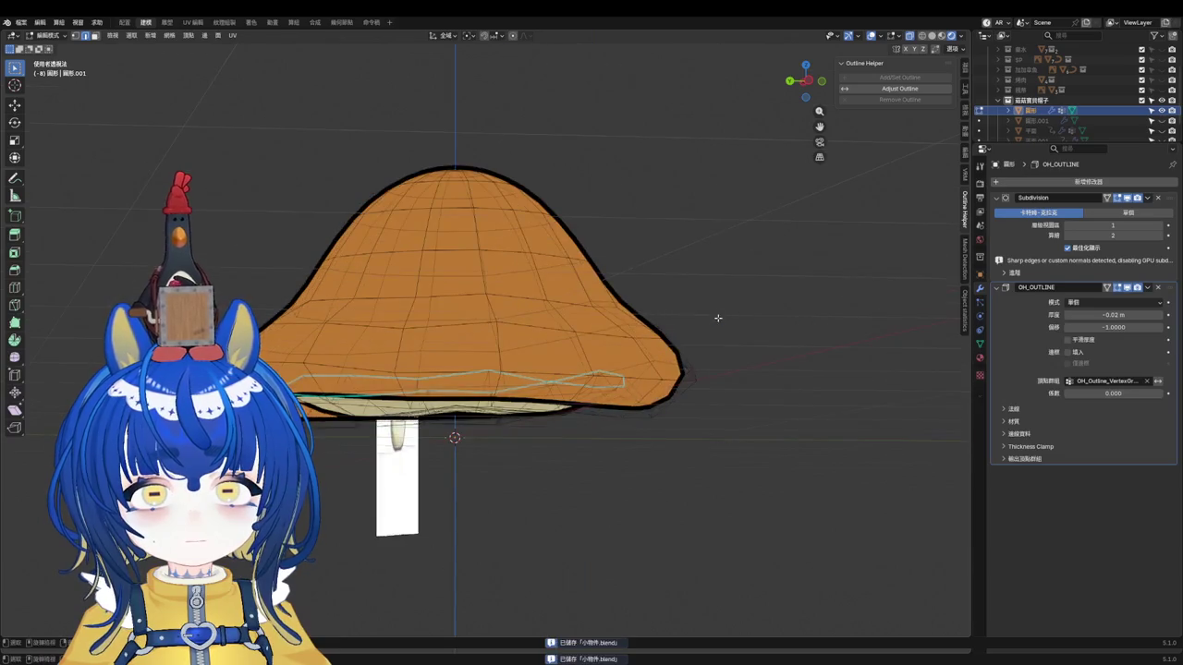
scroll(750, 335, up, 2)
mouse_move(763, 327)
middle_down()
mouse_move(771, 280)
mouse_move(827, 305)
mouse_move(805, 272)
middle_up()
key(KP_1)
scroll(592, 288, up, 2)
scroll(405, 219, up, 3)
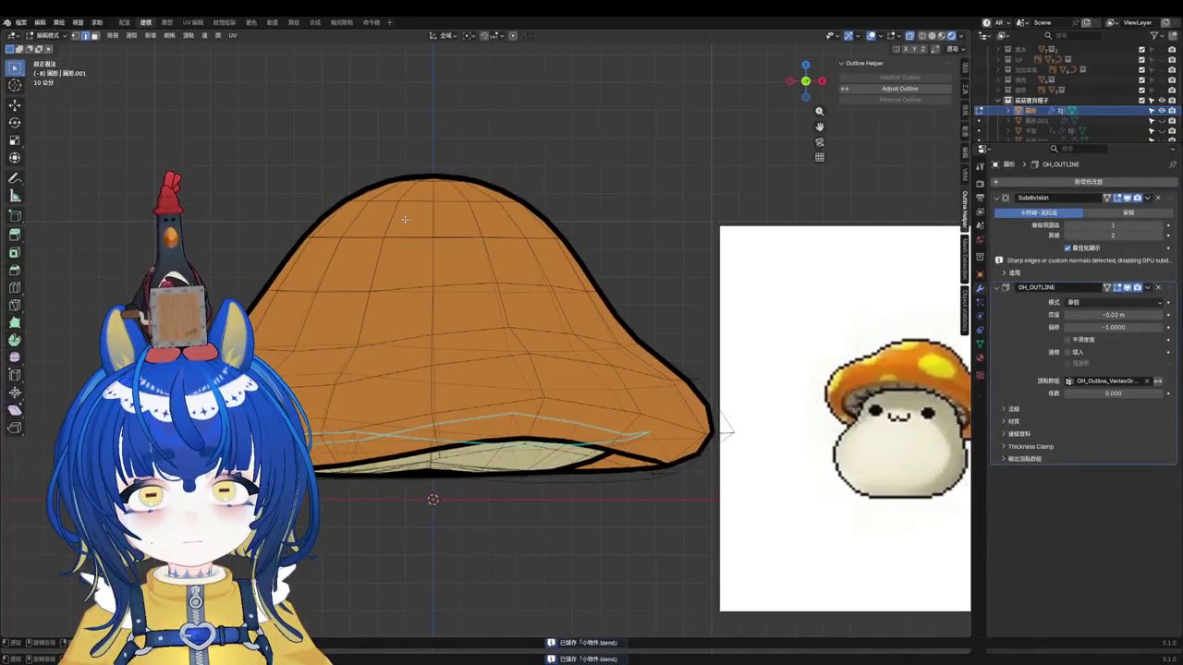
scroll(573, 287, down, 1)
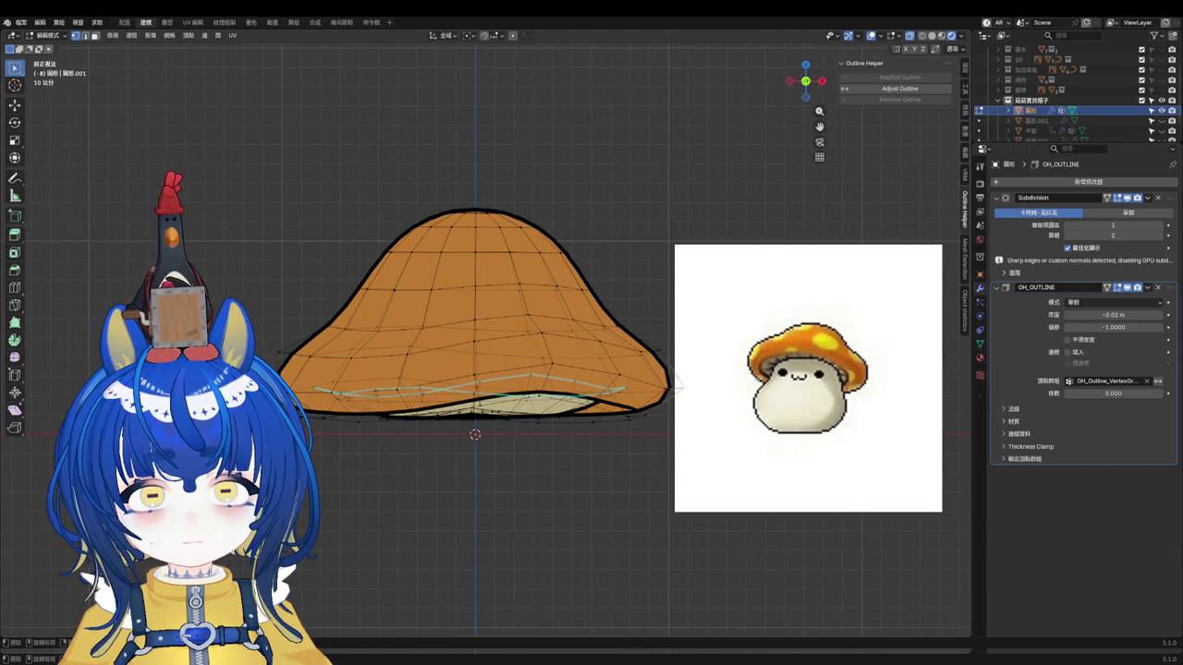
key(g)
key(z)
click(679, 374)
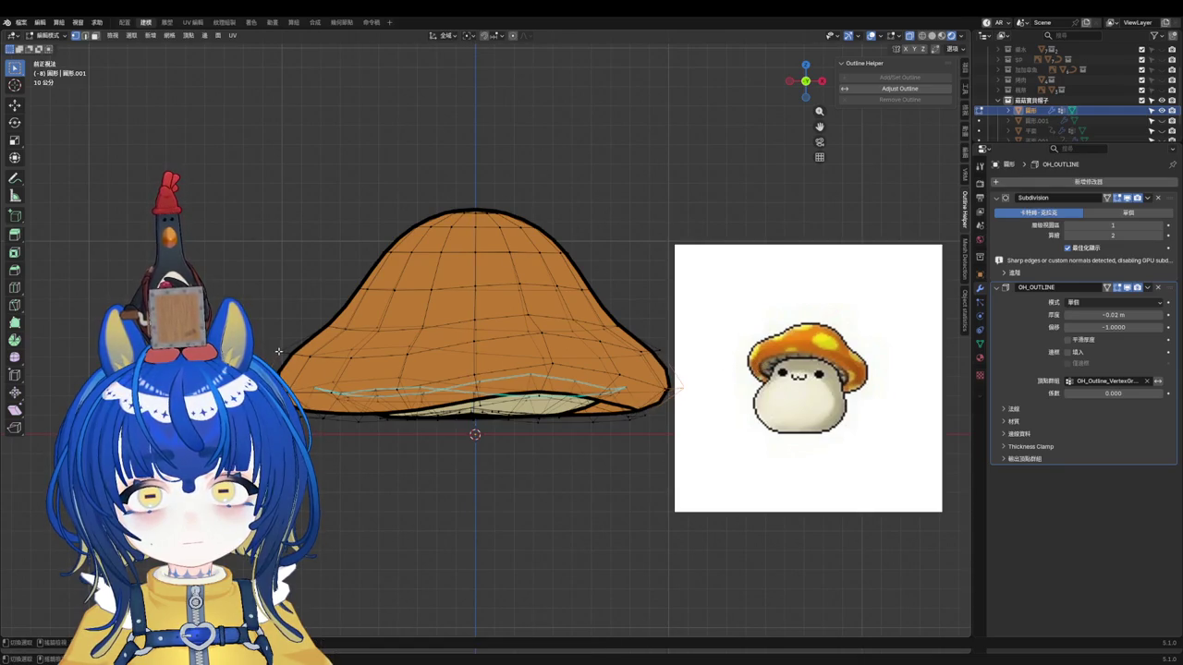
Step: Adjust the rim vertically with a proportional-editing Z move, exit Edit Mode and save
key(g)
key(z)
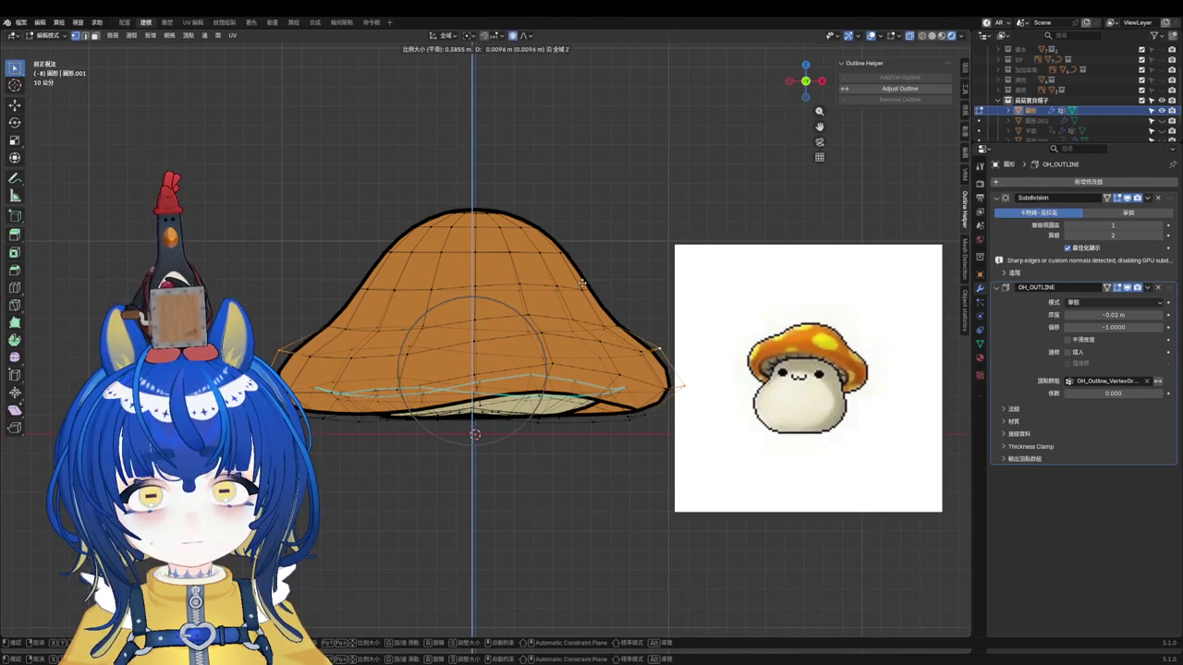
click(588, 289)
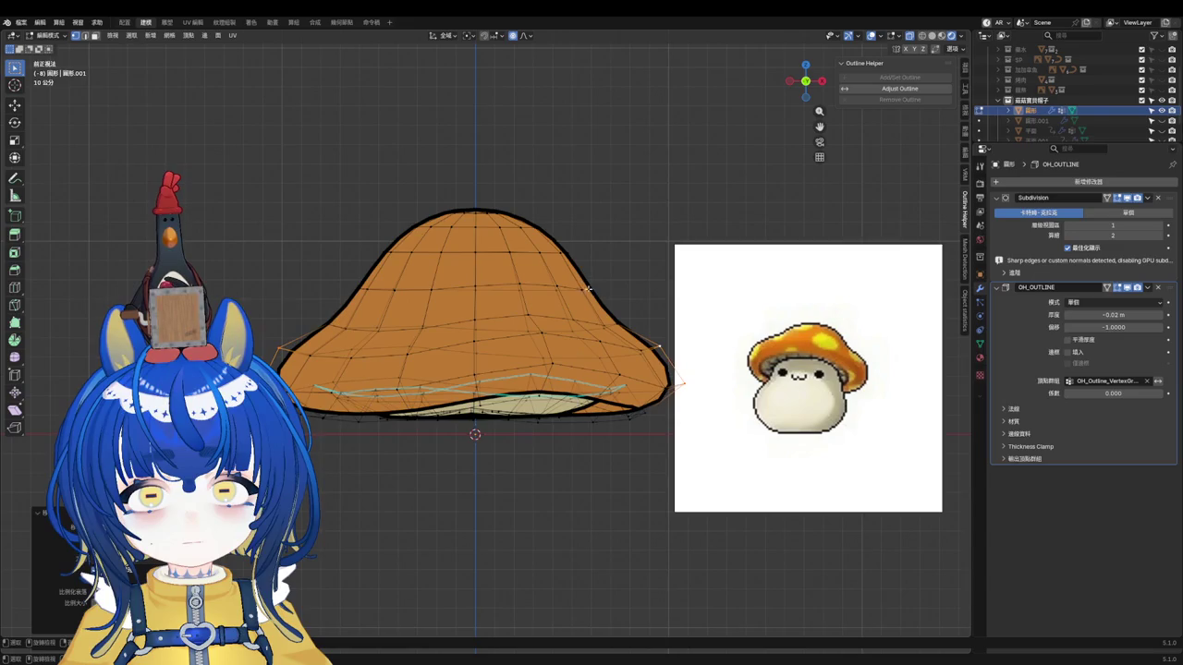
key(Tab)
mouse_move(600, 290)
middle_down()
mouse_move(613, 272)
mouse_move(404, 330)
mouse_move(338, 312)
mouse_move(546, 324)
mouse_move(568, 290)
mouse_move(515, 346)
middle_up()
key(ctrl+s)
key(KP_1)
scroll(583, 280, up, 1)
scroll(537, 304, up, 3)
scroll(515, 345, down, 3)
scroll(541, 301, up, 3)
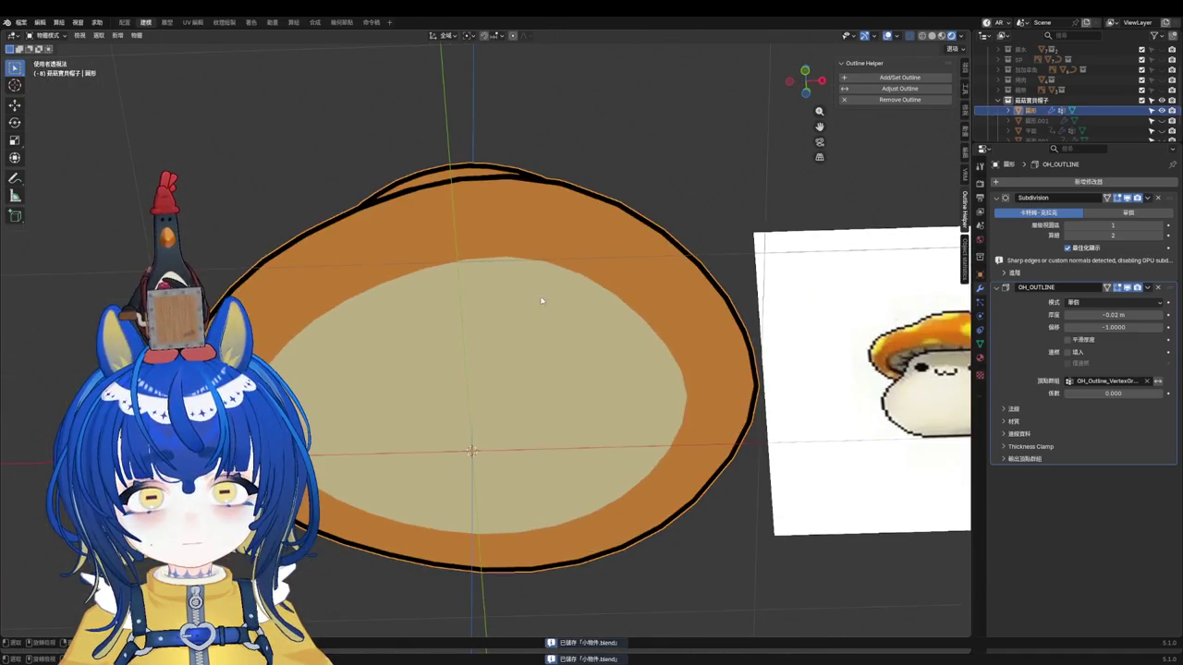
Step: Remove the OH_Outline_Material slot from the mushroom cap
middle_drag(600, 249, 598, 309)
click(593, 303)
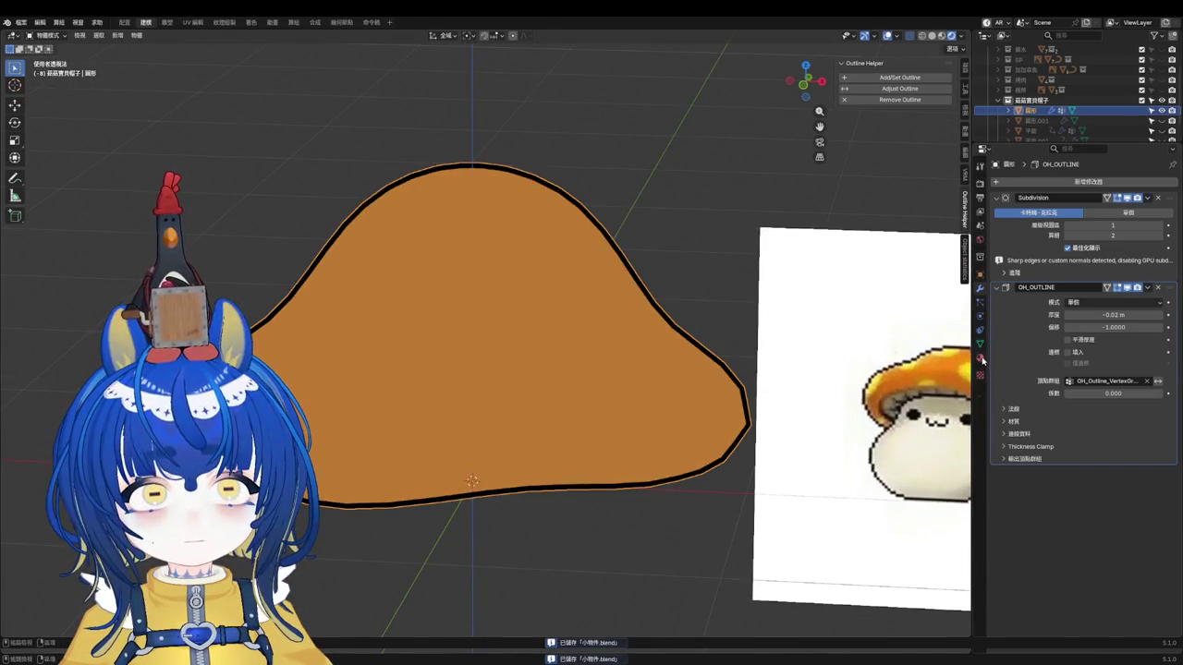
click(981, 357)
click(1035, 204)
click(1172, 194)
double_click(1025, 245)
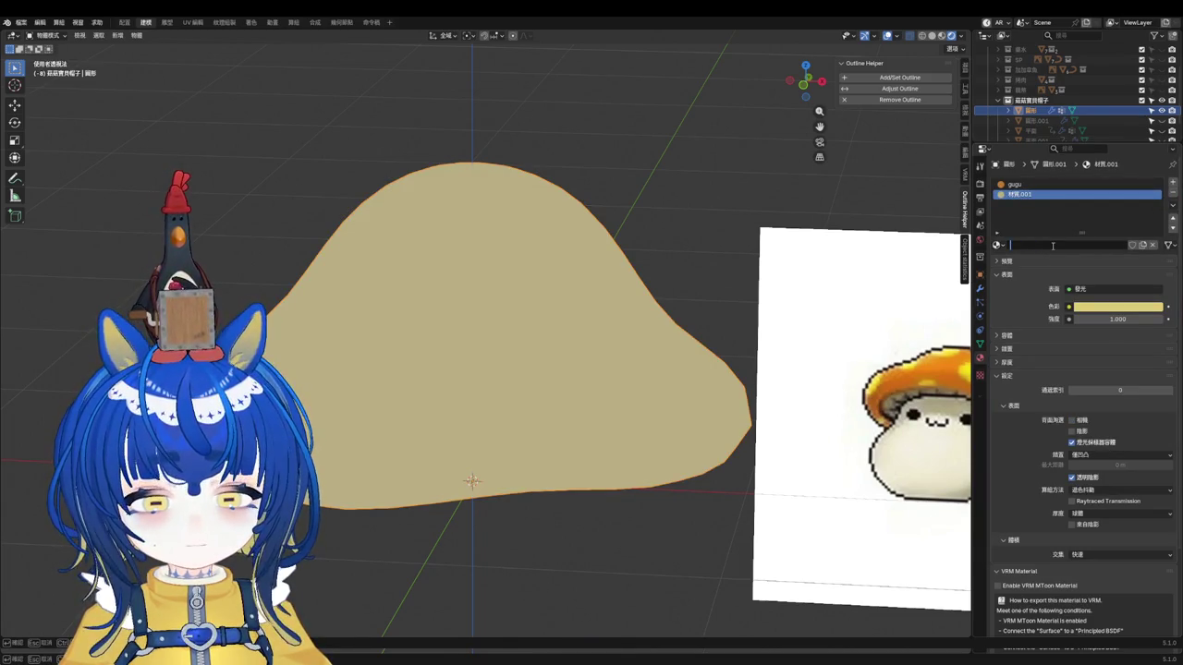
text(un)
key(Escape)
Step: Delete the OH_OUTLINE modifier, apply Subdivision, save, and switch to solid shading
click(981, 287)
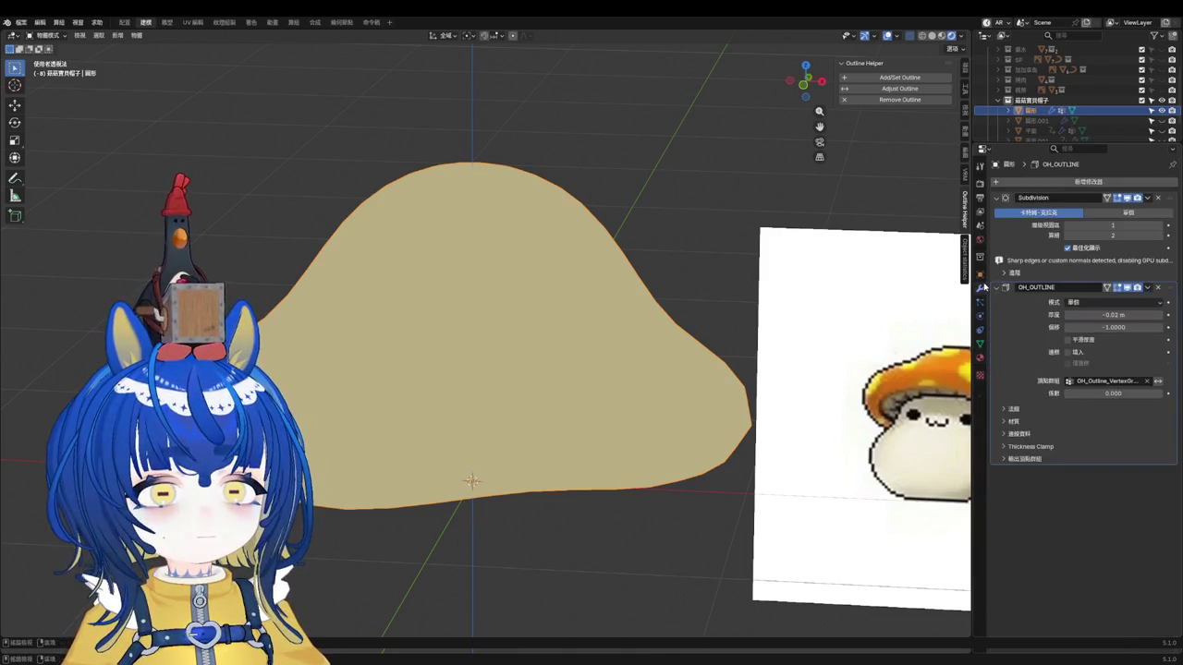
click(1159, 289)
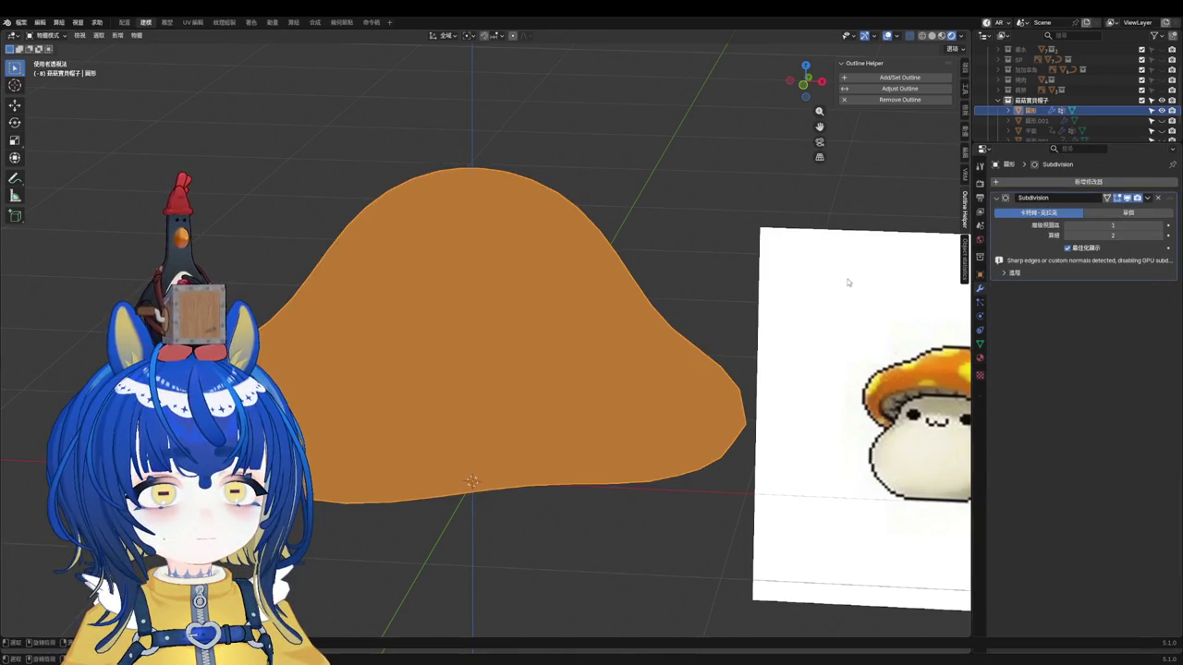
key(ctrl+a)
key(ctrl+s)
key(shift+z)
key(shift+z)
mouse_move(663, 259)
middle_down()
mouse_move(642, 256)
mouse_move(511, 322)
middle_up()
key(Tab)
scroll(499, 366, up, 3)
Step: Inspect the cap's underside and select the centre vertex and surrounding faces
mouse_move(500, 366)
middle_down()
mouse_move(480, 315)
mouse_move(460, 376)
mouse_move(499, 367)
middle_up()
scroll(480, 314, down, 3)
scroll(460, 376, up, 3)
scroll(500, 367, up, 3)
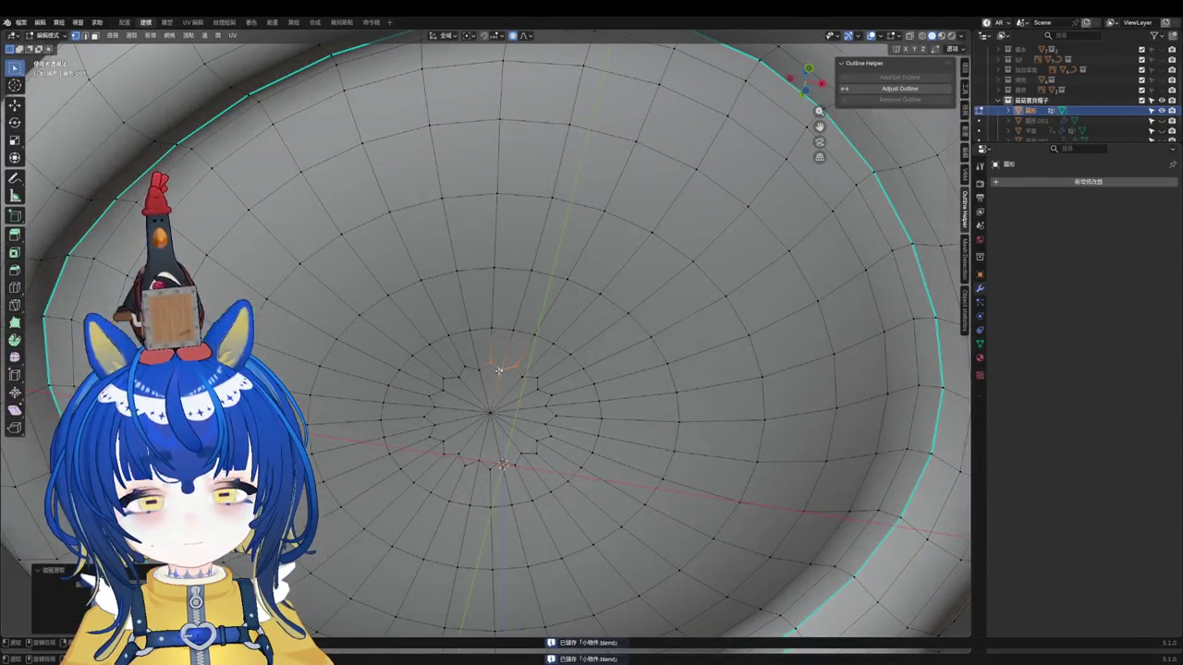
scroll(499, 371, up, 2)
key(2)
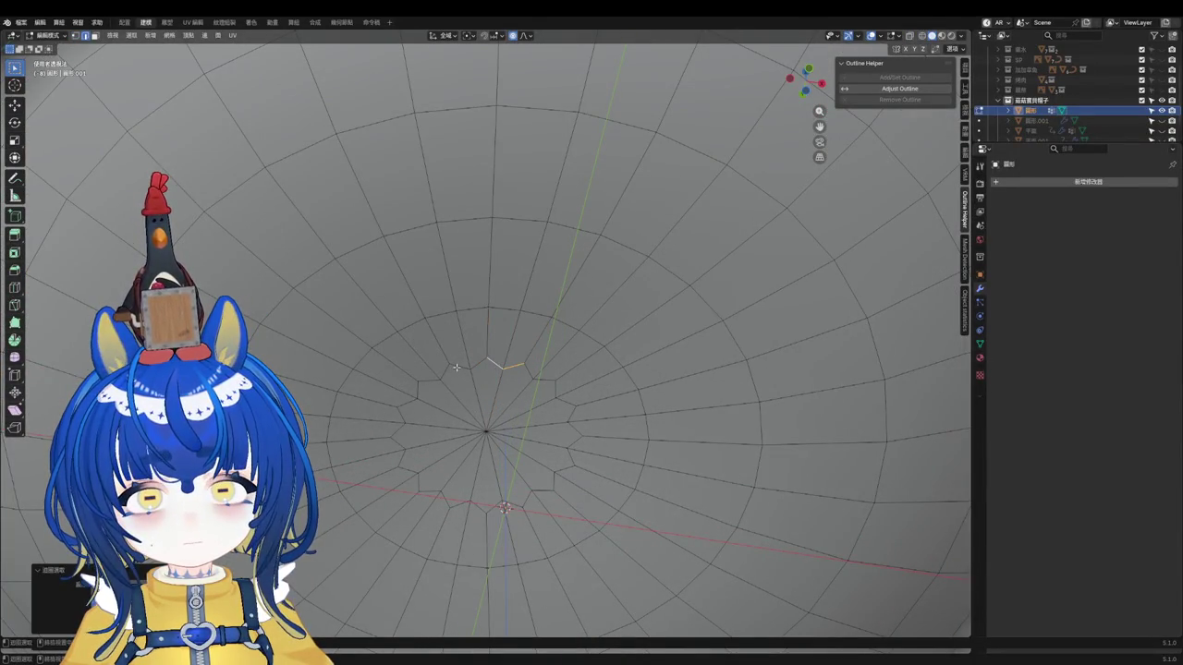
key(1)
scroll(475, 382, down, 4)
scroll(475, 382, up, 4)
click(490, 402)
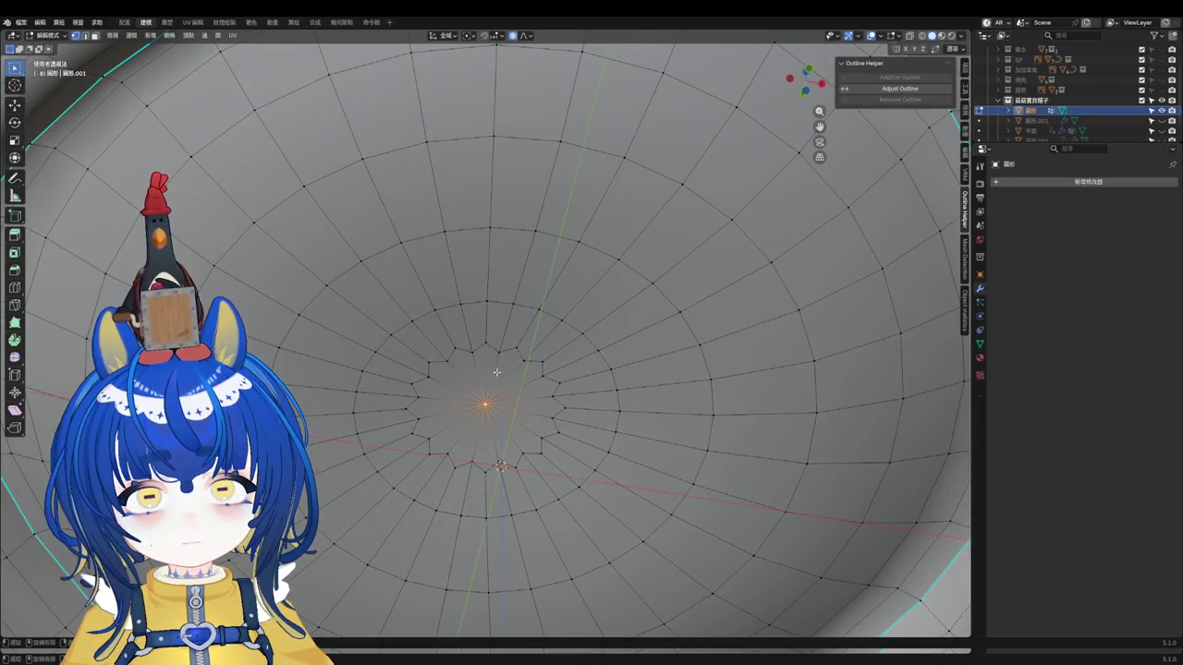
mouse_move(489, 379)
mouse_down()
mouse_move(503, 406)
mouse_move(517, 398)
mouse_up()
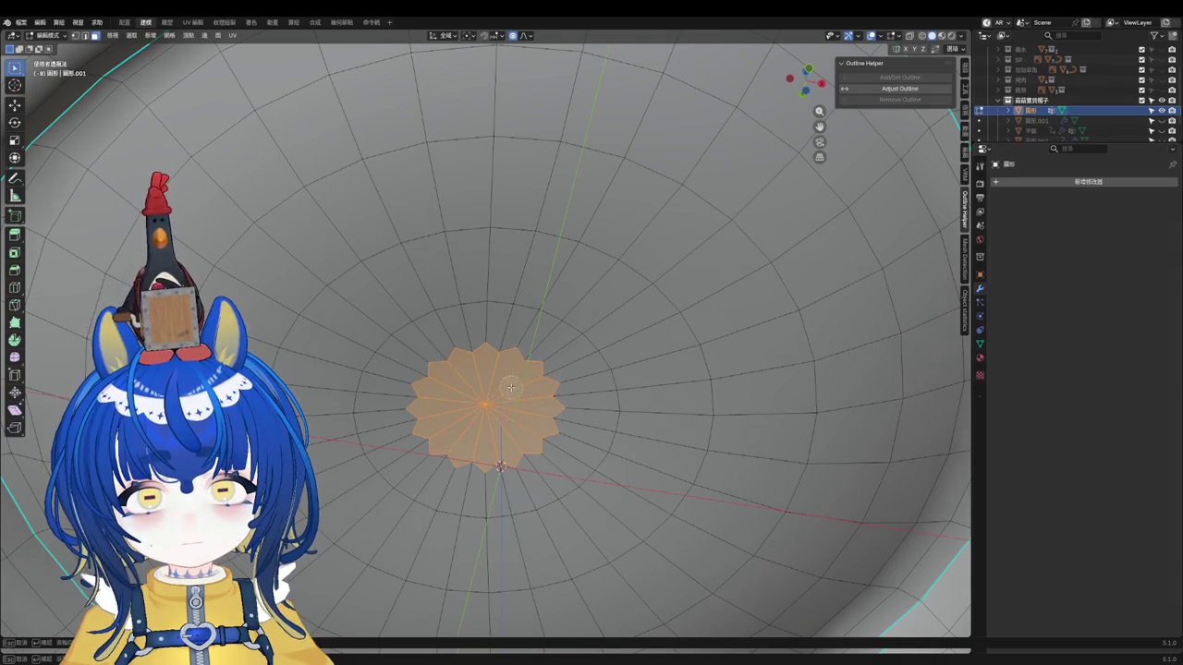
scroll(518, 398, down, 4)
middle_drag(517, 397, 568, 422)
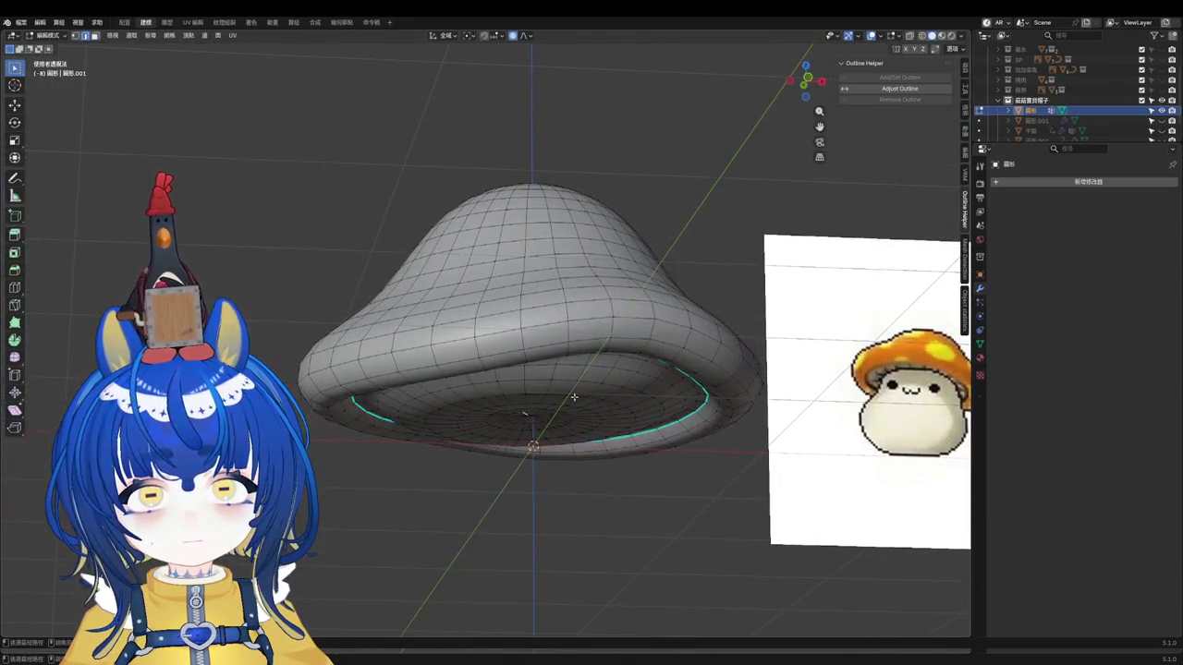
Step: Add a level-1 Subdivision modifier to the cap and apply it to the mesh
key(Tab)
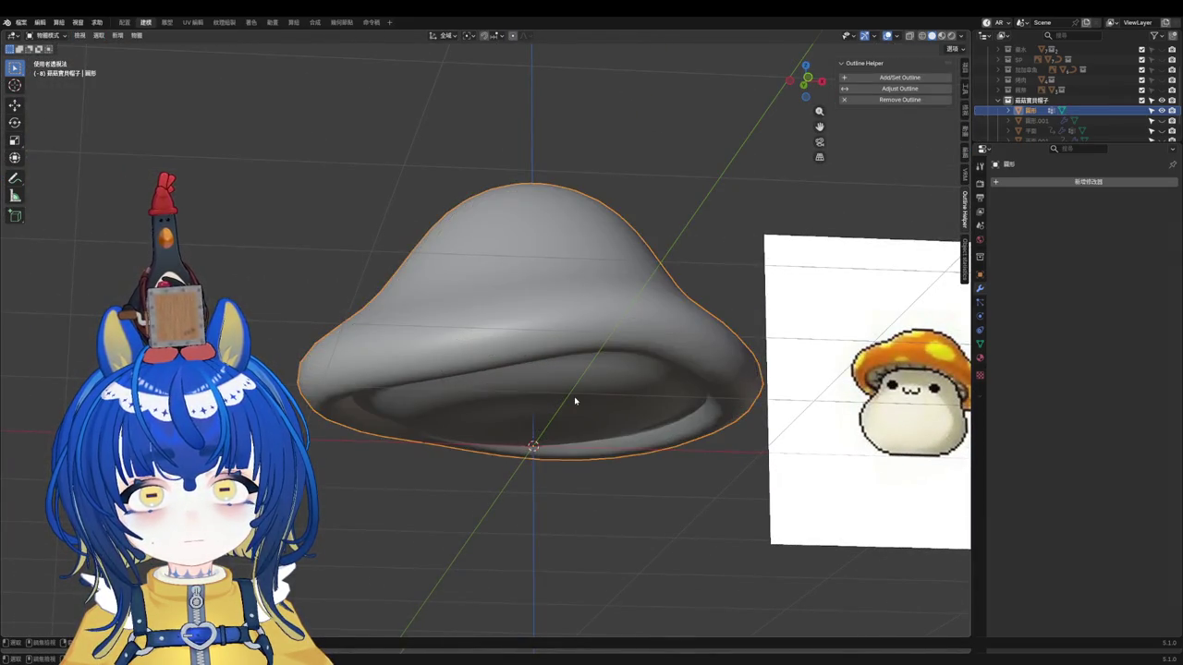
key(ctrl+1)
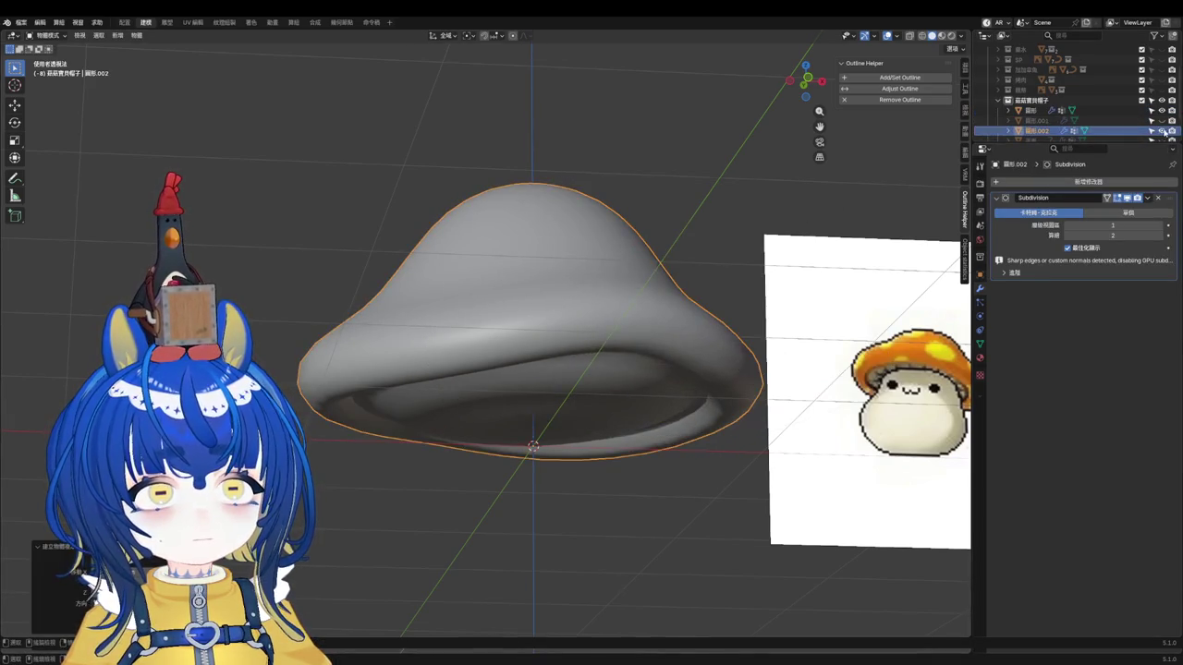
click(1022, 115)
middle_drag(602, 388, 533, 334)
key(ctrl+a)
key(Tab)
Step: Select a disc of faces at the underside centre and delete them
scroll(534, 334, up, 3)
scroll(509, 431, up, 2)
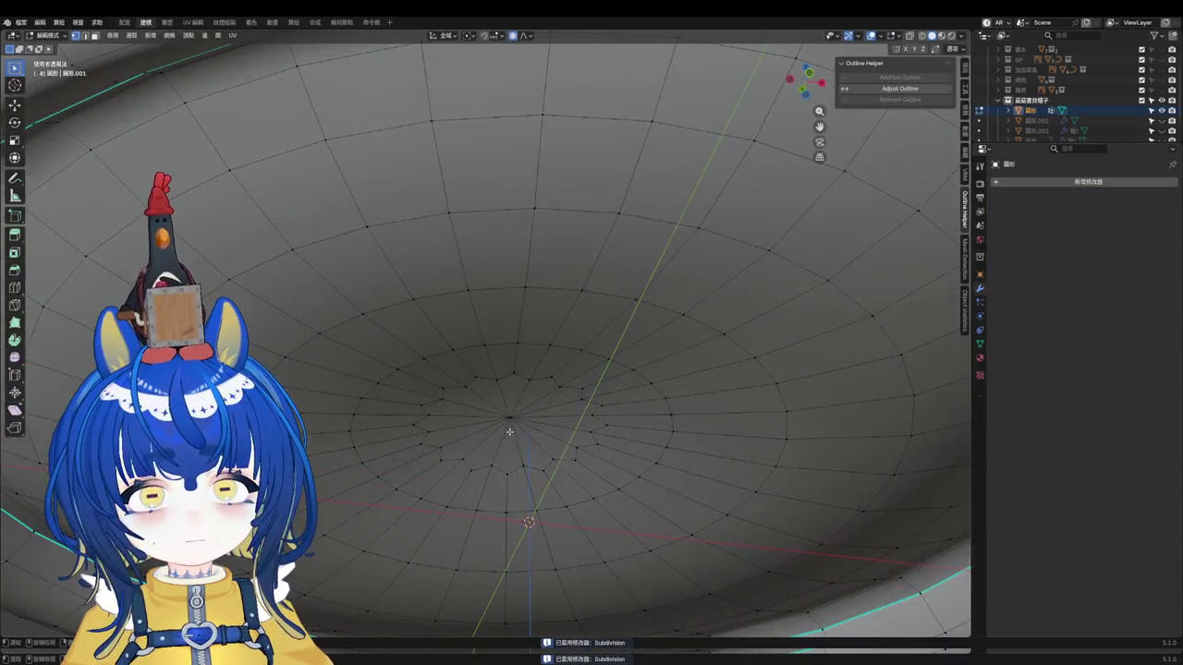
middle_drag(537, 408, 518, 398)
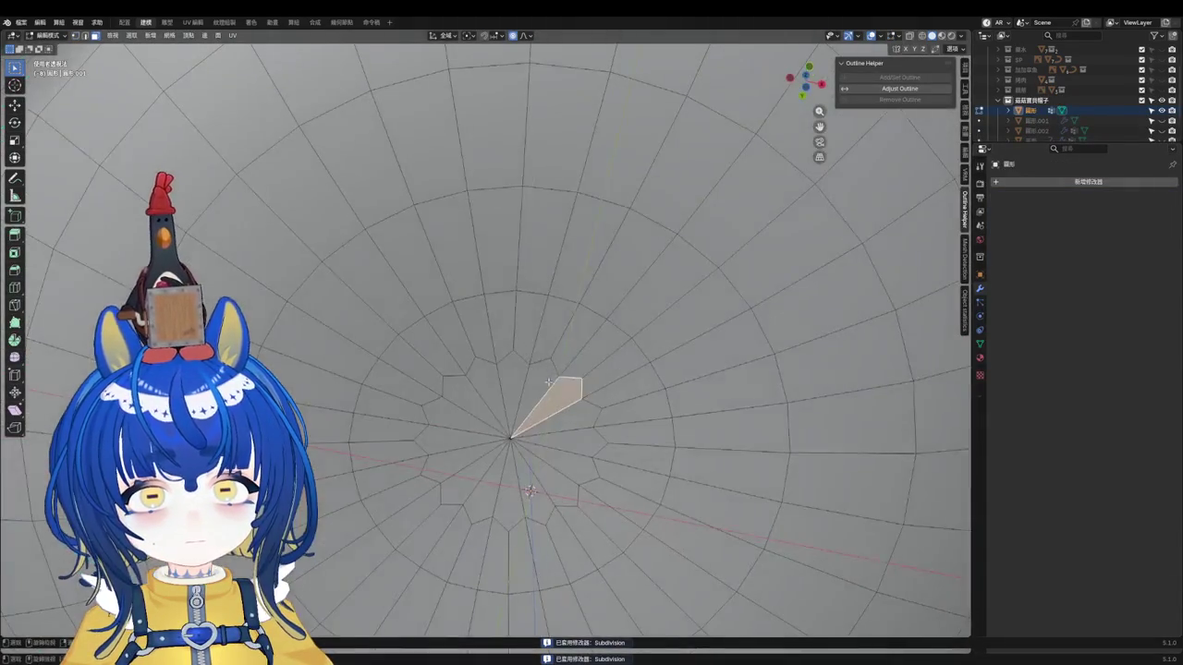
drag(518, 398, 557, 427)
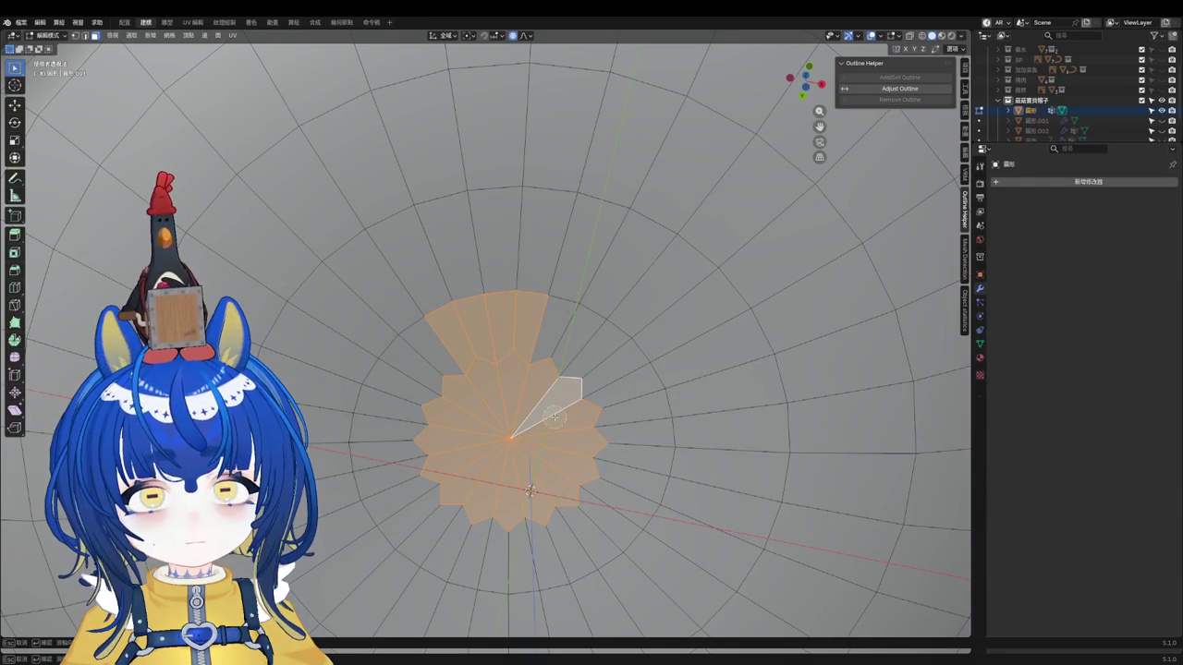
click(557, 398)
drag(542, 402, 562, 399)
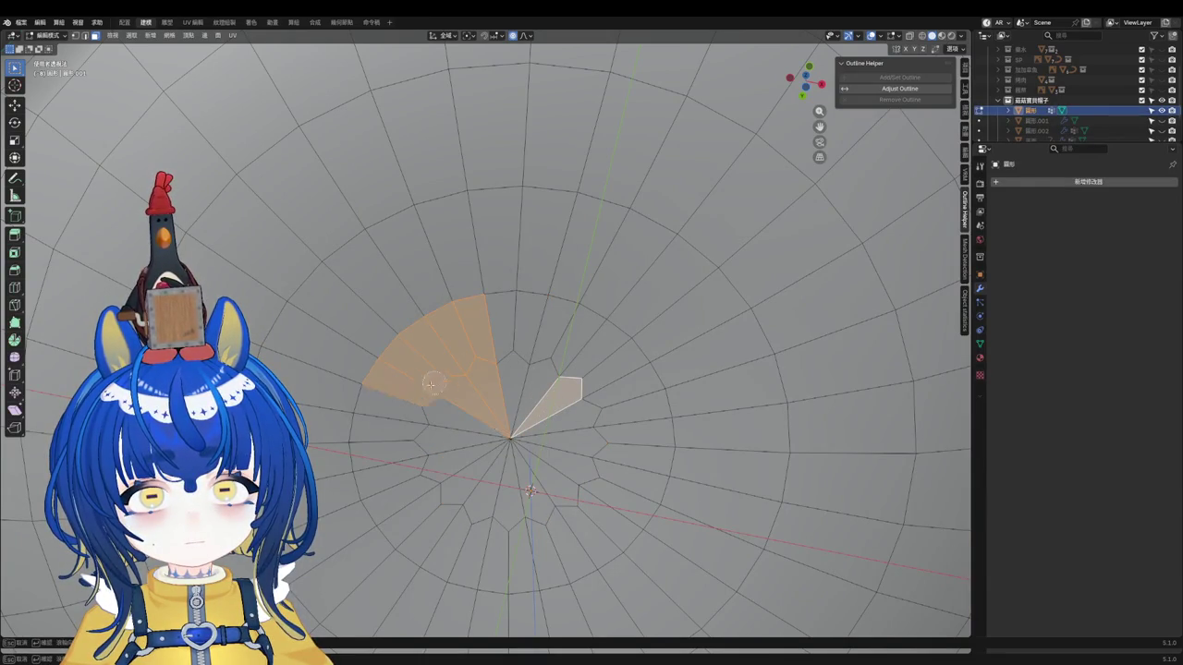
right_click(576, 415)
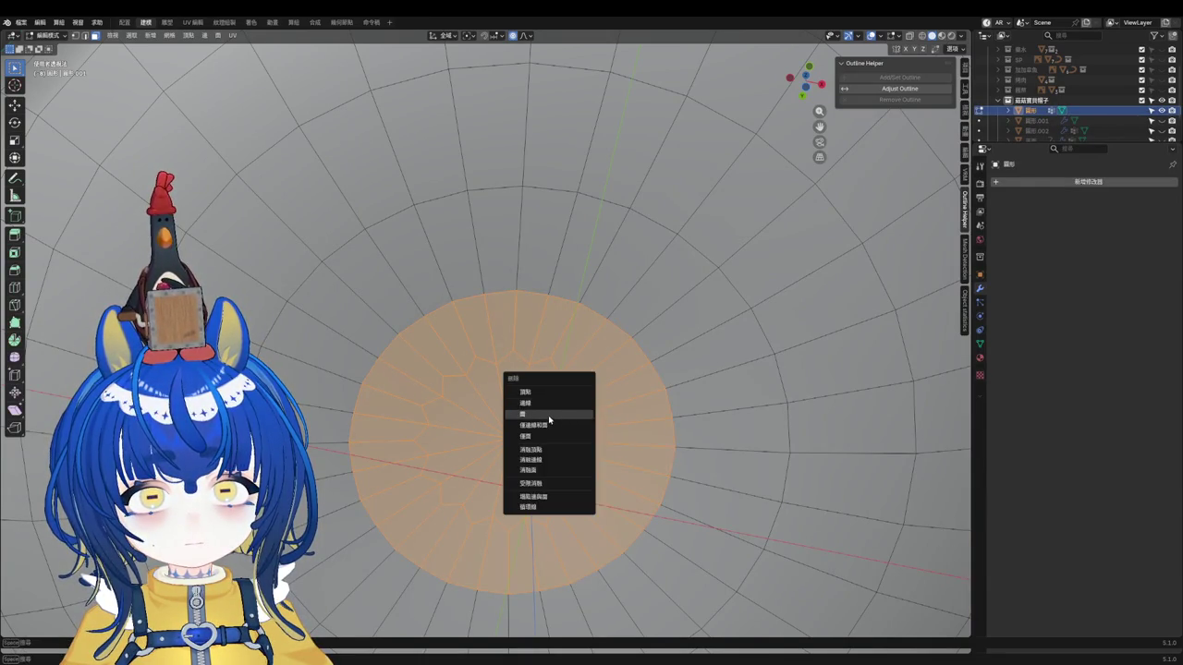
click(548, 415)
Step: Extrude the hole's boundary loop, scale it inward and merge it at center
alt+click(605, 385)
key(e)
key(s)
click(615, 466)
key(m)
click(596, 465)
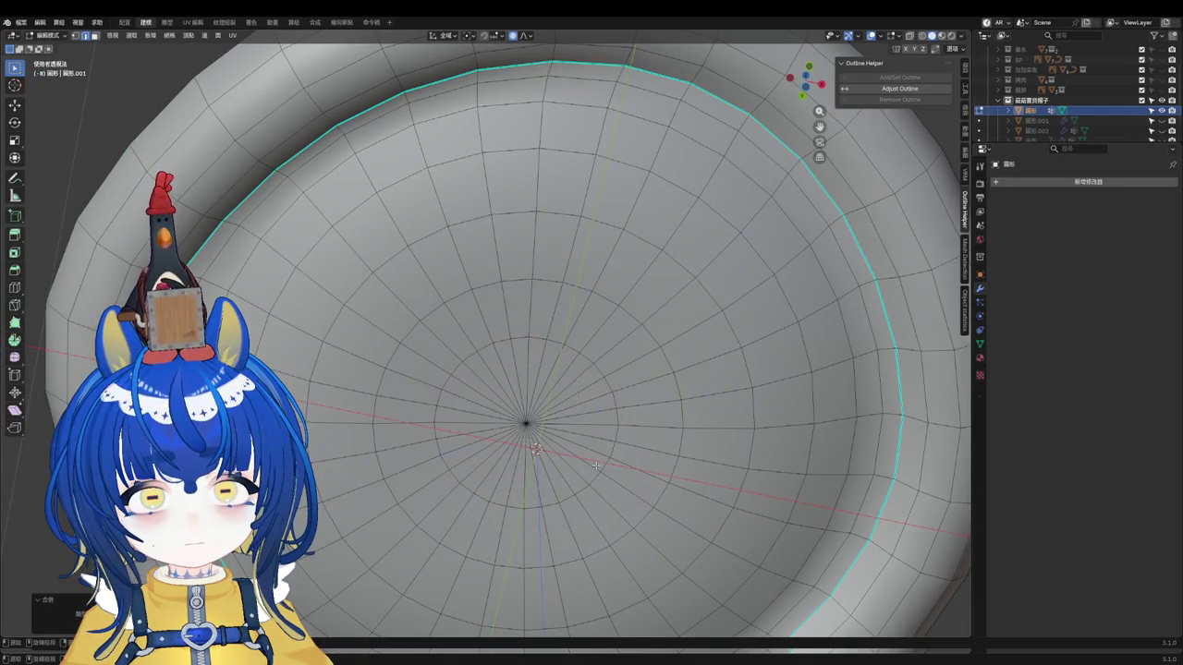
Step: Circle-select a disc of faces around the centre and delete it
scroll(566, 413, down, 5)
mouse_move(567, 413)
middle_down()
mouse_move(555, 433)
mouse_move(558, 400)
middle_up()
scroll(553, 434, up, 4)
key(c)
drag(545, 420, 598, 365)
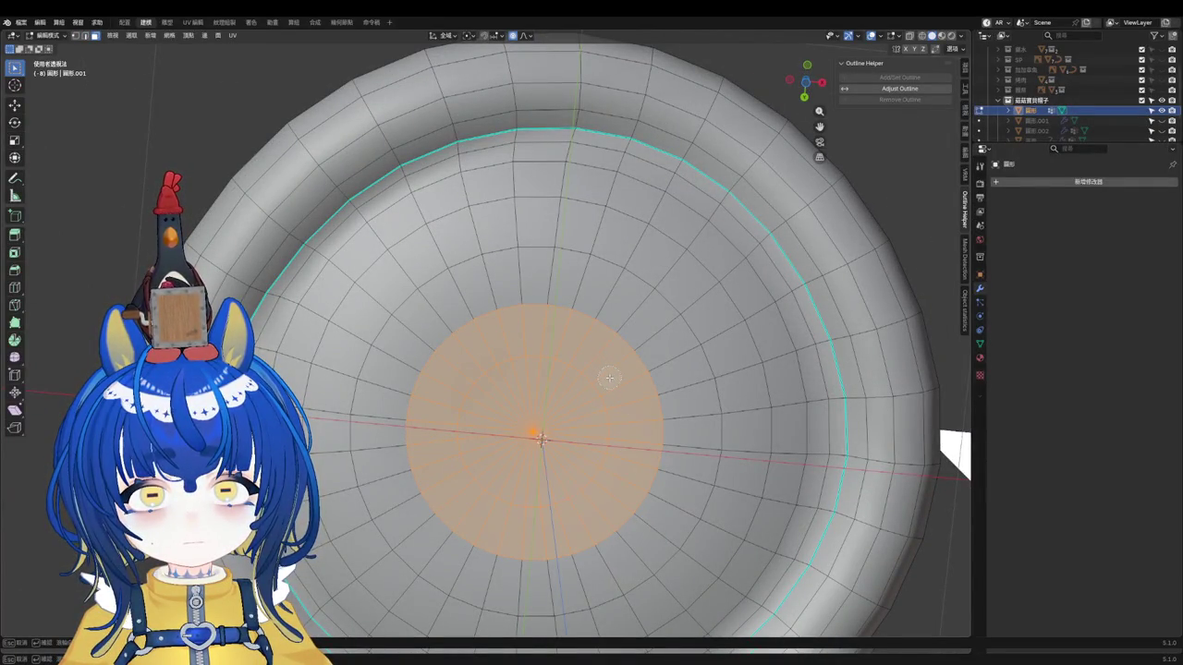
key(x)
click(576, 381)
Step: Collapse the hole's border to a centre point, then merge the whole mesh by distance
key(s)
key(Escape)
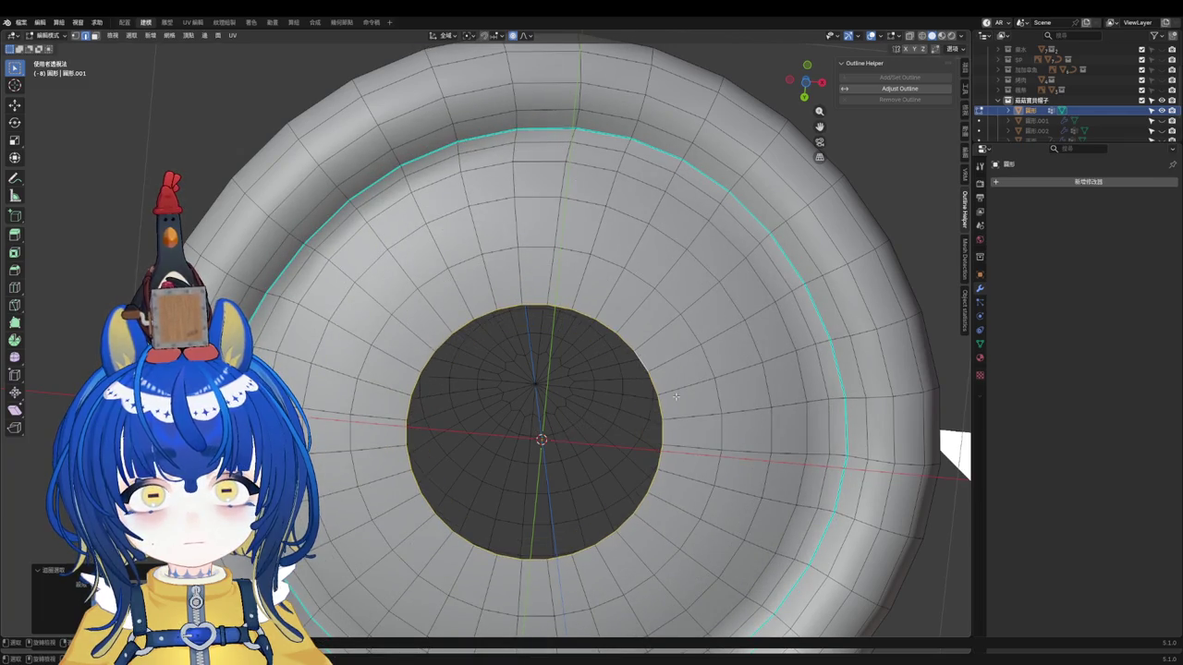
key(m)
click(652, 423)
key(a)
key(m)
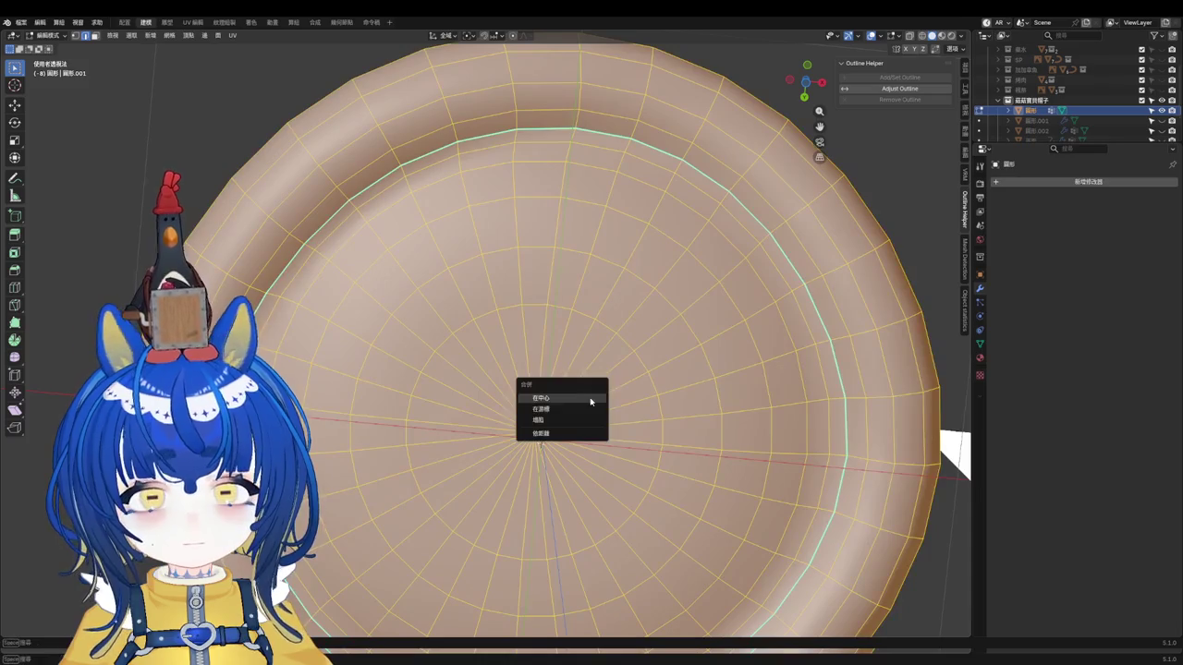
click(559, 433)
Step: Save the file and check the centre vertex from a side view
click(583, 399)
scroll(583, 399, down, 3)
key(ctrl+s)
scroll(583, 399, up, 3)
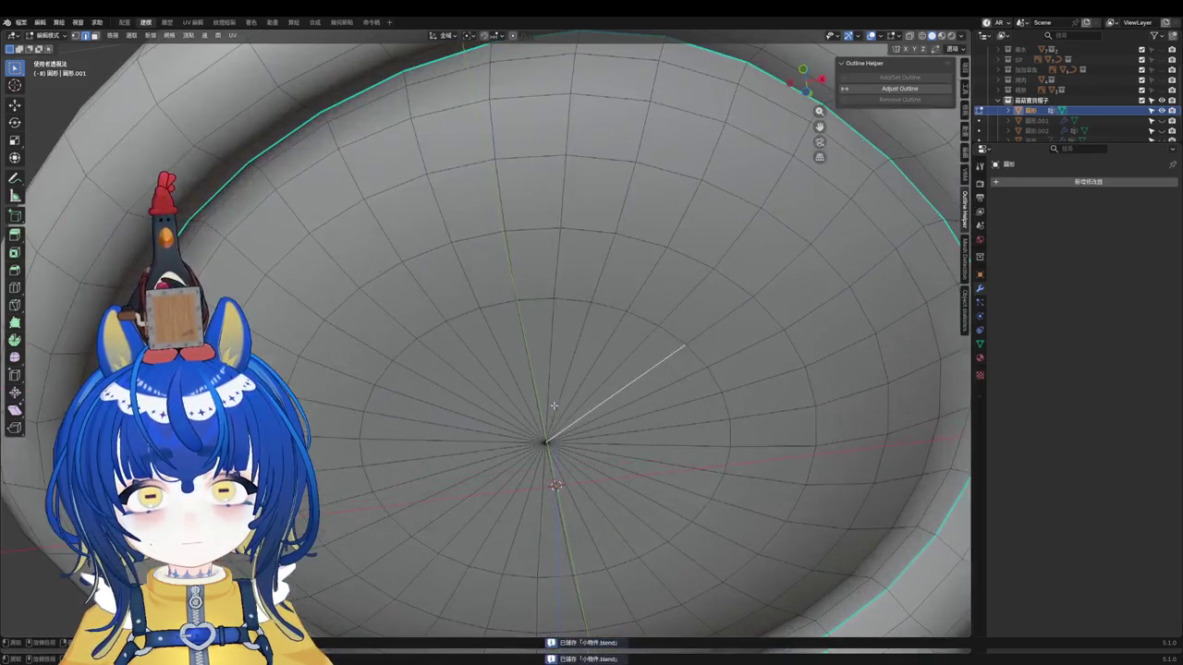
click(547, 440)
mouse_move(555, 481)
middle_down()
mouse_move(577, 433)
mouse_move(564, 426)
mouse_move(530, 479)
mouse_move(563, 355)
mouse_move(552, 339)
middle_up()
scroll(552, 340, up, 2)
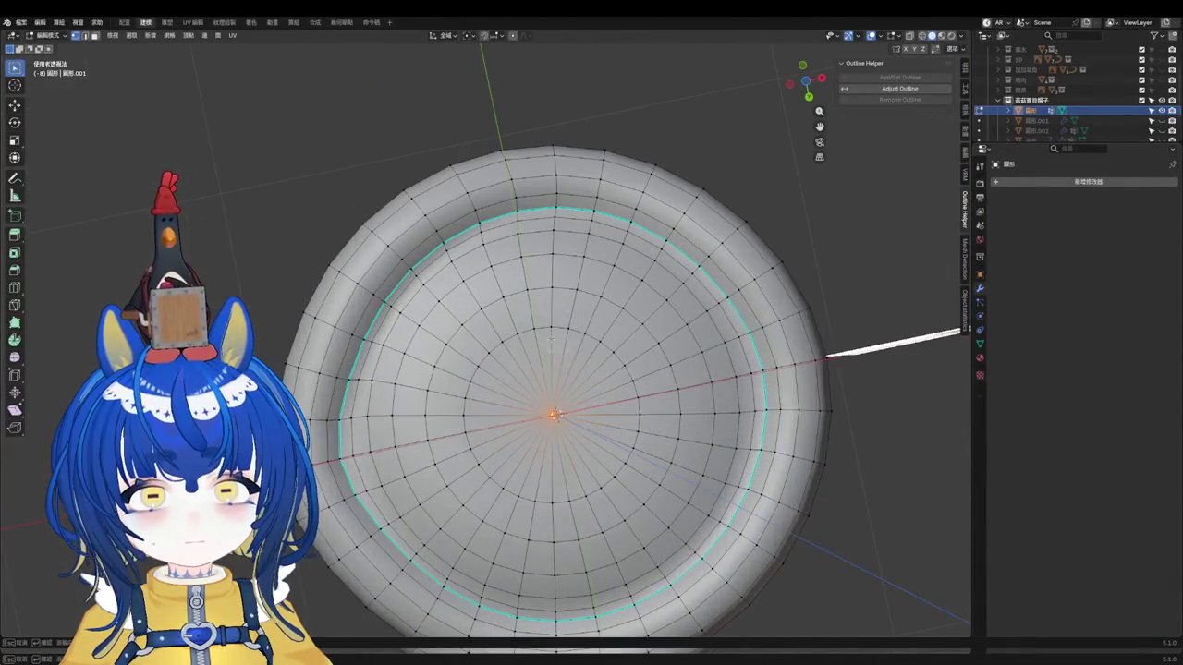
Step: Select the full disc of inner wedge faces and delete it
click(525, 338)
drag(506, 342, 569, 357)
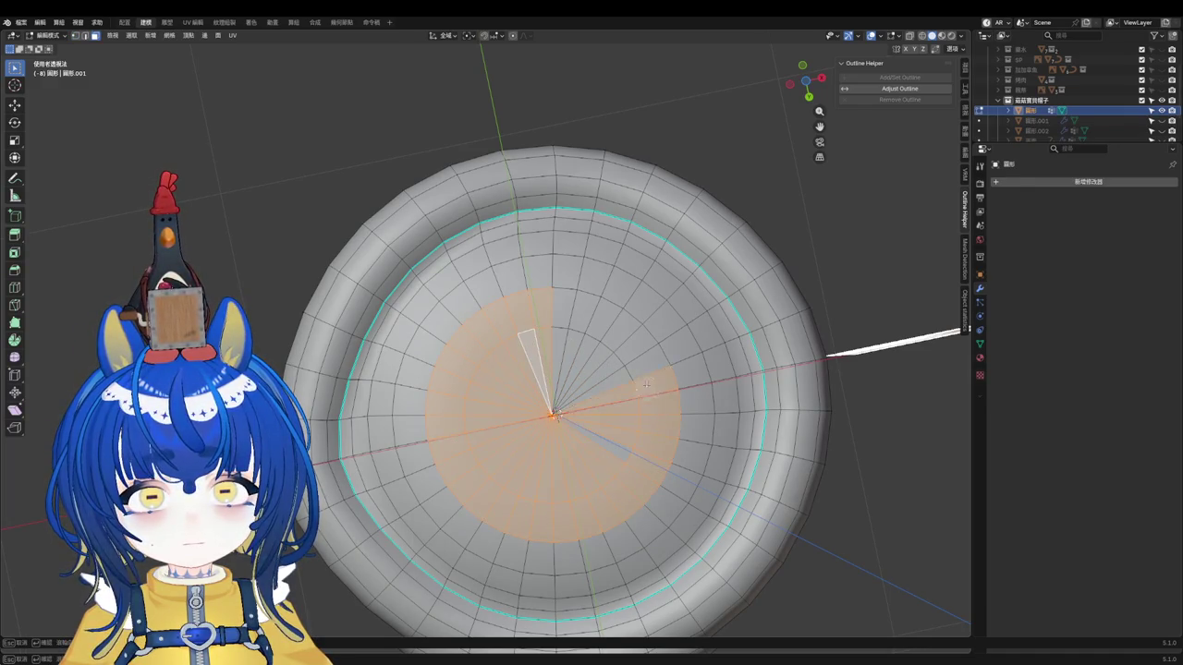
key(x)
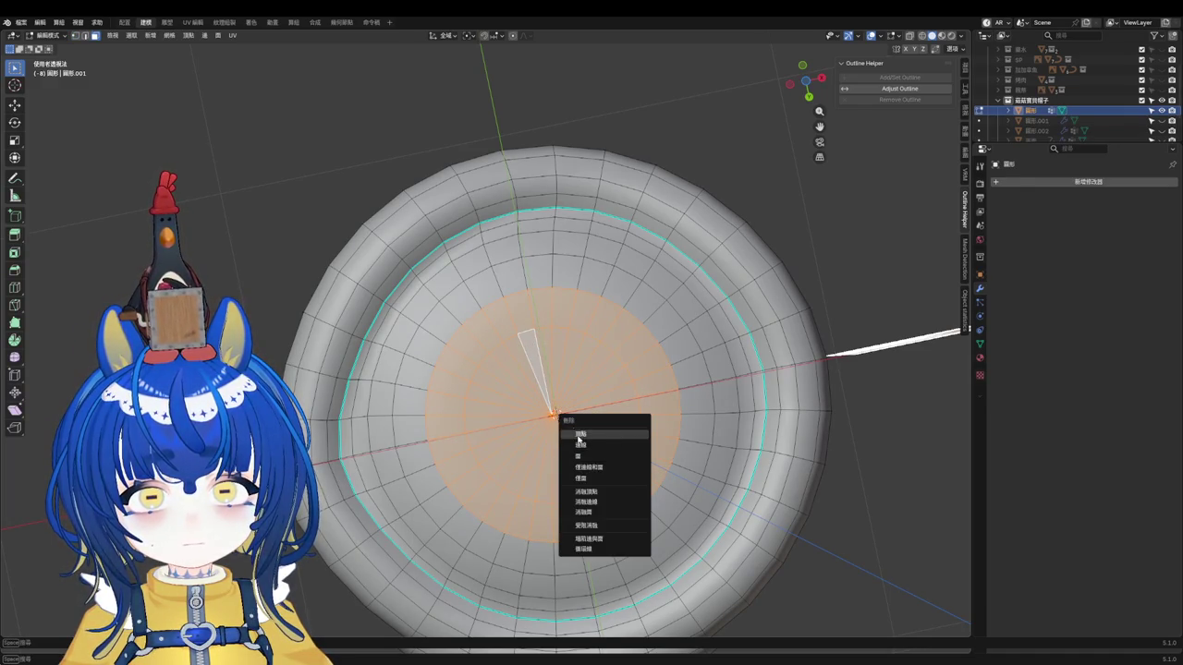
click(588, 457)
Step: Shrink the hole's boundary loop, then extrude and scale it further inward
alt+click(653, 331)
key(2)
key(s)
click(689, 424)
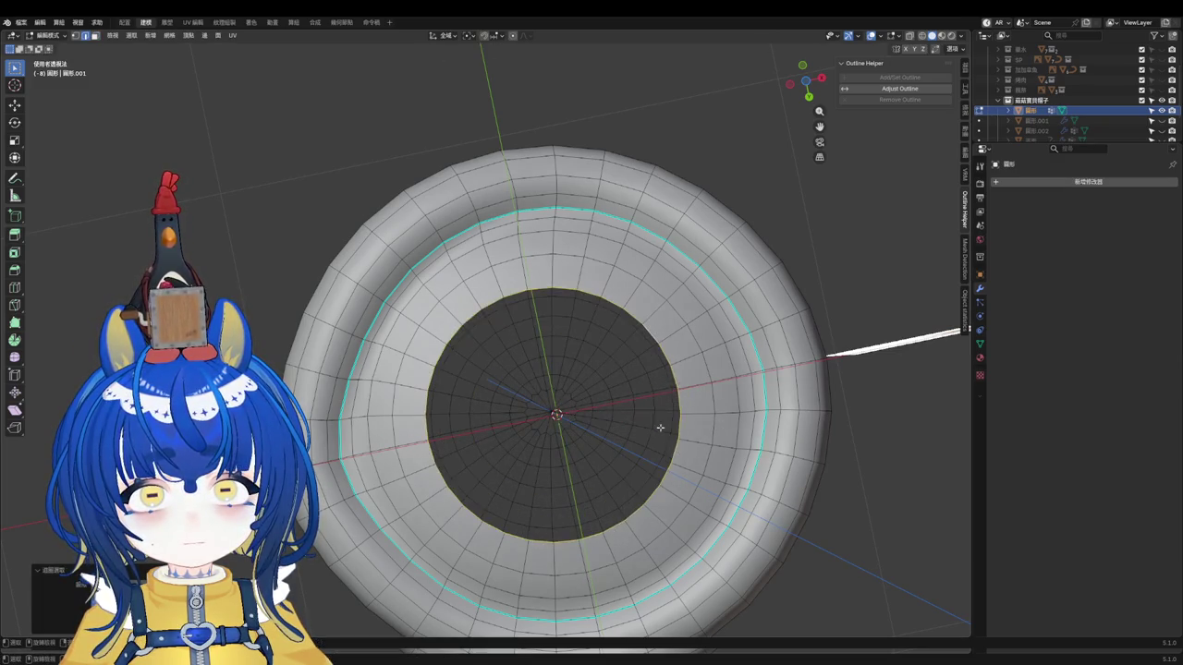
key(e)
key(s)
click(696, 435)
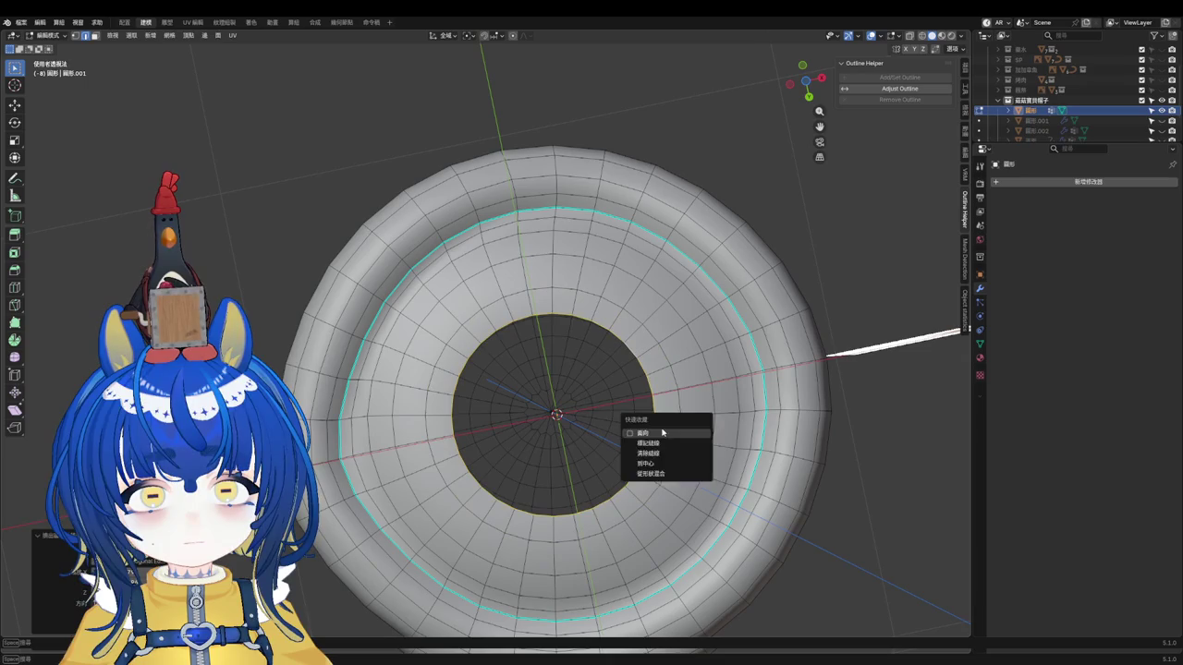
Step: Merge the boundary loop at center, save, and back out of a whole-mesh merge
right_click(595, 391)
click(625, 369)
click(663, 356)
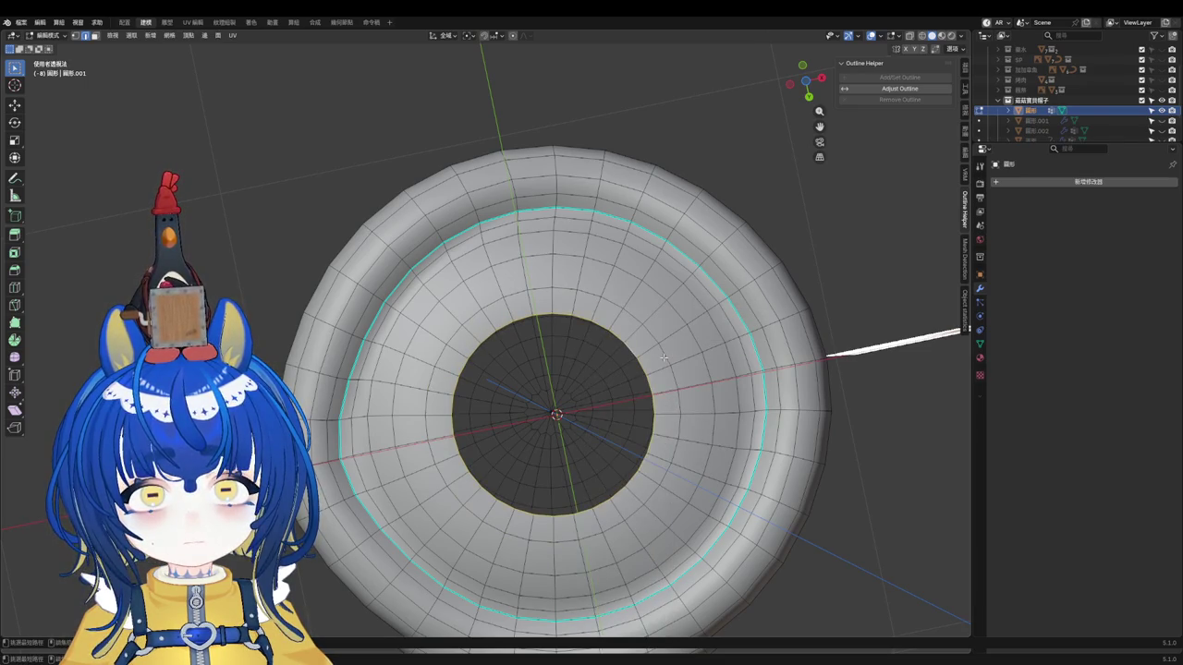
key(m)
click(628, 358)
key(ctrl+s)
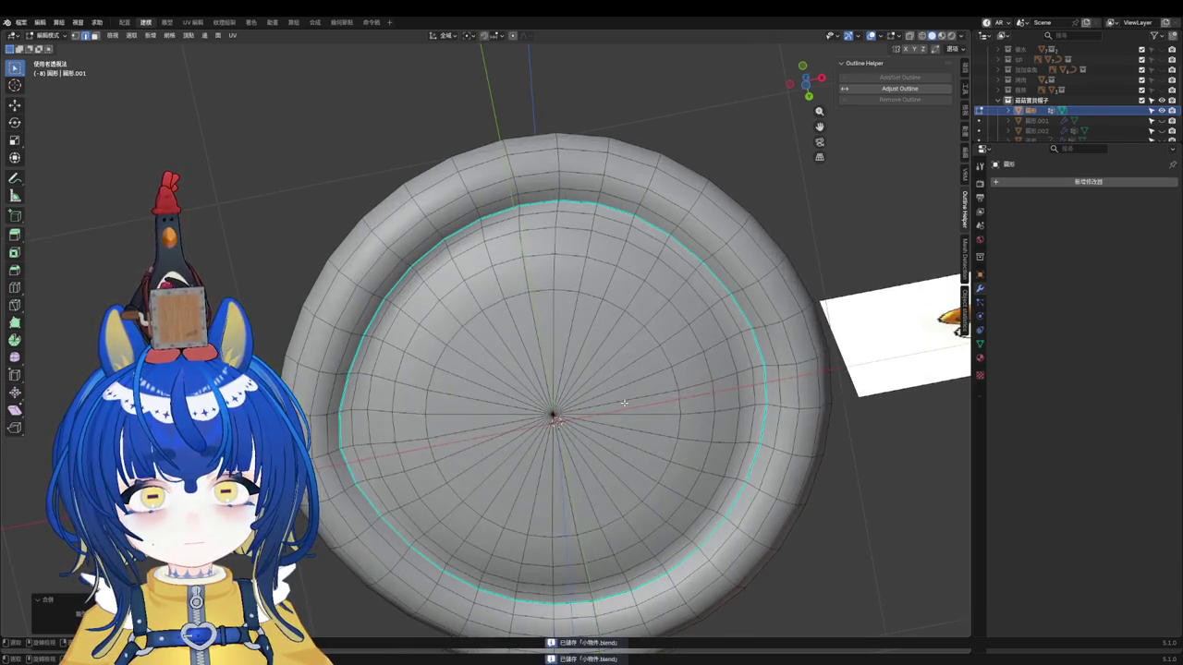
key(a)
key(m)
key(ctrl+z)
Step: Orbit beneath the cap to view the hollow underside and brim from the side
mouse_move(600, 433)
middle_down()
mouse_move(590, 463)
mouse_move(616, 488)
mouse_move(602, 488)
mouse_move(608, 470)
middle_up()
scroll(678, 469, up, 2)
middle_drag(679, 469, 653, 434)
key(Tab)
scroll(592, 539, down, 5)
mouse_move(591, 538)
middle_down()
mouse_move(615, 531)
mouse_move(628, 478)
middle_up()
scroll(426, 405, up, 8)
mouse_move(426, 405)
middle_down()
mouse_move(480, 346)
mouse_move(390, 396)
mouse_move(499, 404)
mouse_move(517, 385)
mouse_move(481, 380)
mouse_move(411, 400)
middle_up()
key(Tab)
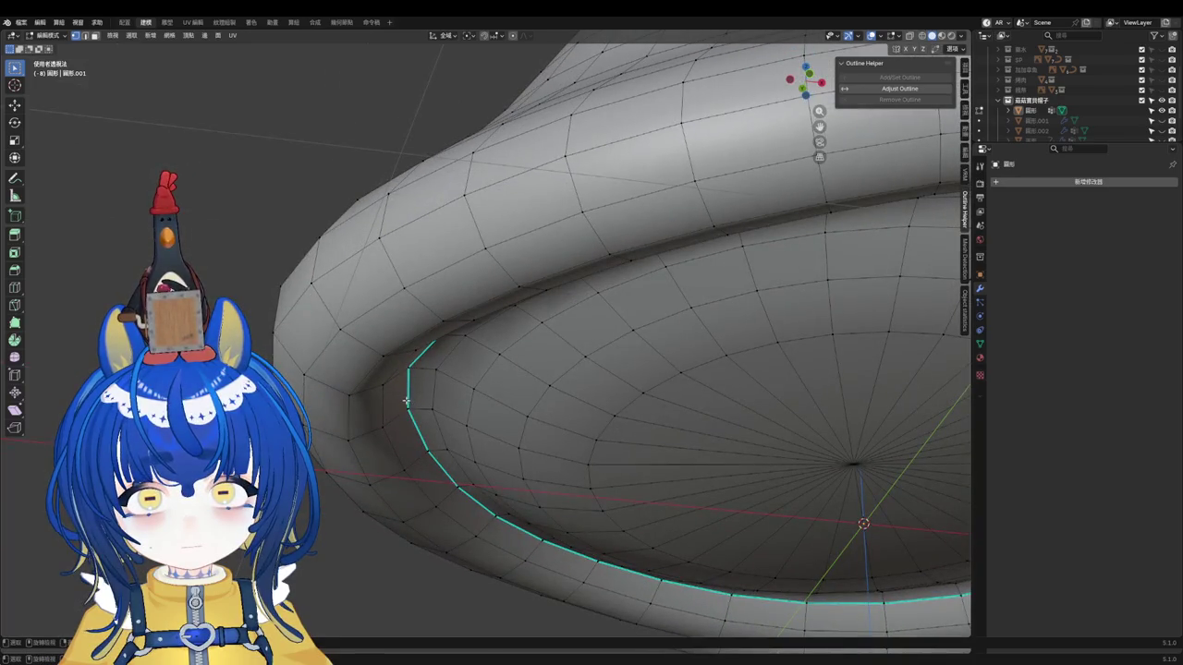
Step: Mark the edge loop under the brim as Sharp
alt+click(379, 408)
right_click(380, 408)
key(Escape)
key(2)
right_click(389, 410)
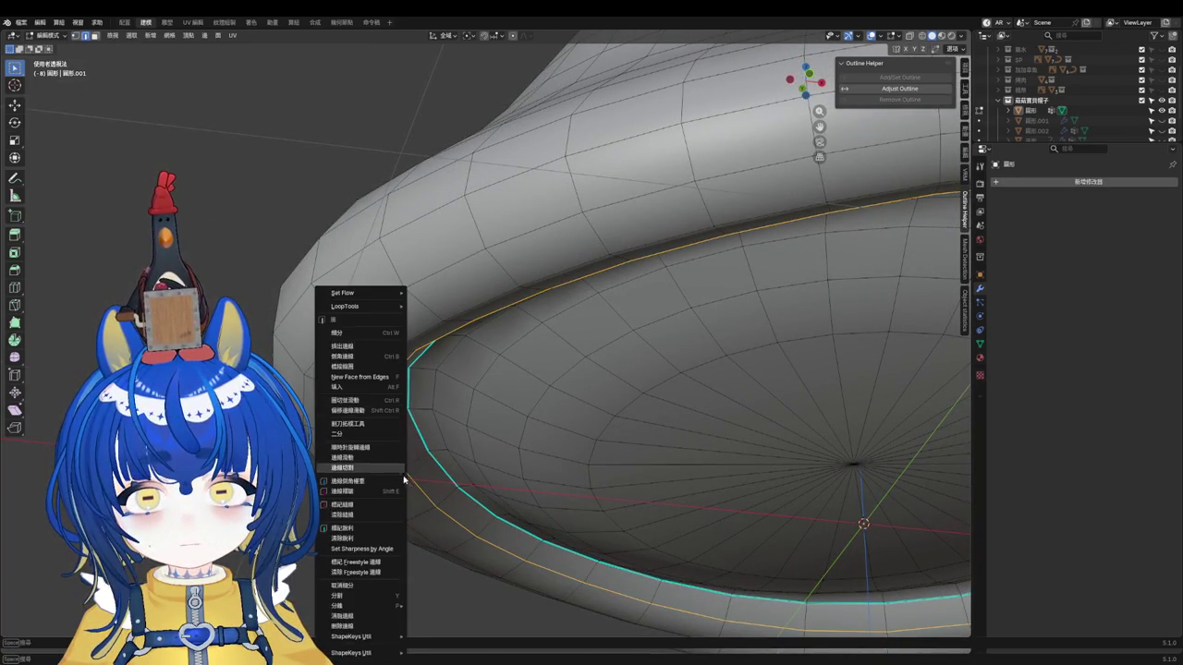
click(369, 528)
Step: View the smoothed cap from below, then start and cancel a brim loop cut
scroll(386, 565, down, 3)
key(Tab)
mouse_move(385, 565)
middle_down()
mouse_move(477, 469)
mouse_move(458, 537)
mouse_move(453, 496)
mouse_move(457, 524)
mouse_move(552, 483)
mouse_move(578, 487)
middle_up()
key(Tab)
key(ctrl+r)
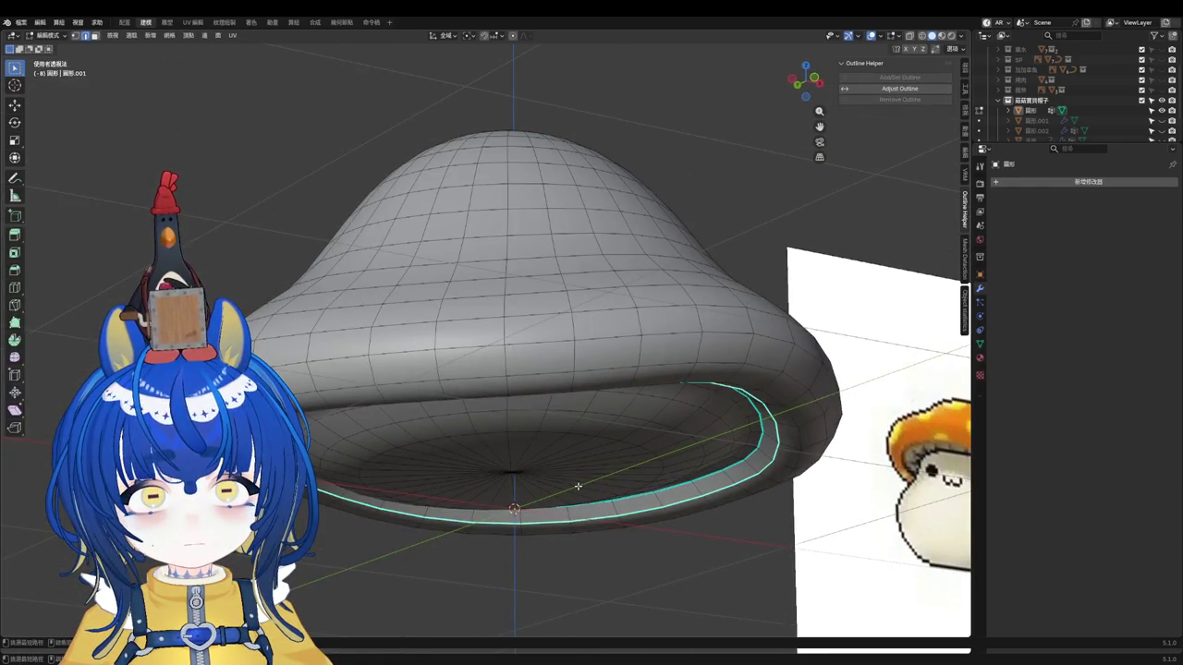
key(Escape)
scroll(666, 517, down, 4)
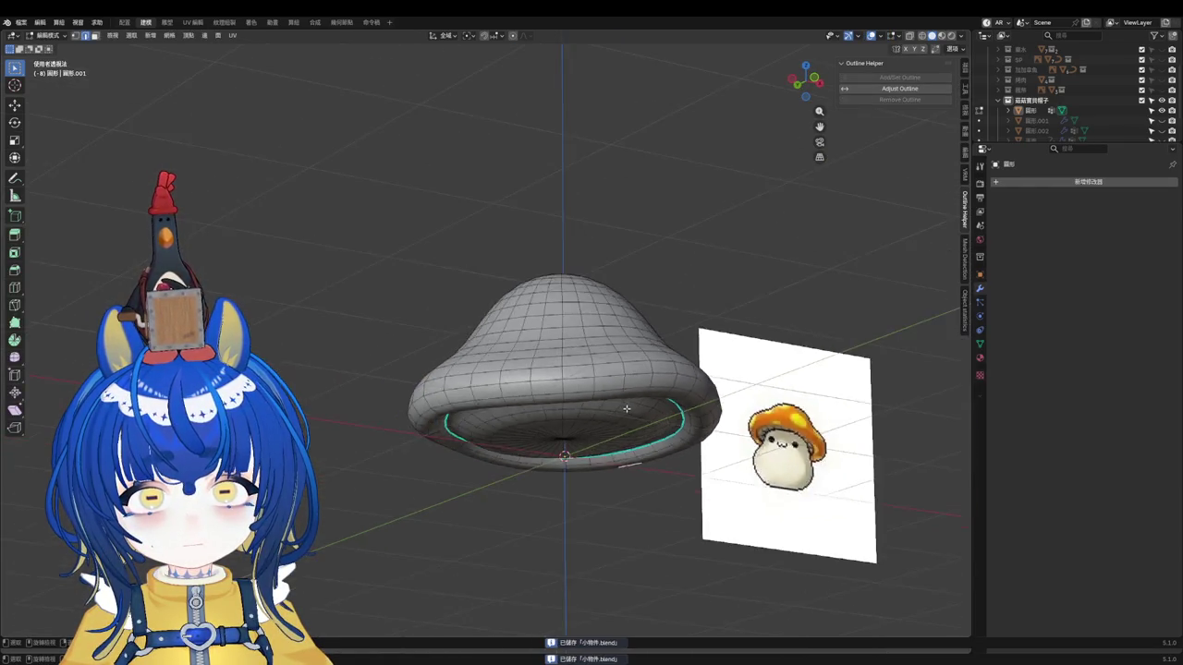
Step: Switch to front view, save, and select the cap object in Object Mode
key(KP_1)
key(ctrl+s)
key(Tab)
click(555, 398)
scroll(555, 398, down, 2)
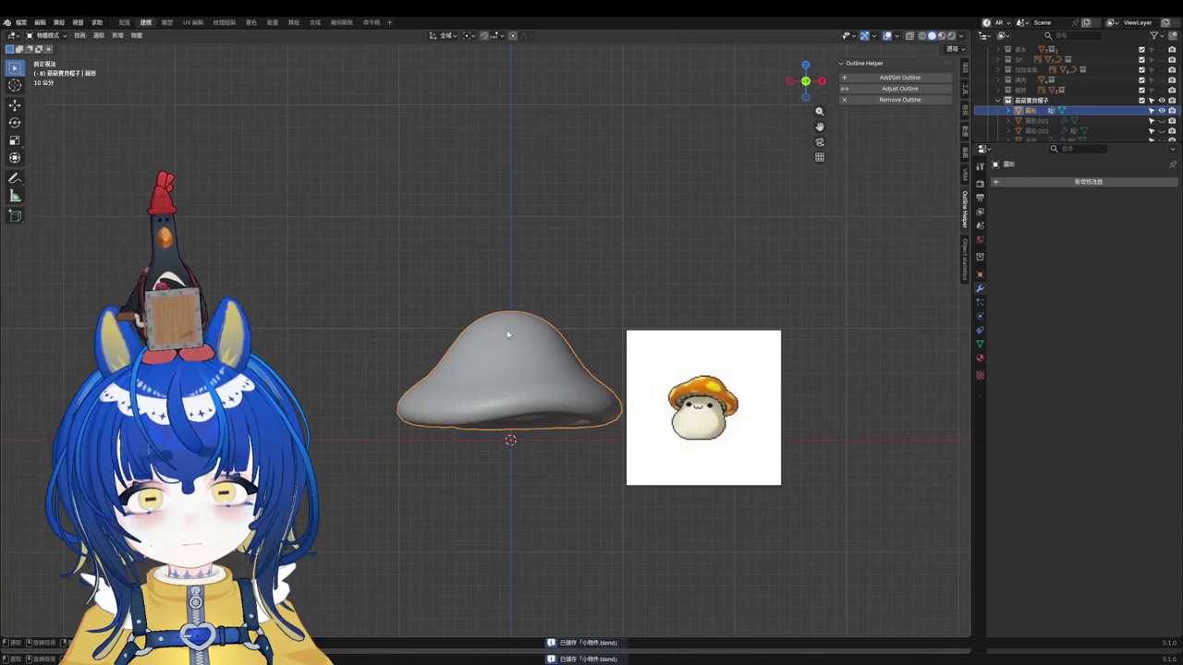
scroll(462, 368, up, 3)
Step: Lower the cap along Z, apply all transforms and save
key(g)
key(z)
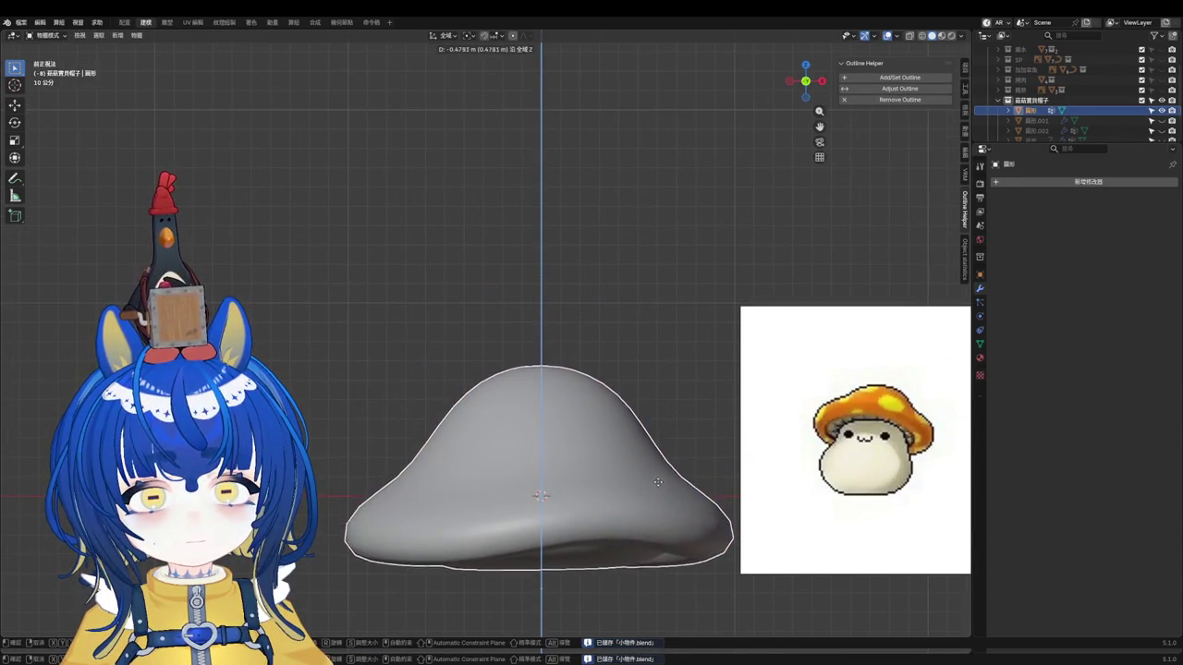
click(665, 492)
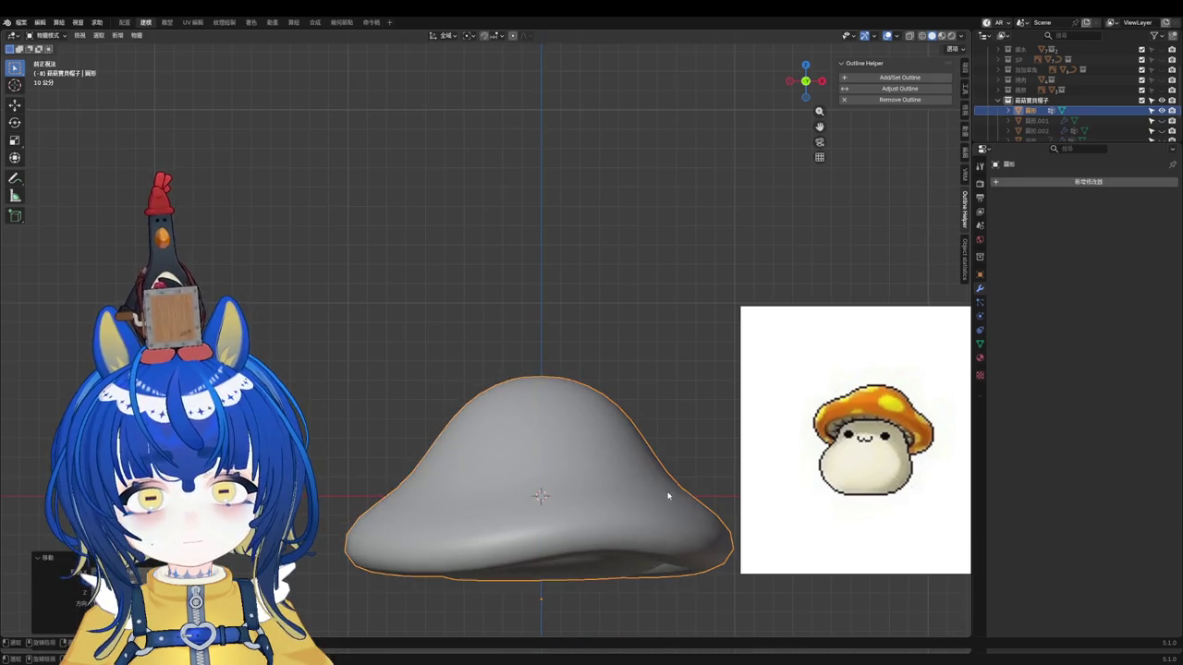
scroll(685, 406, down, 2)
key(ctrl+a)
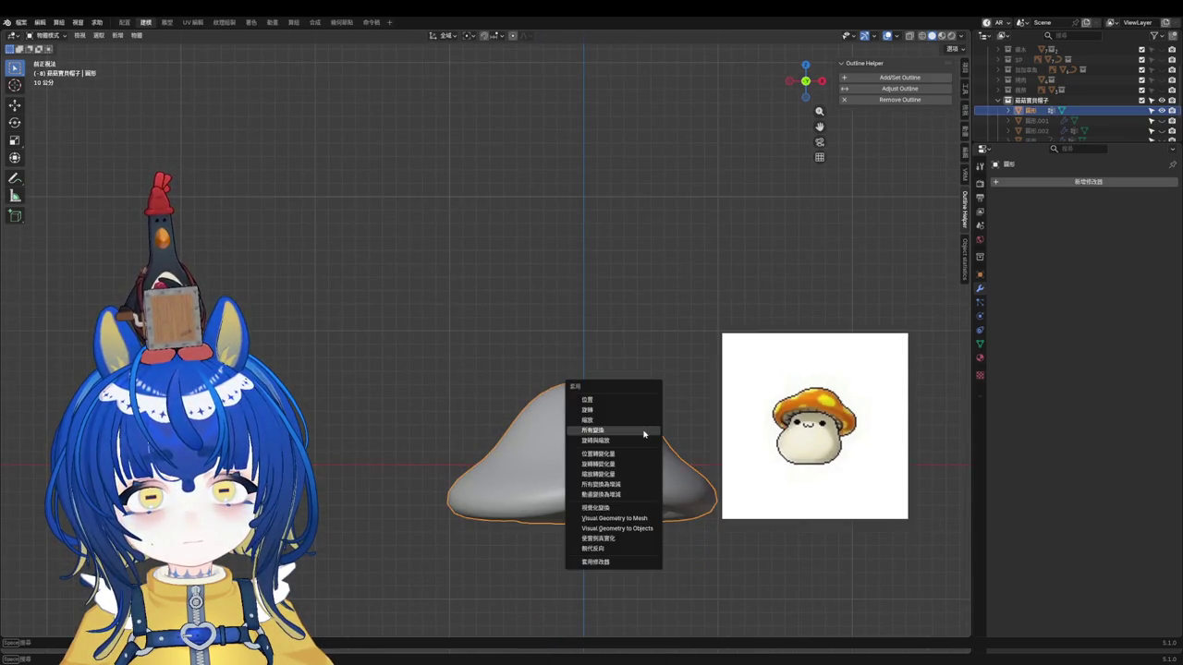
click(644, 431)
key(ctrl+s)
Step: Rename the cap object to 'gugu'
scroll(611, 448, up, 4)
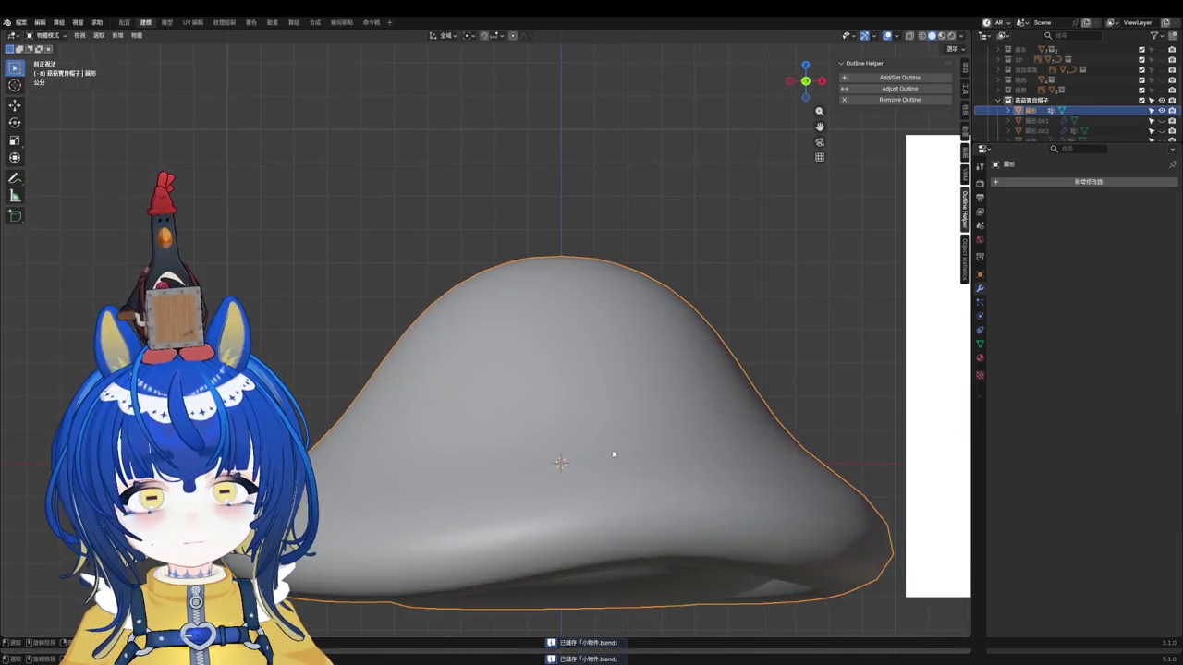
scroll(612, 361, down, 1)
click(980, 358)
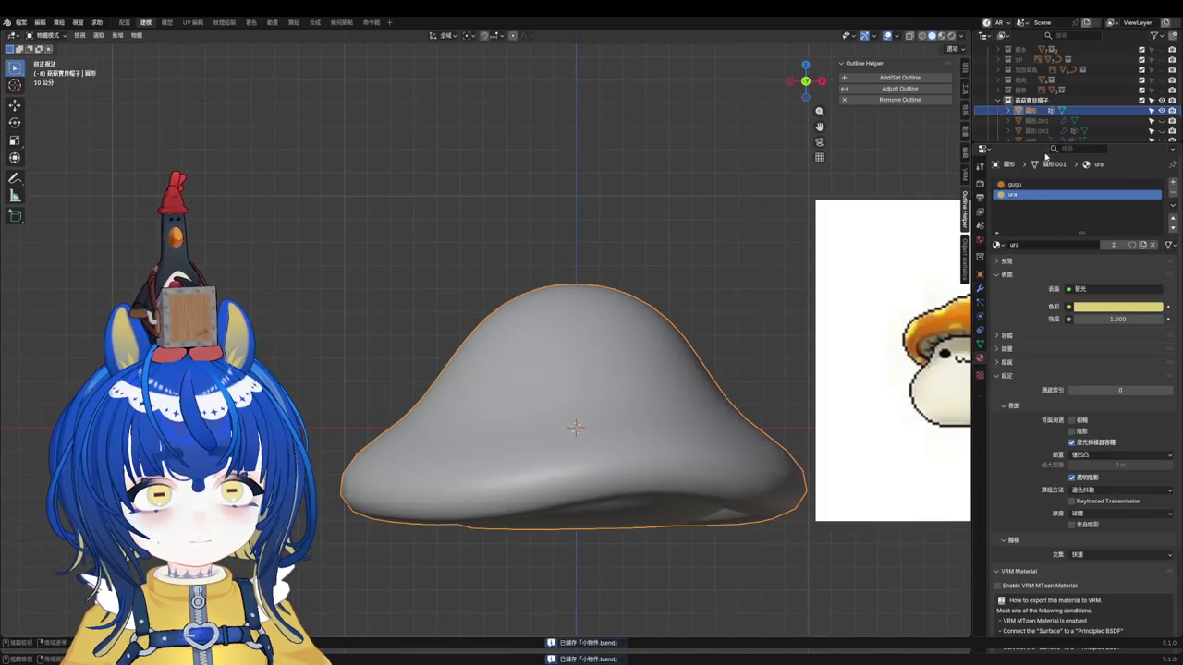
double_click(1030, 111)
text(u)
key(Return)
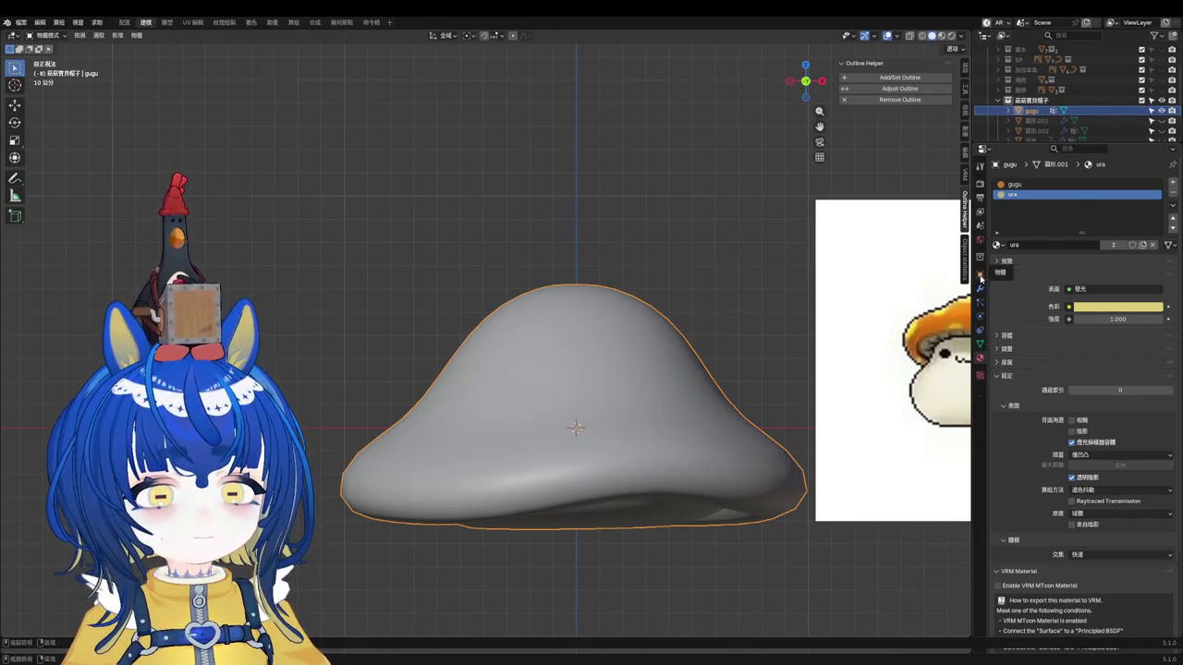
Step: Rename the cap's mesh data to 'gugu' and save 小物件.blend
click(980, 277)
click(981, 347)
click(981, 358)
click(980, 347)
click(1049, 180)
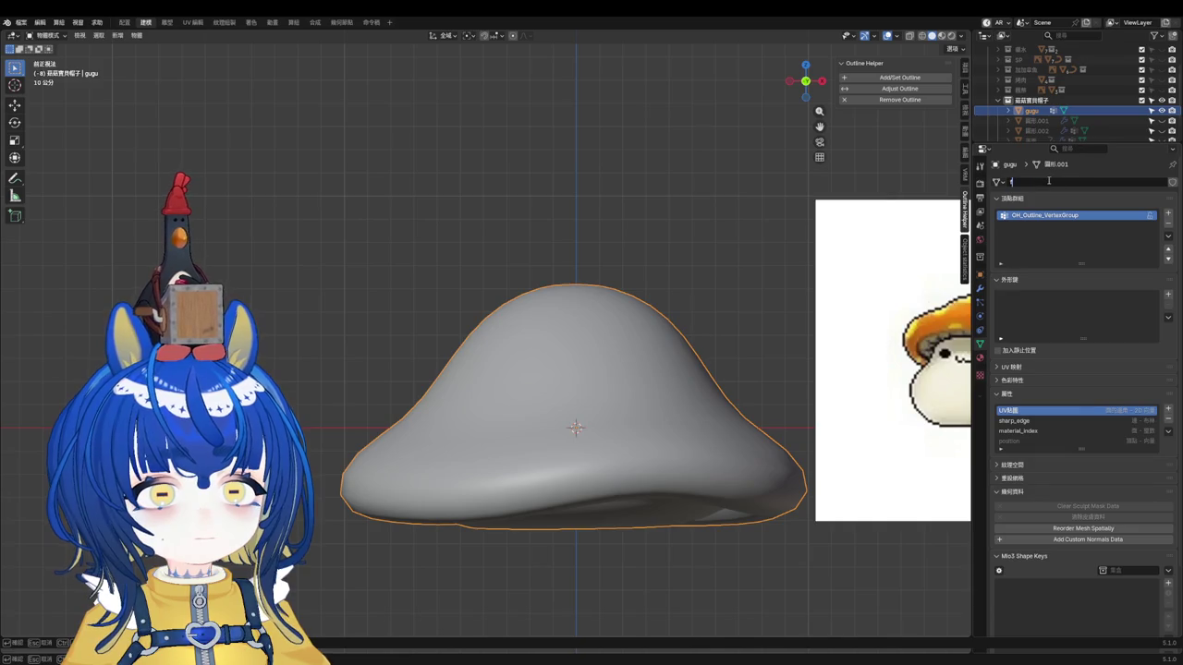
text(gugu)
key(Return)
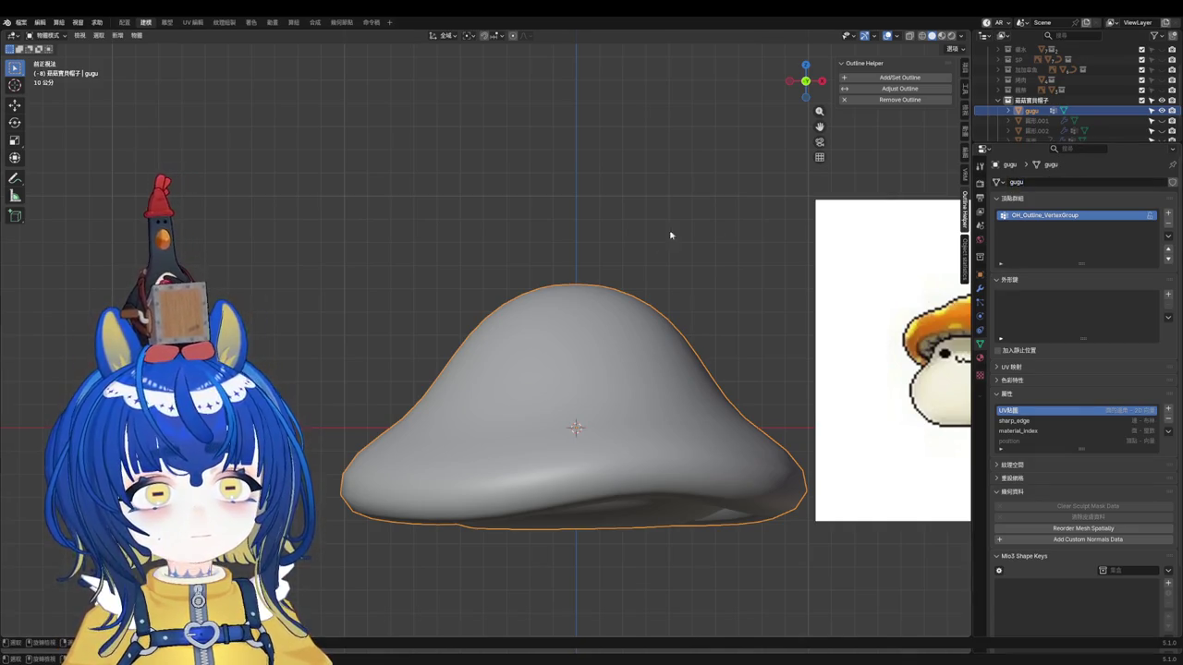
scroll(671, 235, down, 2)
key(ctrl+s)
scroll(626, 358, up, 2)
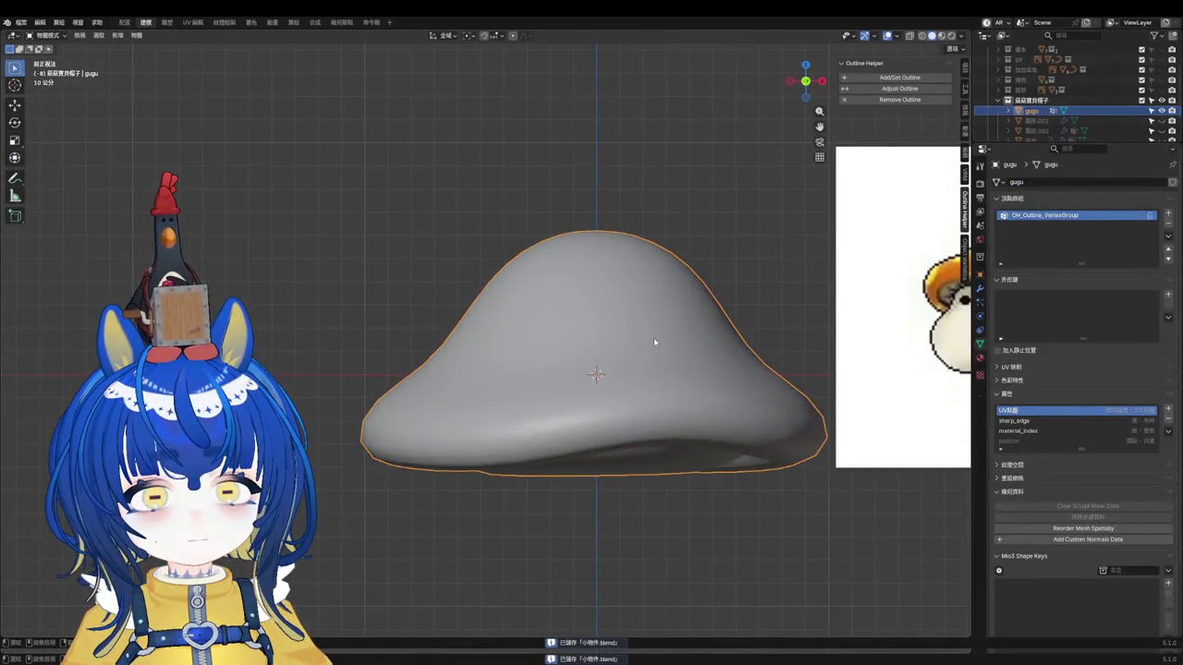
key(F4)
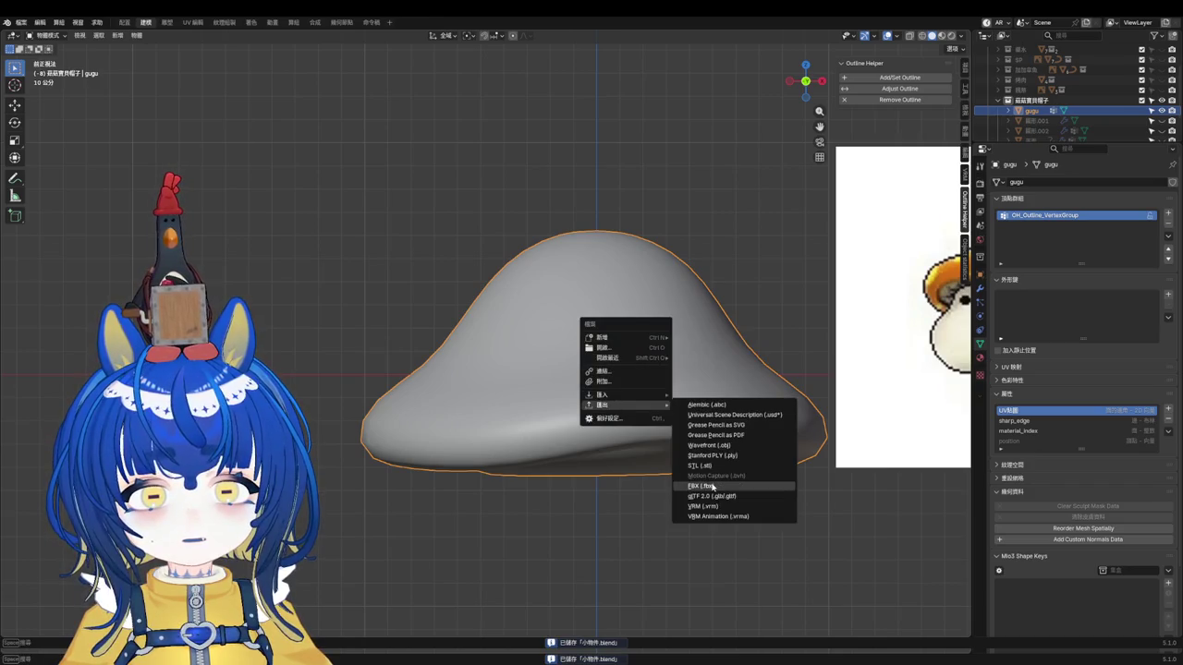
Step: Export the mushroom cap as FBX, deselect it and save the blend file
click(713, 487)
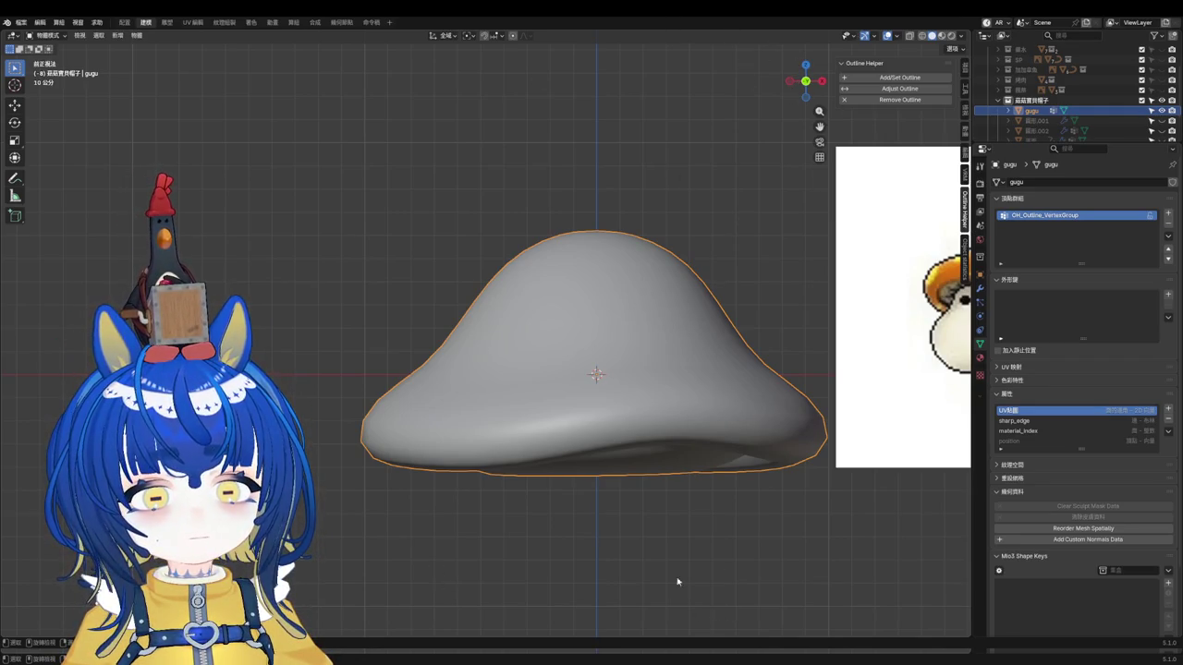
scroll(678, 582, up, 2)
click(663, 523)
key(ctrl+s)
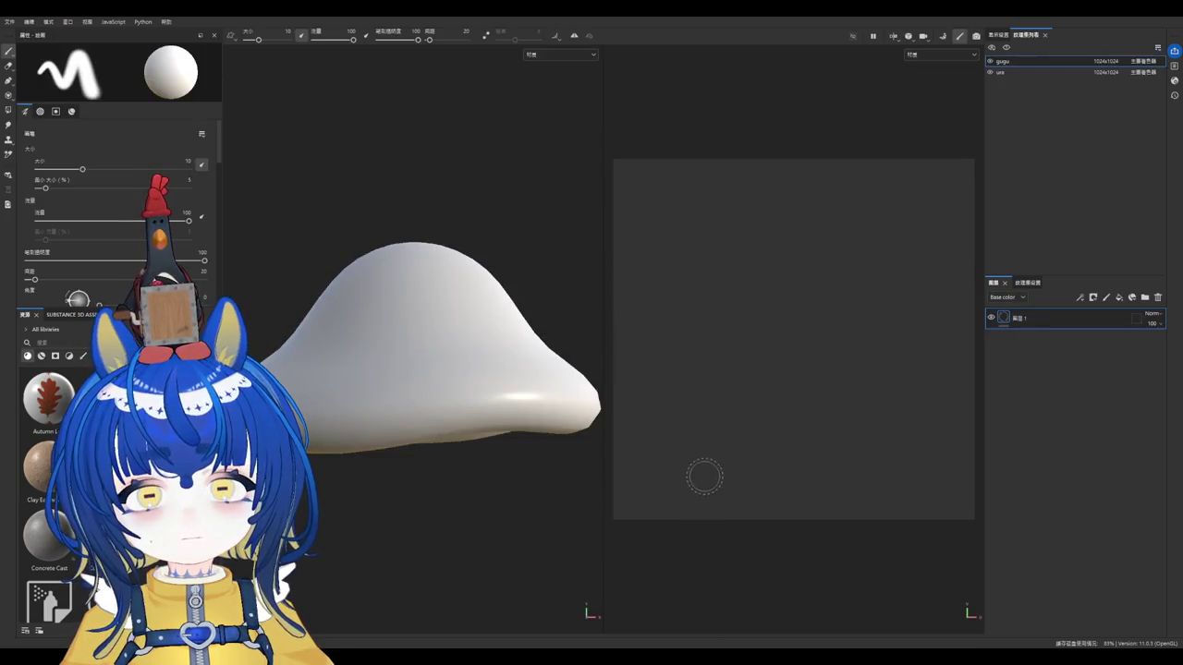
Step: Open gugu's Texture Set Settings and enter the Bake Mesh Maps setup
scroll(434, 351, up, 3)
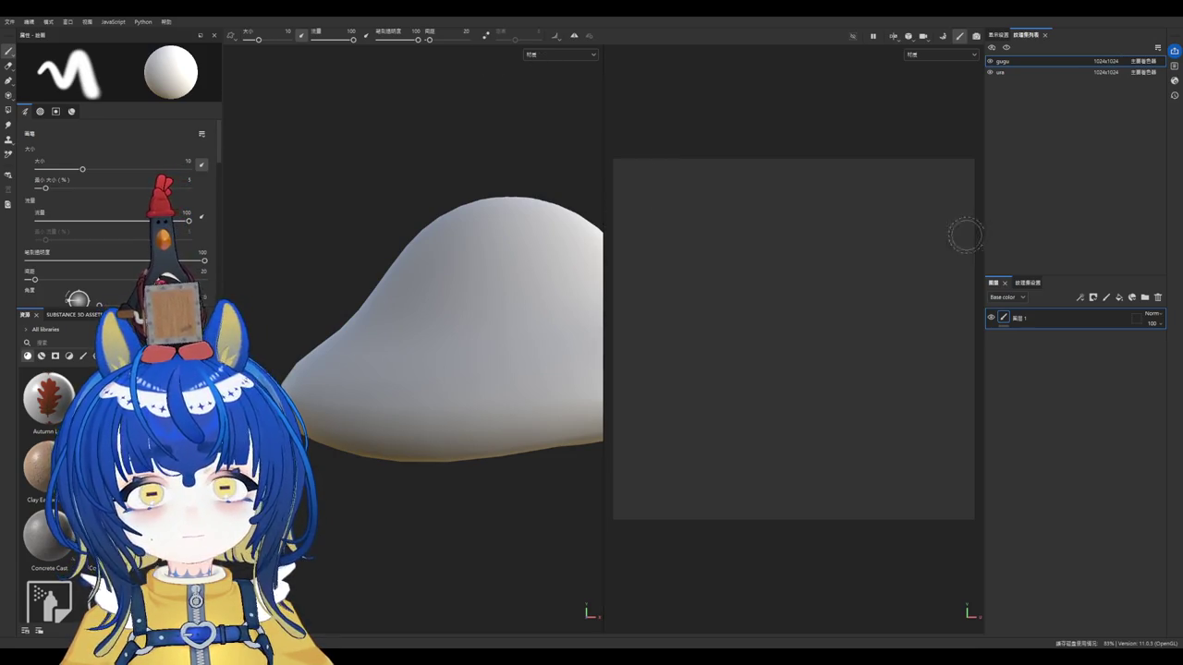
click(1027, 283)
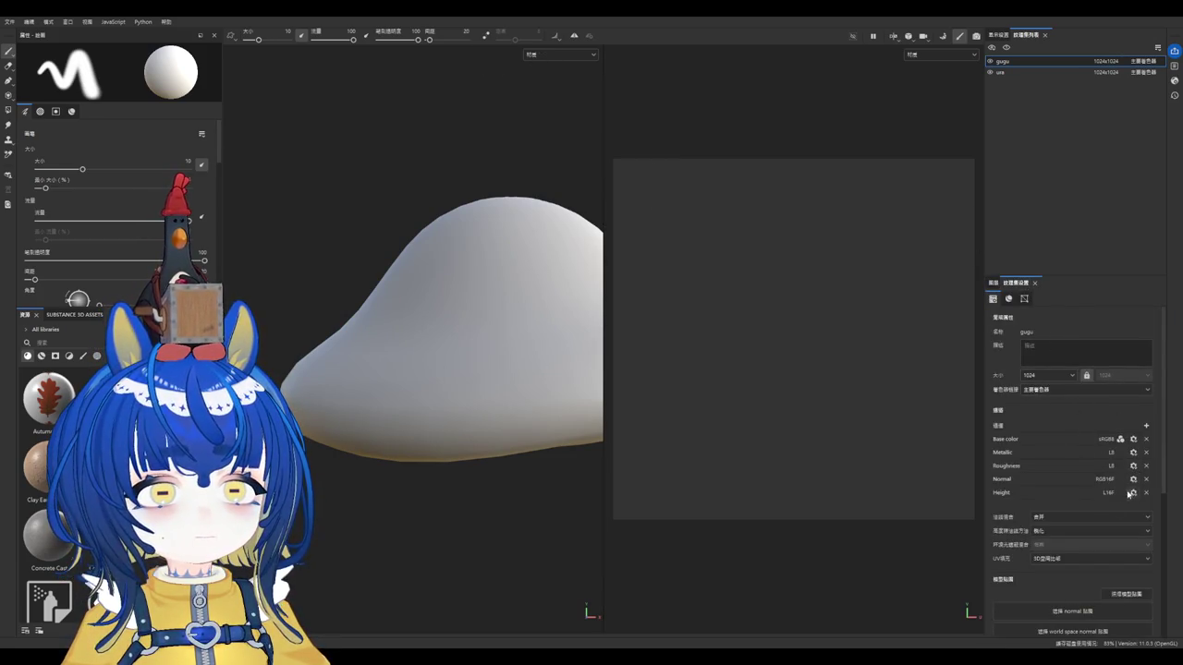
scroll(1096, 527, down, 1)
click(1121, 566)
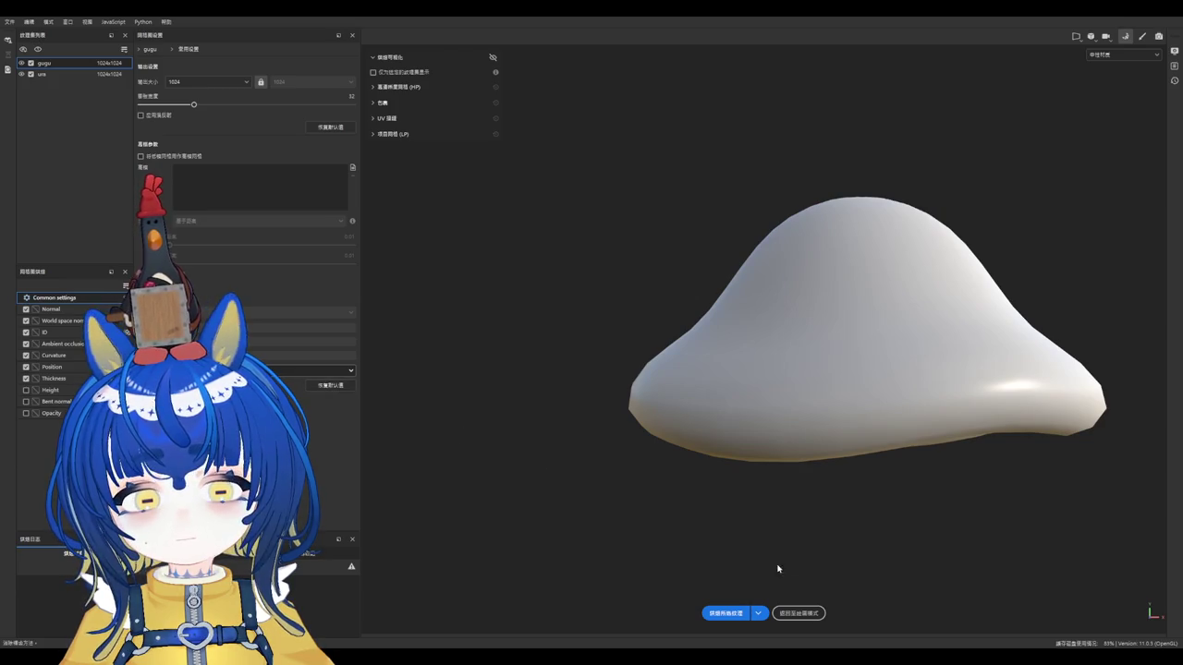
Step: Bake the mesh maps for the gugu and ura texture sets, then return to painting
click(729, 613)
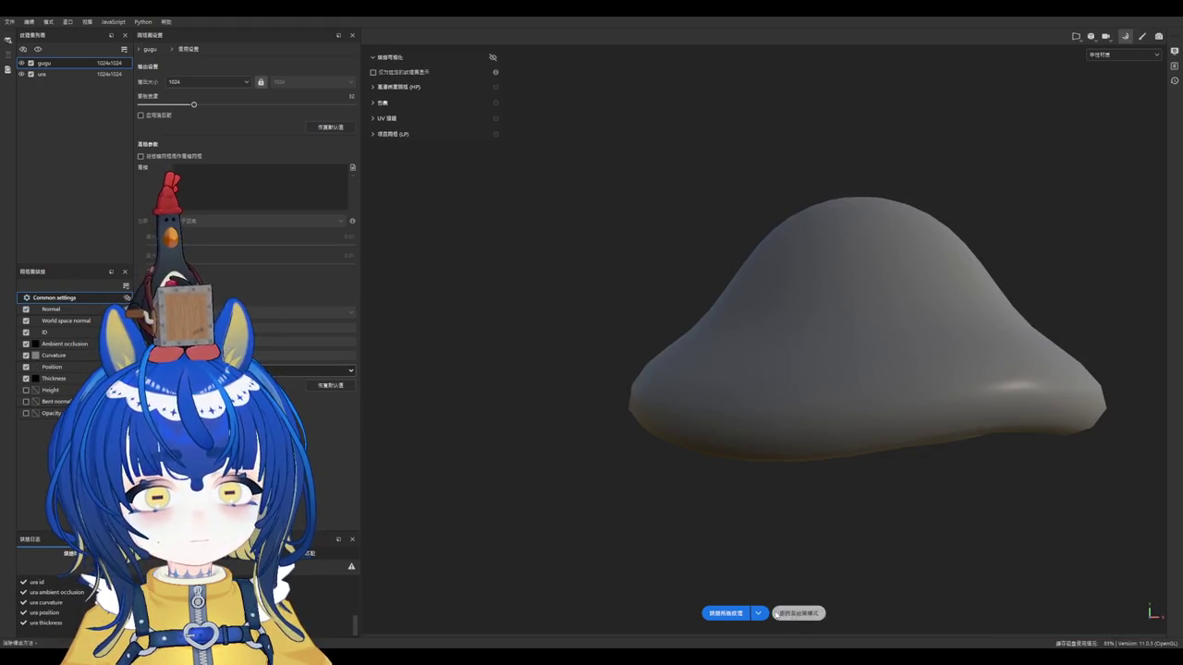
click(799, 612)
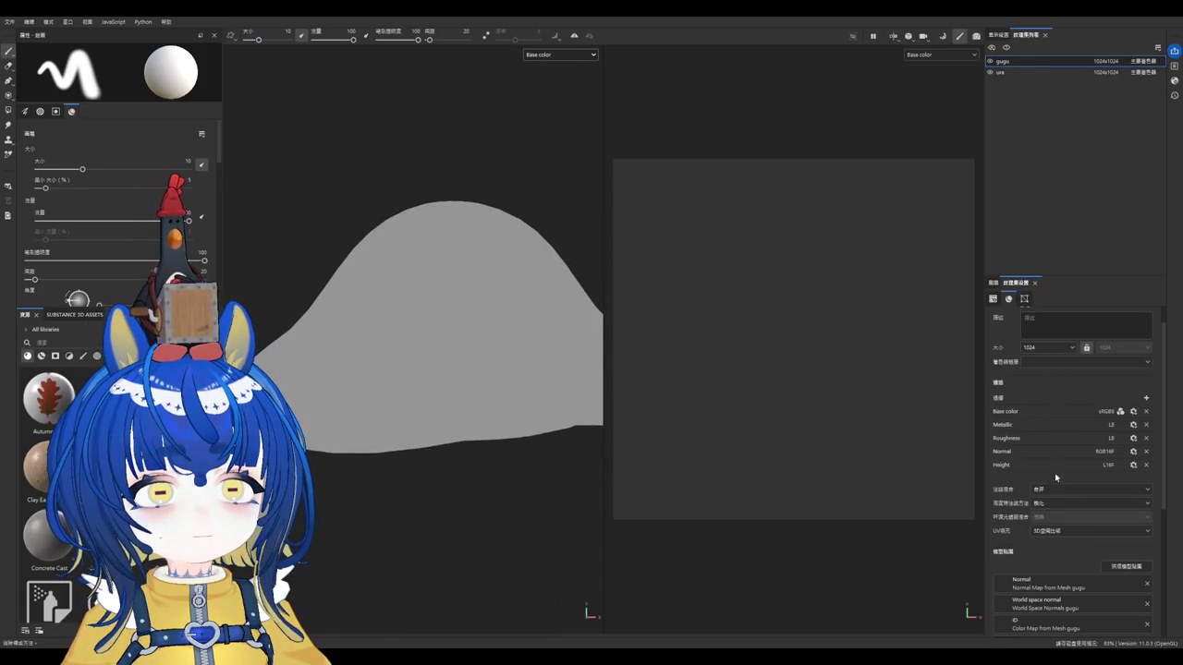
Step: Check the baked mesh maps on the ura and gugu texture sets, then show ura's layer stack
click(1036, 73)
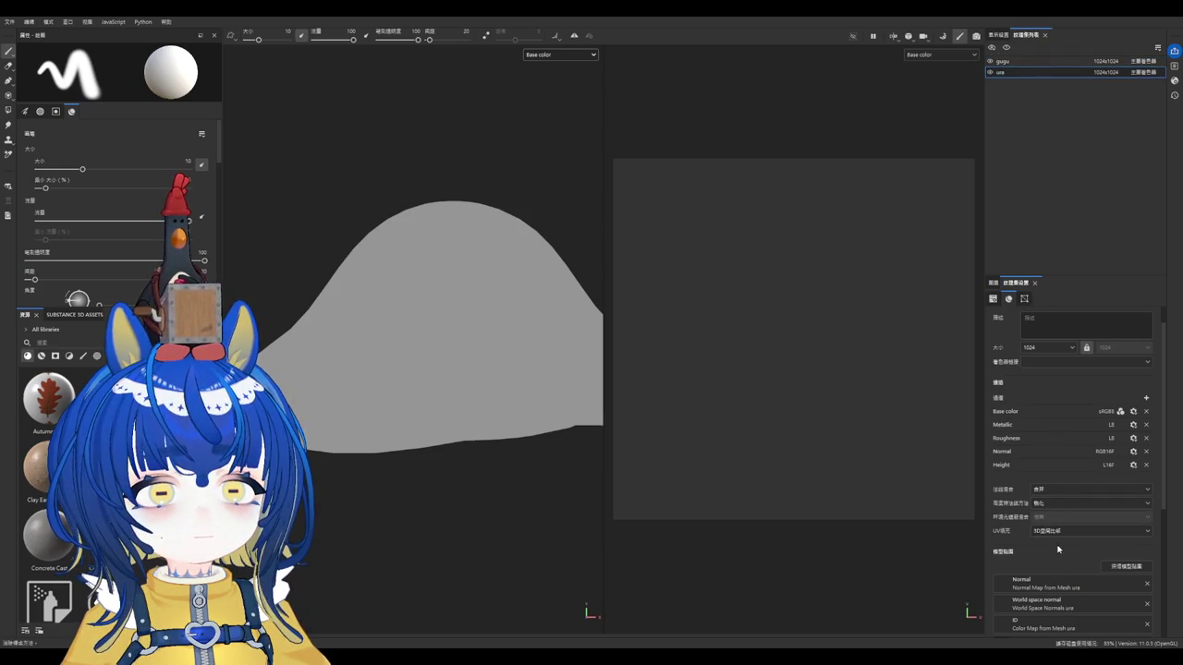
click(1029, 62)
scroll(1044, 530, down, 1)
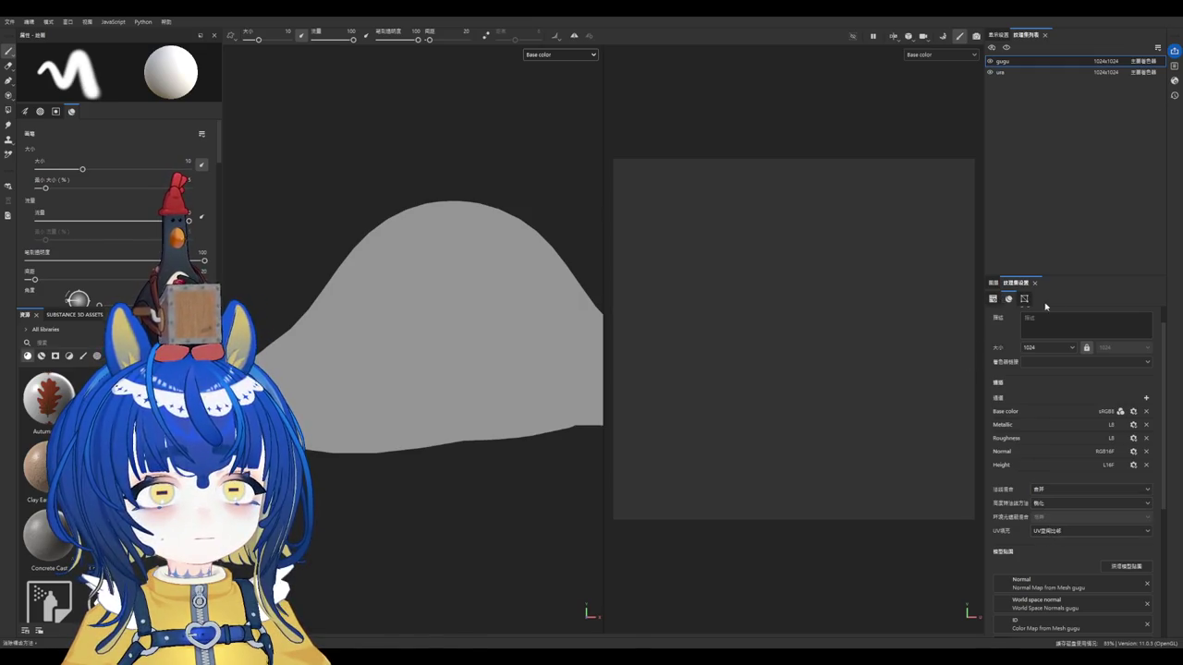
click(994, 282)
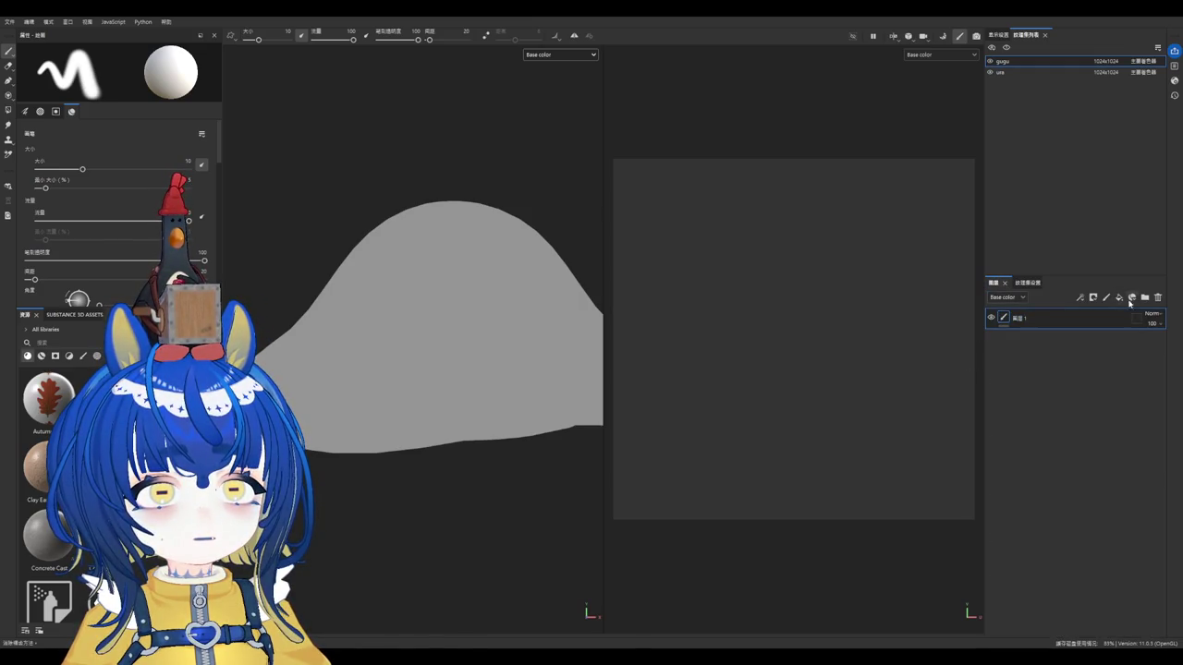
click(1020, 73)
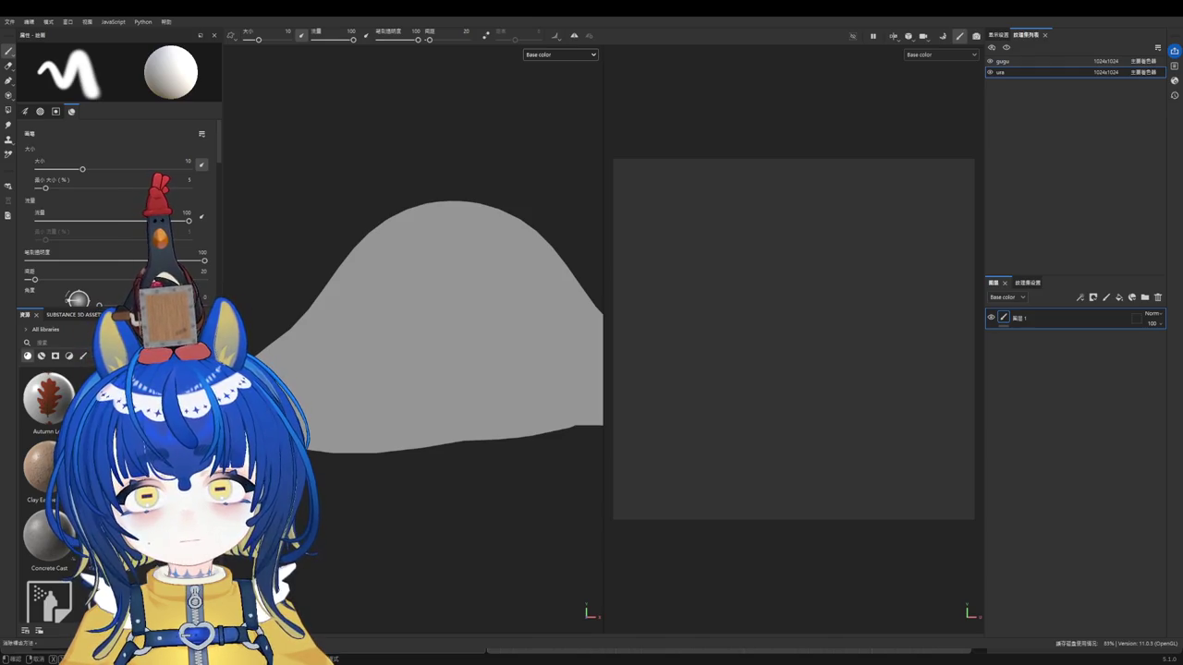
Step: Save the Substance Painter project with Ctrl+S
key(ctrl+s)
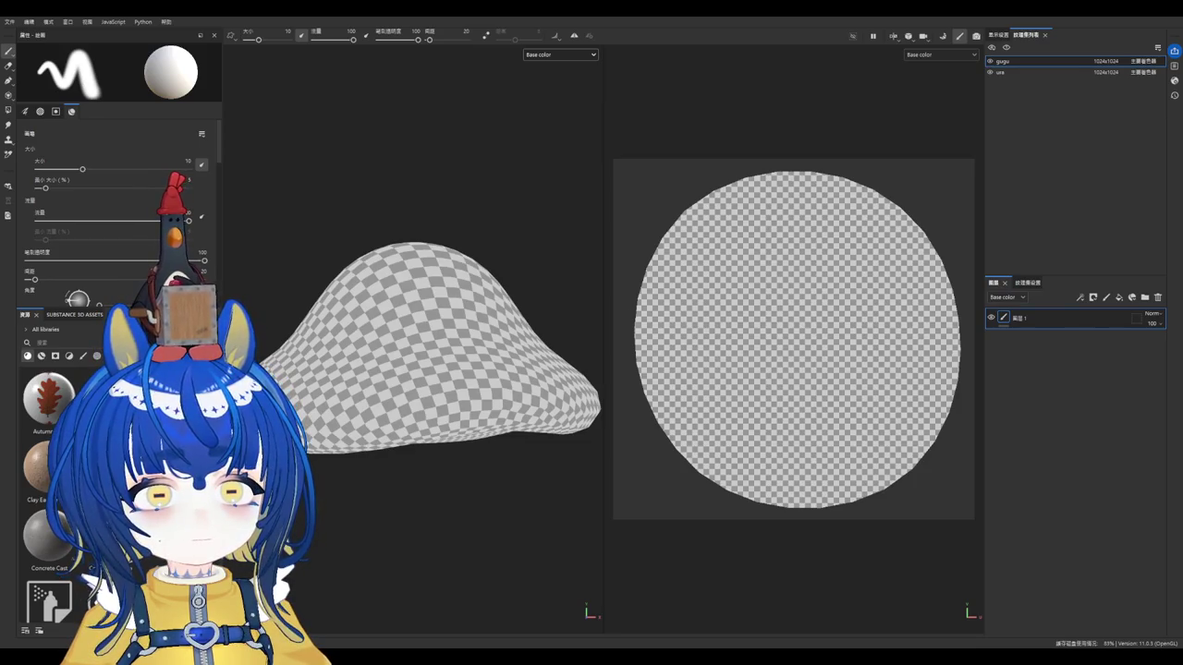
Step: Fill the gugu cap solid orange with a fill layer and orbit to inspect the unpainted underside
scroll(416, 314, up, 2)
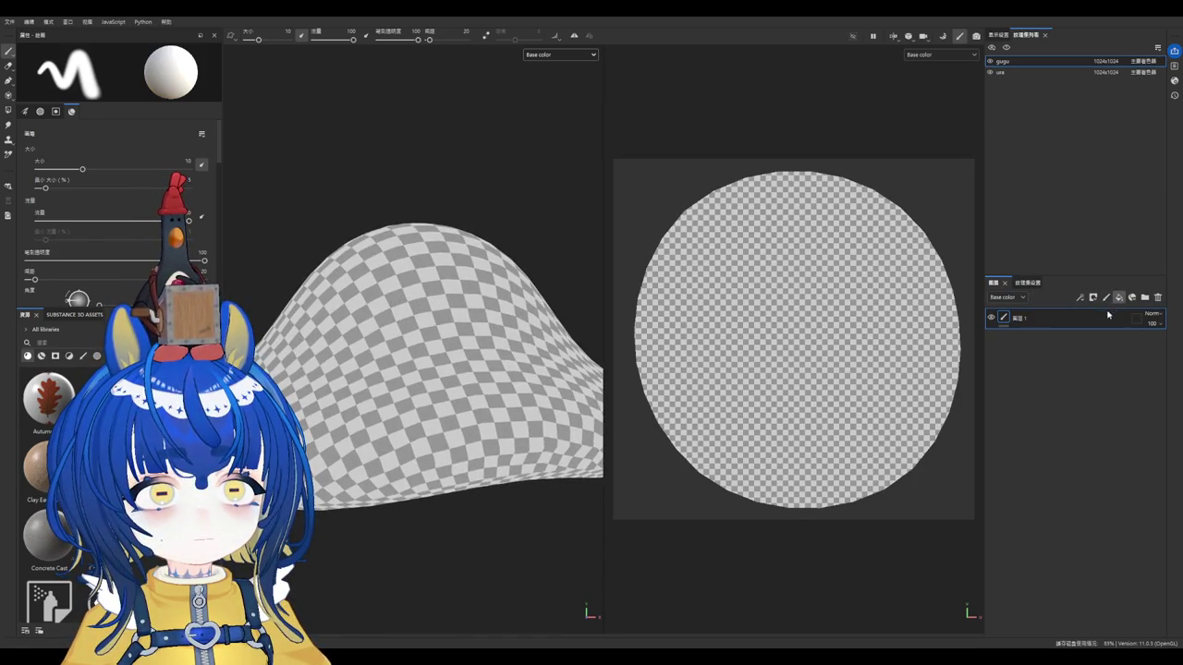
click(1118, 296)
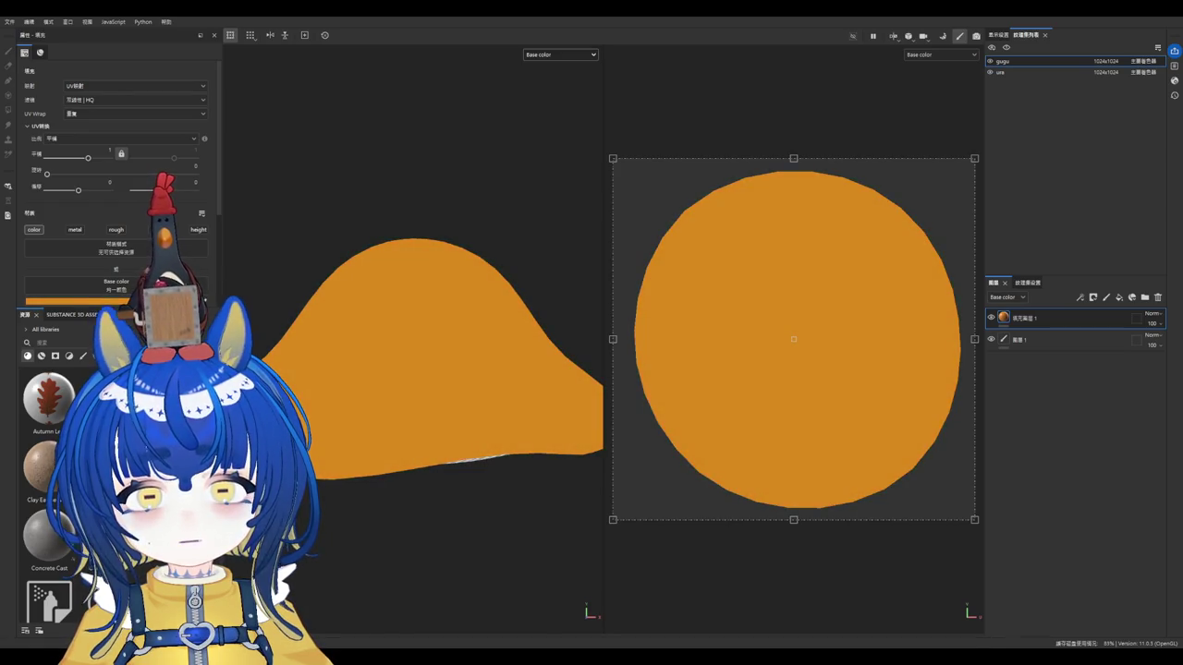
scroll(582, 370, down, 3)
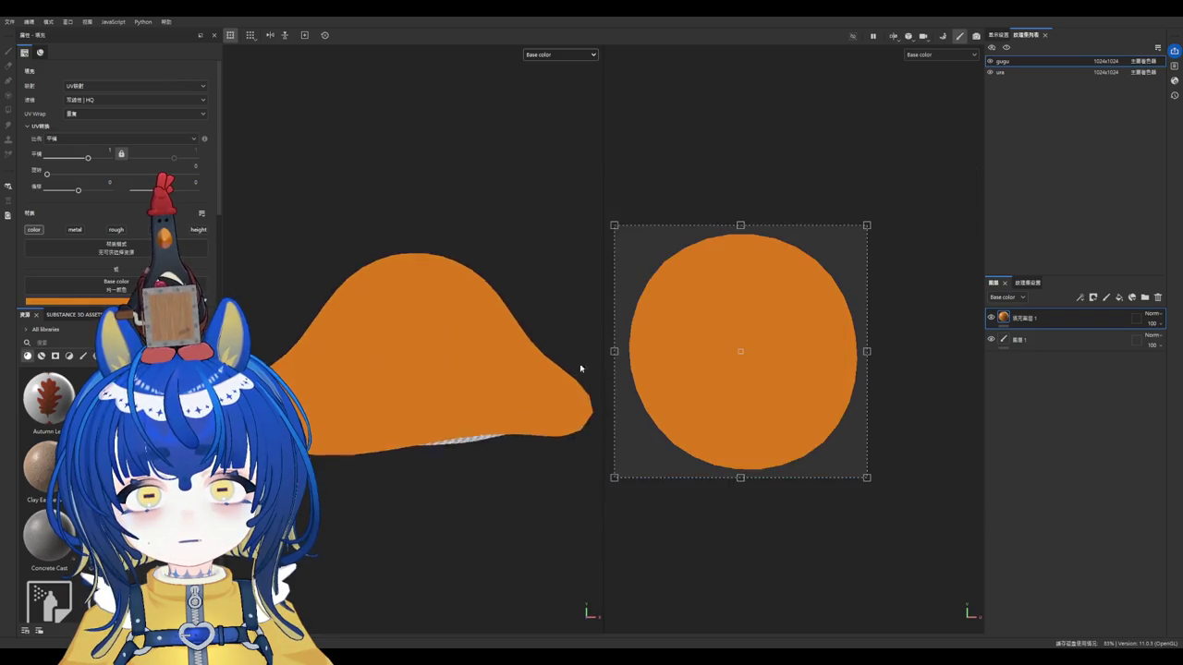
scroll(581, 370, down, 3)
alt+drag(523, 385, 526, 330)
scroll(526, 330, up, 2)
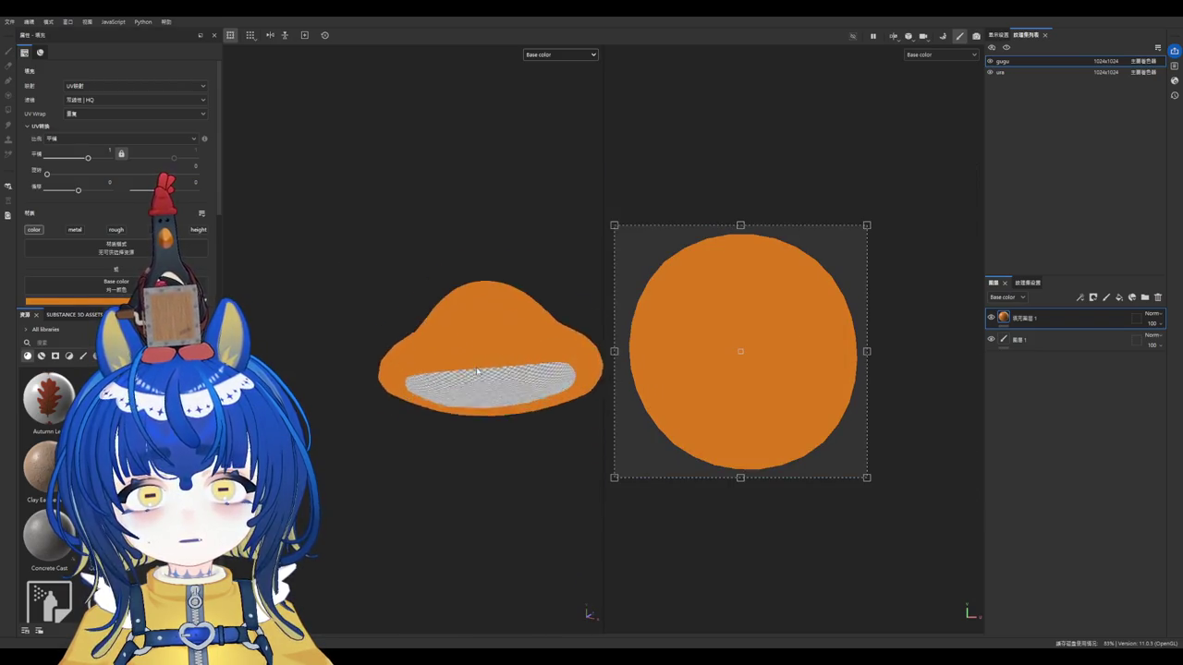
scroll(522, 360, up, 2)
scroll(539, 238, up, 2)
scroll(539, 237, up, 2)
key(Delete)
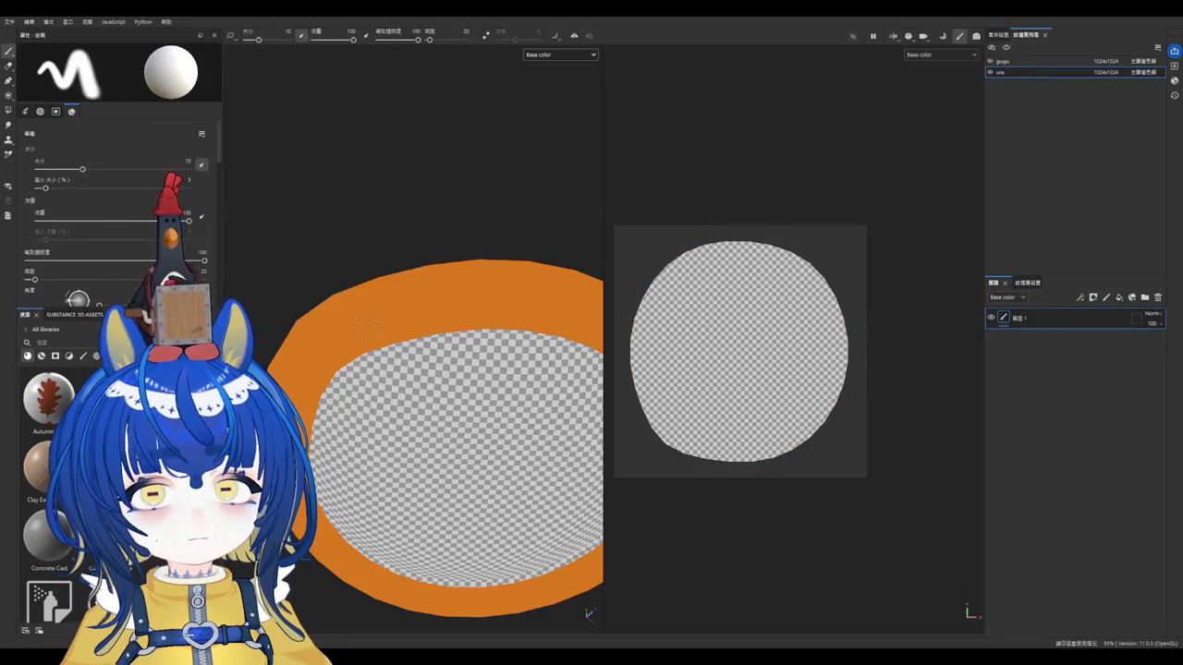
Step: Fill the ura underside cream with a fill layer and orbit to a side view
scroll(142, 242, down, 1)
scroll(141, 242, down, 1)
scroll(142, 242, down, 1)
key(ctrl+z)
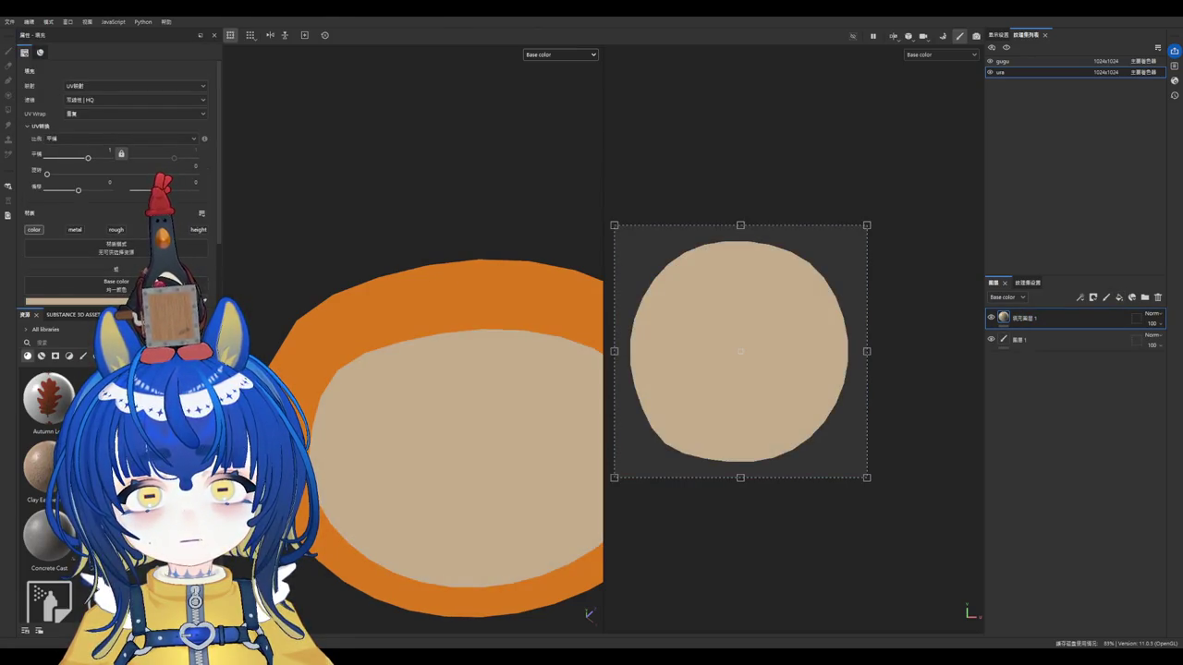
alt+drag(392, 246, 396, 354)
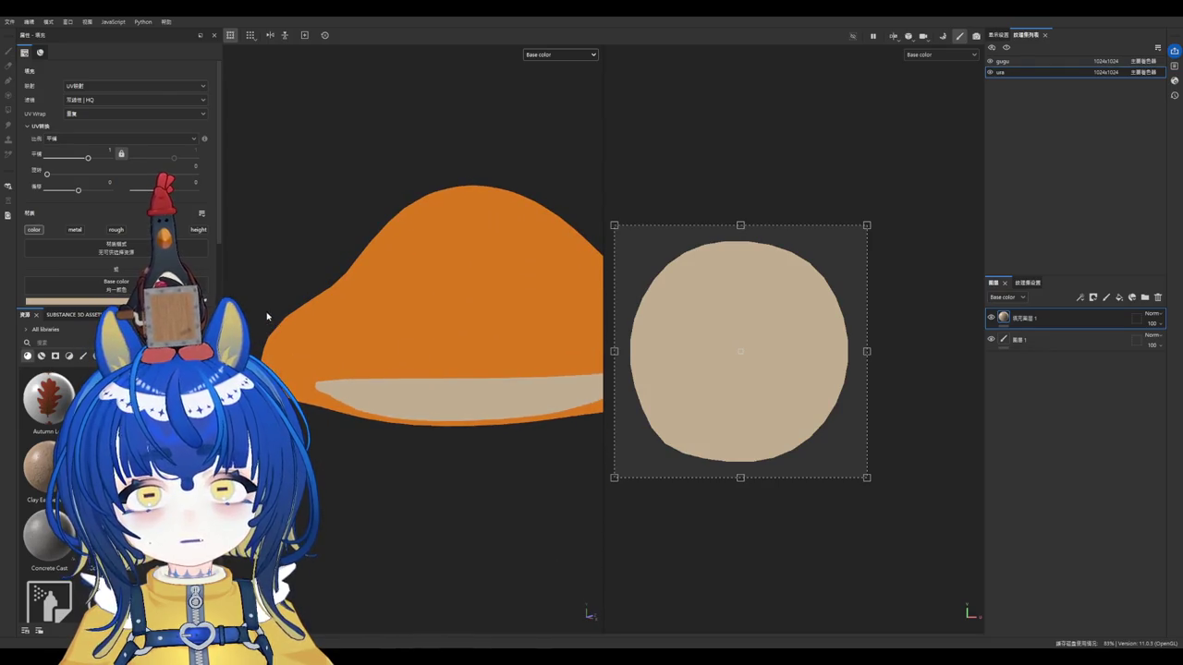
Step: Add a second, yellow fill layer over the orange gugu cap
click(1109, 61)
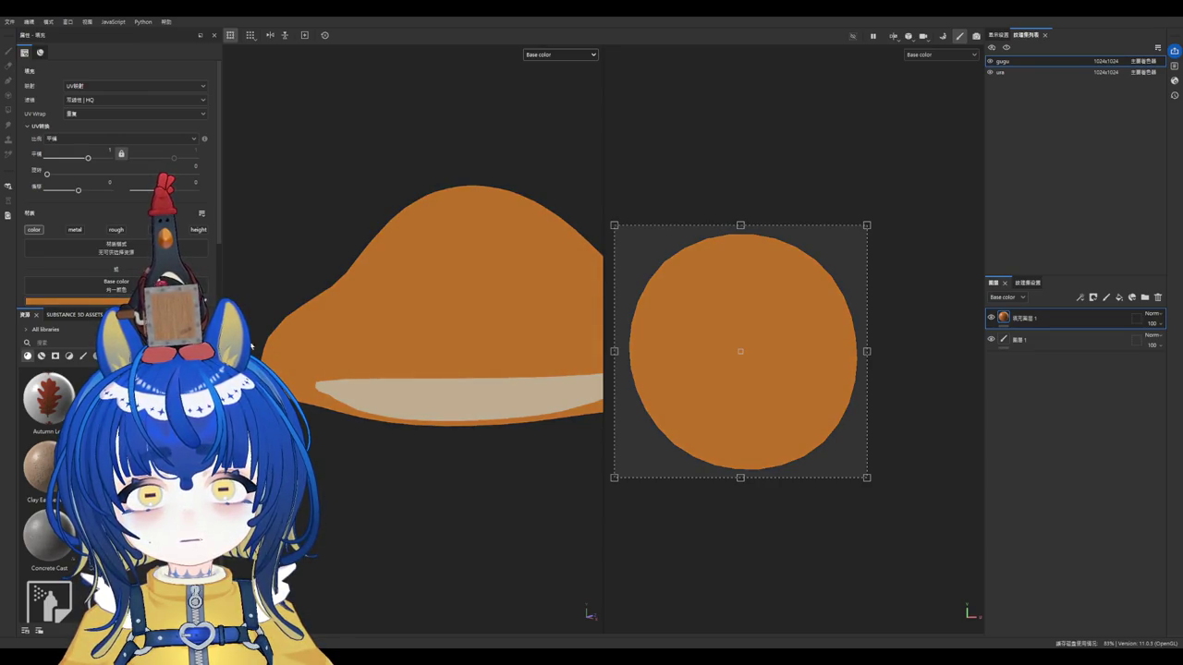
mouse_move(277, 299)
alt+mouse_down()
mouse_move(410, 311)
mouse_move(441, 330)
mouse_move(496, 261)
mouse_move(499, 333)
mouse_move(530, 324)
mouse_move(509, 317)
mouse_move(423, 354)
mouse_move(394, 304)
mouse_move(388, 311)
mouse_move(497, 336)
mouse_move(472, 336)
mouse_move(488, 360)
mouse_move(499, 347)
alt+mouse_up()
click(1120, 297)
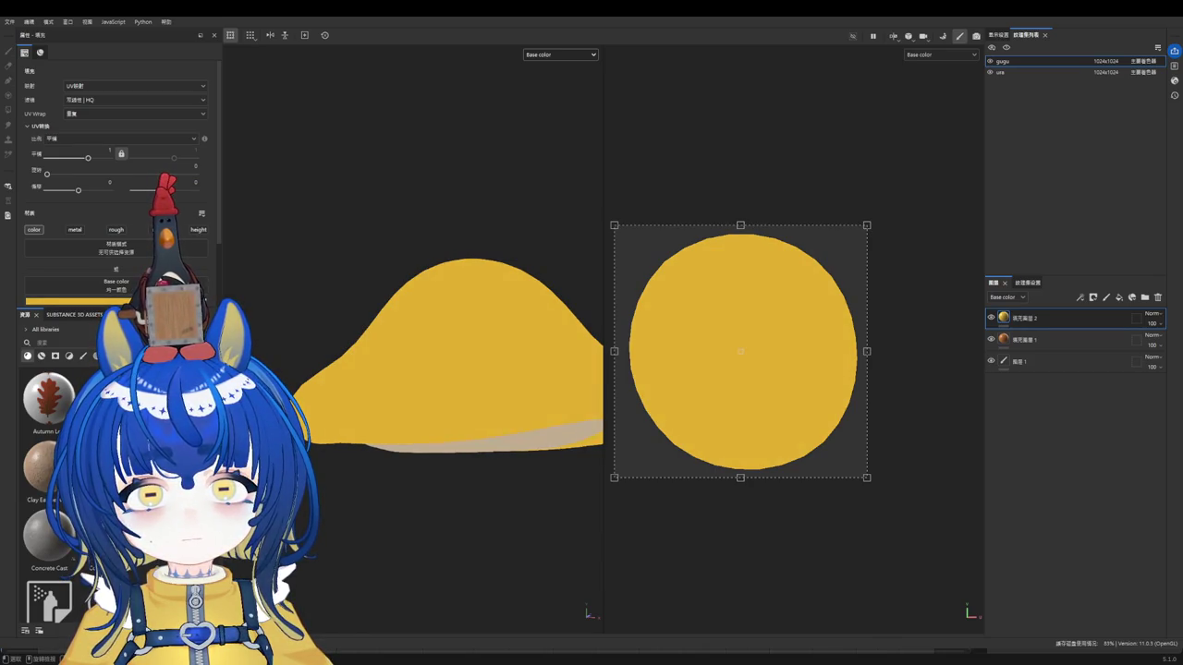
Step: Mask the yellow fill and test yellow strokes with a textured scribble brush, undoing them
click(1093, 296)
scroll(393, 372, up, 2)
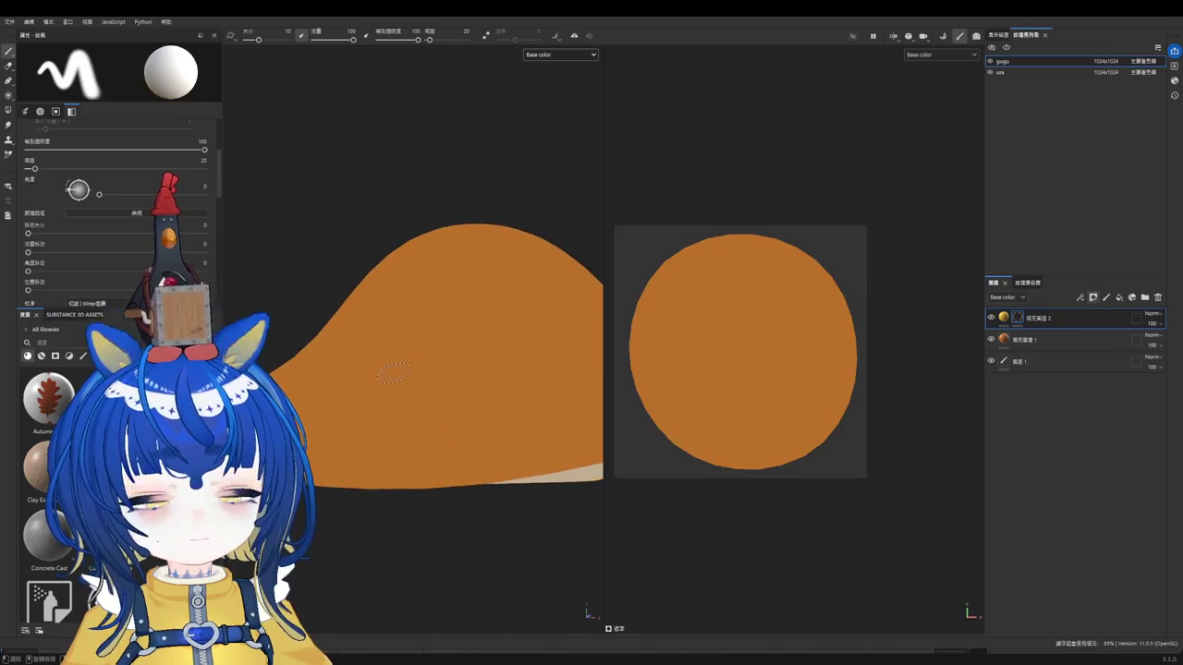
scroll(453, 407, down, 2)
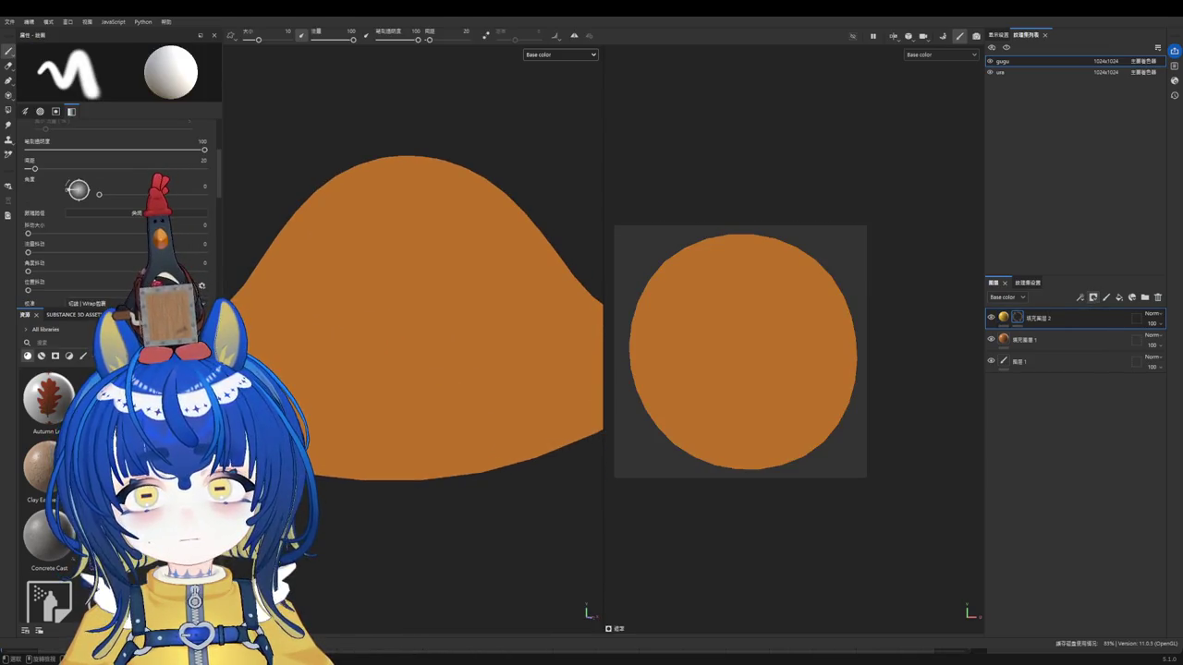
click(82, 357)
click(42, 467)
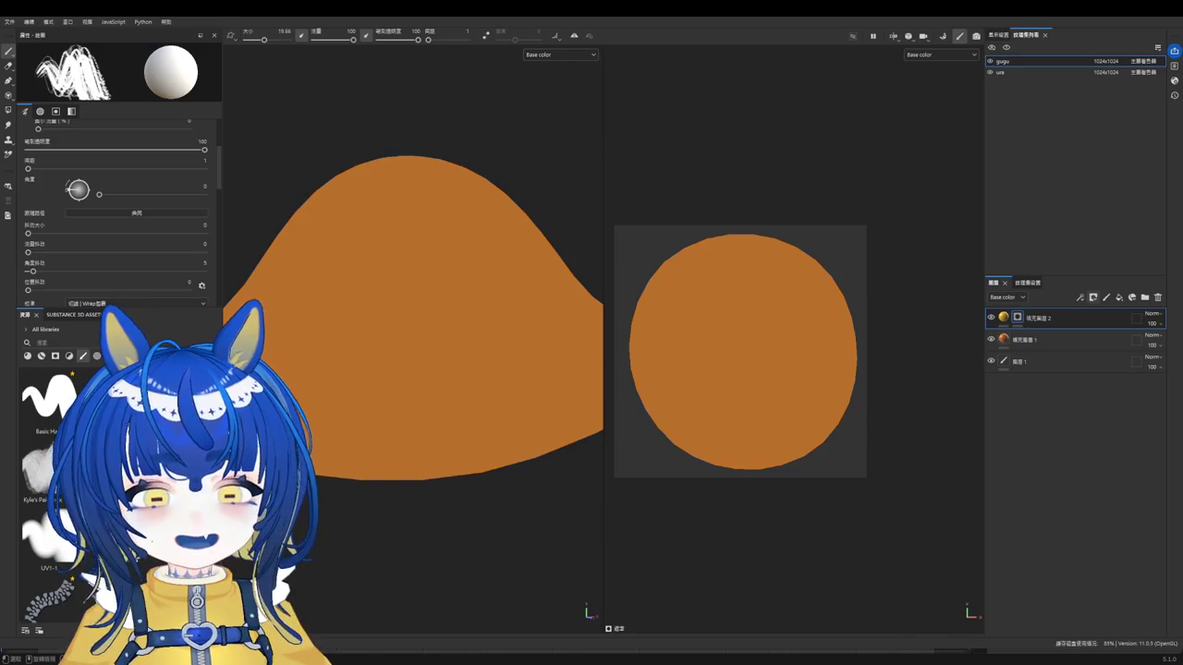
drag(423, 427, 421, 407)
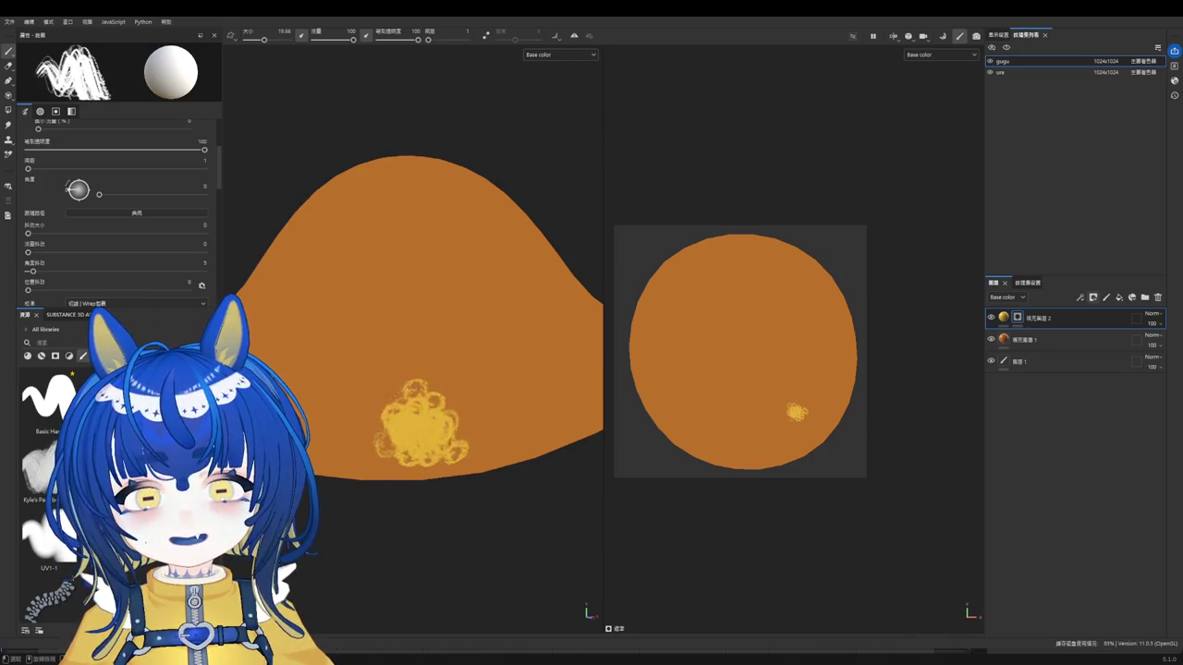
key(ctrl+z)
alt+middle_drag(334, 338, 367, 379)
drag(420, 414, 429, 405)
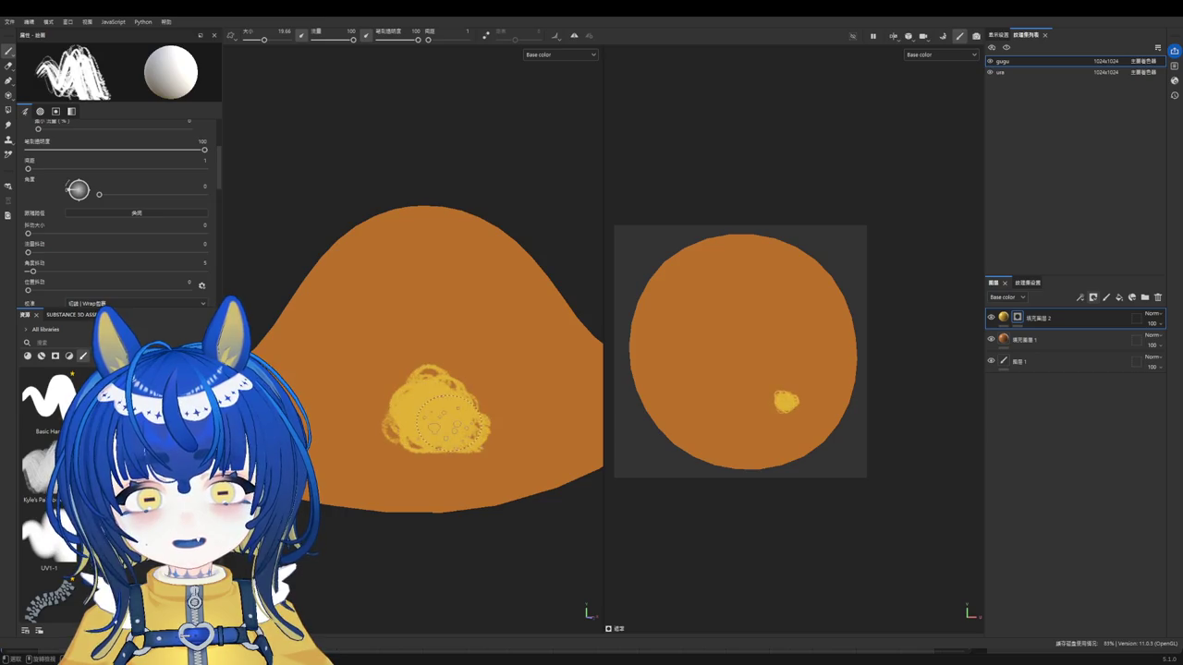
key(ctrl+z)
Step: Shrink the brush, paint a trial yellow patch, undo it, and choose the hard round brush
scroll(121, 240, down, 3)
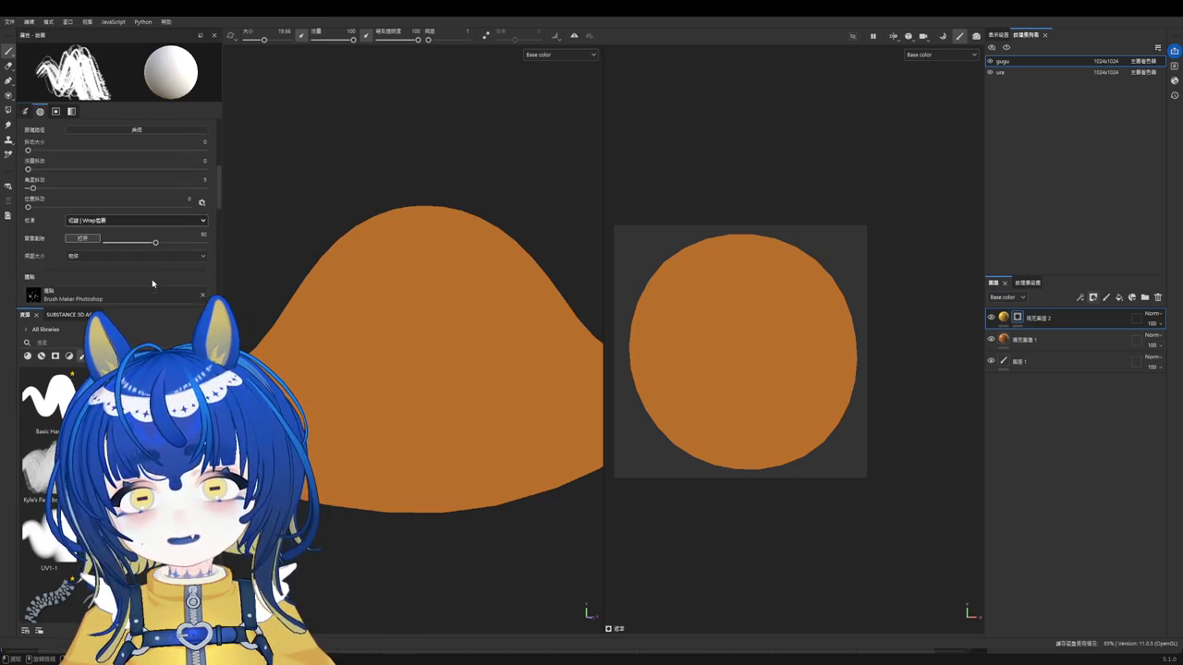
key(bracketleft)
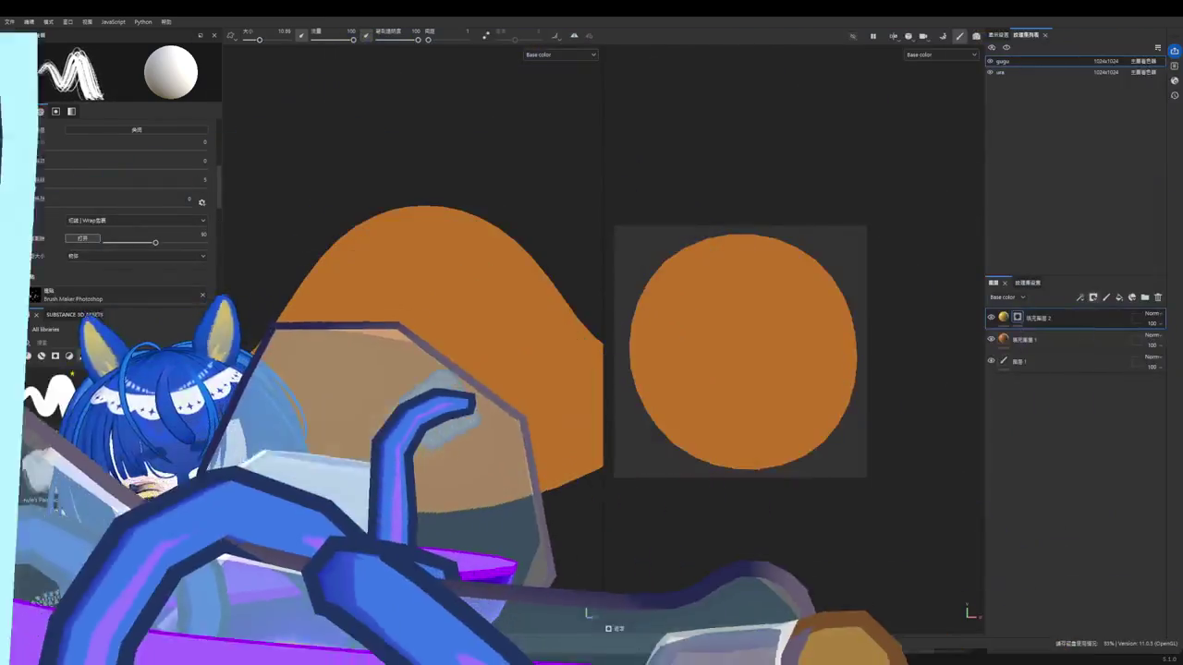
key(bracketleft)
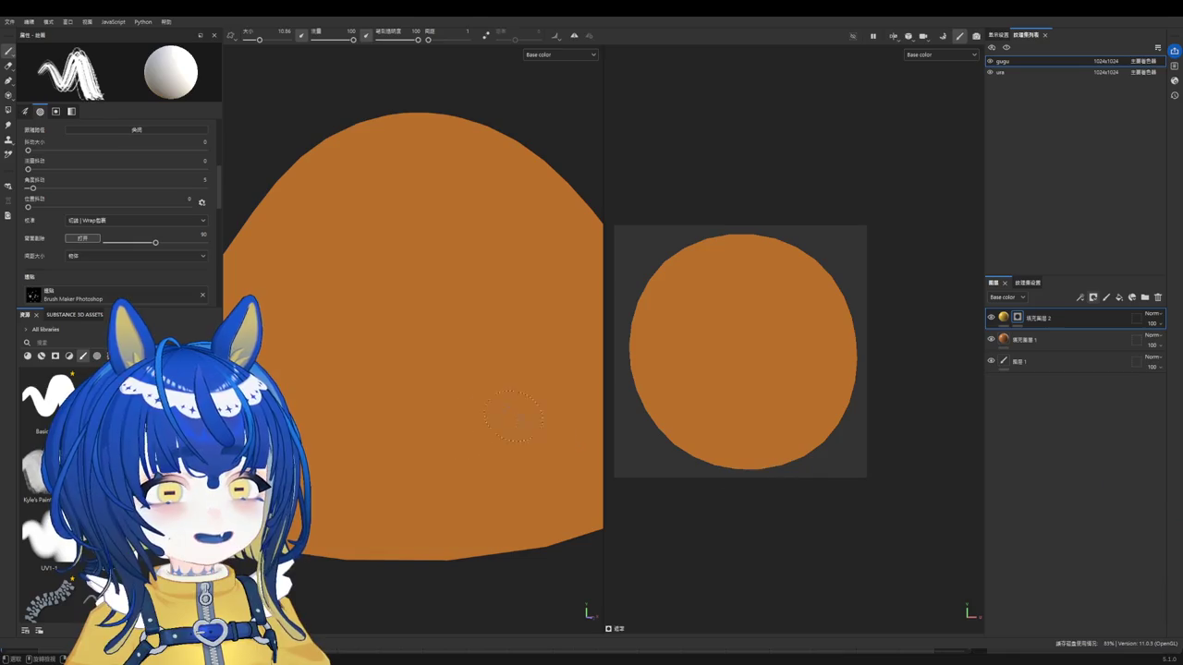
scroll(463, 430, up, 1)
mouse_move(434, 443)
mouse_down()
mouse_move(462, 453)
mouse_move(450, 422)
mouse_move(457, 462)
mouse_up()
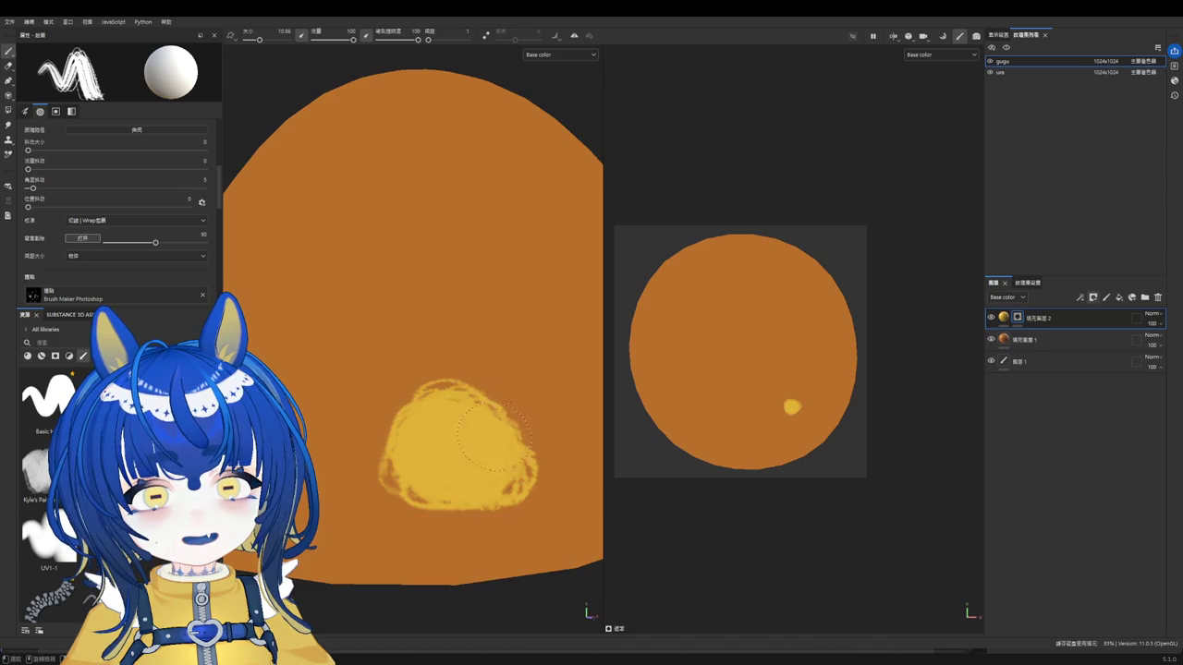
drag(469, 405, 502, 420)
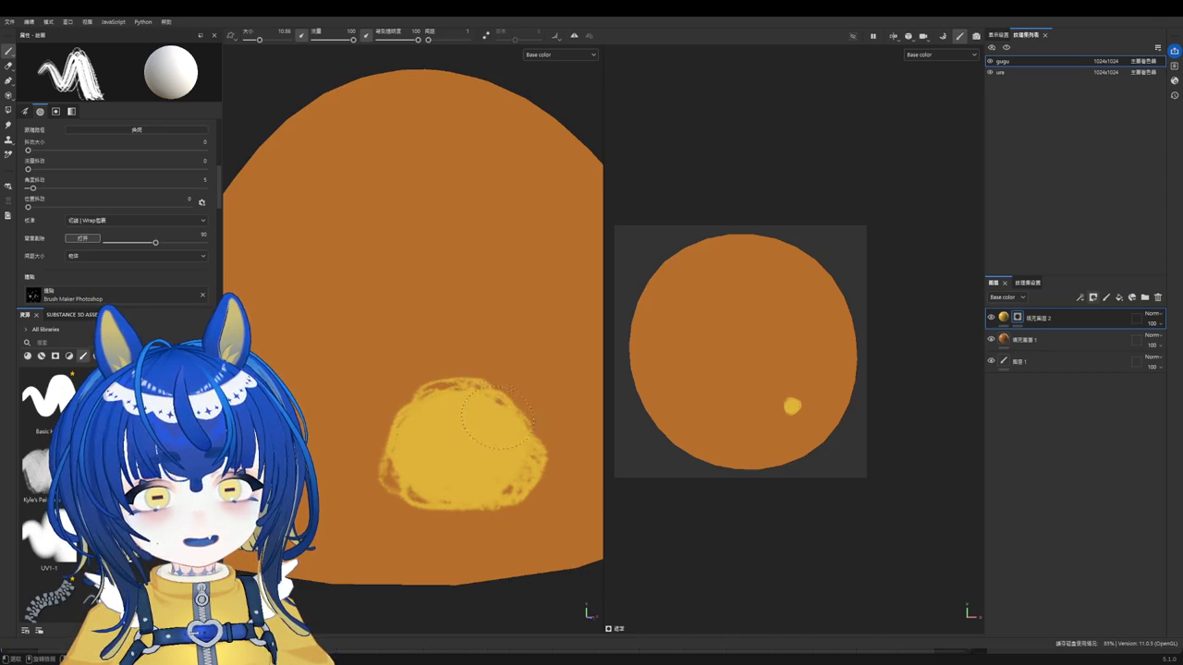
scroll(435, 430, down, 5)
alt+drag(434, 407, 453, 372)
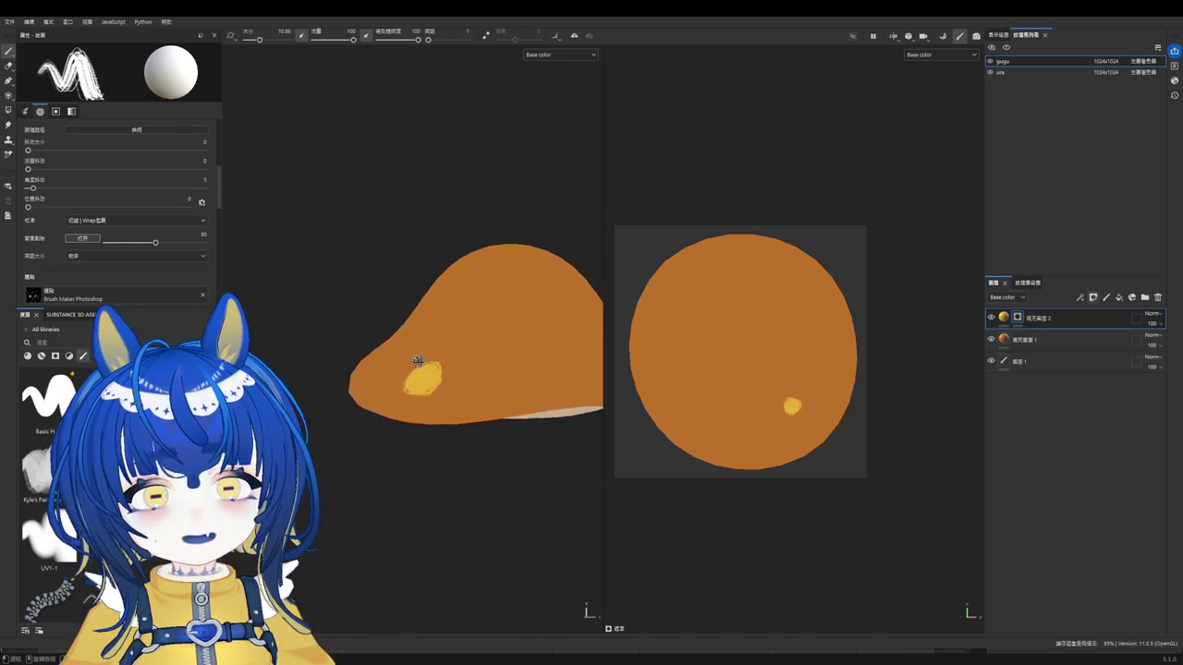
scroll(422, 353, up, 5)
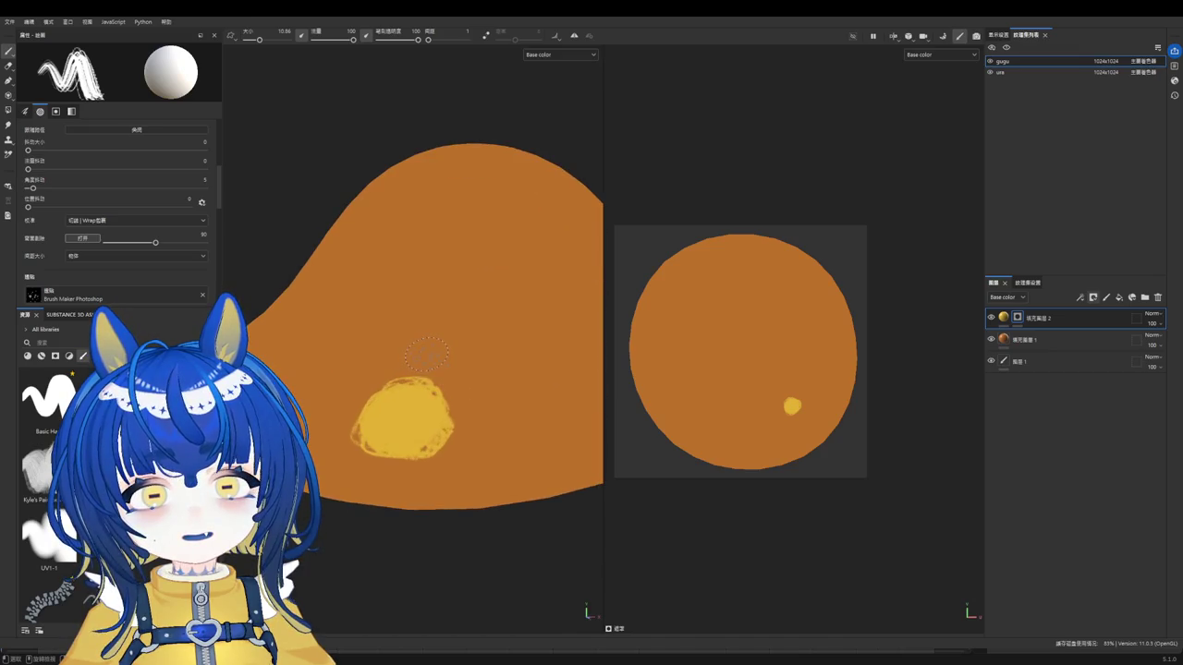
key(ctrl+z)
click(41, 398)
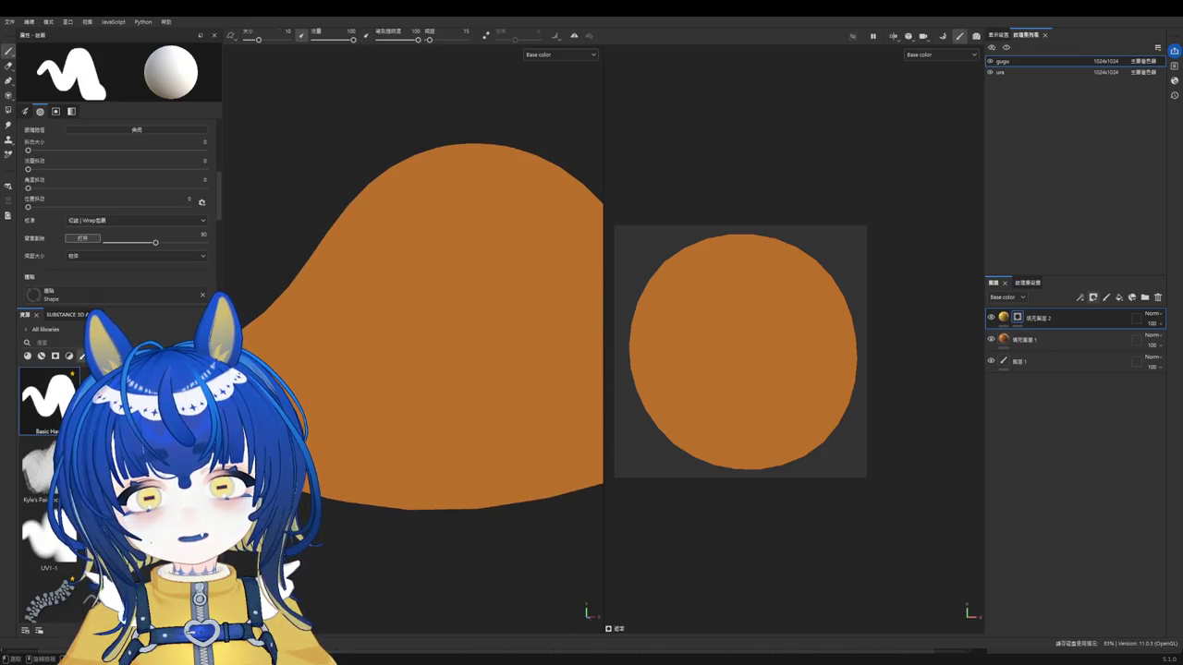
Step: Enlarge the brush and test-stamp yellow spots at several cap and UV positions, undoing each
alt+right_drag(397, 427, 368, 418)
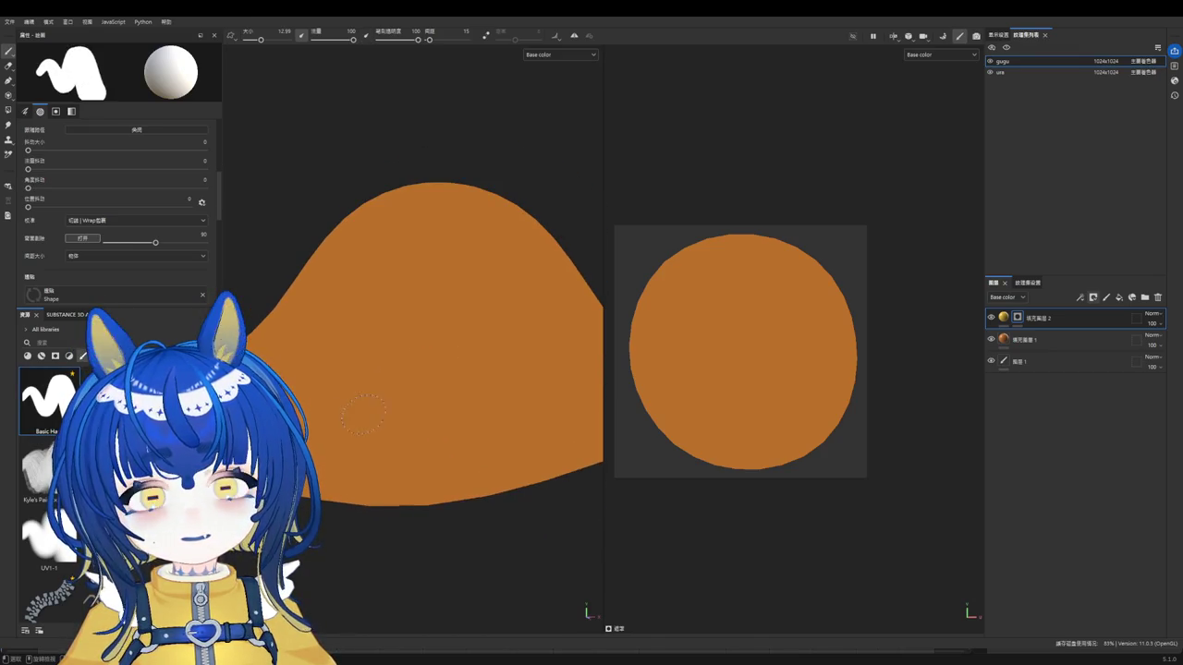
drag(415, 428, 404, 430)
key(ctrl+z)
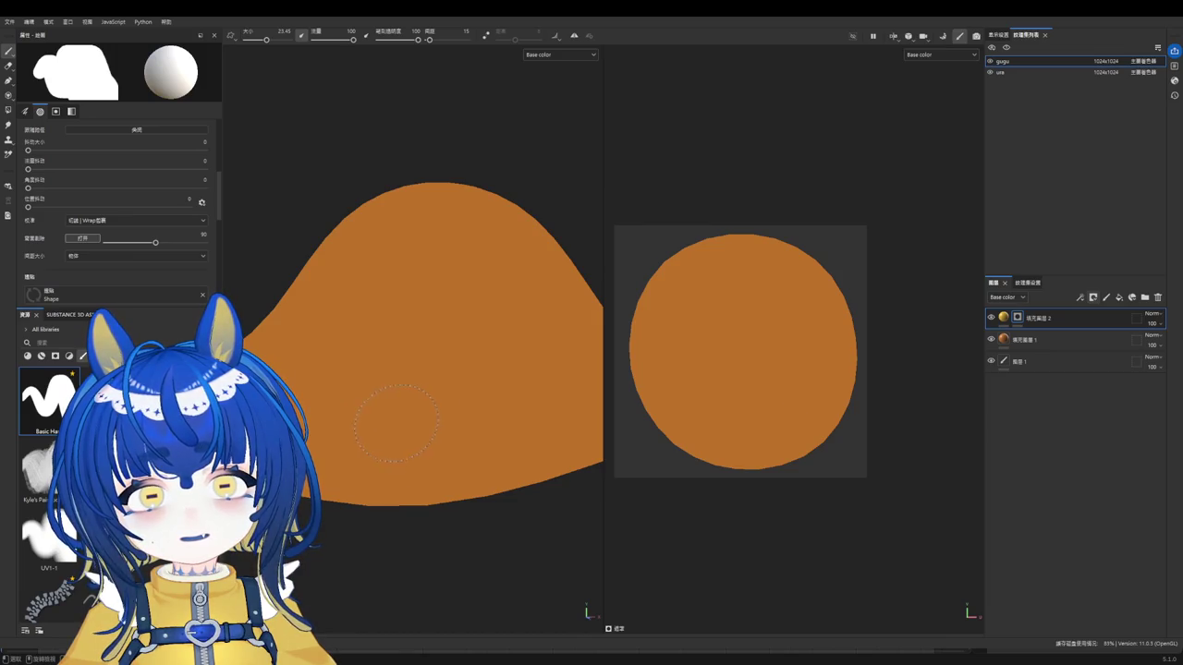
click(394, 428)
key(ctrl+z)
click(394, 425)
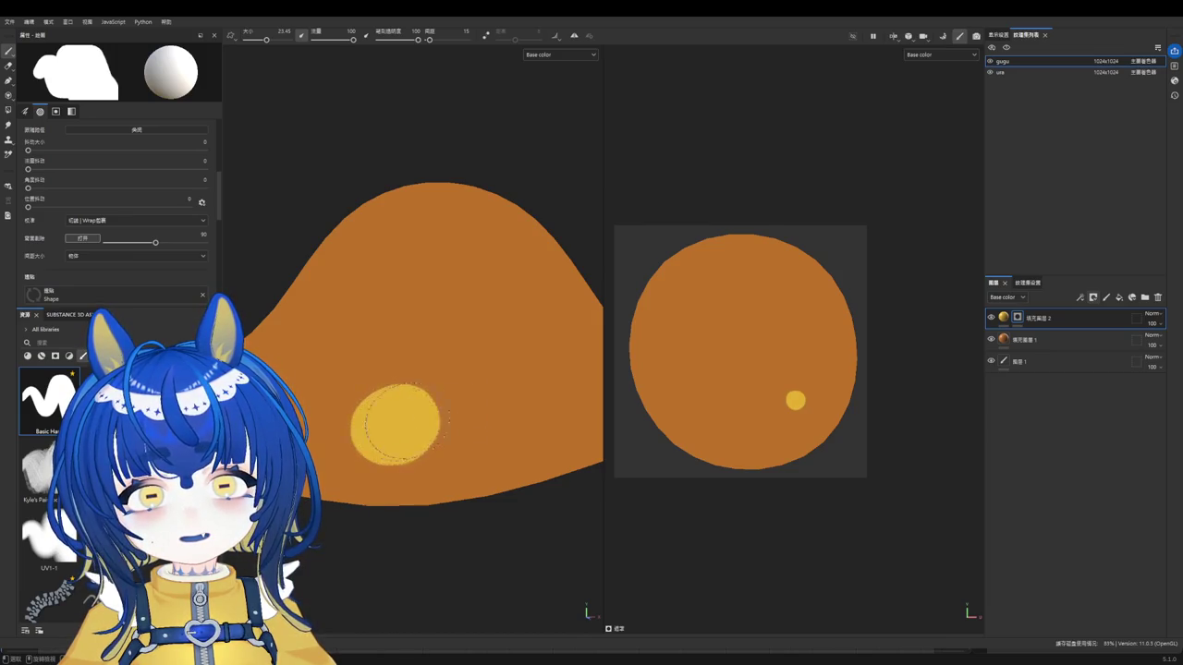
alt+right_drag(397, 427, 475, 417)
alt+drag(422, 401, 483, 395)
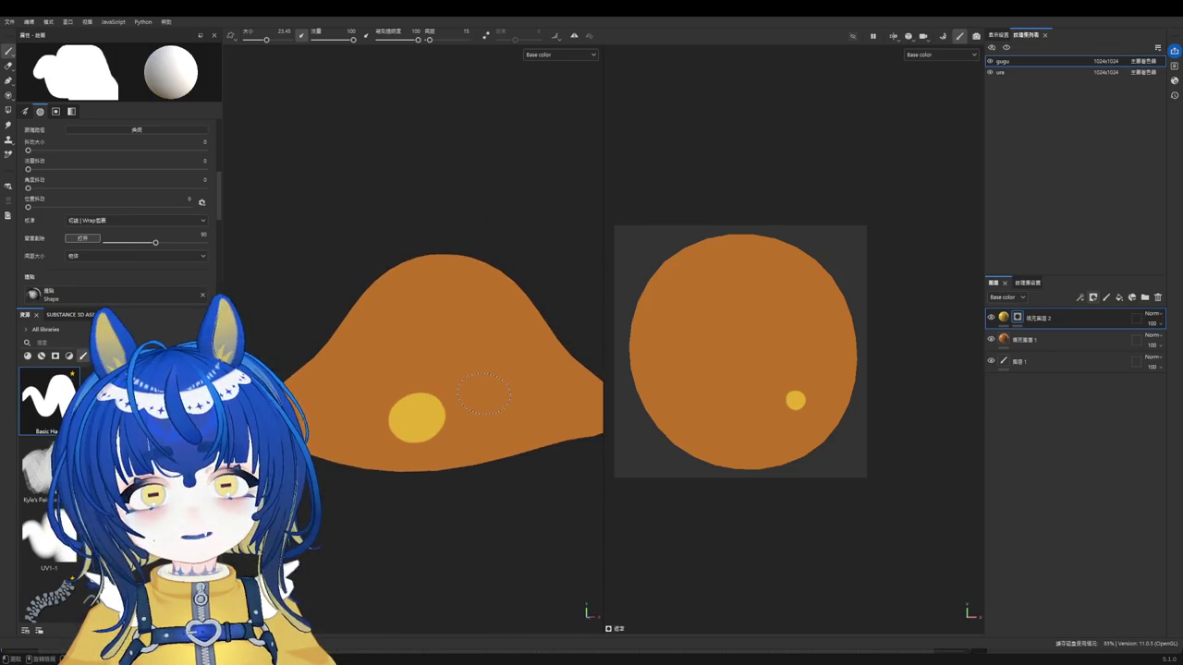
mouse_move(495, 372)
alt+mouse_down()
mouse_move(460, 431)
mouse_move(425, 434)
mouse_move(367, 514)
mouse_move(400, 433)
alt+mouse_up()
key(ctrl+z)
click(367, 514)
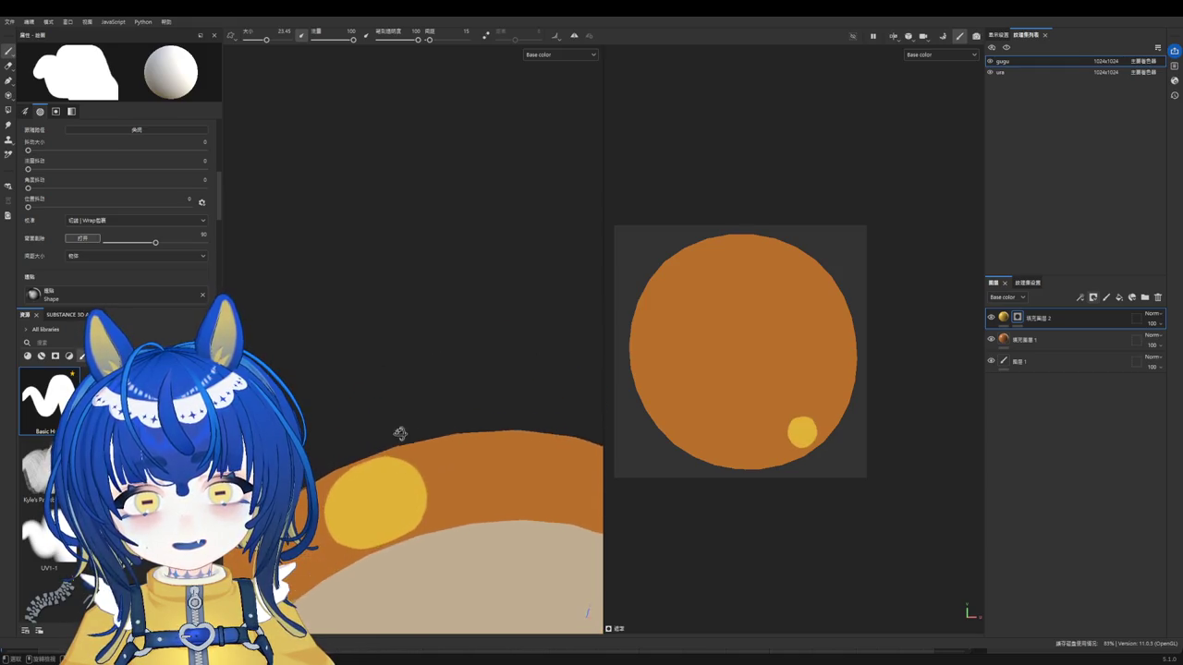
key(ctrl+z)
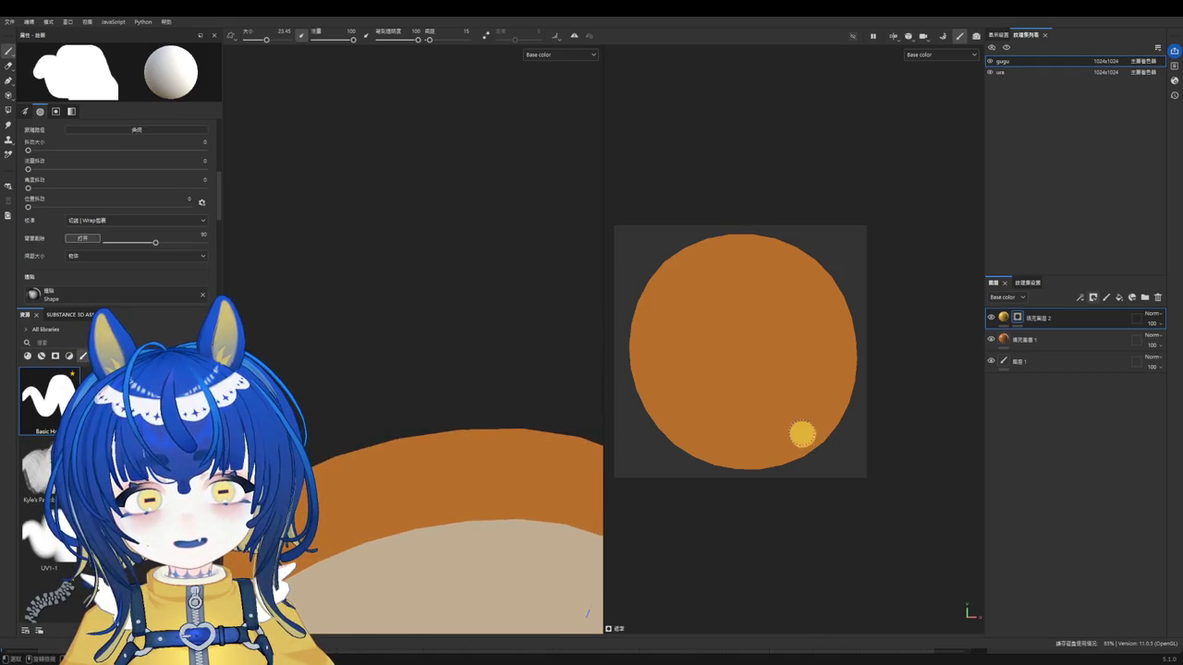
click(802, 435)
key(ctrl+z)
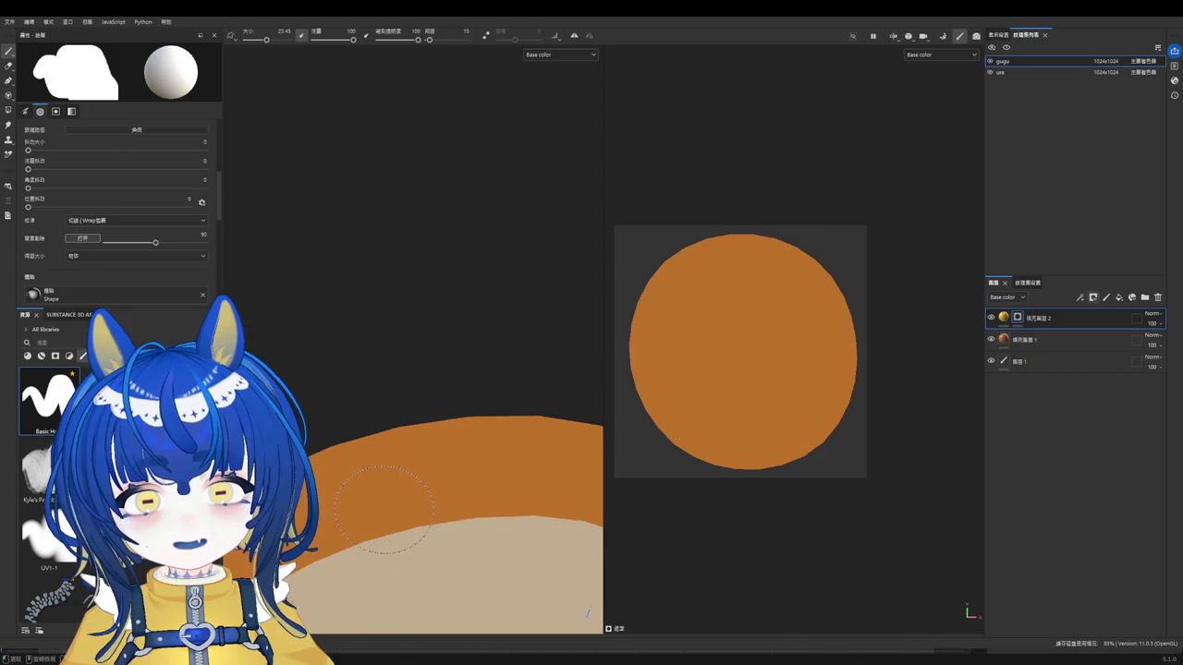
Step: From a top view, try a large yellow spot and a stroke along the cap's side, then undo
alt+drag(416, 434, 395, 354)
scroll(395, 354, down, 2)
alt+drag(338, 264, 360, 287)
ctrl+right_drag(360, 287, 378, 291)
click(363, 273)
mouse_move(362, 225)
alt+mouse_down()
mouse_move(388, 219)
mouse_move(420, 394)
mouse_move(402, 391)
mouse_move(369, 338)
alt+mouse_up()
ctrl+right_drag(370, 338, 365, 319)
mouse_move(346, 329)
mouse_down()
mouse_move(377, 311)
mouse_move(364, 361)
mouse_move(411, 351)
mouse_move(370, 329)
mouse_move(383, 282)
mouse_up()
scroll(395, 323, down, 2)
key(ctrl+z)
key(ctrl+z)
key(ctrl+z)
key(ctrl+z)
Step: Stamp a yellow spot on the cap's rim, repositioning it several times
scroll(369, 331, down, 2)
key(bracketright)
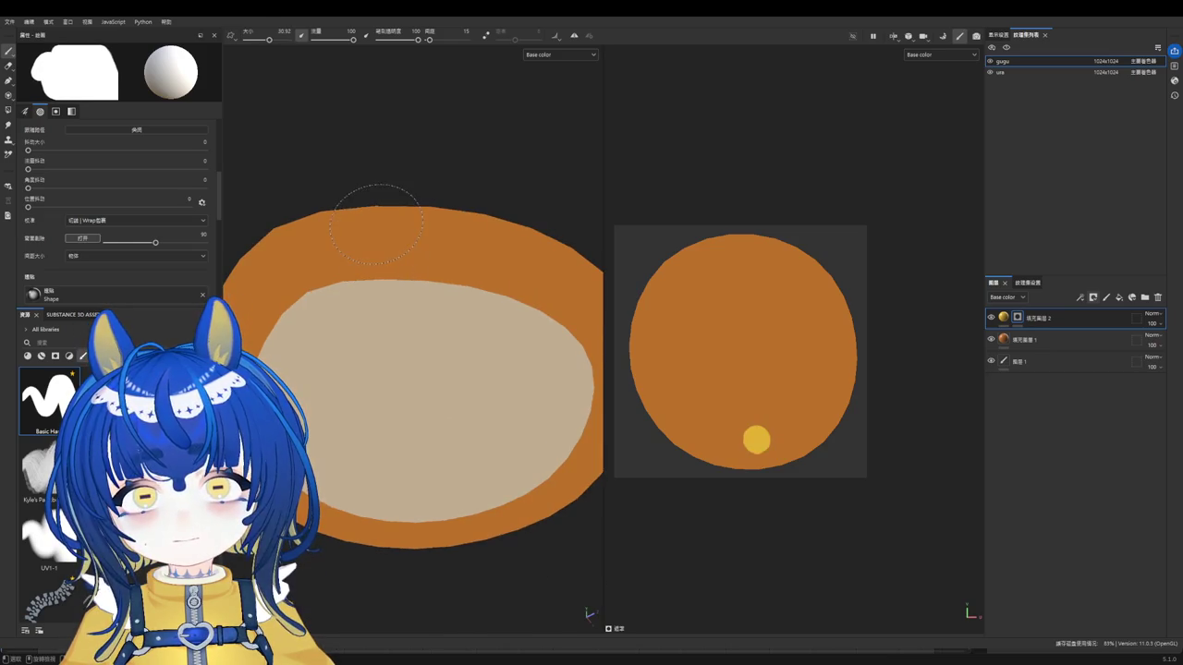
click(377, 225)
mouse_move(386, 212)
alt+mouse_down()
mouse_move(391, 282)
mouse_move(383, 269)
alt+mouse_up()
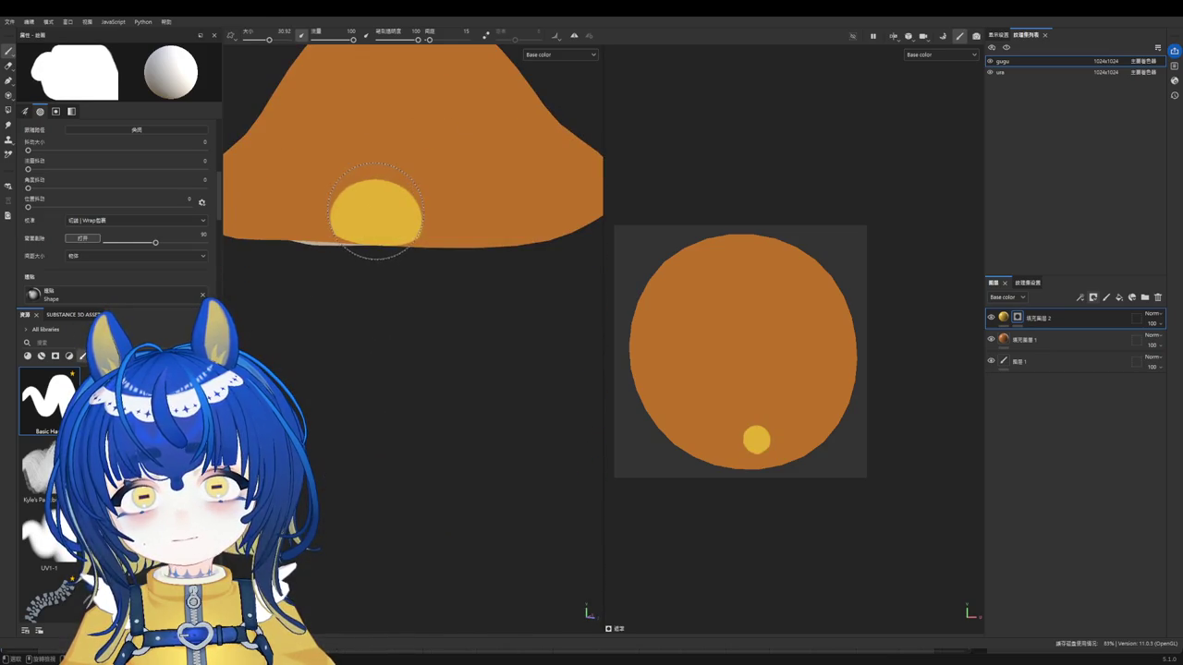
mouse_move(441, 322)
alt+mouse_down()
mouse_move(431, 159)
mouse_move(426, 319)
mouse_move(370, 323)
alt+mouse_up()
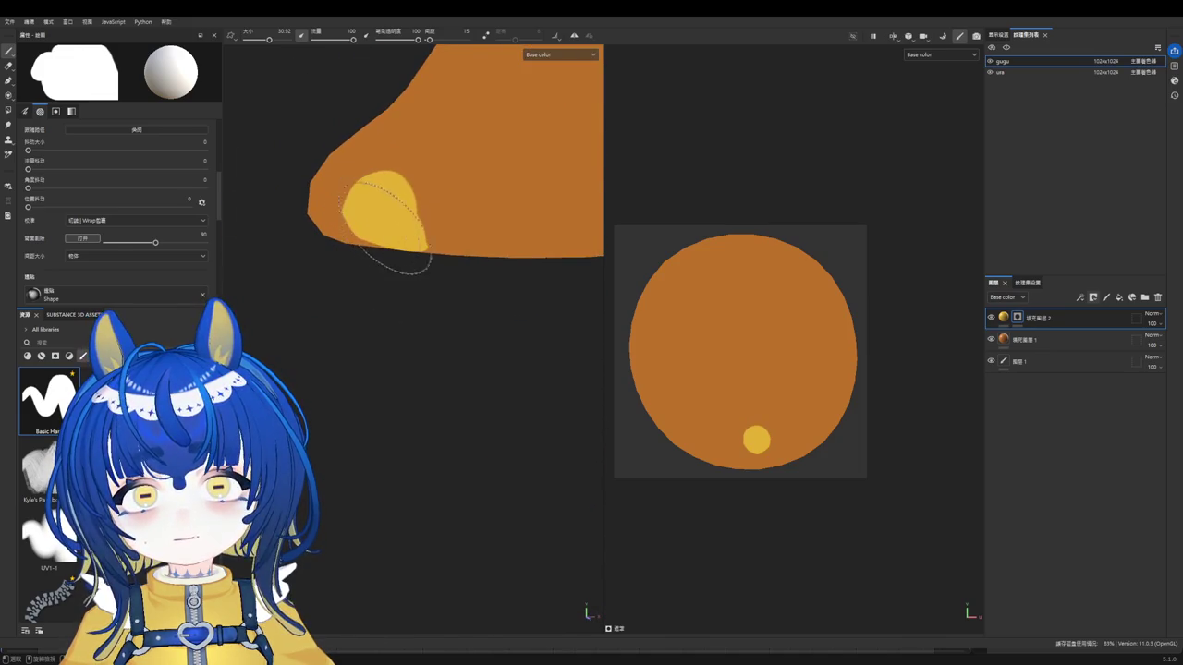
mouse_move(502, 250)
alt+mouse_down()
mouse_move(520, 232)
mouse_move(417, 226)
mouse_move(391, 320)
mouse_move(451, 314)
mouse_move(475, 335)
mouse_move(524, 327)
alt+mouse_up()
scroll(366, 335, up, 3)
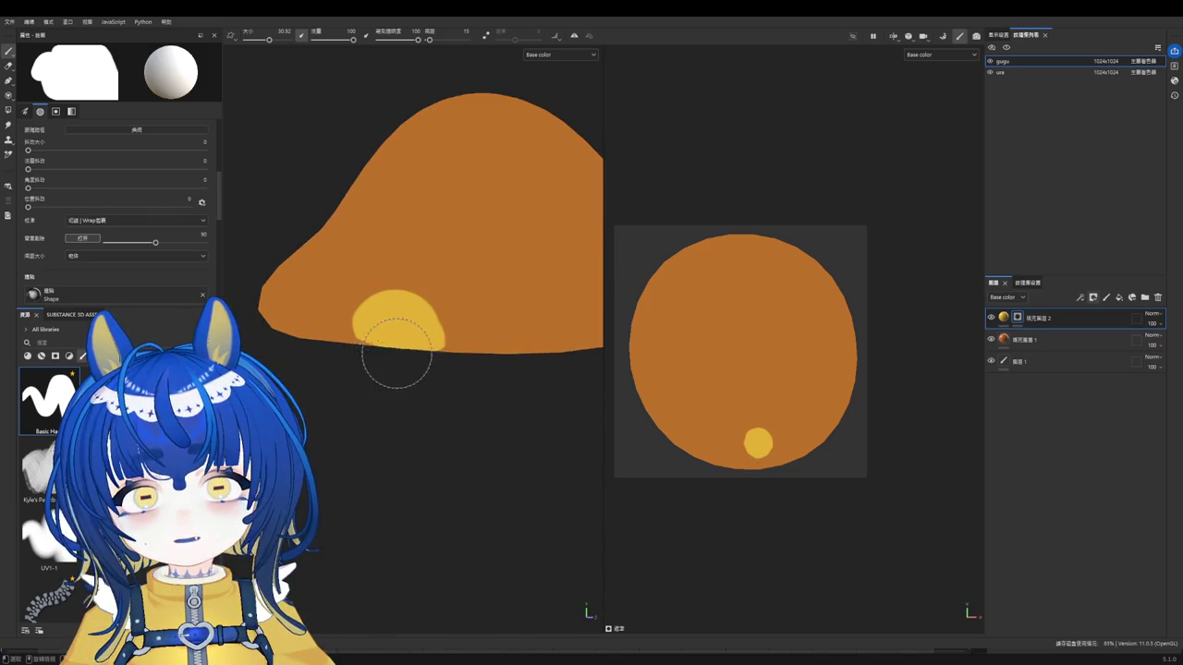
key(ctrl+z)
click(421, 370)
key(ctrl+z)
click(462, 386)
key(ctrl+z)
click(472, 394)
Step: Shrink the brush slightly and settle the round yellow spot near the cap's lower front edge
mouse_move(472, 394)
alt+mouse_down()
mouse_move(443, 388)
mouse_move(462, 290)
mouse_move(542, 296)
mouse_move(429, 388)
mouse_move(510, 338)
alt+mouse_up()
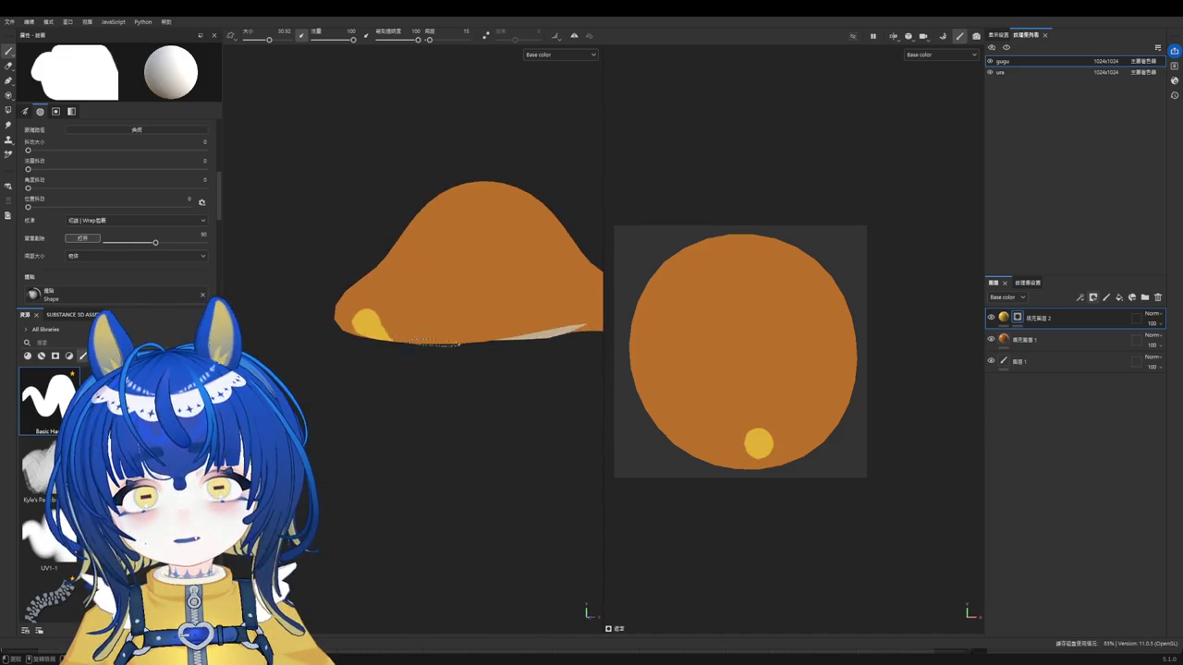
scroll(367, 318, up, 5)
scroll(379, 323, down, 3)
mouse_move(391, 330)
alt+mouse_down()
mouse_move(335, 327)
mouse_move(410, 383)
mouse_move(350, 395)
mouse_move(408, 307)
alt+mouse_up()
key(ctrl+z)
key(bracketleft)
click(330, 362)
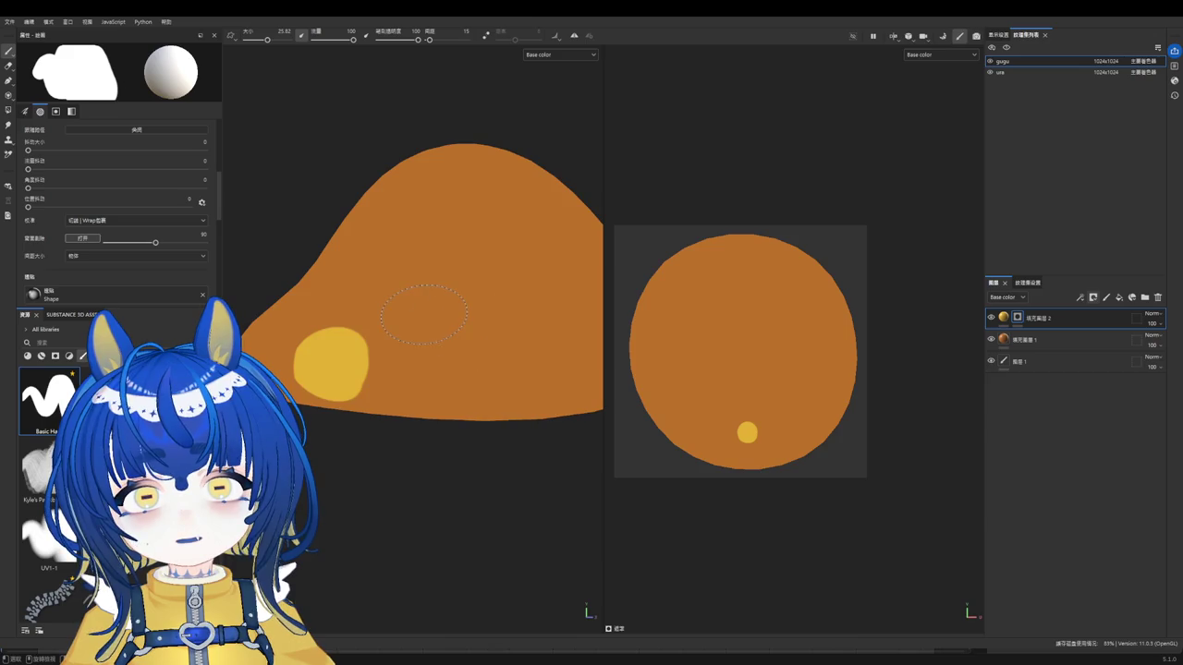
key(ctrl+z)
click(359, 361)
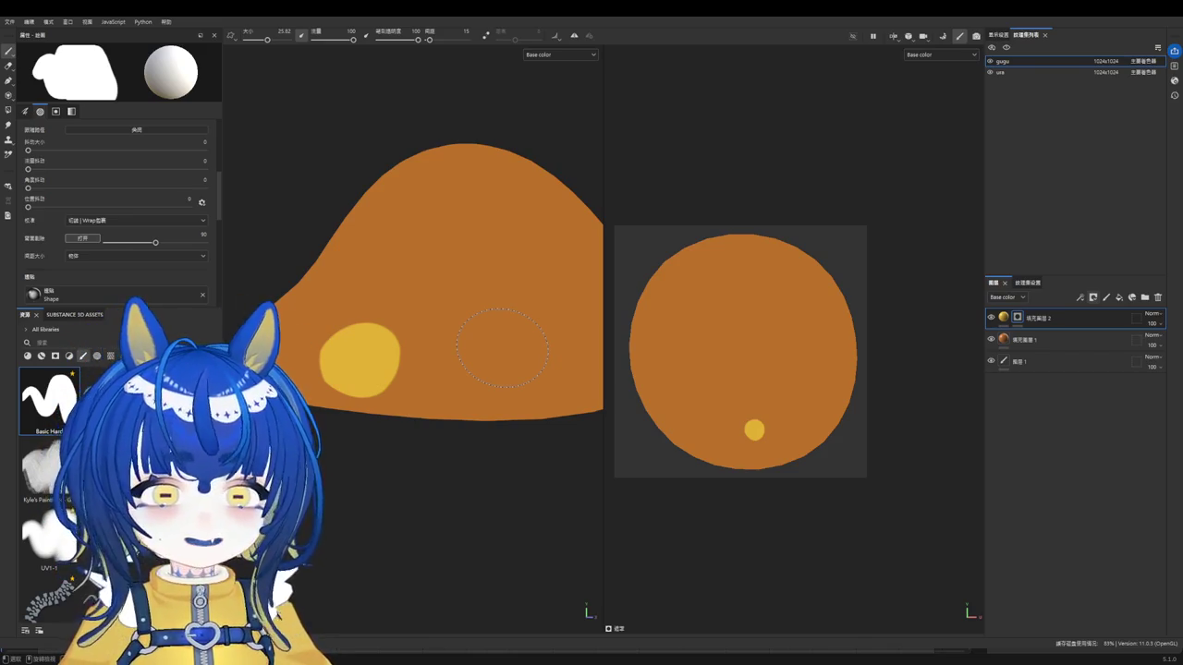
Step: Stamp a large yellow spot on the upper cap and a small spot beside it
ctrl+right_drag(468, 278, 499, 279)
click(463, 259)
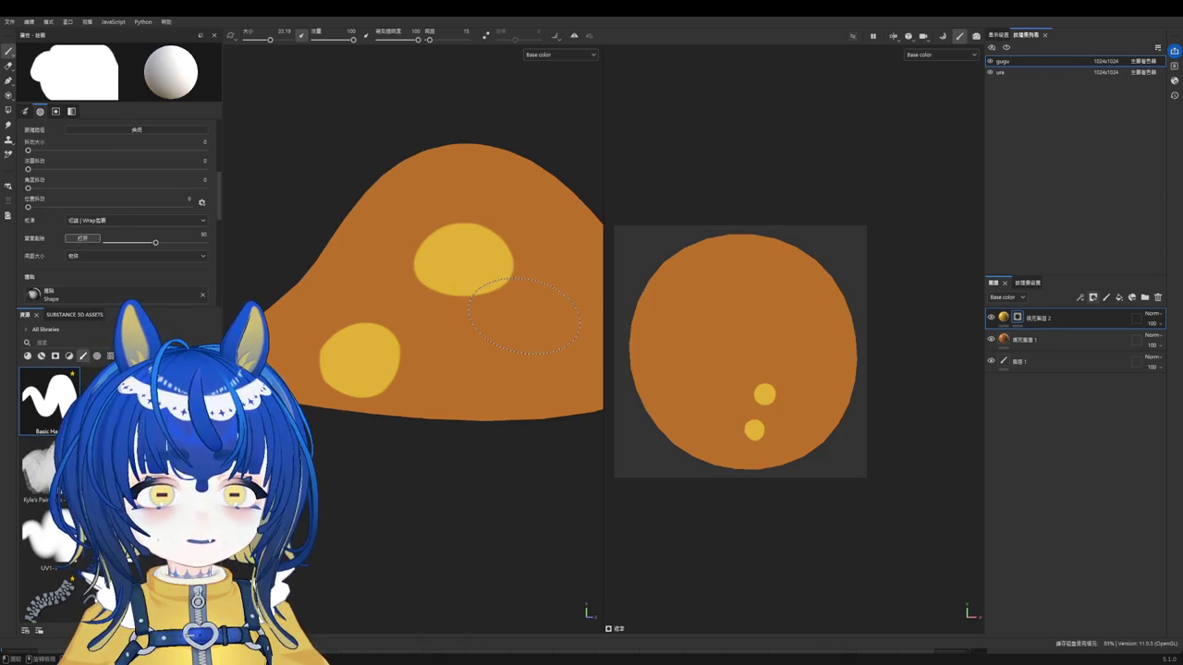
key(ctrl+z)
click(474, 251)
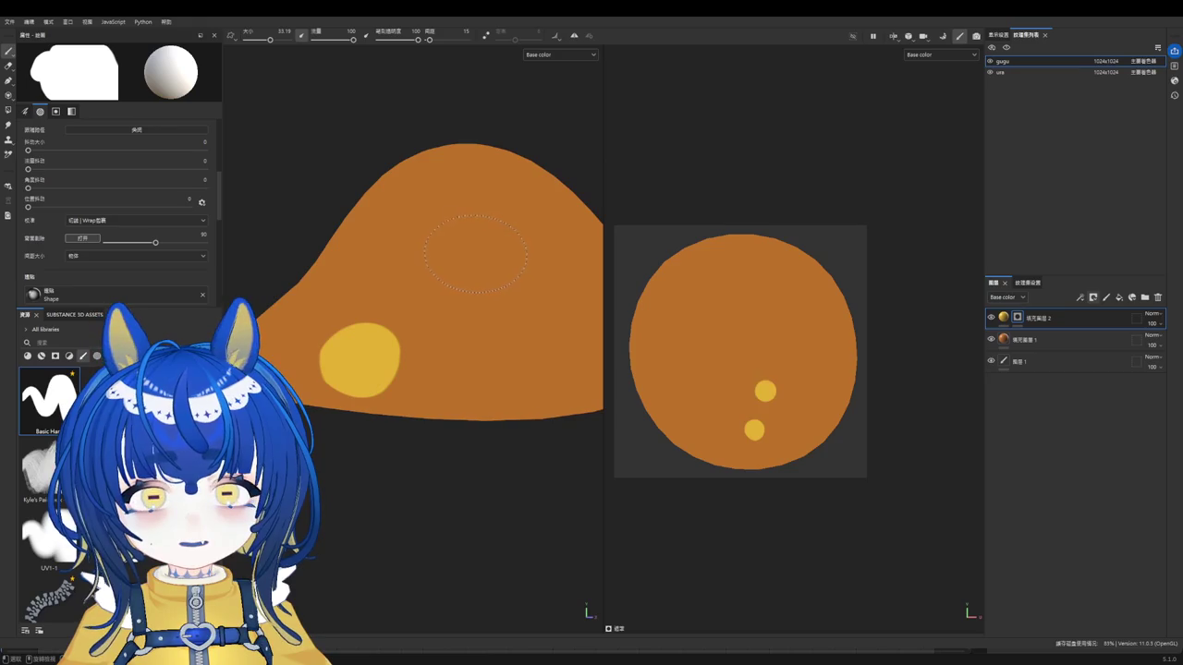
ctrl+right_drag(513, 354, 444, 354)
click(513, 354)
key(ctrl+z)
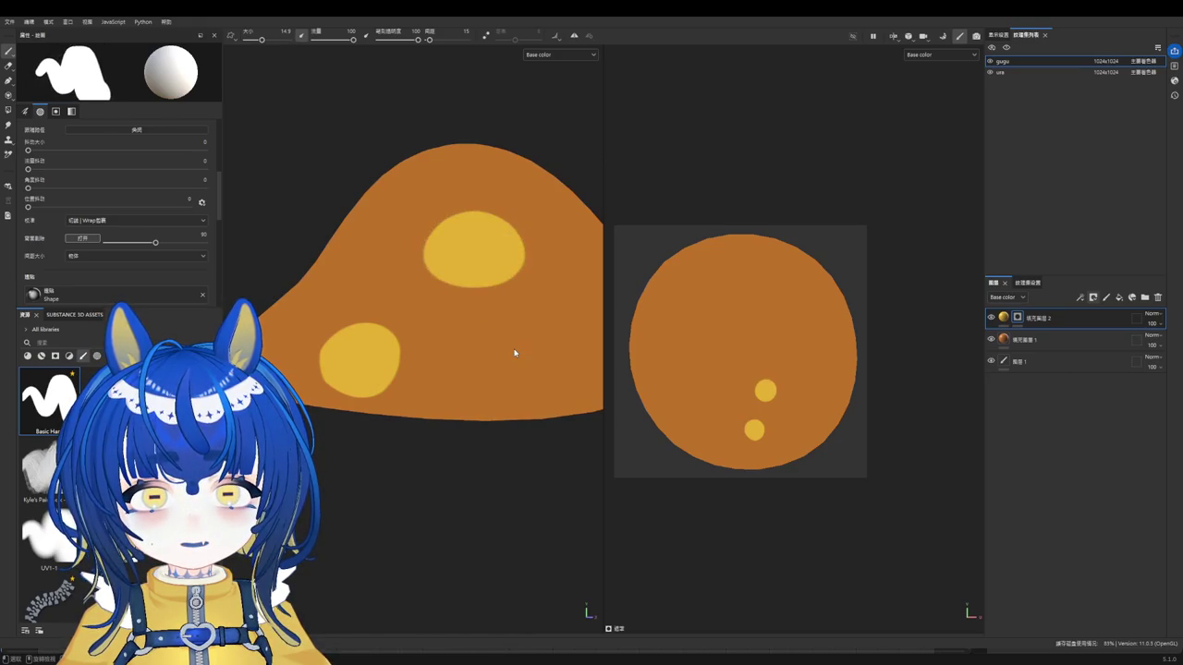
drag(512, 341, 520, 352)
key(ctrl+z)
click(516, 350)
key(ctrl+z)
click(516, 351)
Step: Add more yellow spots from new angles, restamping one smaller
mouse_move(517, 351)
alt+mouse_down()
mouse_move(490, 316)
mouse_move(453, 356)
mouse_move(364, 401)
mouse_move(386, 435)
mouse_move(456, 399)
alt+mouse_up()
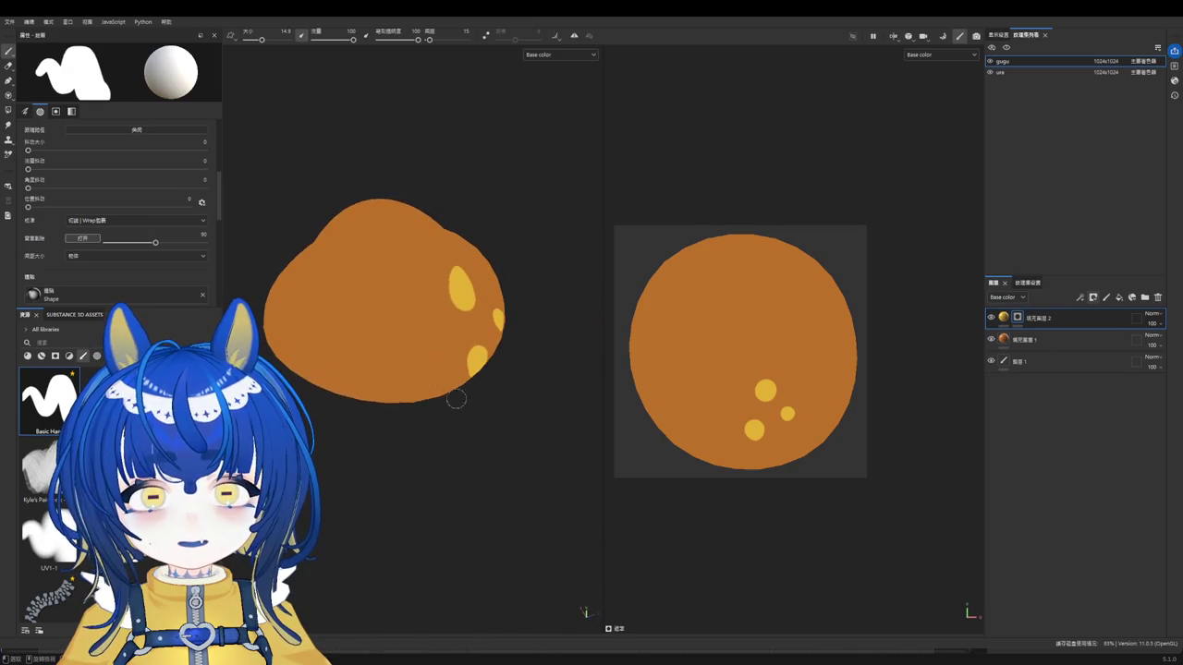
key(ctrl+z)
click(407, 344)
key(ctrl+z)
click(403, 343)
scroll(404, 344, up, 2)
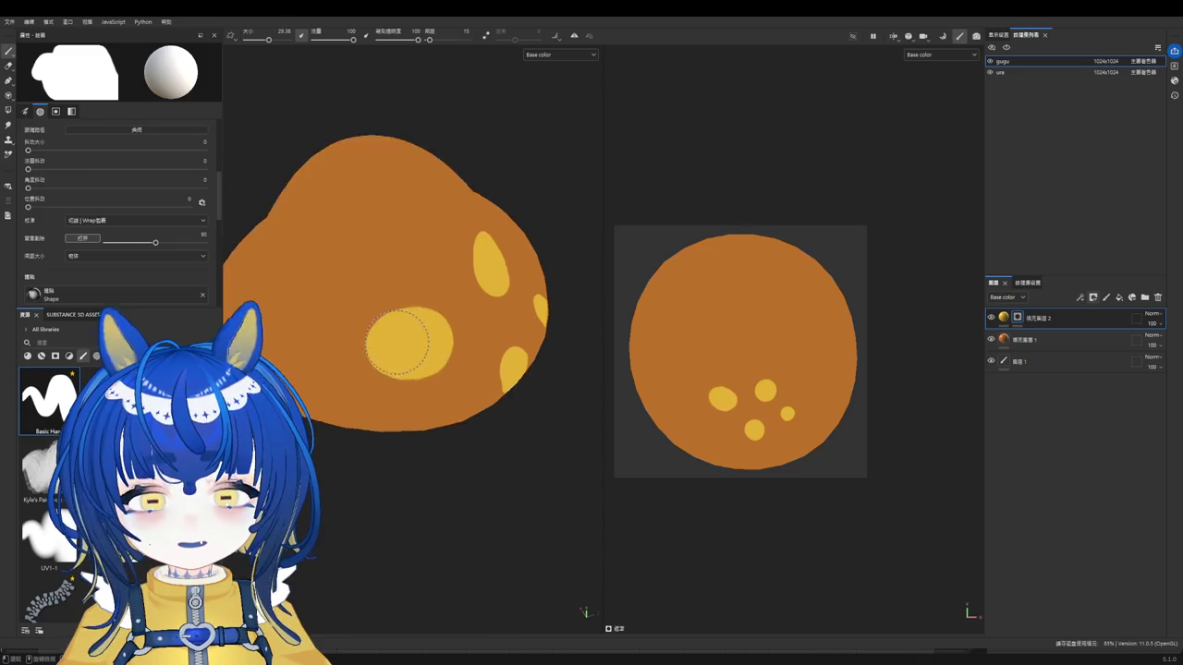
scroll(411, 340, up, 2)
key(ctrl+z)
click(407, 336)
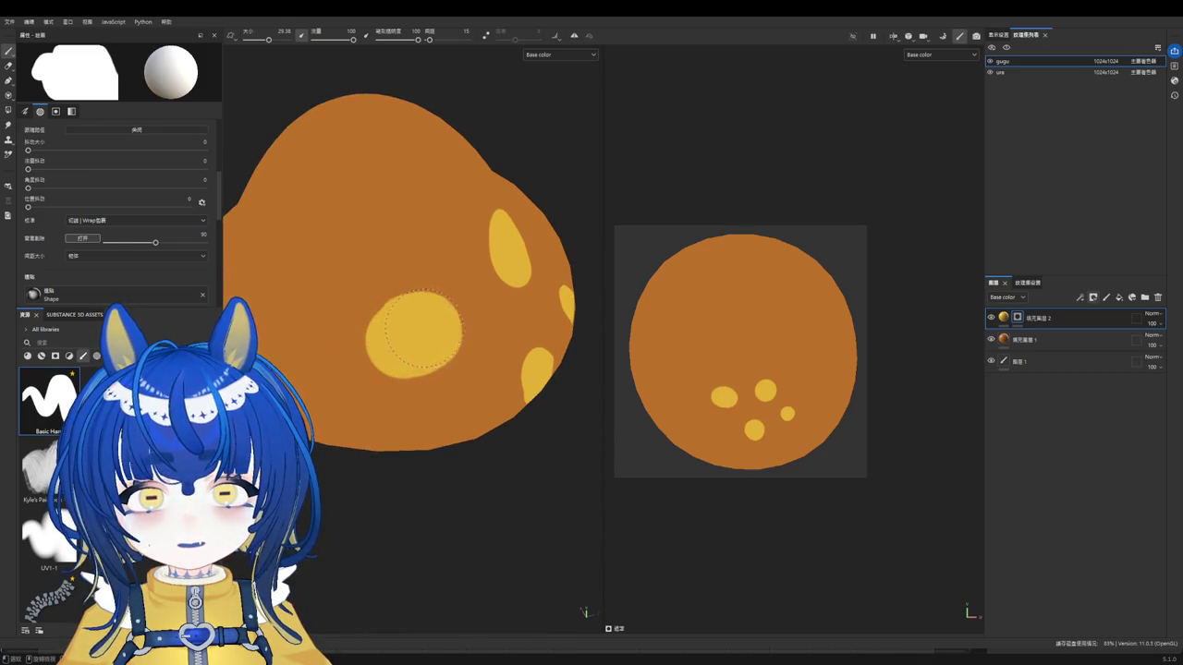
scroll(413, 335, down, 2)
alt+drag(465, 351, 482, 350)
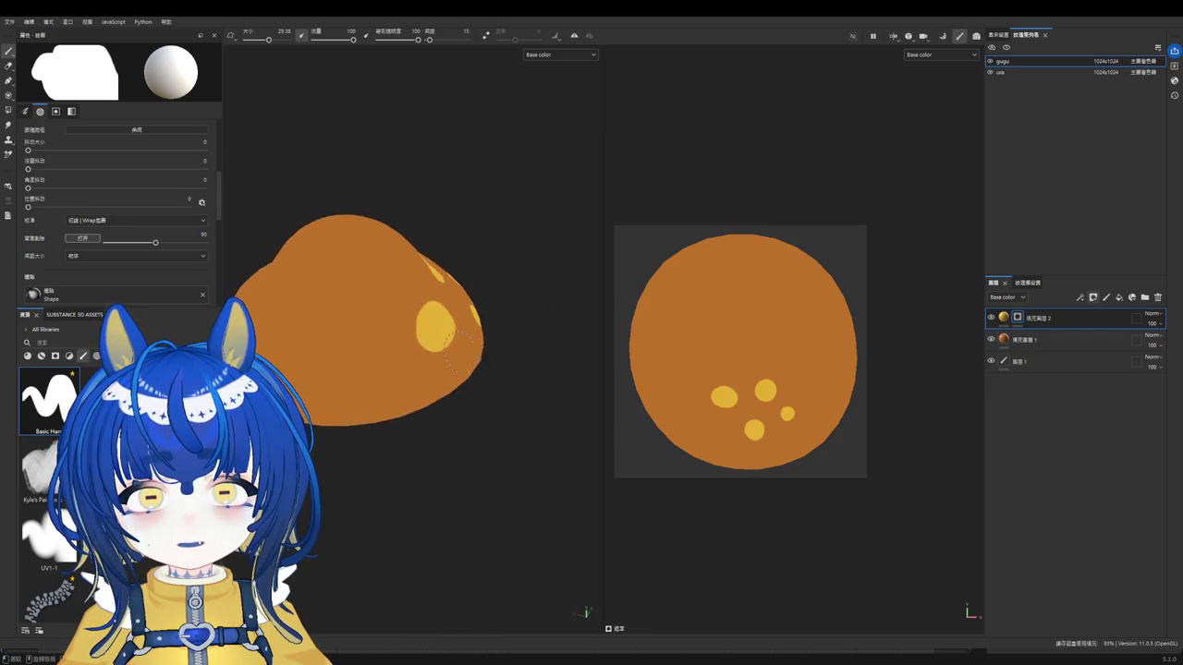
scroll(403, 360, up, 2)
click(496, 411)
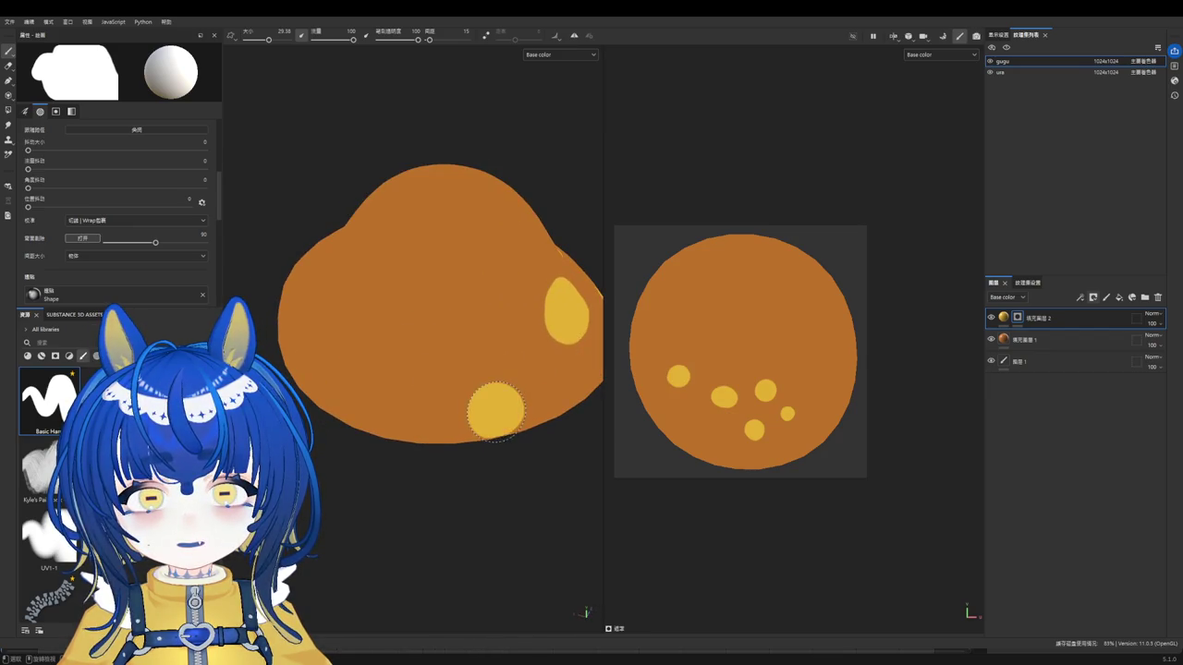
Step: Orbit around the cap, including its underside, to check the six yellow spots
scroll(576, 446, down, 2)
mouse_move(521, 317)
alt+mouse_down()
mouse_move(425, 362)
mouse_move(536, 463)
alt+mouse_up()
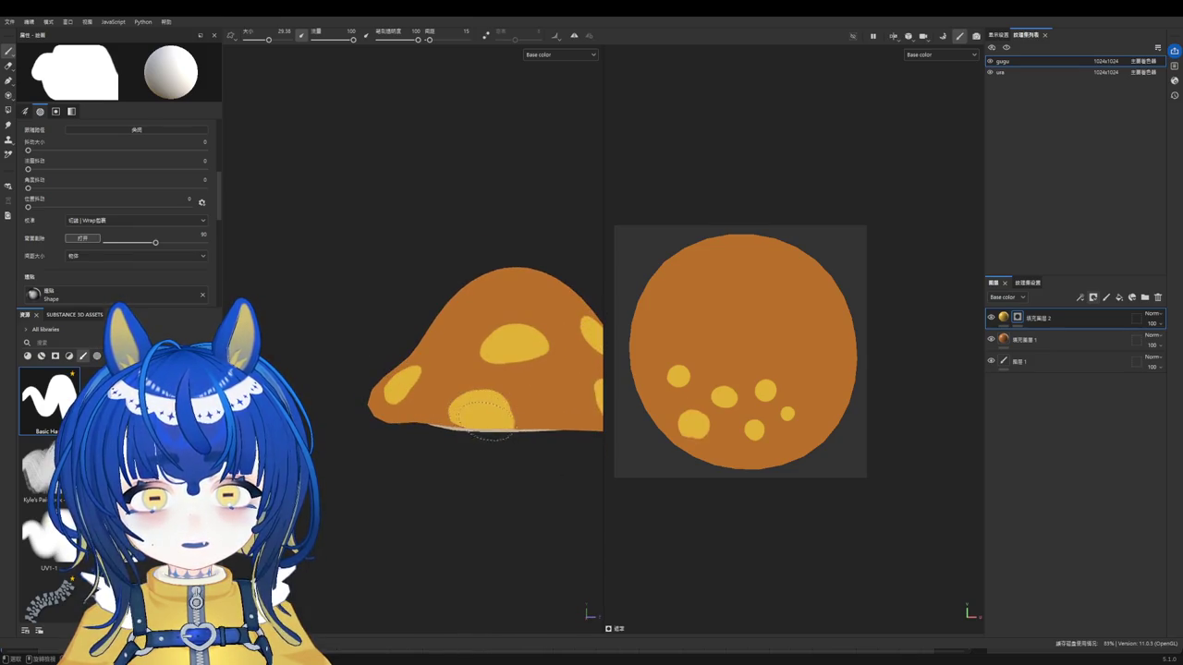
alt+drag(469, 423, 522, 280)
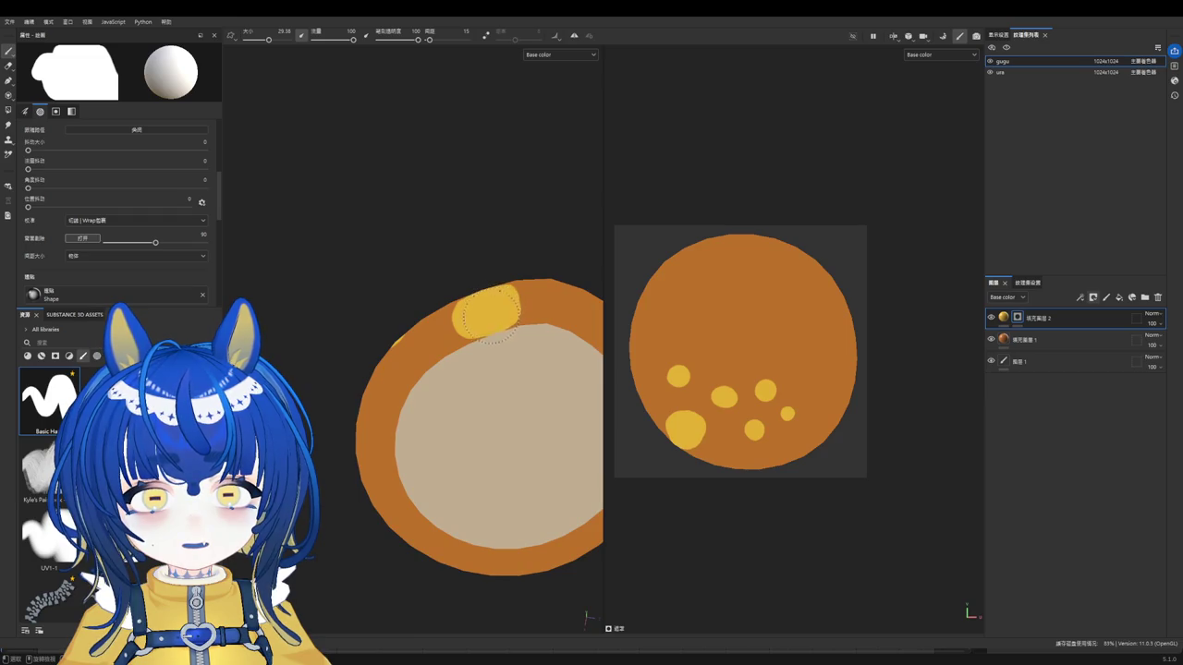
alt+drag(490, 314, 490, 294)
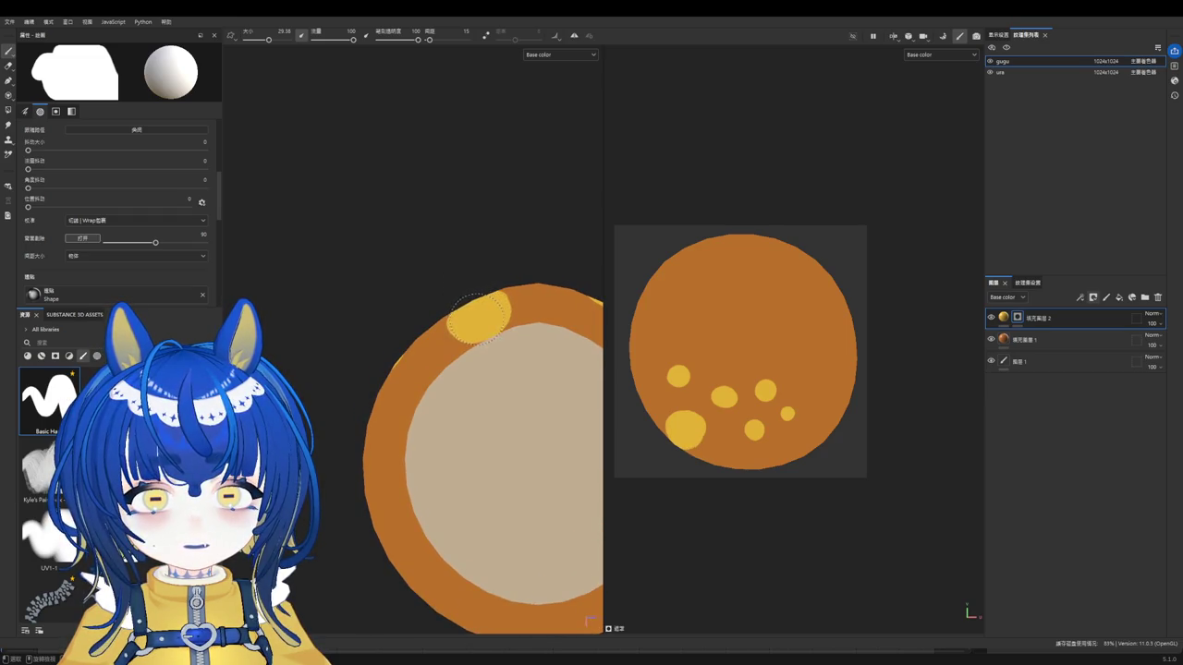
mouse_move(475, 319)
alt+mouse_down()
mouse_move(530, 444)
mouse_move(501, 349)
mouse_move(439, 274)
mouse_move(421, 345)
mouse_move(462, 338)
mouse_move(480, 409)
mouse_move(470, 302)
mouse_move(422, 288)
alt+mouse_up()
scroll(501, 349, up, 2)
scroll(490, 349, up, 2)
key(e)
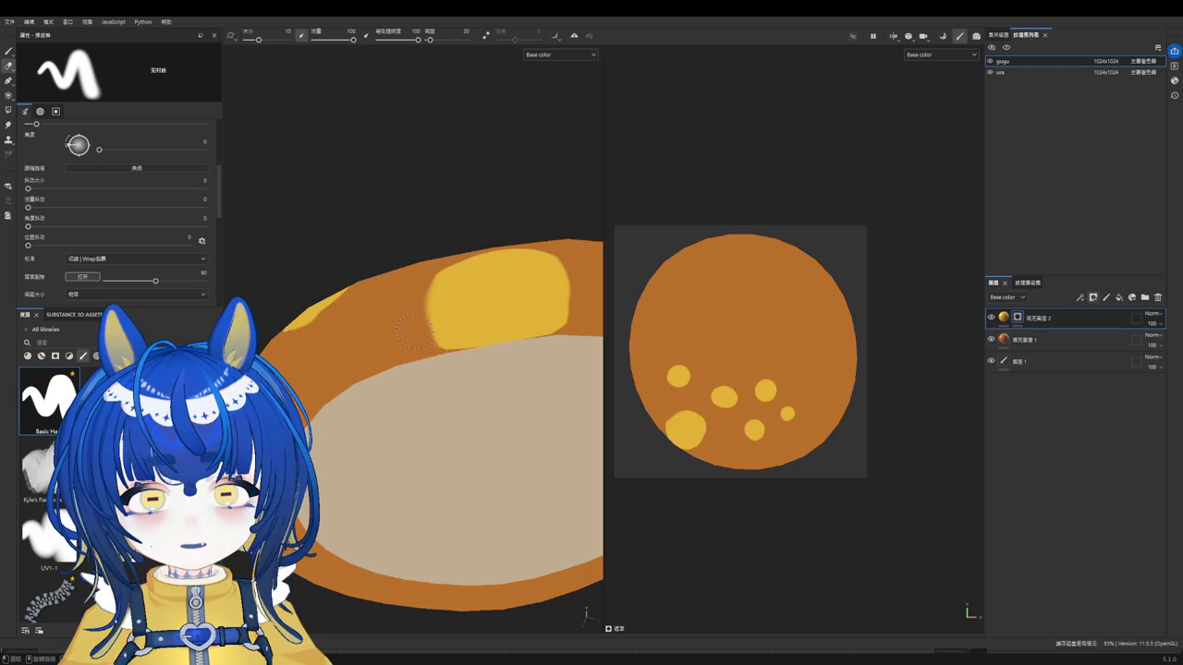
Step: Orbit onto the cap top and switch to a larger Paint brush
alt+drag(488, 367, 436, 330)
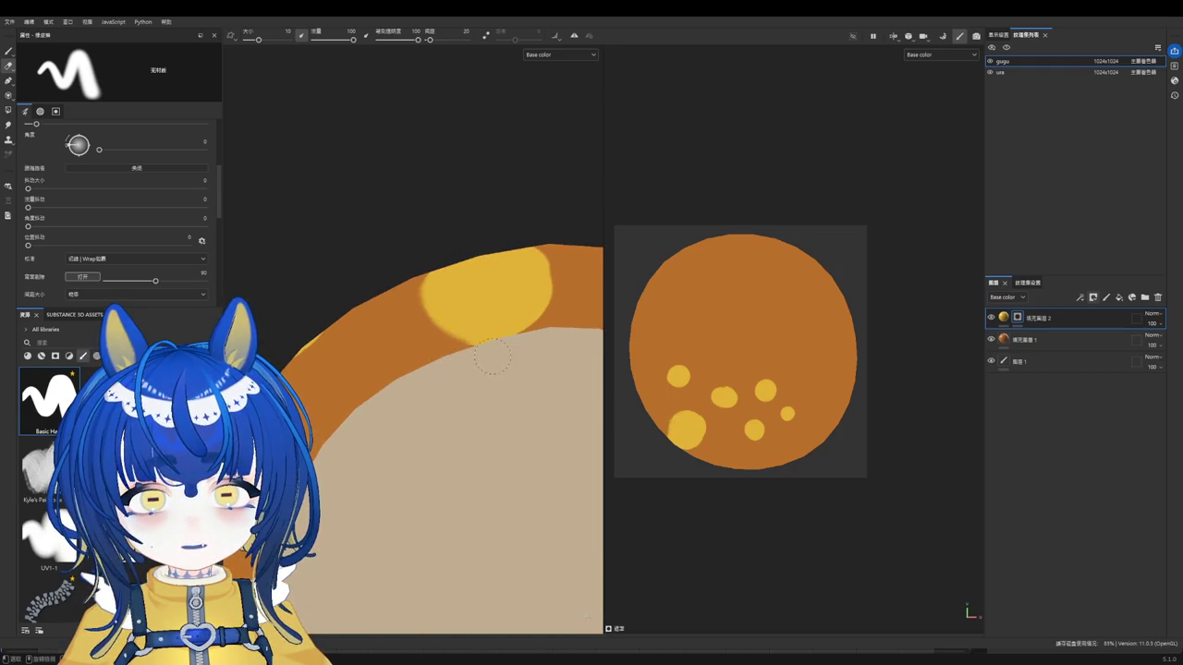
mouse_move(497, 357)
alt+mouse_down()
mouse_move(509, 435)
mouse_move(518, 416)
mouse_move(489, 393)
alt+mouse_up()
scroll(490, 235, up, 2)
scroll(490, 236, up, 4)
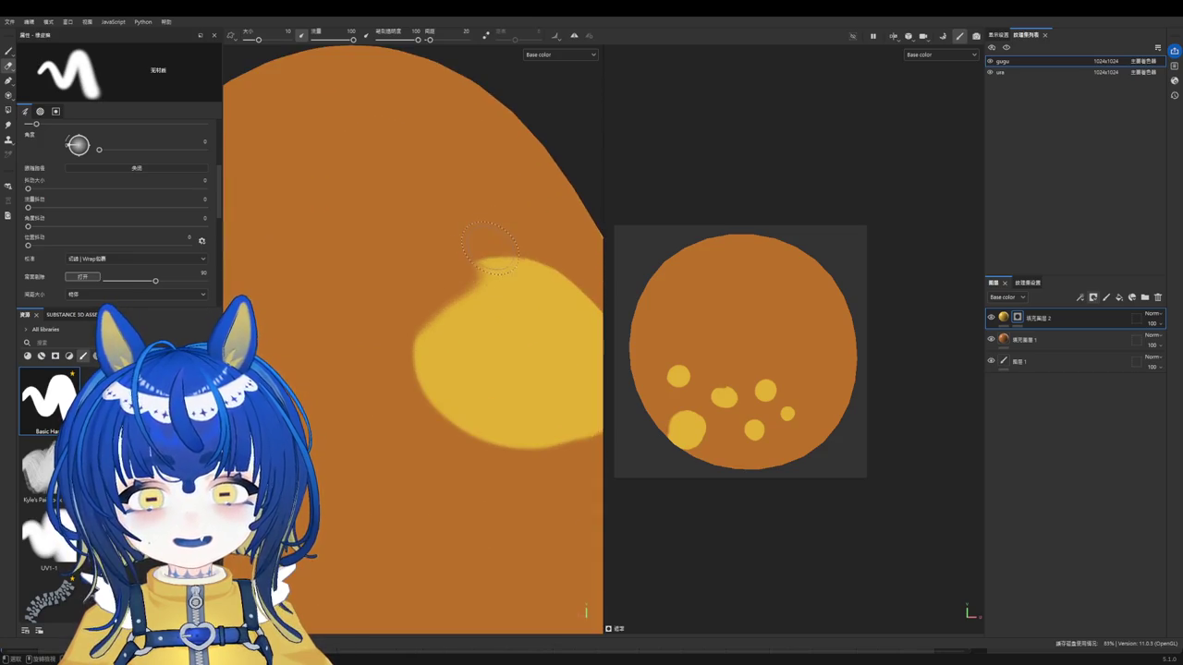
key(b)
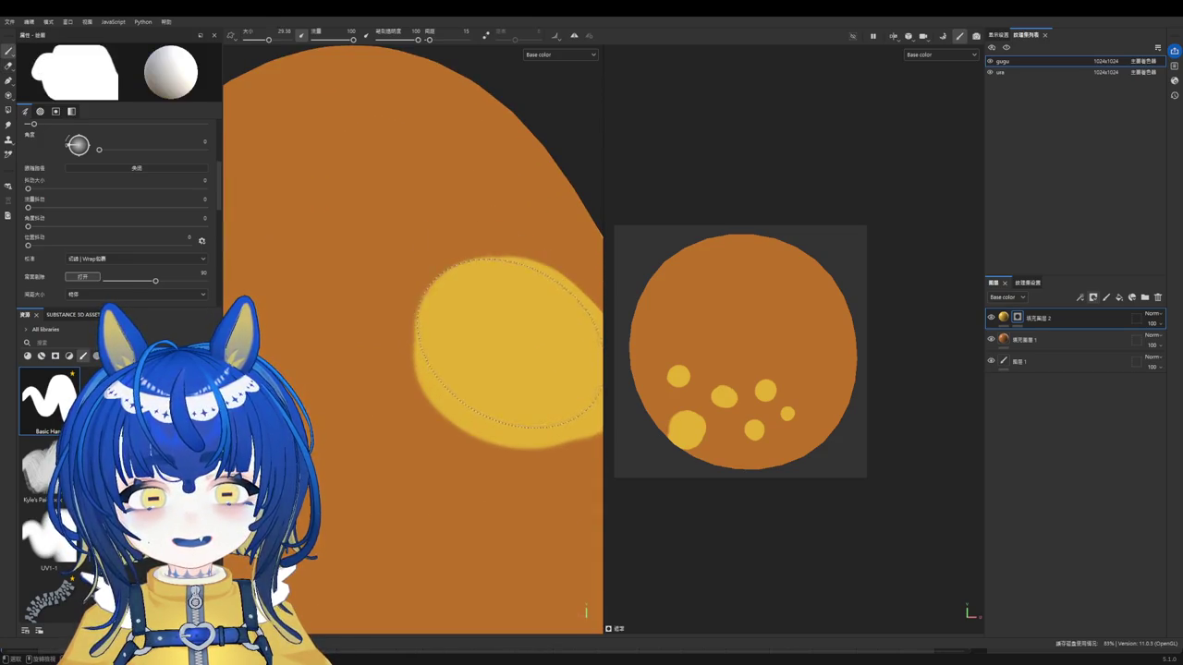
scroll(507, 347, down, 2)
scroll(443, 345, down, 2)
scroll(319, 349, down, 2)
mouse_move(334, 321)
alt+mouse_down()
mouse_move(417, 338)
mouse_move(423, 370)
mouse_move(512, 395)
mouse_move(384, 329)
alt+mouse_up()
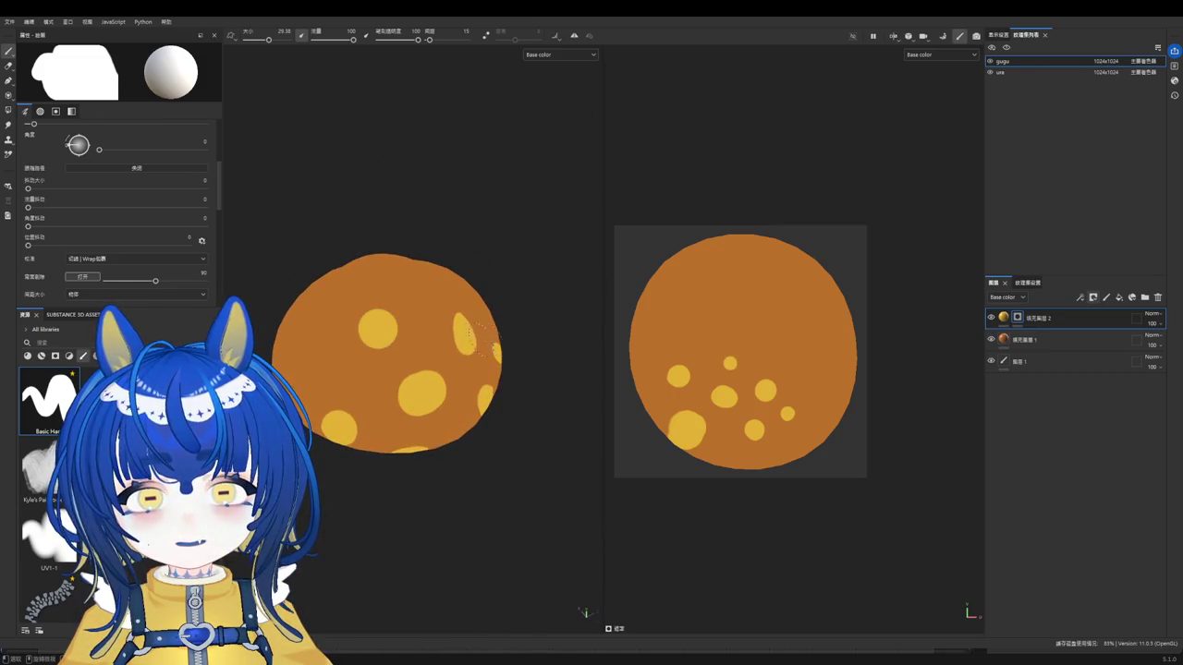
scroll(384, 330, up, 1)
Step: Stamp a large yellow spot on the cap's unspotted side
click(374, 328)
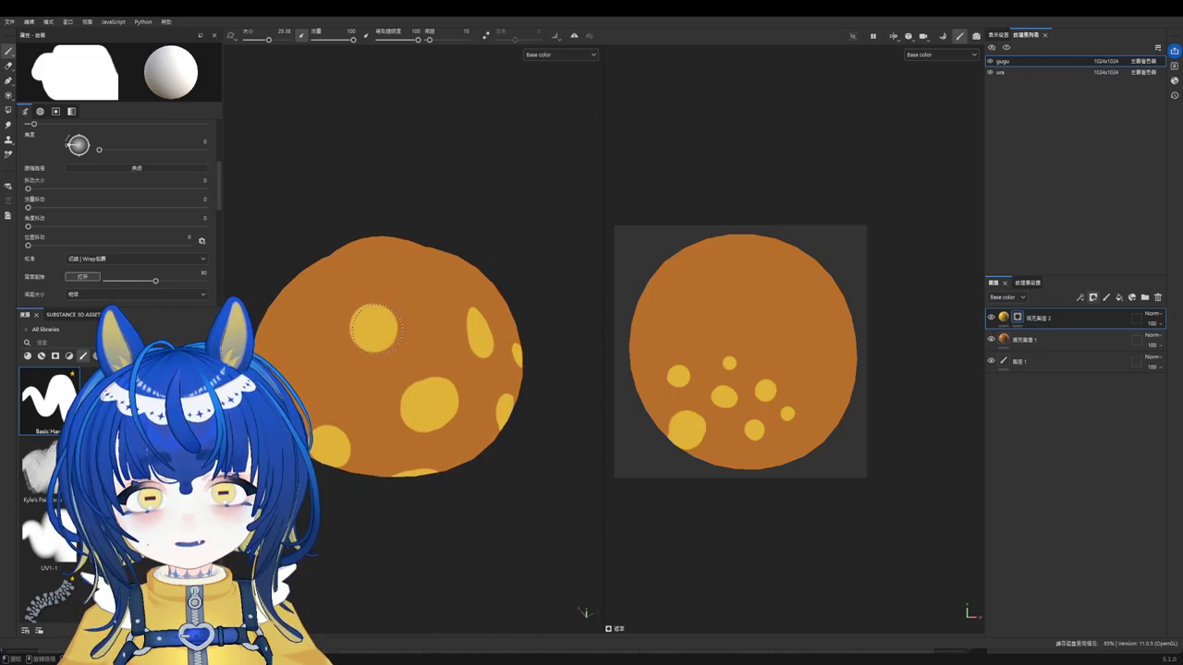
key(bracketleft)
key(ctrl+z)
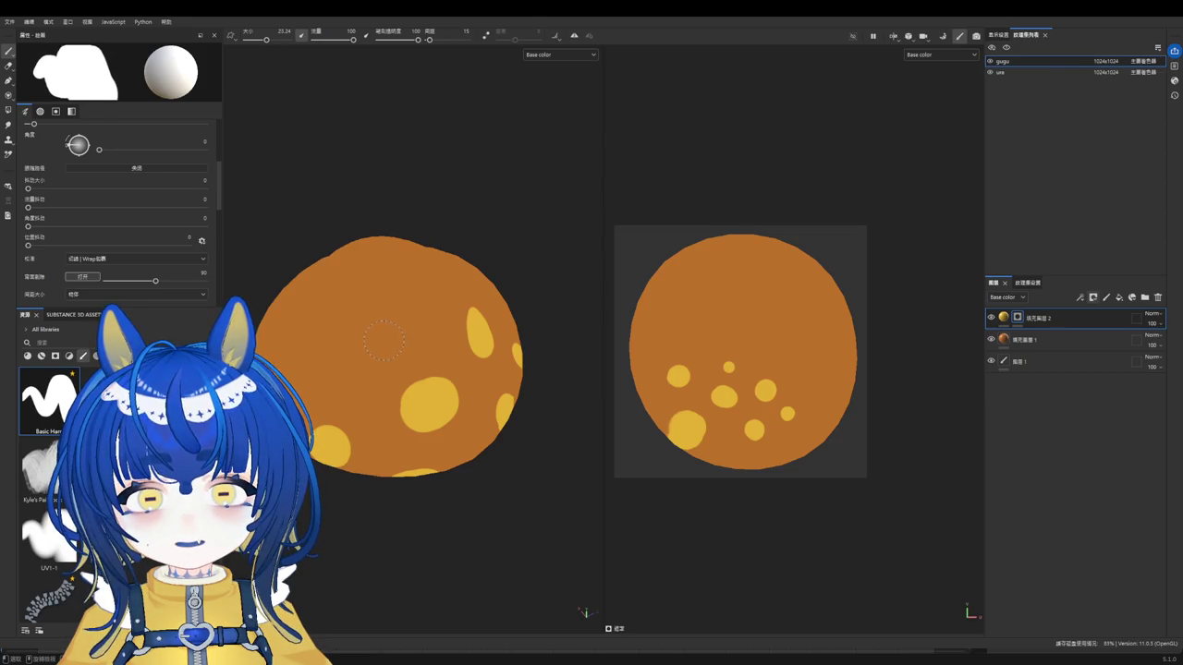
alt+drag(384, 340, 435, 374)
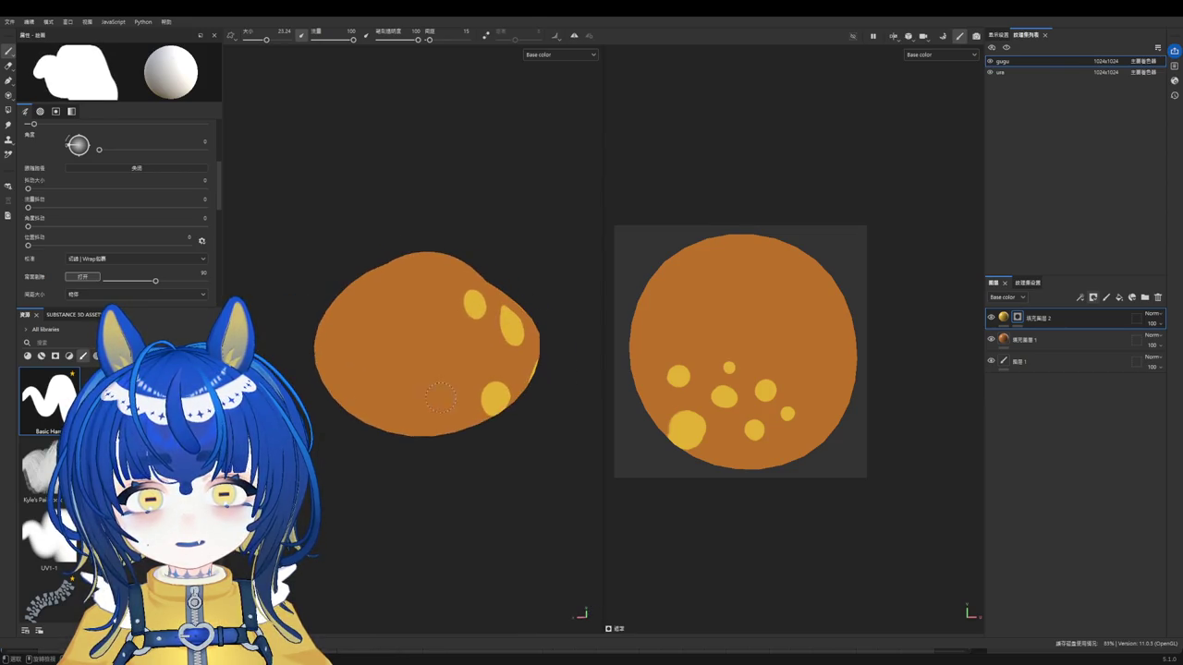
key(bracketright)
click(427, 354)
scroll(426, 354, up, 1)
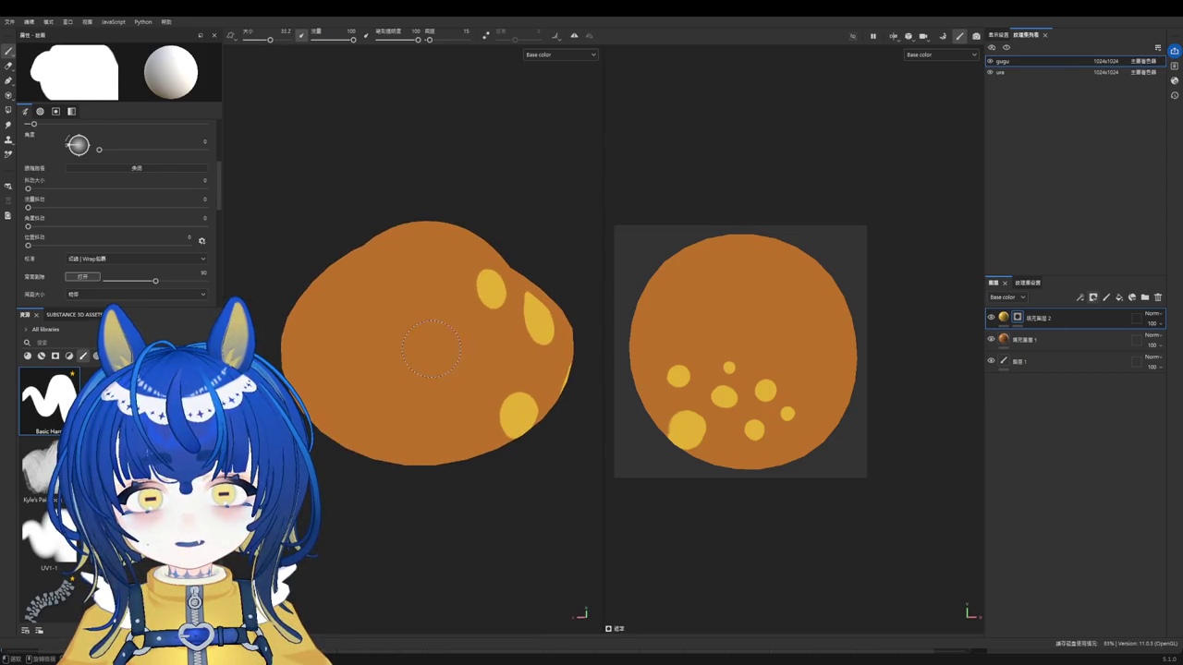
scroll(439, 356, up, 1)
drag(443, 357, 440, 361)
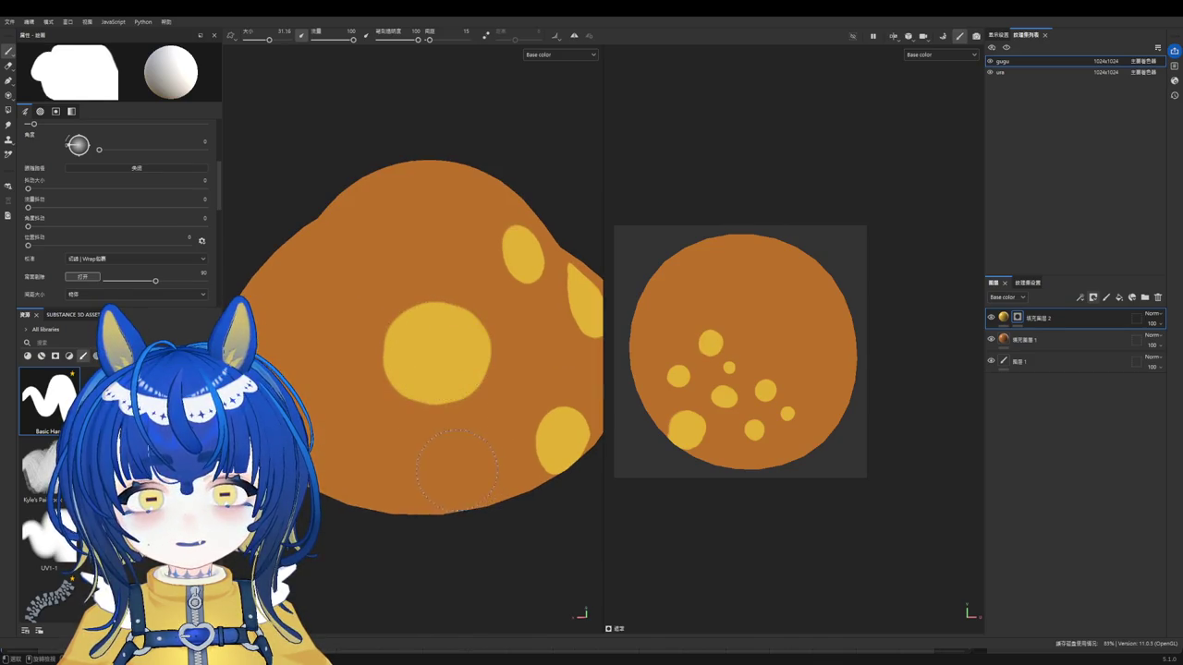
Step: Add small yellow spots near the cap's lower edge with a smaller brush
ctrl+right_drag(457, 468, 434, 469)
click(481, 450)
key(ctrl+z)
click(480, 449)
key(ctrl+z)
click(479, 449)
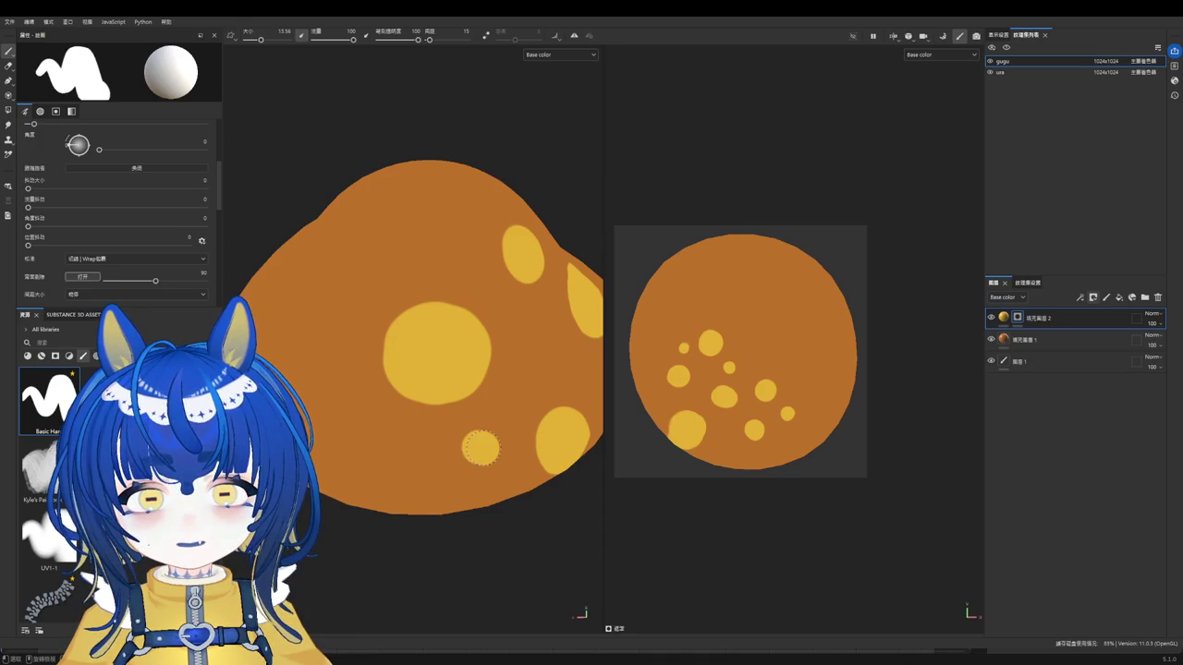
scroll(480, 448, down, 3)
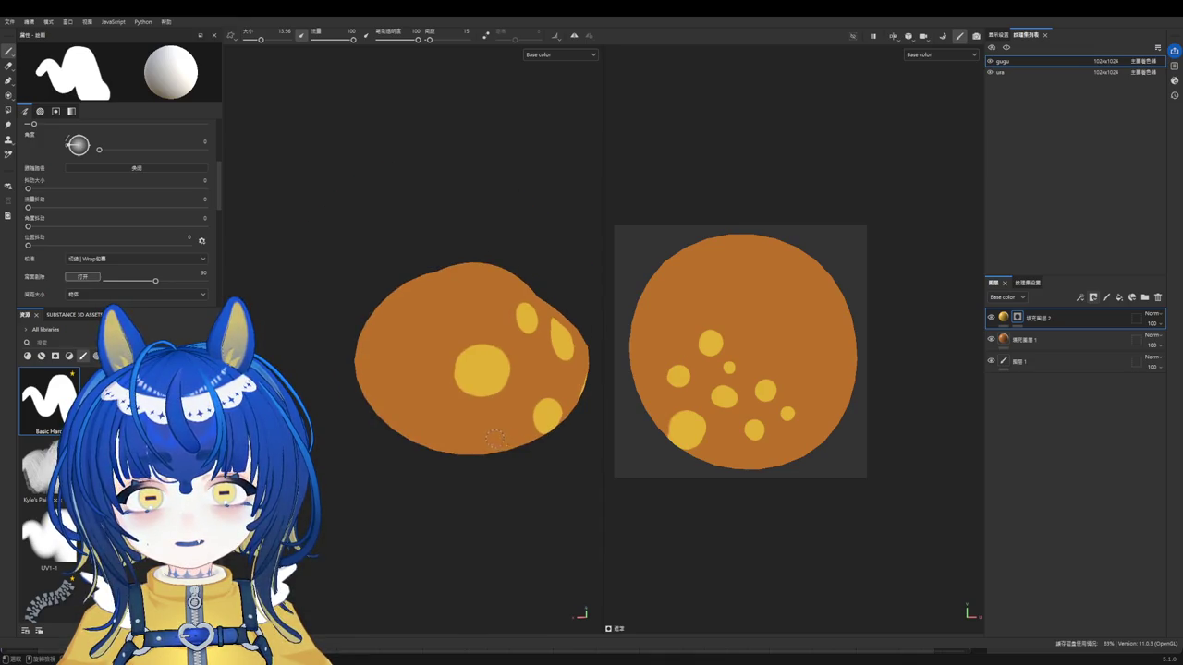
scroll(495, 440, up, 3)
click(489, 434)
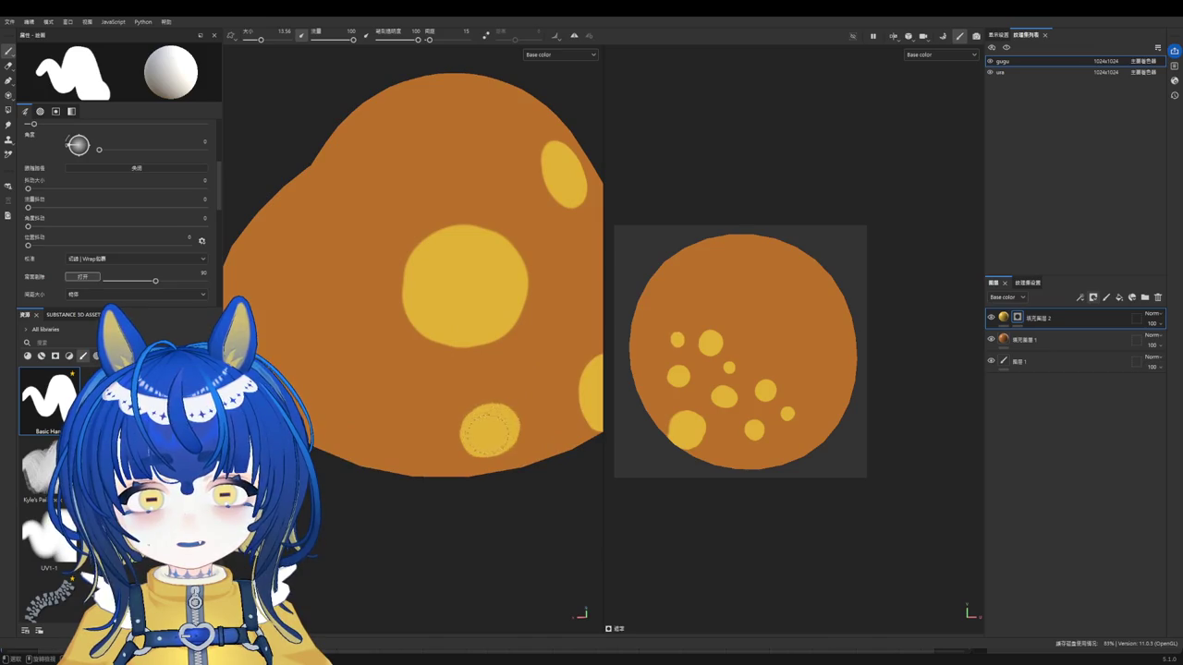
Step: Paint more yellow spots on the cap top from another angle
alt+drag(489, 435, 457, 475)
ctrl+right_drag(456, 475, 398, 462)
alt+drag(397, 462, 369, 451)
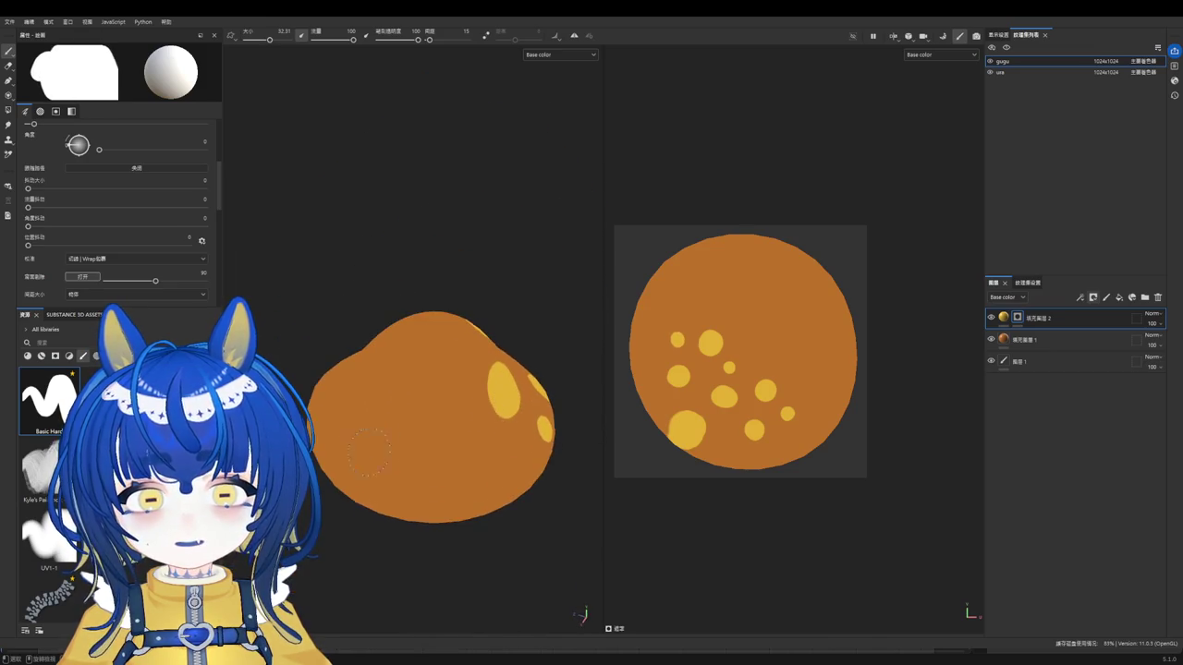
click(423, 354)
ctrl+right_drag(453, 425, 434, 425)
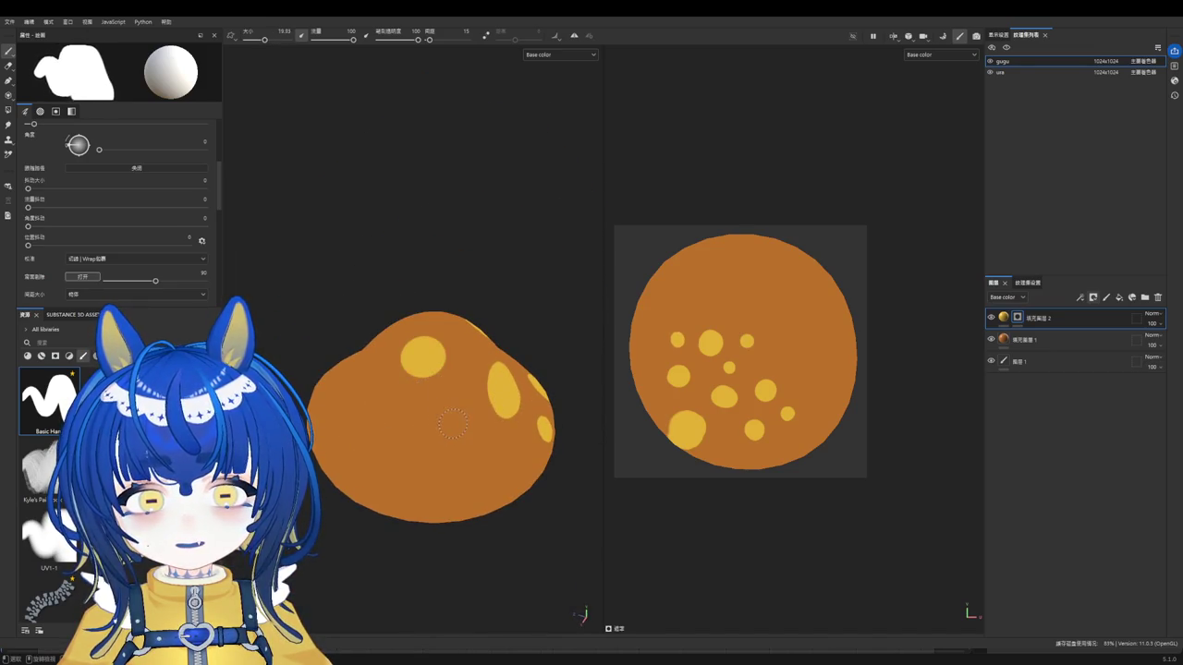
scroll(463, 450, up, 2)
click(452, 417)
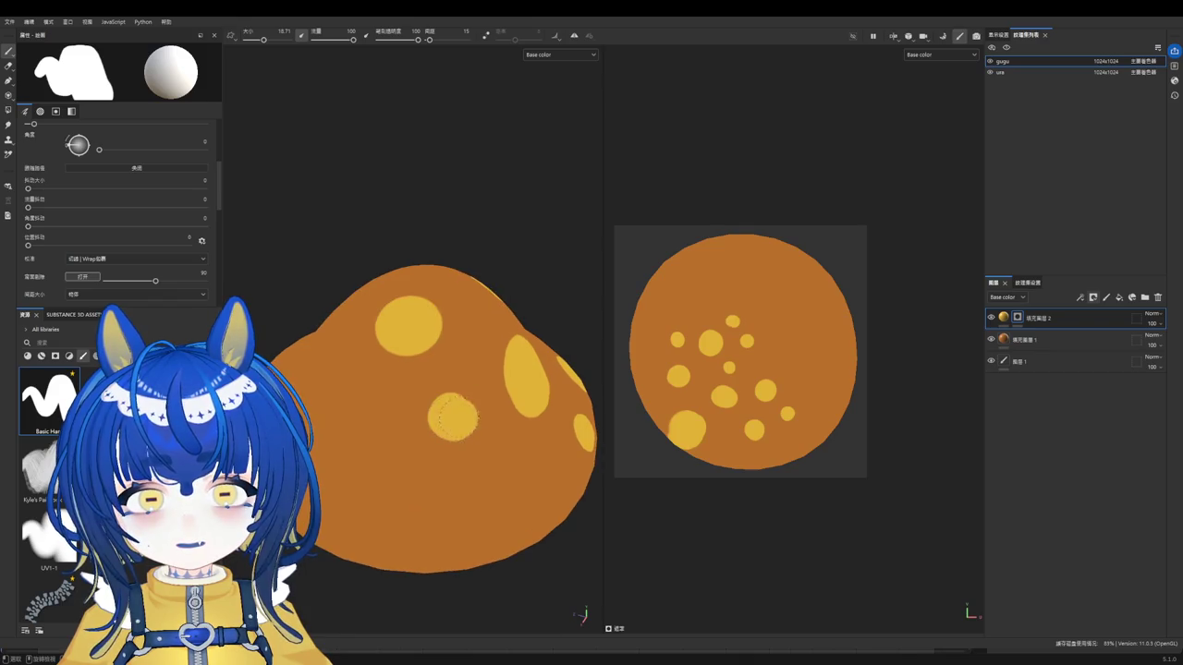
Step: Add further yellow spots, including one near the rim, then undo the last
scroll(452, 417, down, 2)
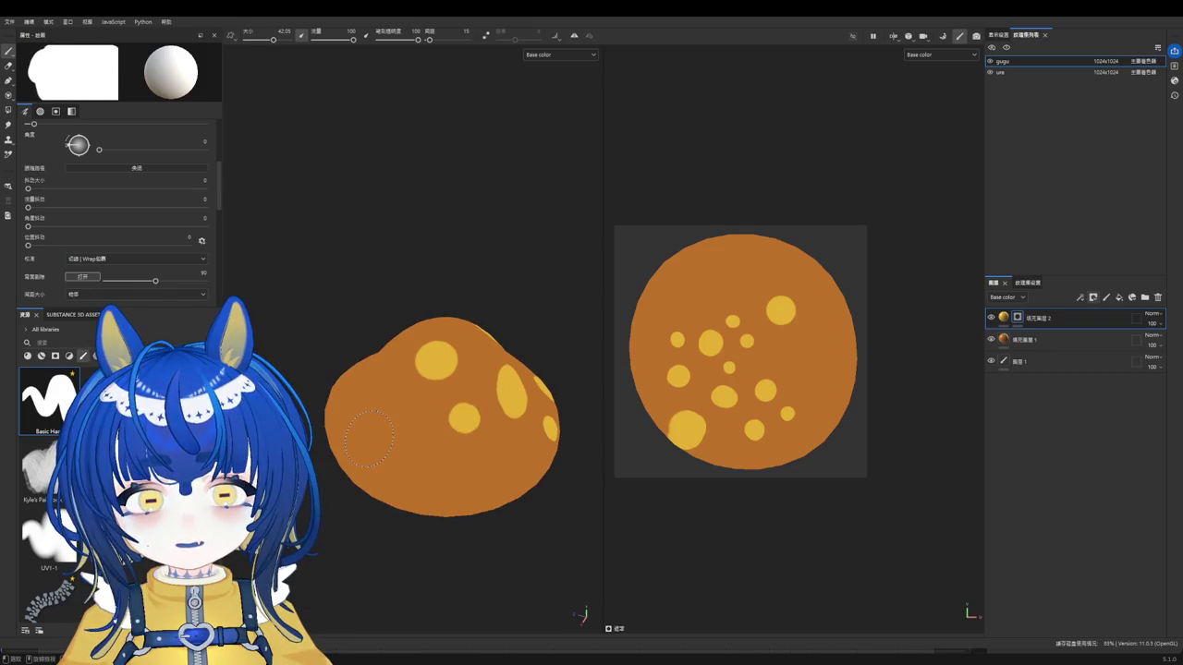
click(371, 439)
click(440, 478)
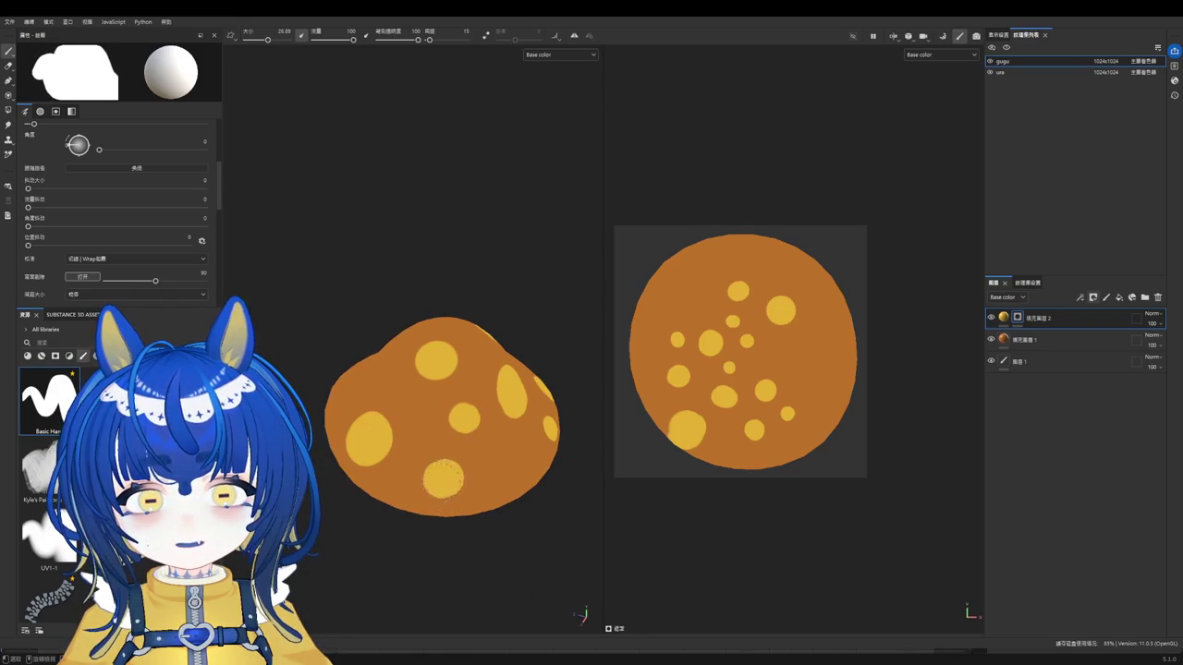
mouse_move(507, 487)
alt+mouse_down()
mouse_move(509, 499)
mouse_move(499, 459)
mouse_move(506, 538)
alt+mouse_up()
click(507, 495)
key(ctrl+z)
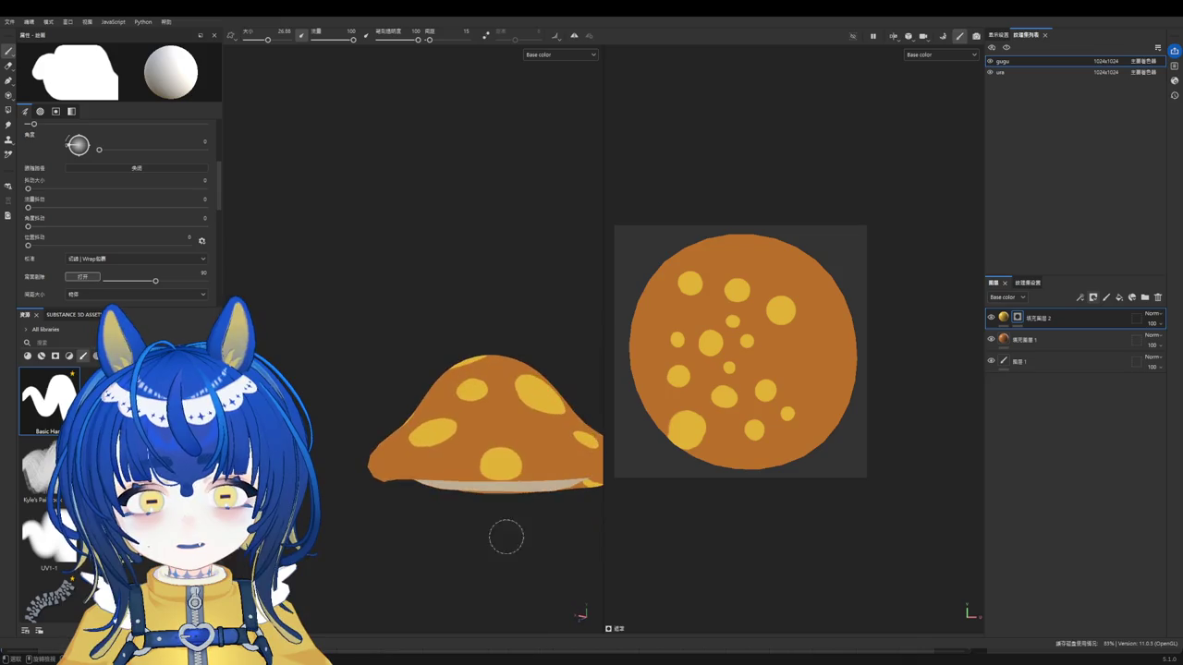
Step: Stamp yellow spots onto bare patches of the cap
mouse_move(510, 471)
alt+mouse_down()
mouse_move(511, 527)
mouse_move(517, 444)
mouse_move(523, 483)
mouse_move(561, 518)
mouse_move(494, 485)
alt+mouse_up()
click(494, 484)
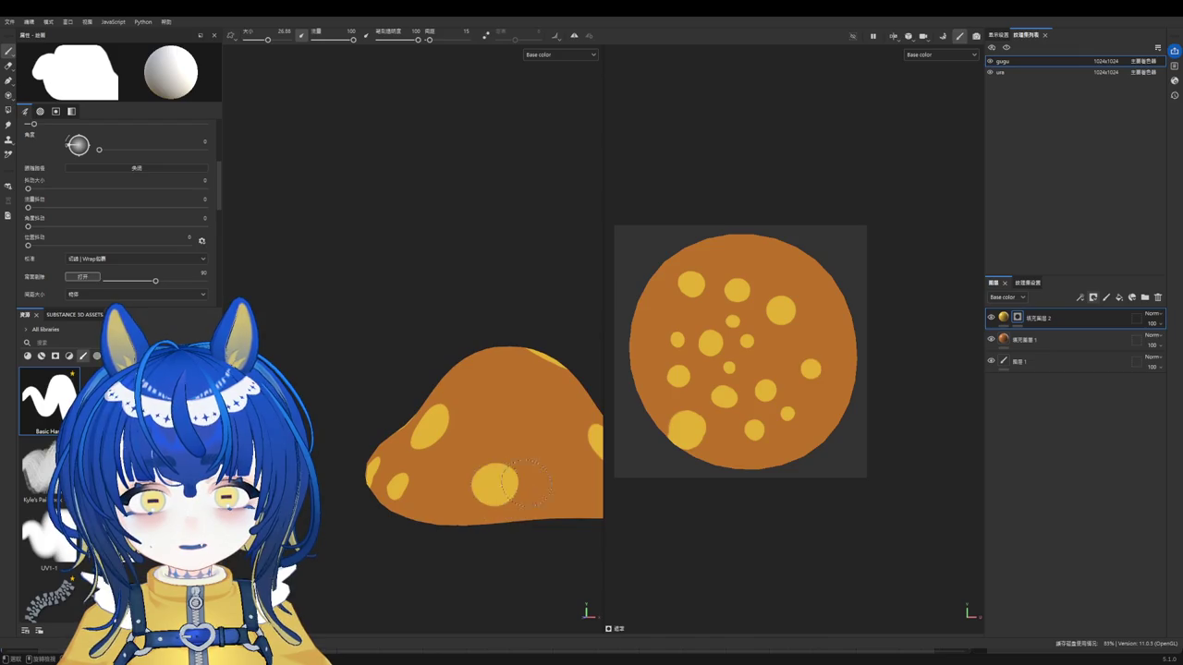
key(ctrl+z)
click(478, 498)
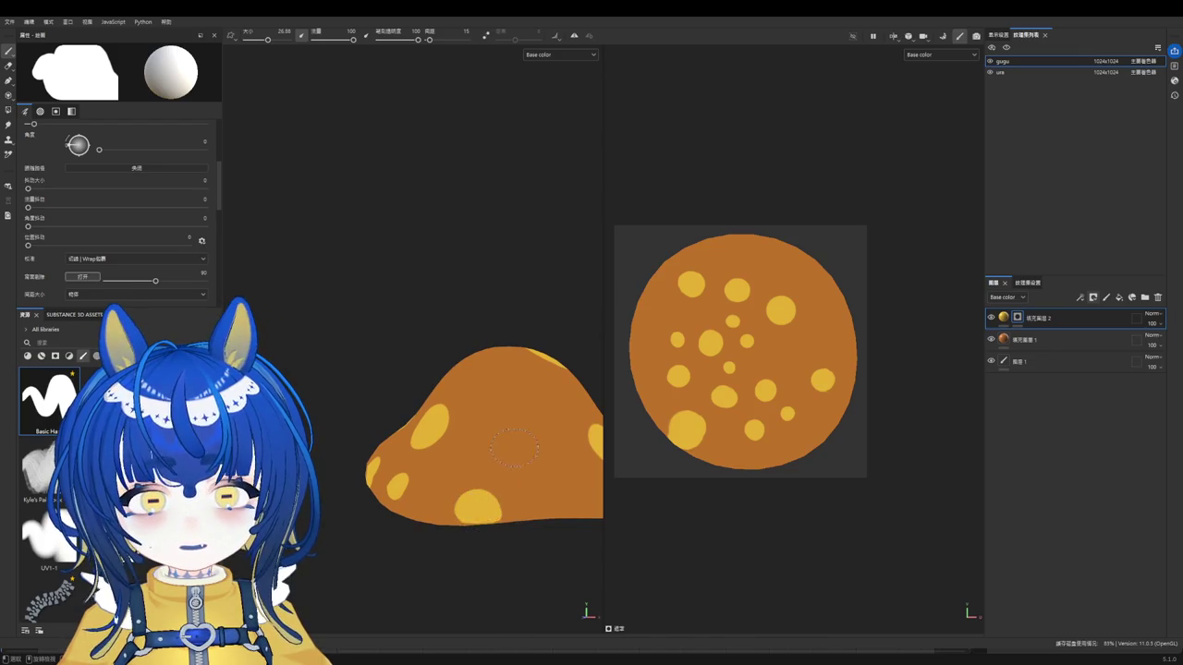
click(512, 388)
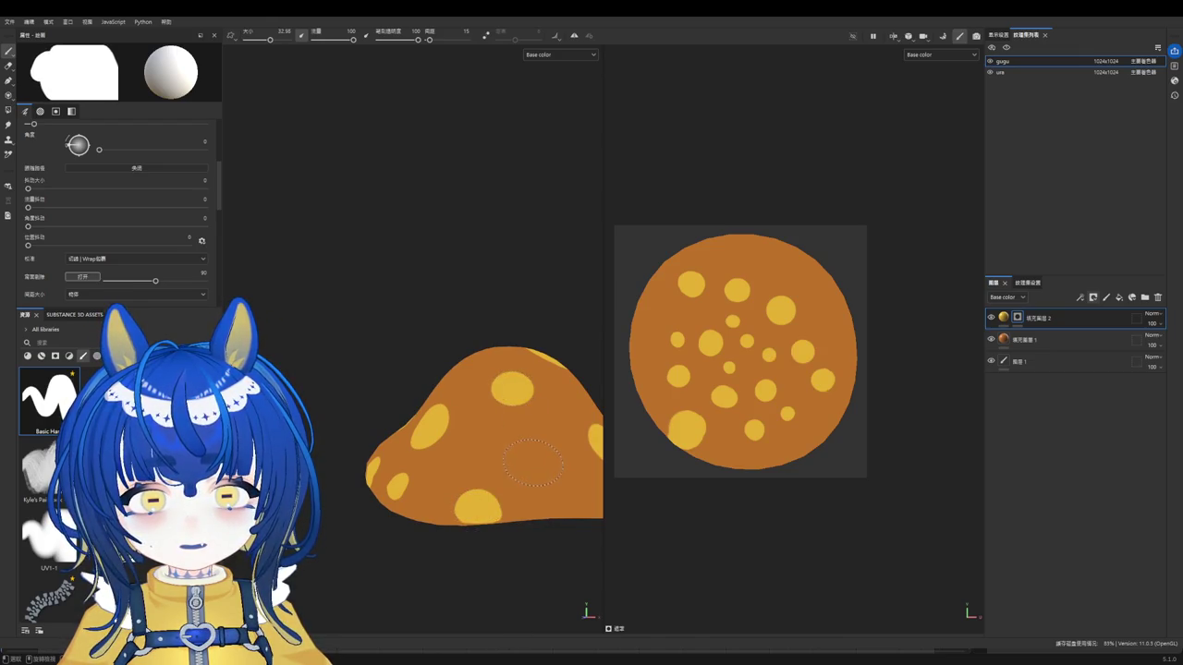
mouse_move(533, 462)
alt+mouse_down()
mouse_move(521, 508)
mouse_move(509, 480)
mouse_move(483, 474)
mouse_move(526, 389)
mouse_move(501, 358)
mouse_move(502, 454)
mouse_move(489, 441)
mouse_move(497, 367)
alt+mouse_up()
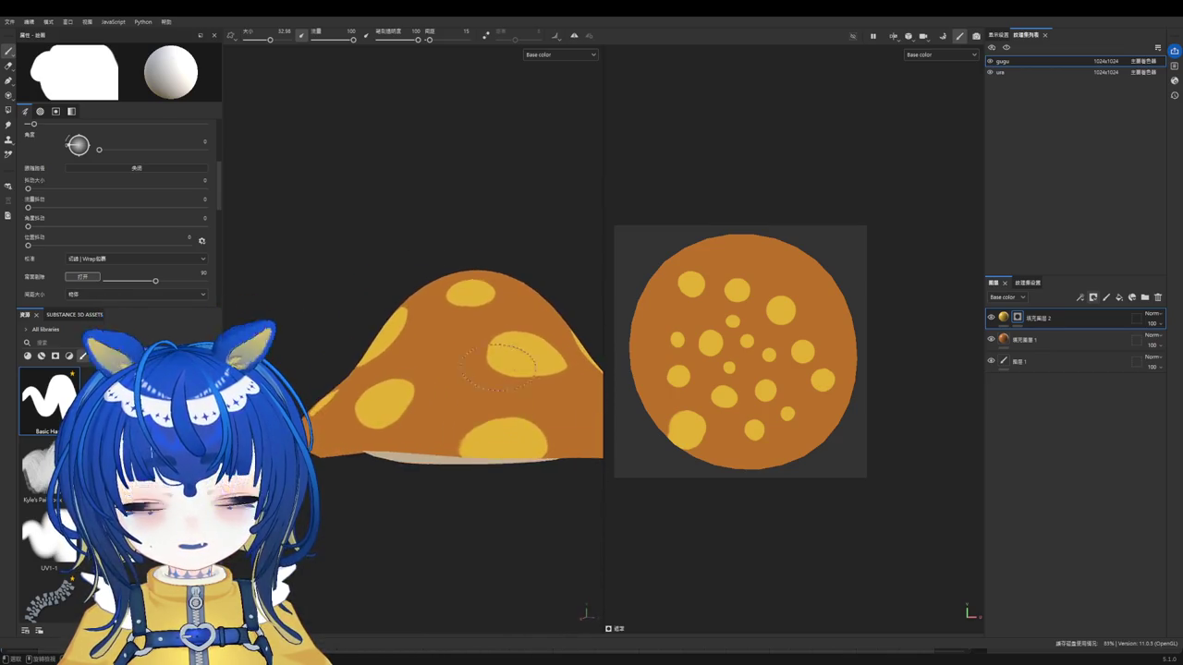
Step: Zoom in and orbit around the cap, toggling between eraser and paint brush
scroll(499, 365, down, 2)
scroll(517, 379, up, 2)
scroll(536, 388, up, 2)
scroll(420, 394, up, 3)
mouse_move(421, 394)
alt+mouse_down()
mouse_move(563, 397)
mouse_move(483, 400)
mouse_move(392, 379)
alt+mouse_up()
key(e)
key(1)
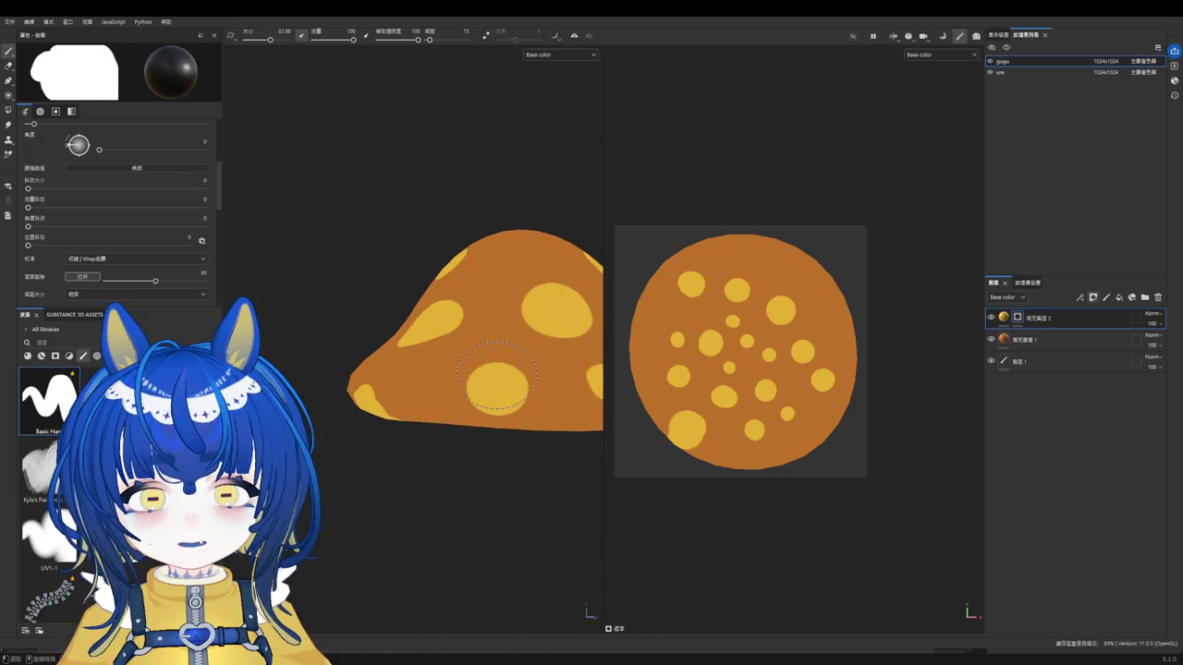
key(e)
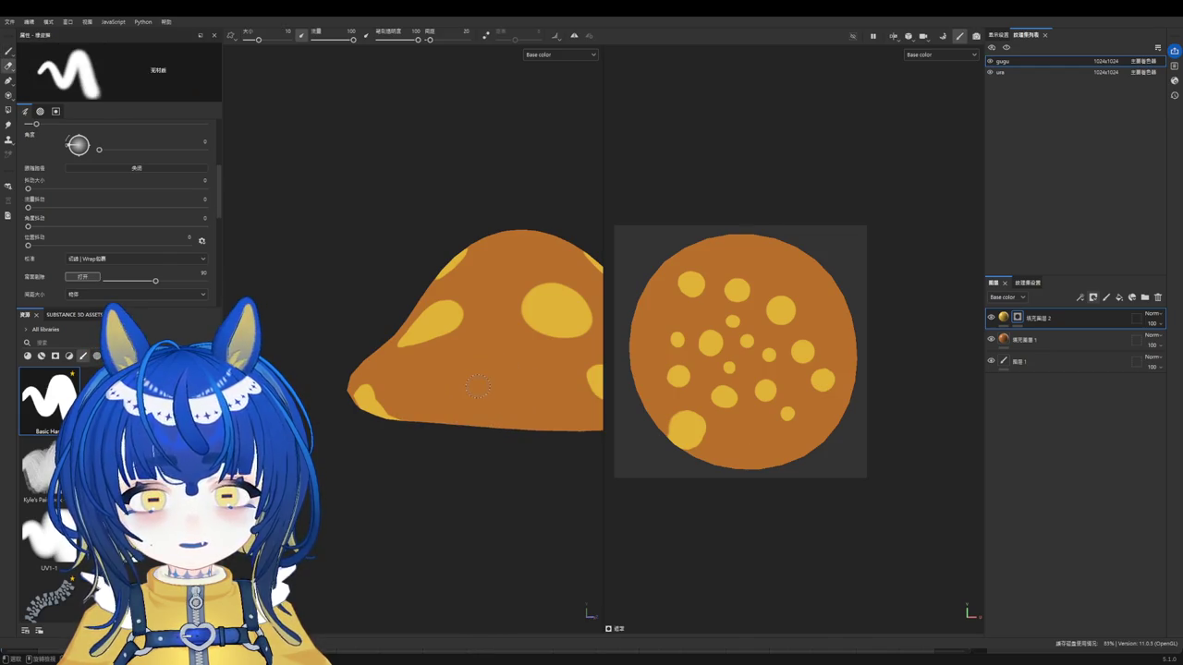
key(p)
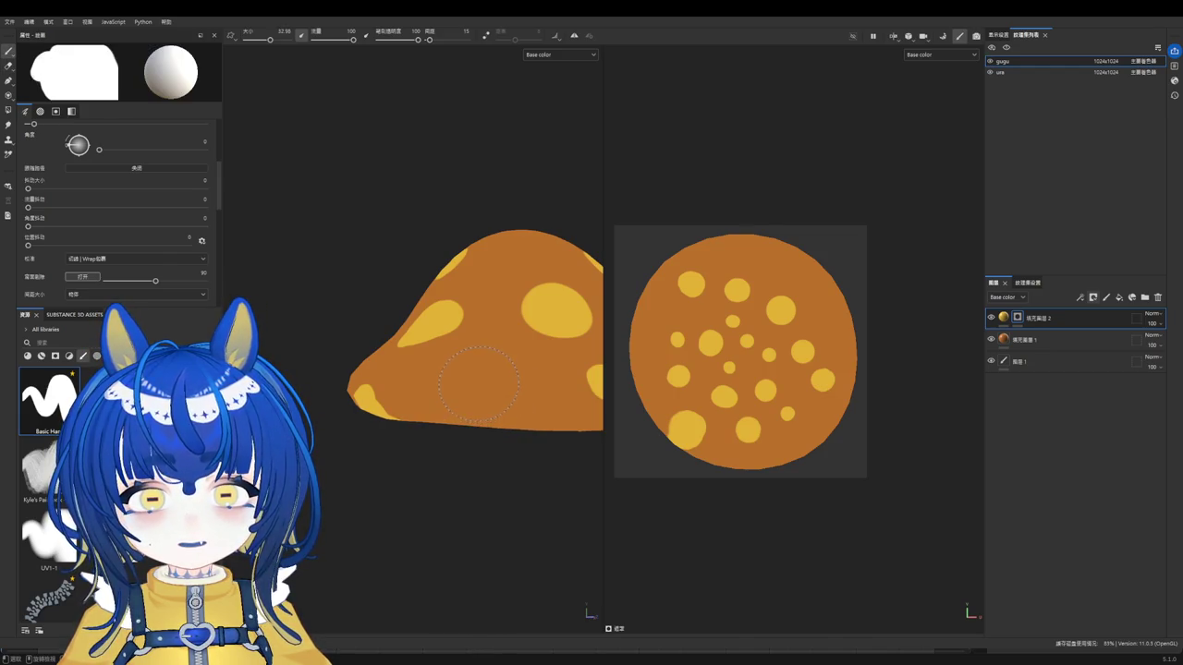
mouse_move(462, 416)
alt+mouse_down()
mouse_move(568, 454)
mouse_move(536, 453)
mouse_move(501, 425)
alt+mouse_up()
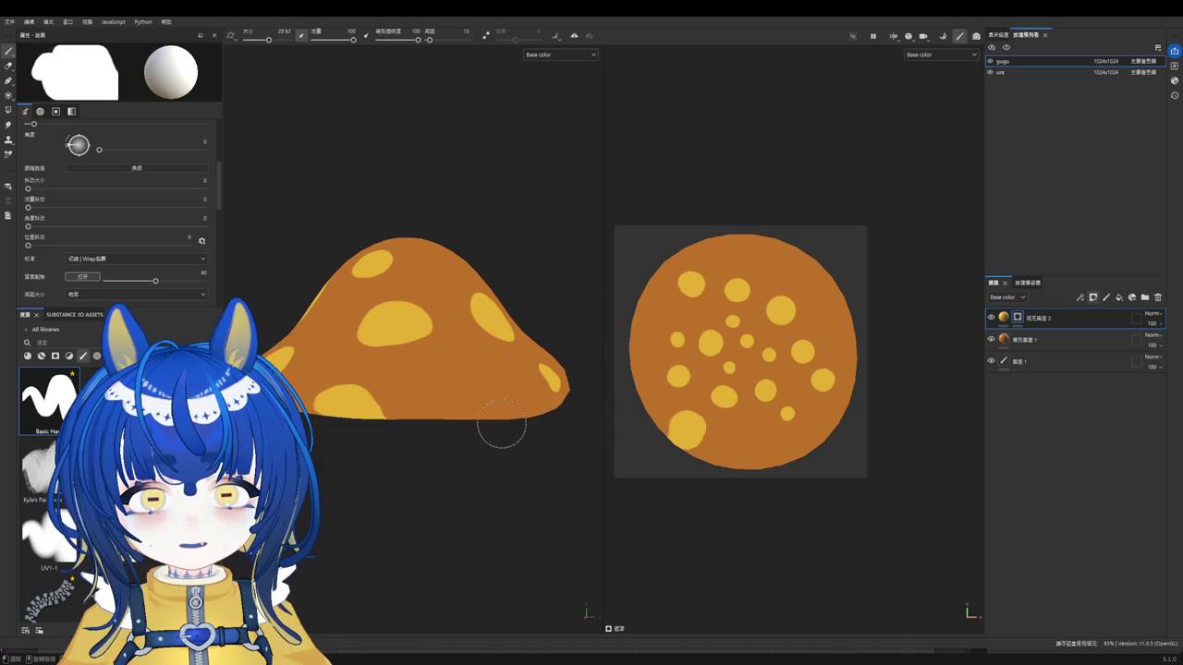
mouse_move(478, 386)
alt+mouse_down()
mouse_move(496, 416)
mouse_move(462, 416)
mouse_move(409, 449)
mouse_move(526, 478)
mouse_move(417, 493)
mouse_move(481, 546)
mouse_move(524, 537)
mouse_move(367, 489)
mouse_move(469, 399)
mouse_move(455, 421)
alt+mouse_up()
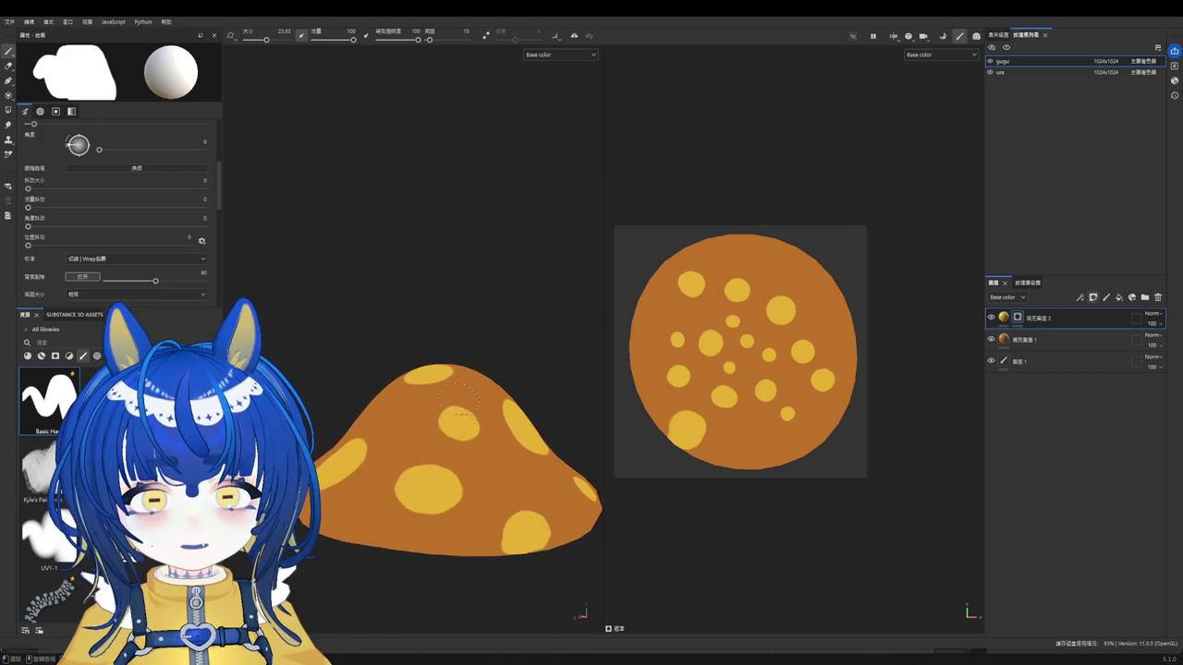
Step: Erase part of a yellow spot, then return to the paint brush
key(2)
click(454, 422)
ctrl+right_drag(454, 420, 454, 421)
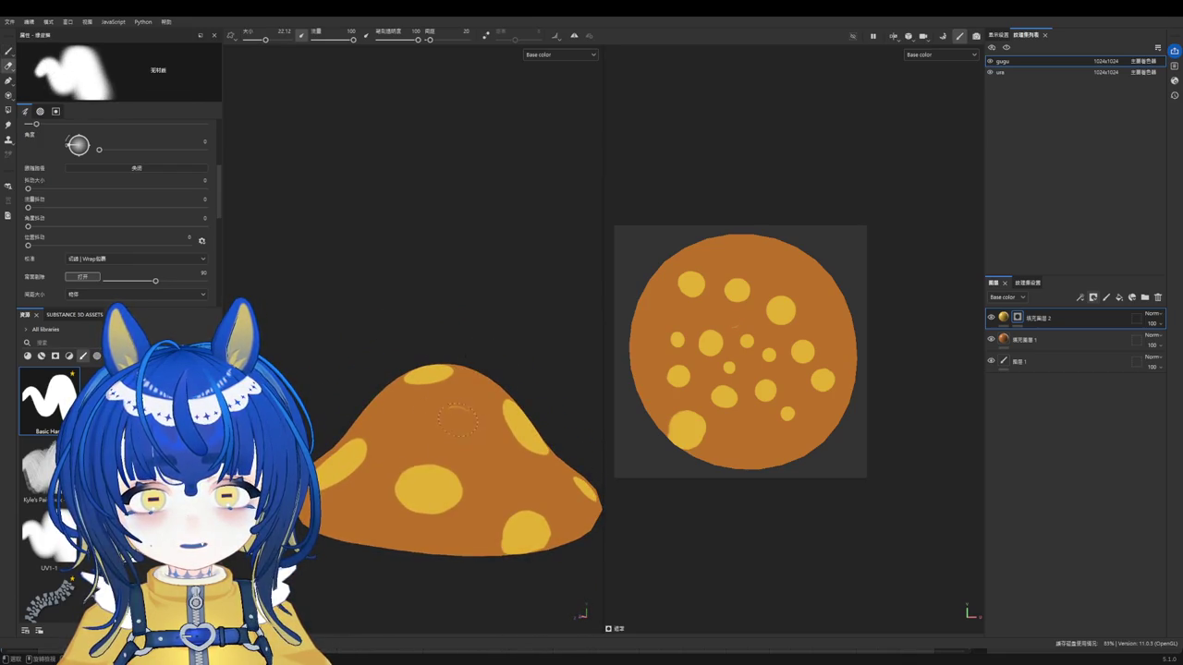
key(1)
mouse_move(532, 414)
alt+mouse_down()
mouse_move(403, 388)
mouse_move(378, 429)
mouse_move(502, 422)
mouse_move(369, 415)
mouse_move(369, 435)
mouse_move(405, 403)
mouse_move(431, 400)
mouse_move(494, 428)
mouse_move(410, 427)
mouse_move(493, 435)
mouse_move(441, 445)
mouse_move(499, 444)
mouse_move(374, 388)
mouse_move(379, 407)
alt+mouse_up()
key(2)
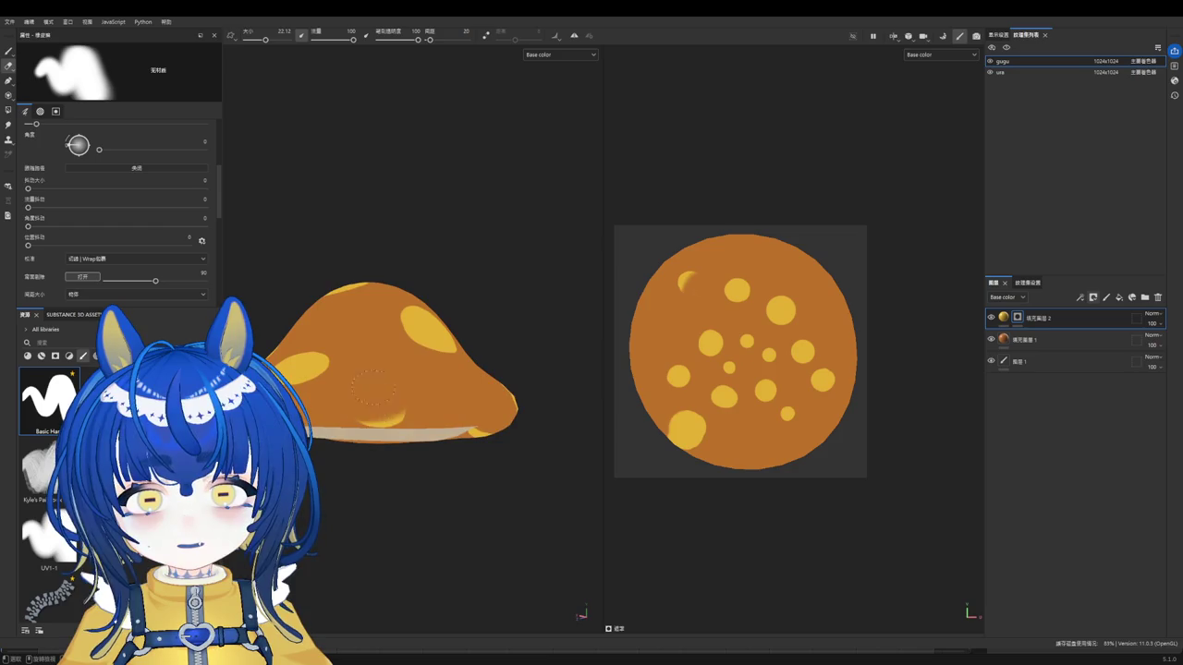
key(ctrl+z)
key(1)
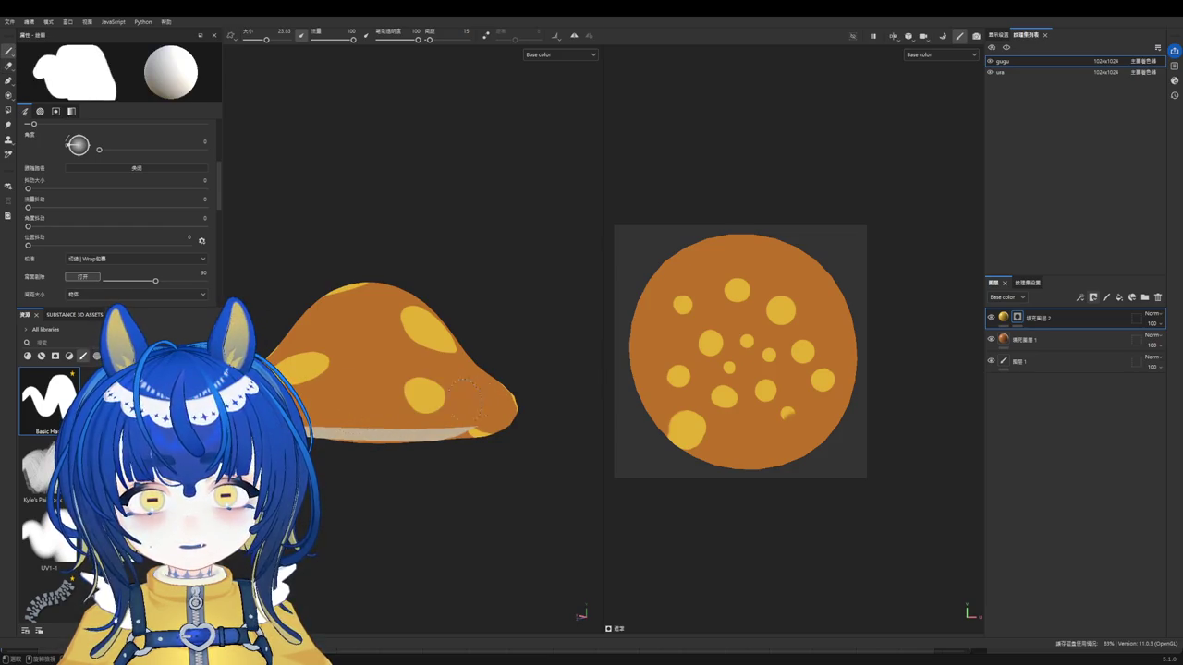
Step: Orbit to the cap's side and resize the brush from about 9 to 15.56
alt+drag(455, 400, 370, 450)
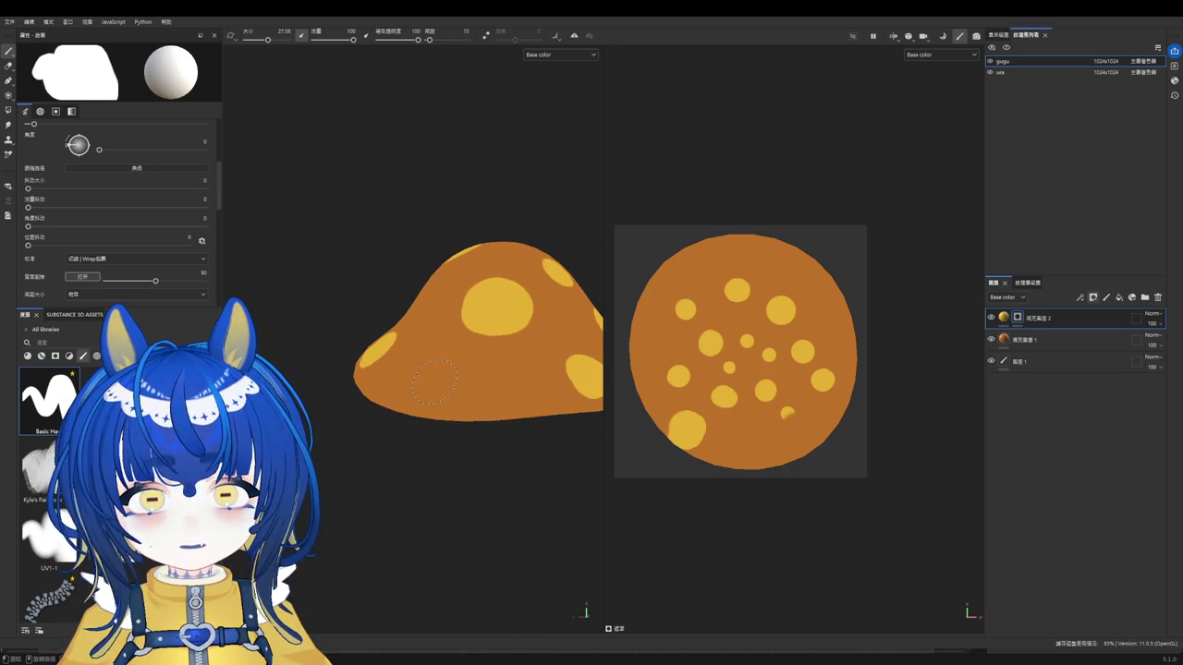
mouse_move(514, 376)
alt+mouse_down()
mouse_move(456, 409)
mouse_move(369, 396)
mouse_move(443, 403)
mouse_move(480, 368)
alt+mouse_up()
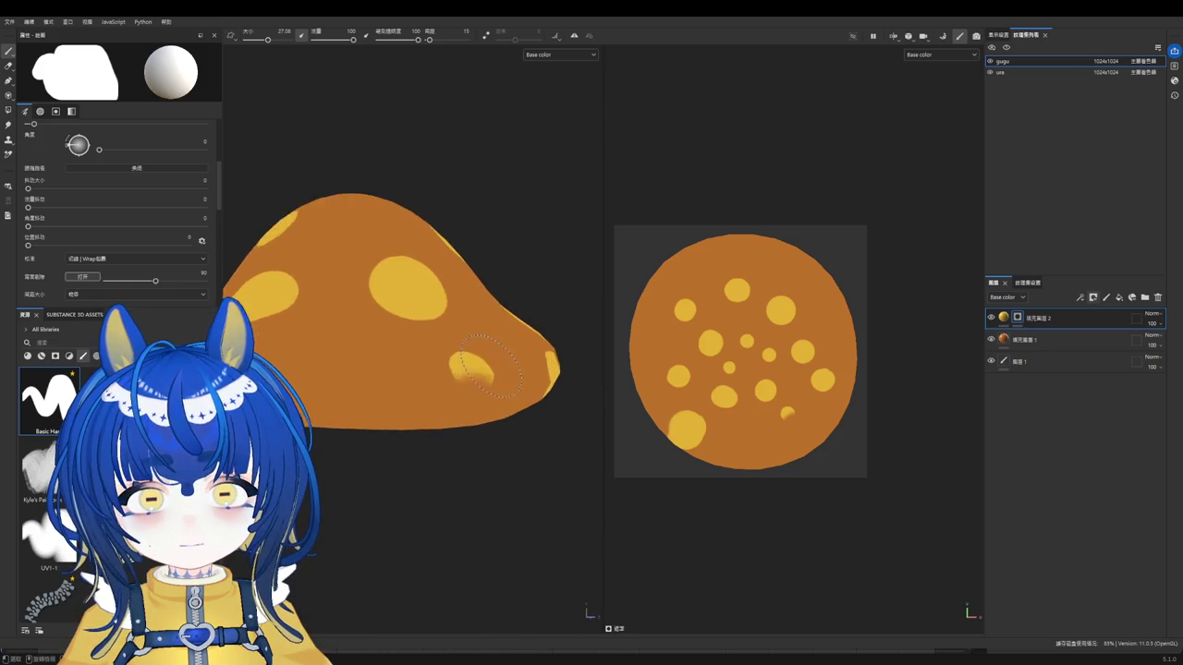
scroll(481, 368, up, 5)
key(bracketleft)
key(bracketleft)
key(bracketleft)
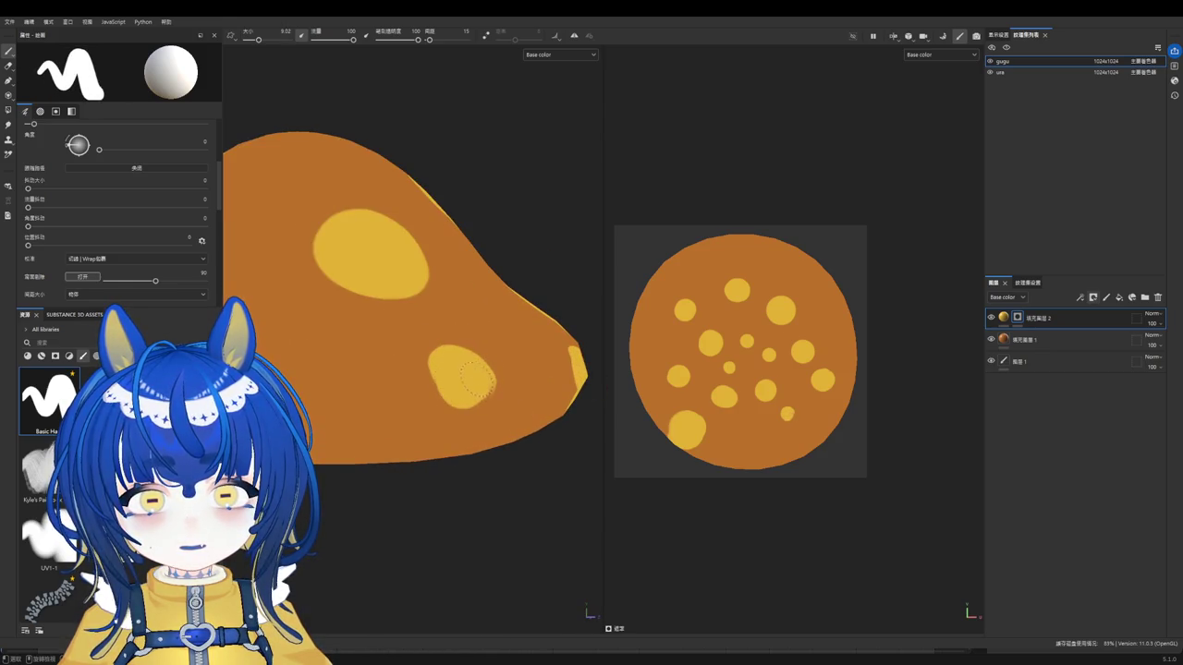
mouse_move(482, 377)
alt+mouse_down()
mouse_move(430, 444)
mouse_move(473, 382)
alt+mouse_up()
key(bracketright)
key(bracketright)
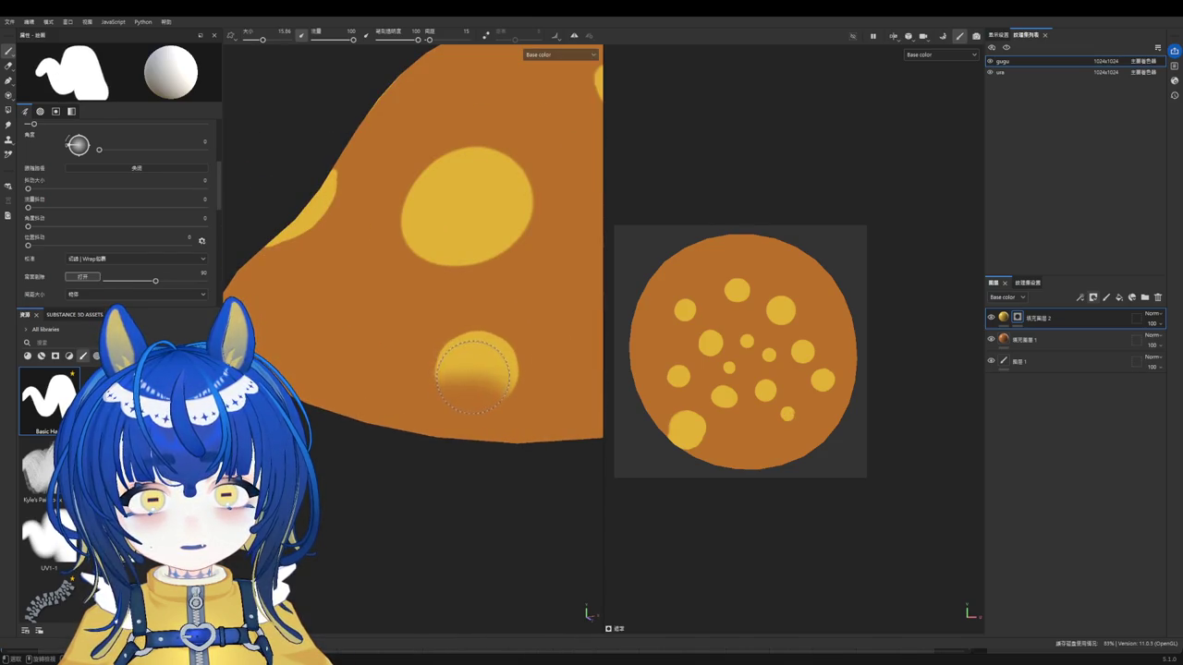
scroll(477, 374, down, 5)
mouse_move(477, 374)
alt+mouse_down()
mouse_move(404, 452)
mouse_move(565, 493)
mouse_move(433, 387)
mouse_move(397, 435)
mouse_move(415, 449)
mouse_move(510, 336)
mouse_move(515, 361)
mouse_move(401, 446)
mouse_move(415, 449)
mouse_move(399, 448)
mouse_move(399, 462)
alt+mouse_up()
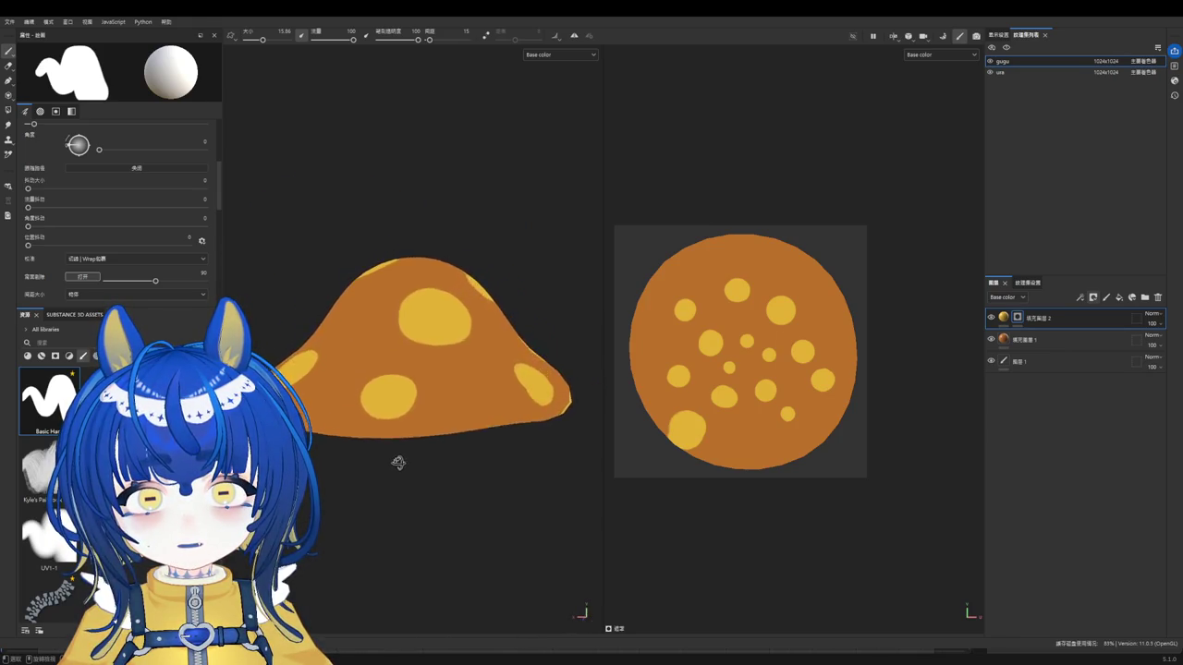
Step: Frame the cap and erase part of a stray yellow spot
alt+middle_drag(399, 462, 586, 449)
alt+drag(586, 449, 496, 432)
alt+middle_drag(497, 433, 415, 412)
alt+drag(415, 413, 488, 446)
scroll(488, 447, up, 5)
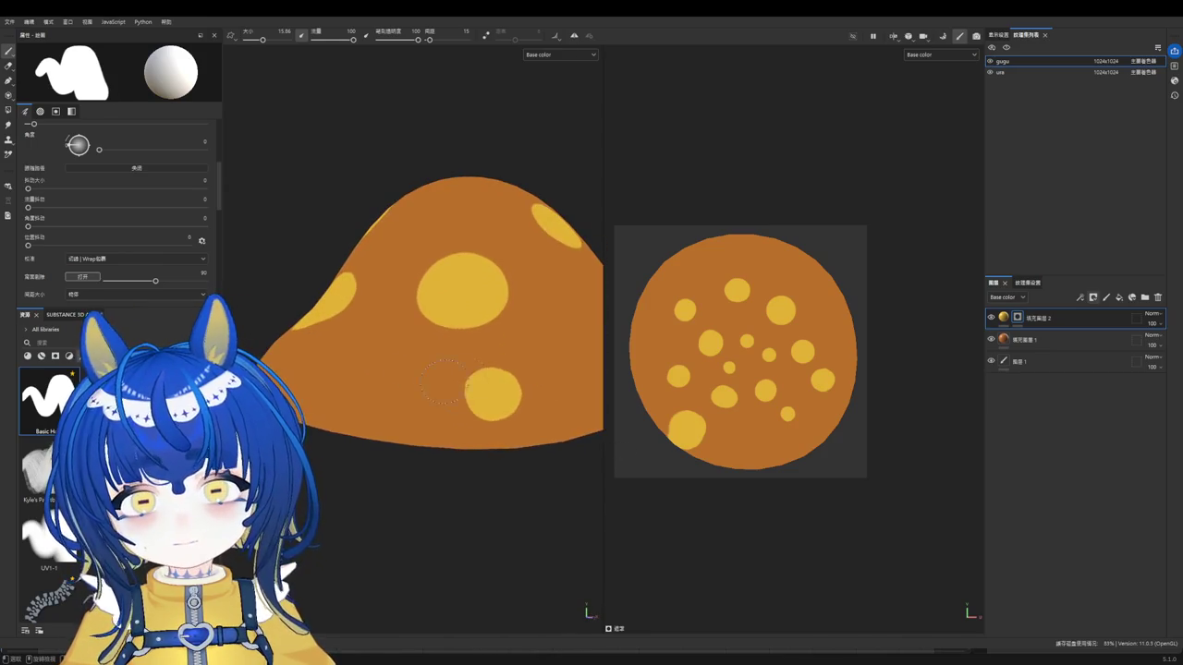
key(e)
click(478, 395)
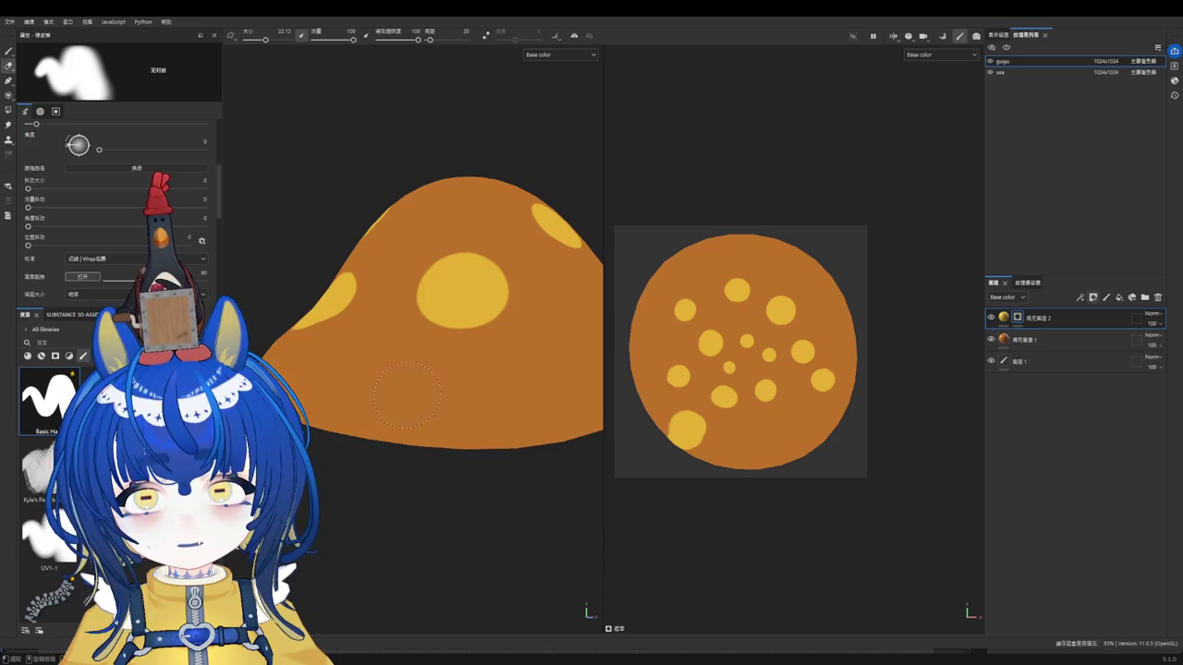
key(b)
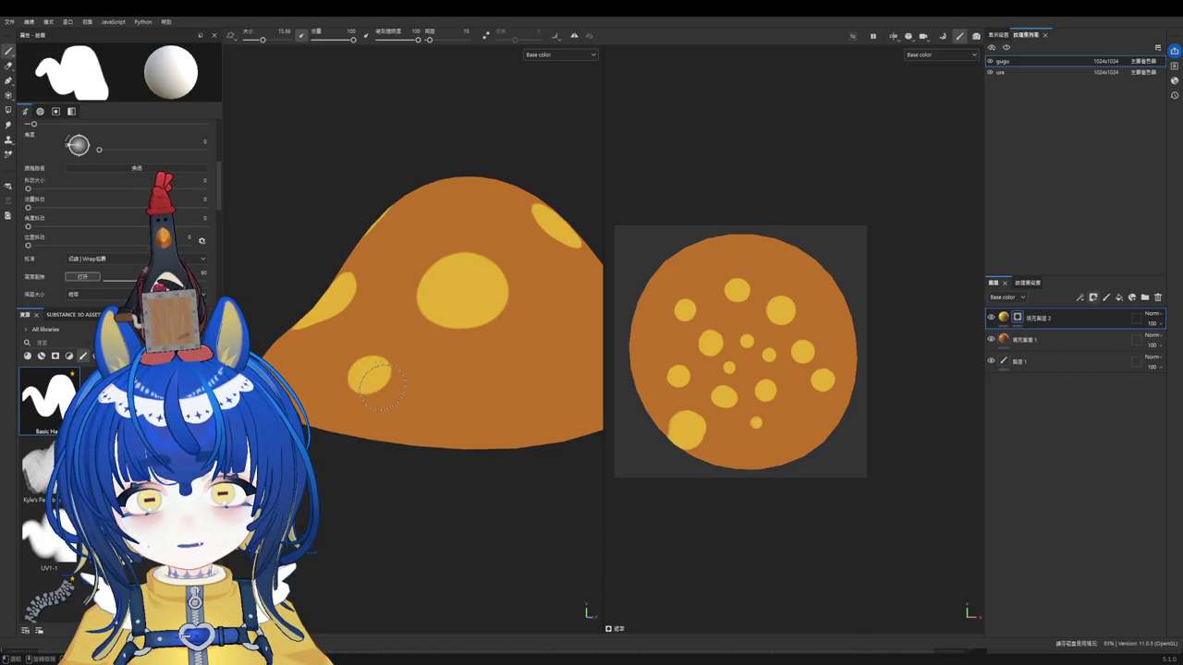
Step: Stamp a new yellow spot on the cap's left, then erase part of another spot
ctrl+right_drag(376, 388, 397, 388)
click(365, 387)
mouse_move(365, 387)
alt+mouse_down()
mouse_move(393, 405)
mouse_move(396, 373)
alt+mouse_up()
mouse_move(493, 407)
alt+mouse_down()
mouse_move(436, 397)
mouse_move(444, 557)
mouse_move(418, 497)
mouse_move(423, 423)
mouse_move(345, 422)
mouse_move(341, 389)
mouse_move(471, 386)
alt+mouse_up()
scroll(434, 391, up, 2)
scroll(451, 391, up, 2)
key(2)
click(468, 386)
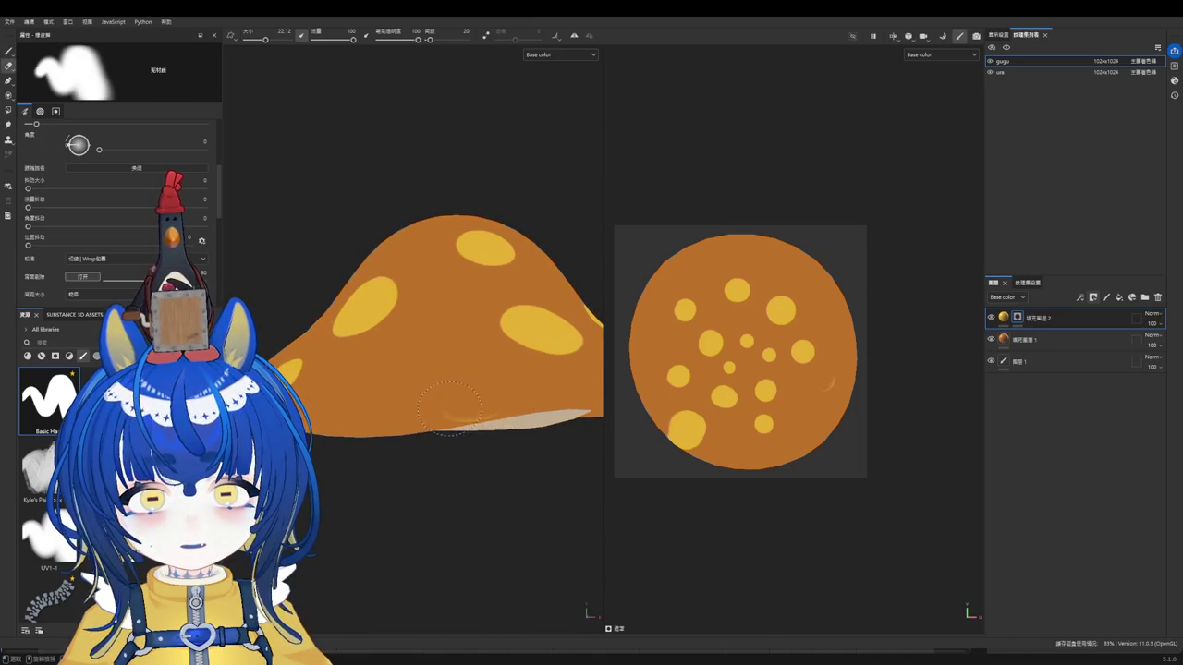
Step: Orbit around the cap and shrink the paint brush to about 18
key(1)
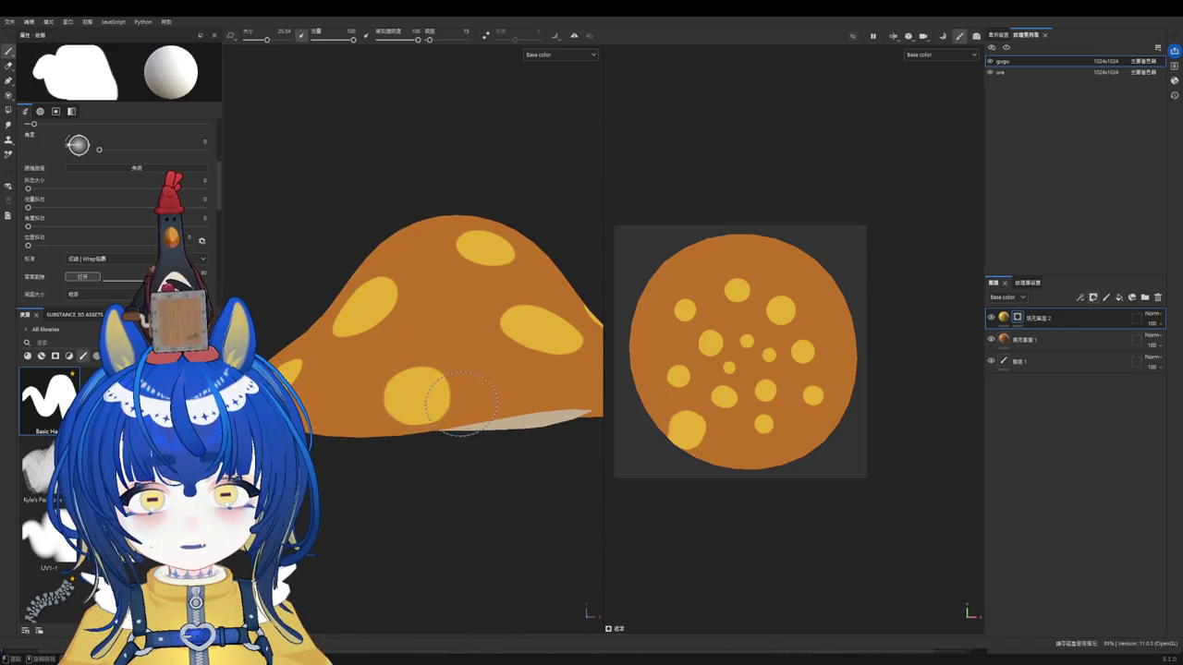
scroll(463, 445, down, 2)
alt+drag(464, 445, 356, 442)
alt+drag(469, 448, 467, 429)
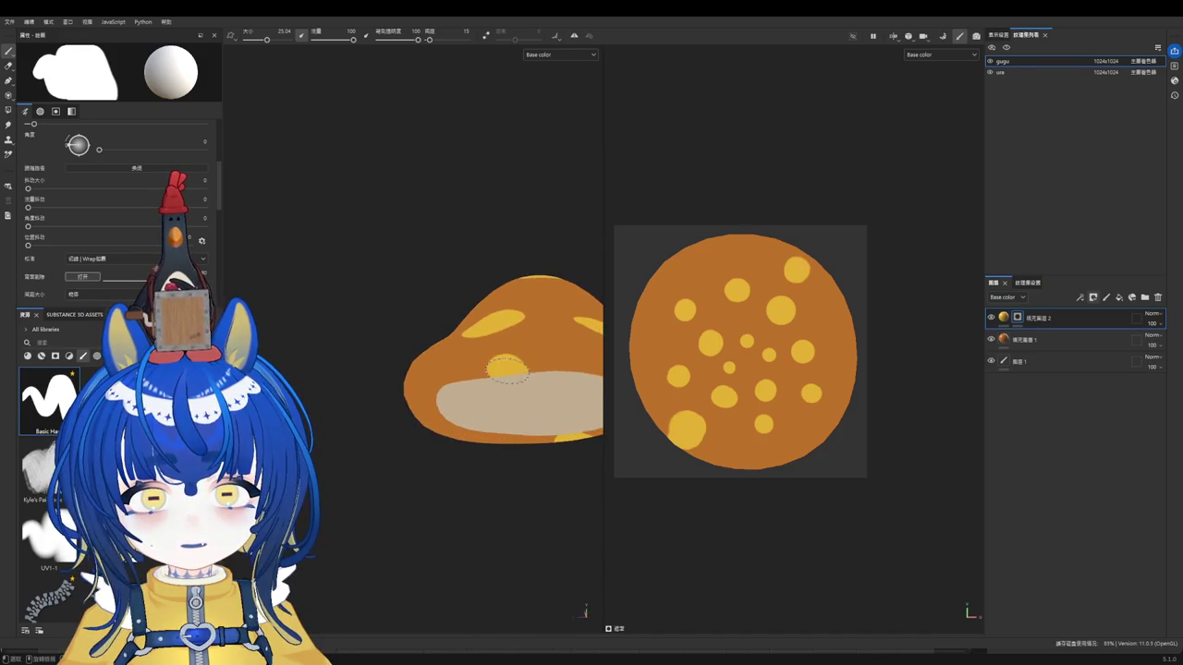
mouse_move(454, 472)
alt+mouse_down()
mouse_move(579, 526)
mouse_move(539, 468)
mouse_move(551, 407)
alt+mouse_up()
mouse_move(492, 426)
alt+mouse_down()
mouse_move(493, 404)
mouse_move(506, 452)
mouse_move(527, 453)
alt+mouse_up()
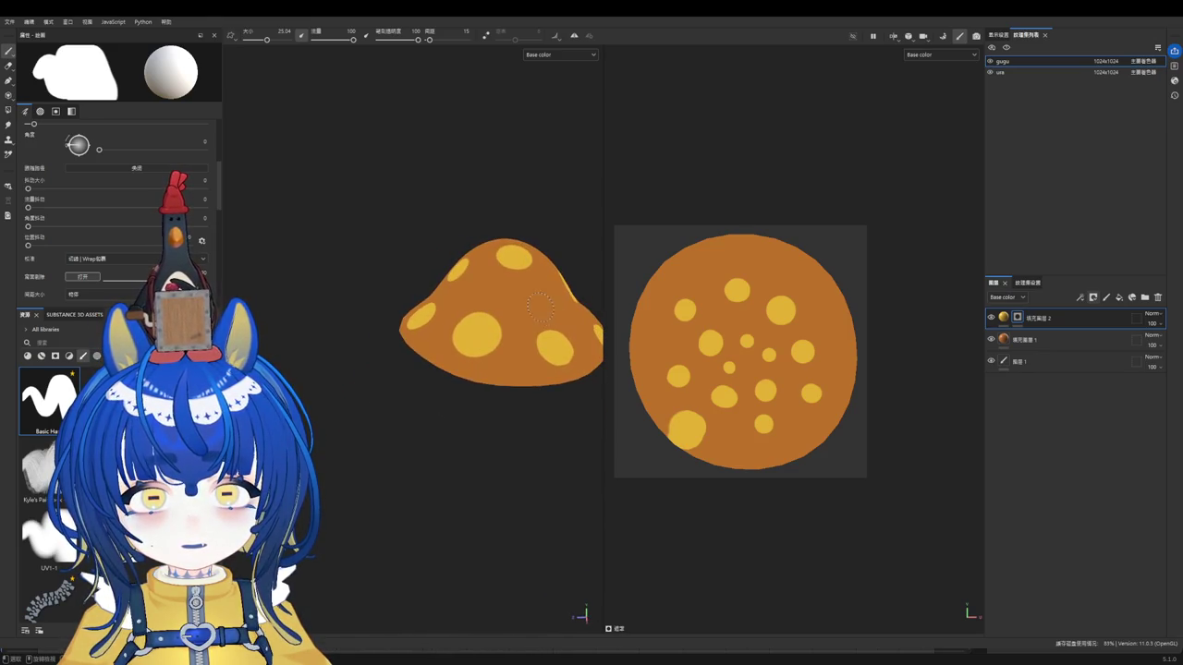
ctrl+right_drag(554, 294, 534, 294)
scroll(534, 295, down, 2)
mouse_move(494, 401)
alt+mouse_down()
mouse_move(508, 496)
mouse_move(555, 341)
alt+mouse_up()
Step: Zoom and orbit to inspect the spots and the cap's underside
scroll(555, 341, up, 2)
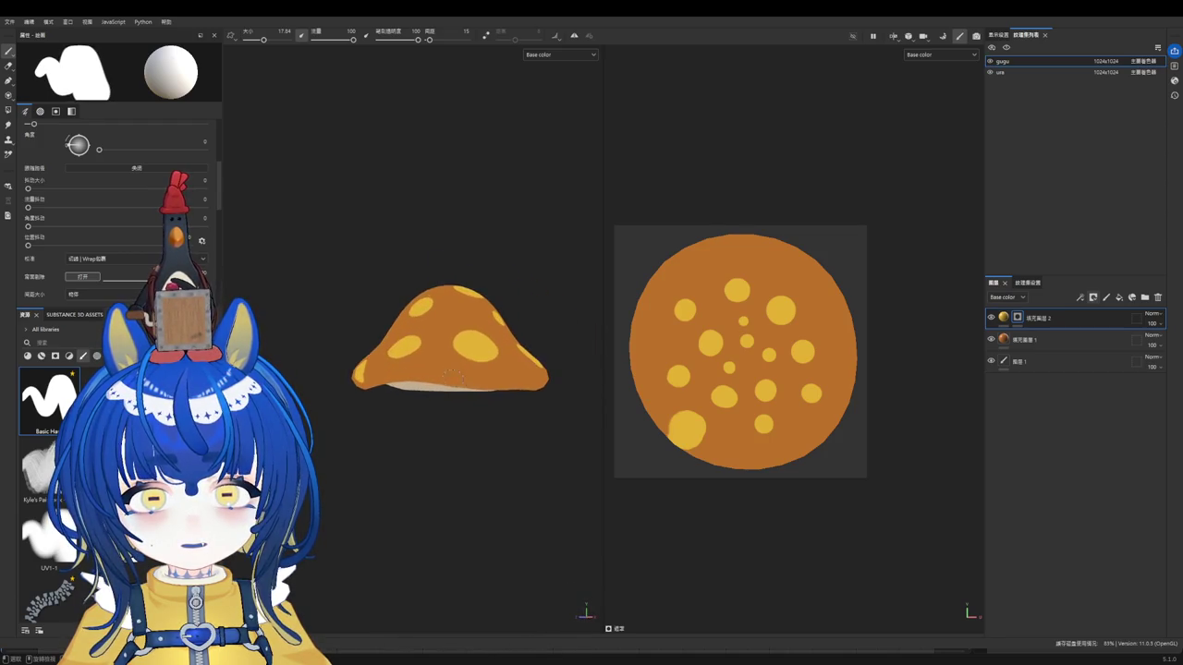
scroll(497, 397, down, 2)
mouse_move(497, 415)
alt+mouse_down()
mouse_move(438, 430)
mouse_move(518, 429)
alt+mouse_up()
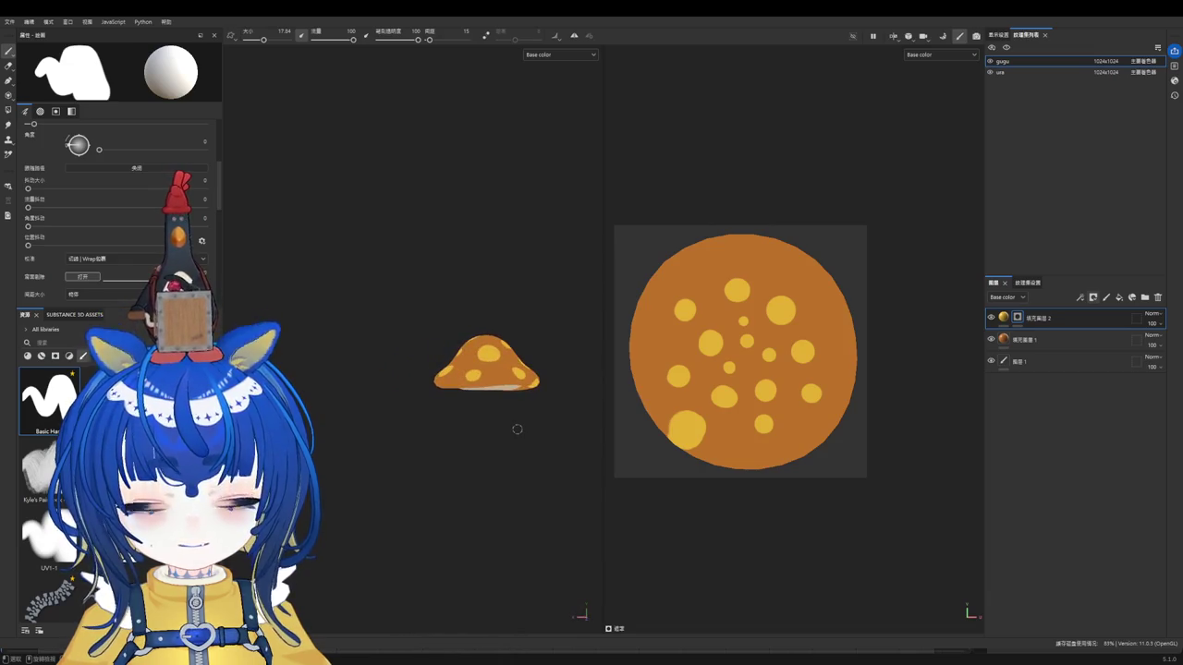
scroll(516, 428, up, 3)
scroll(508, 431, down, 1)
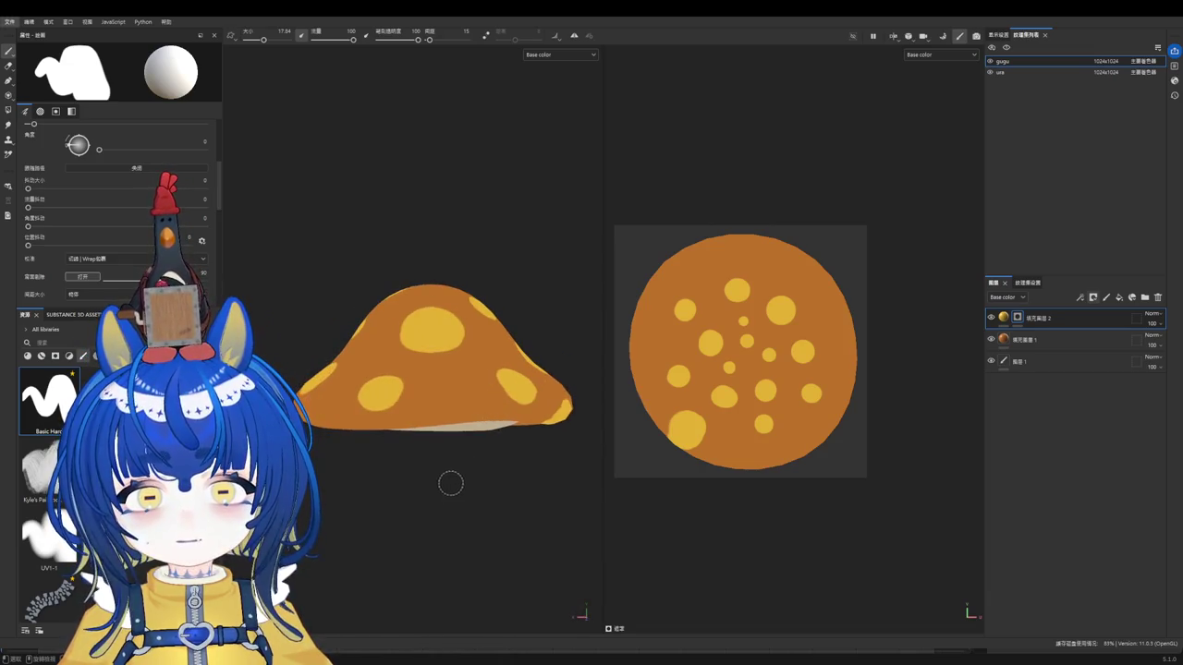
scroll(390, 404, up, 2)
scroll(528, 418, up, 1)
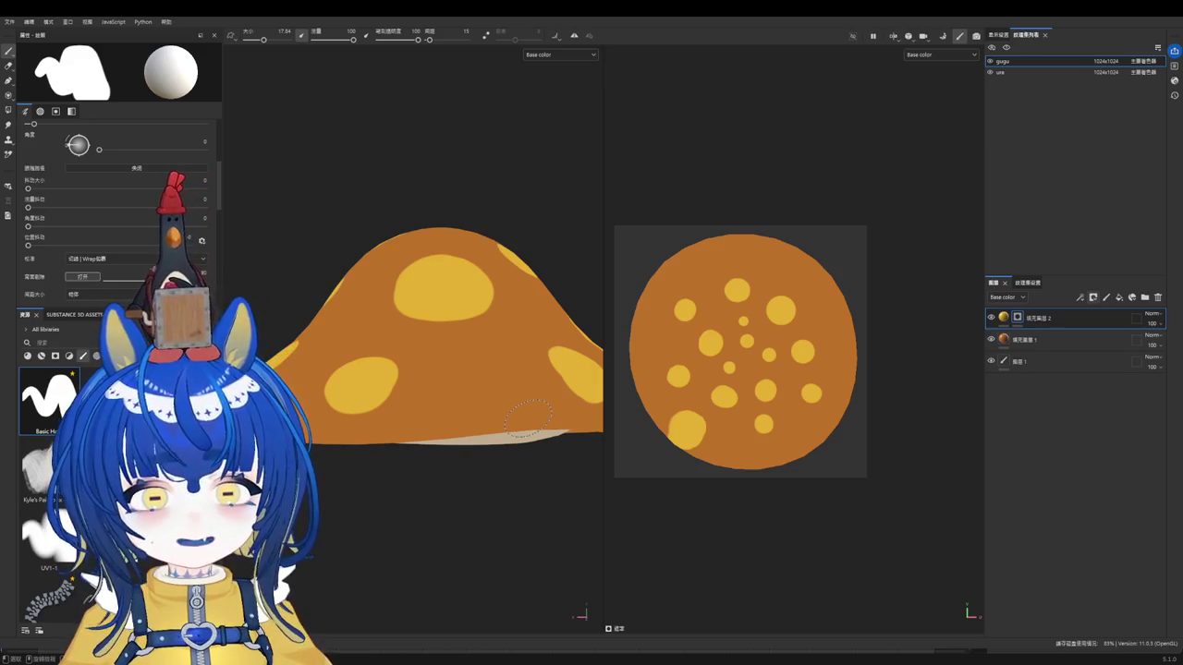
mouse_move(465, 336)
alt+mouse_down()
mouse_move(462, 210)
mouse_move(444, 232)
alt+mouse_up()
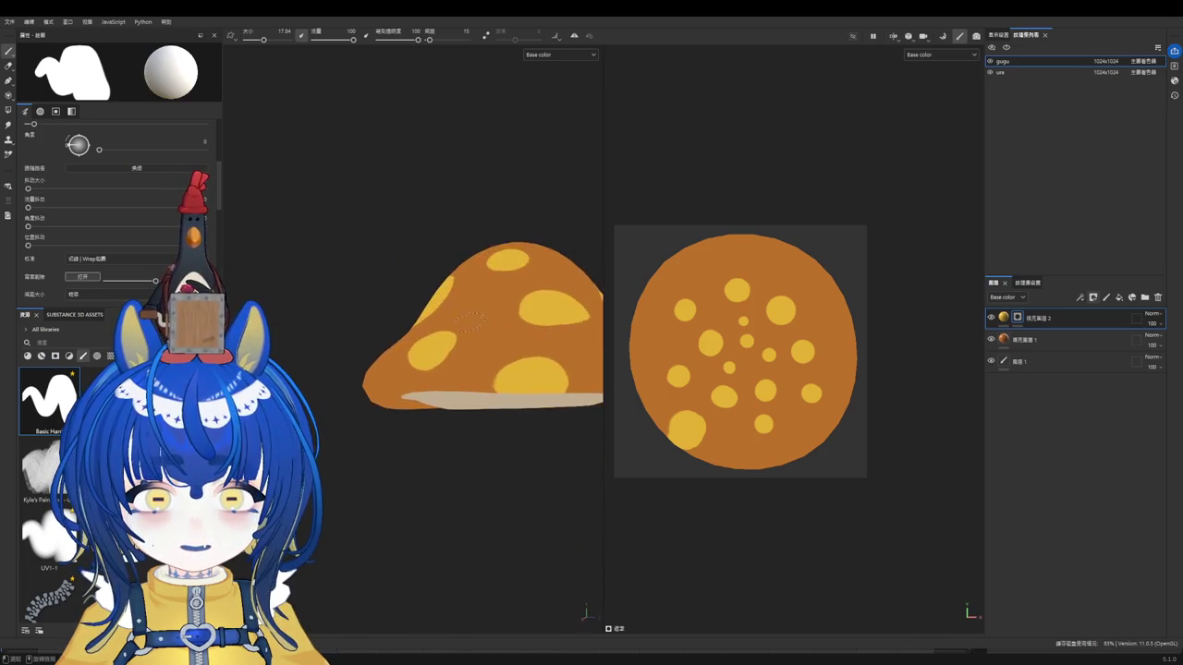
alt+drag(444, 232, 481, 305)
Step: Erase the large spot at the cap's edge and select the lower fill layer
key(e)
mouse_move(476, 386)
mouse_down()
mouse_move(554, 385)
mouse_move(520, 302)
mouse_up()
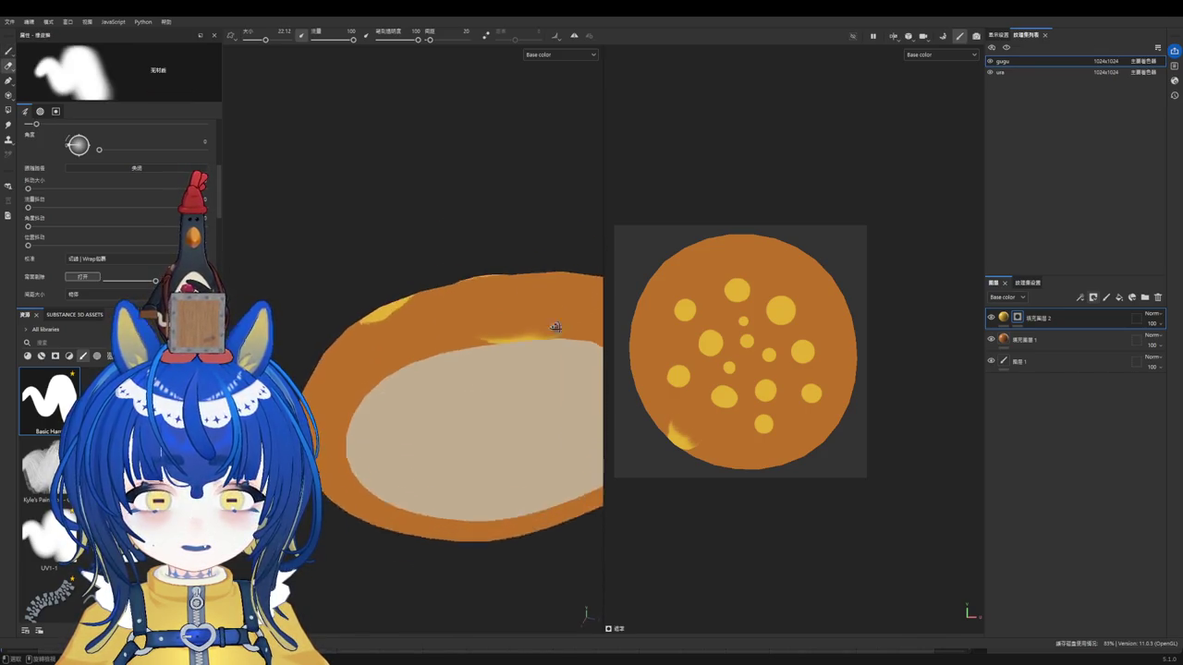
mouse_move(496, 342)
alt+mouse_down()
mouse_move(536, 457)
mouse_move(521, 422)
mouse_move(600, 415)
mouse_move(561, 352)
mouse_move(462, 397)
mouse_move(351, 409)
mouse_move(449, 412)
mouse_move(560, 348)
mouse_move(496, 351)
mouse_move(660, 346)
mouse_move(470, 378)
mouse_move(408, 451)
alt+mouse_up()
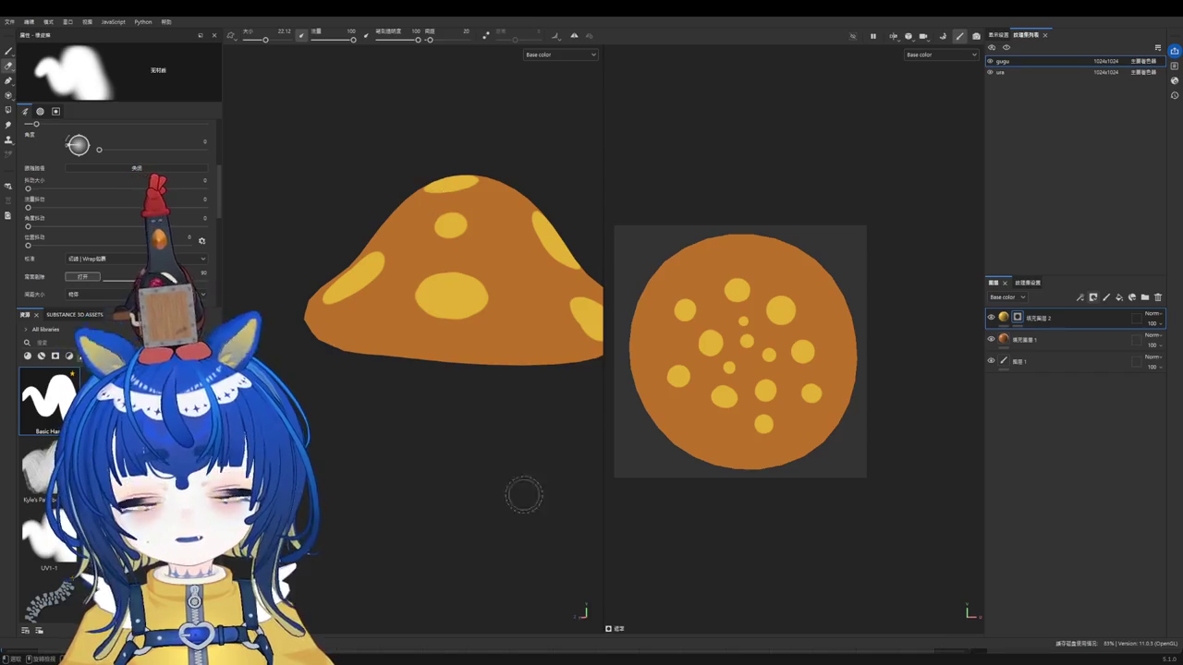
alt+drag(524, 495, 573, 462)
click(1079, 339)
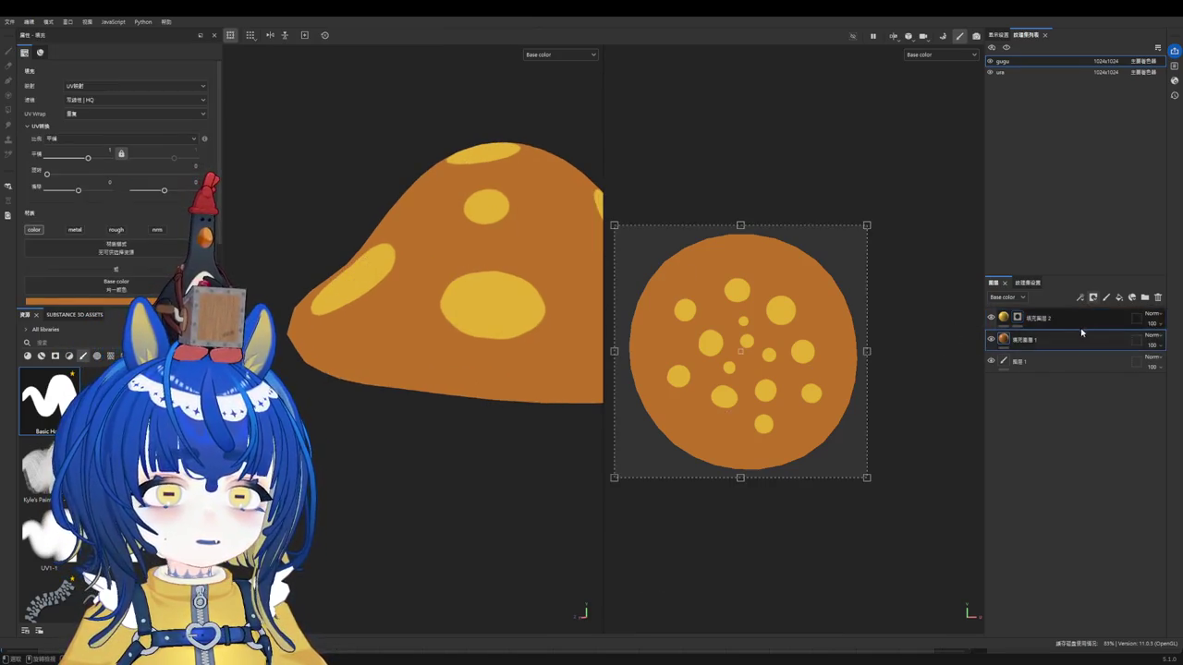
Step: Add a masked fill layer 填充圖層 3 on top of the layer stack
click(1092, 321)
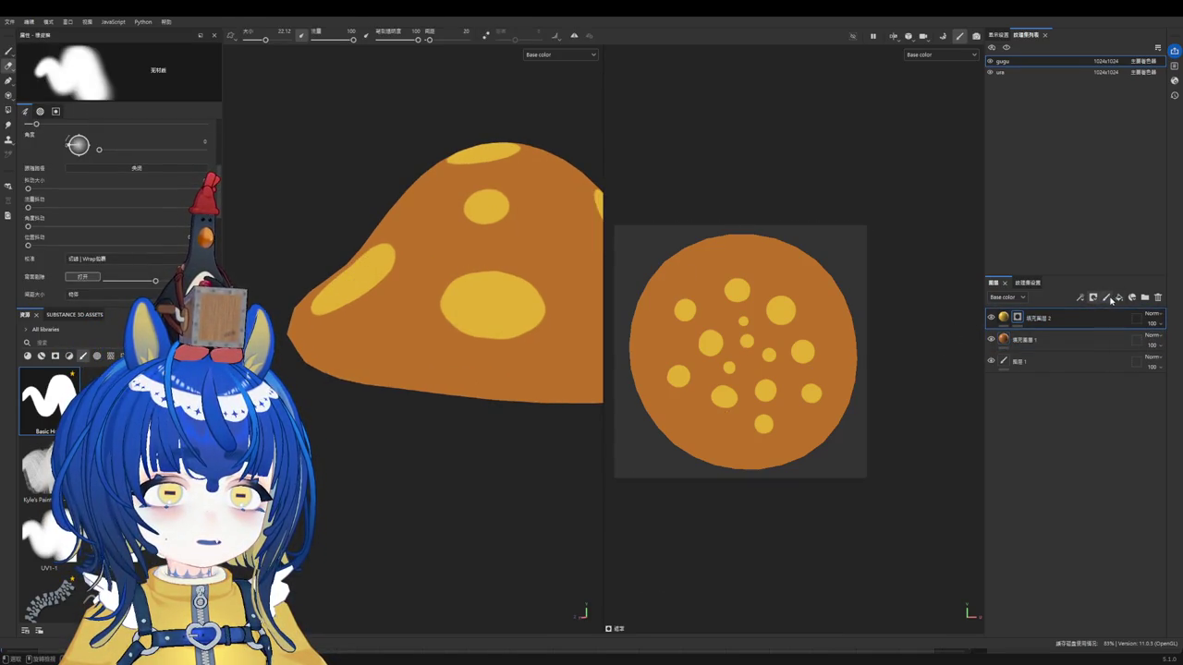
click(1119, 298)
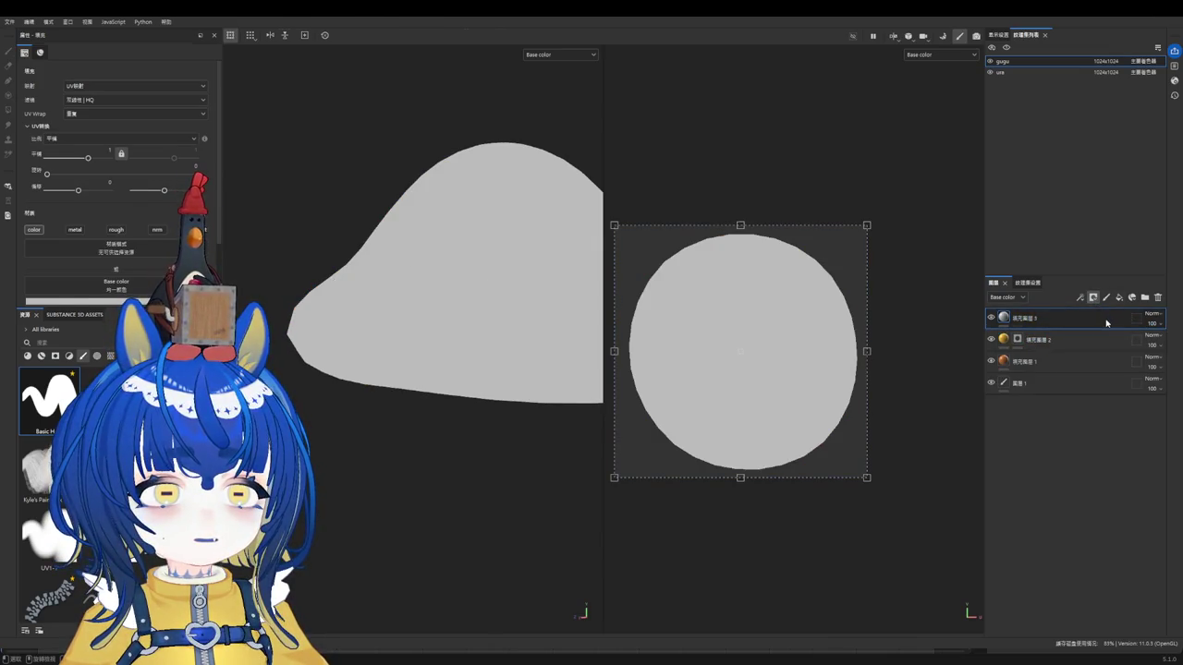
click(1004, 318)
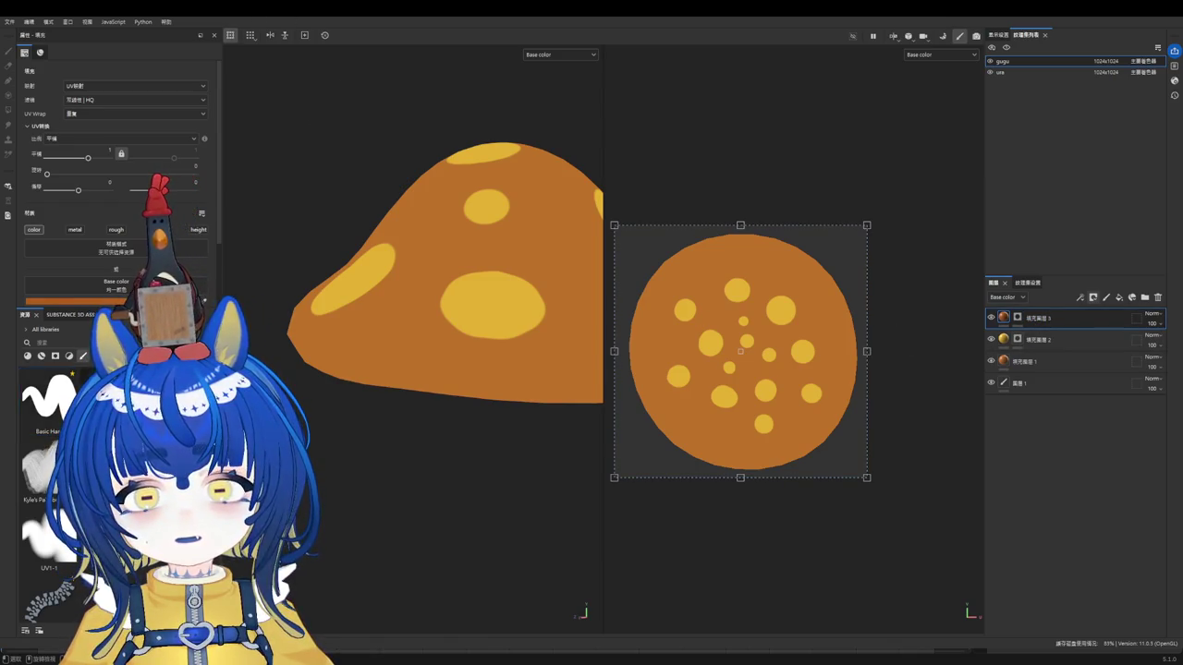
key(e)
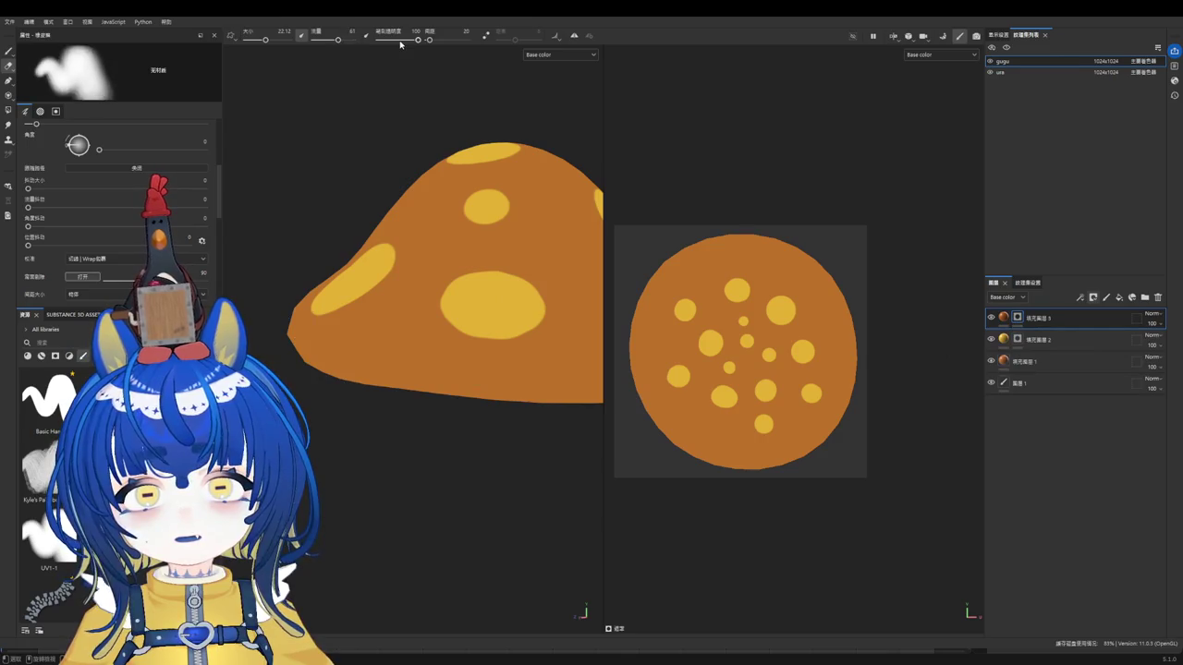
Step: Prepare a streaky painting brush with opacity lowered to 54
alt+drag(456, 415, 425, 313)
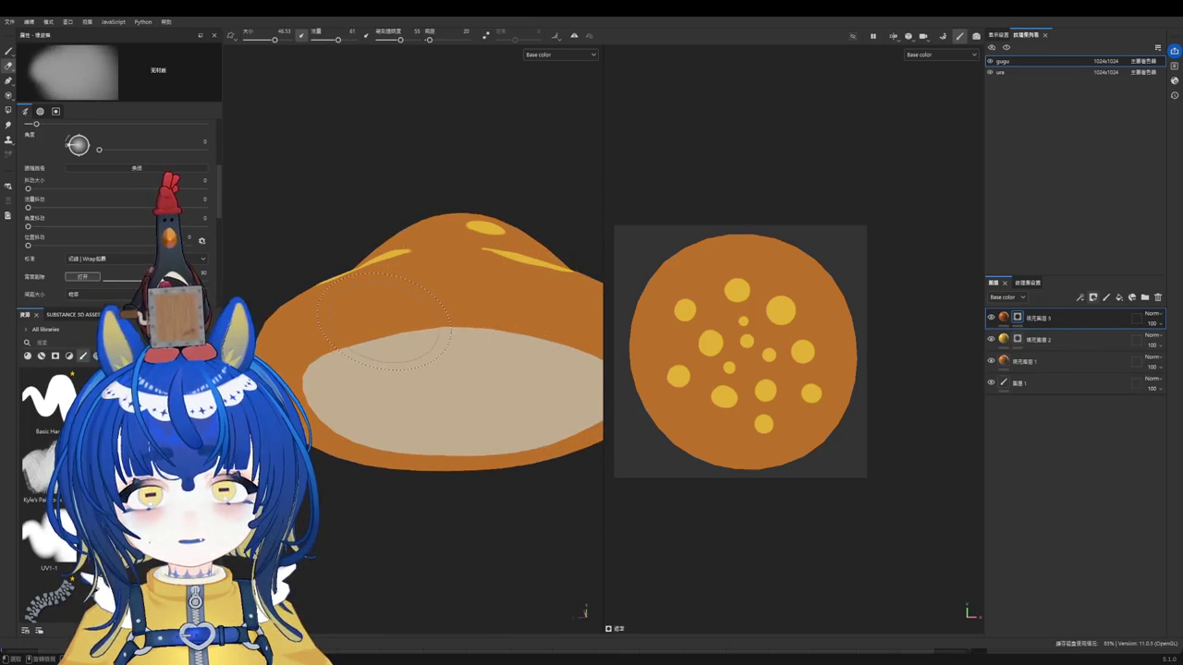
alt+drag(430, 328, 442, 282)
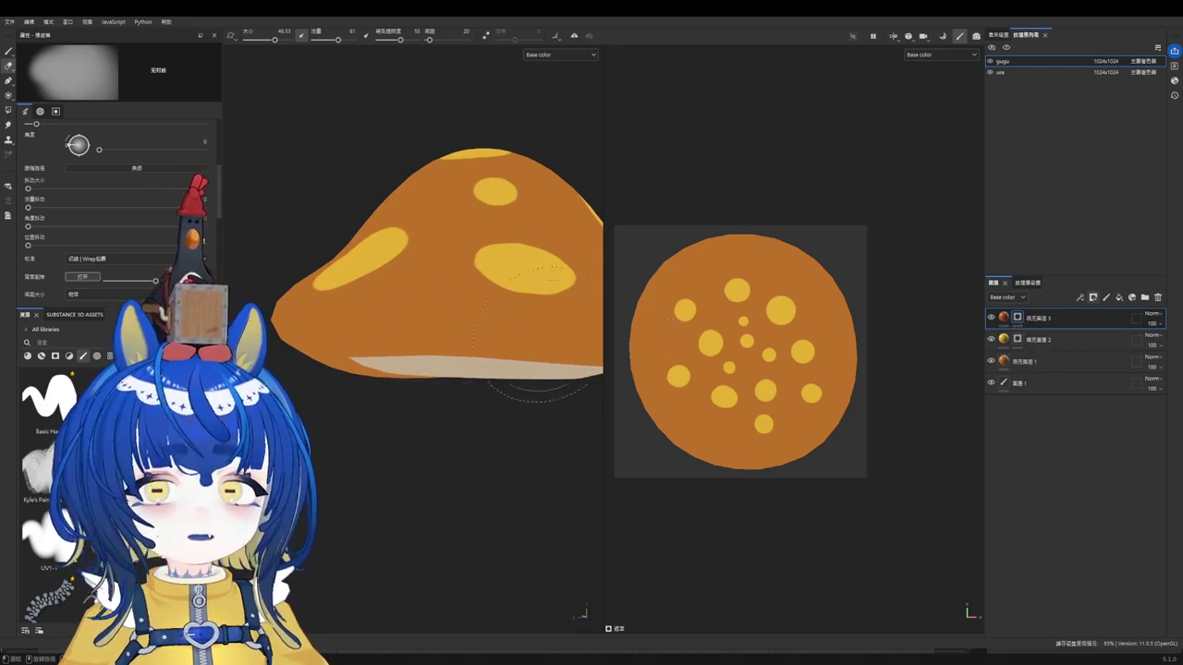
click(8, 51)
drag(353, 39, 334, 39)
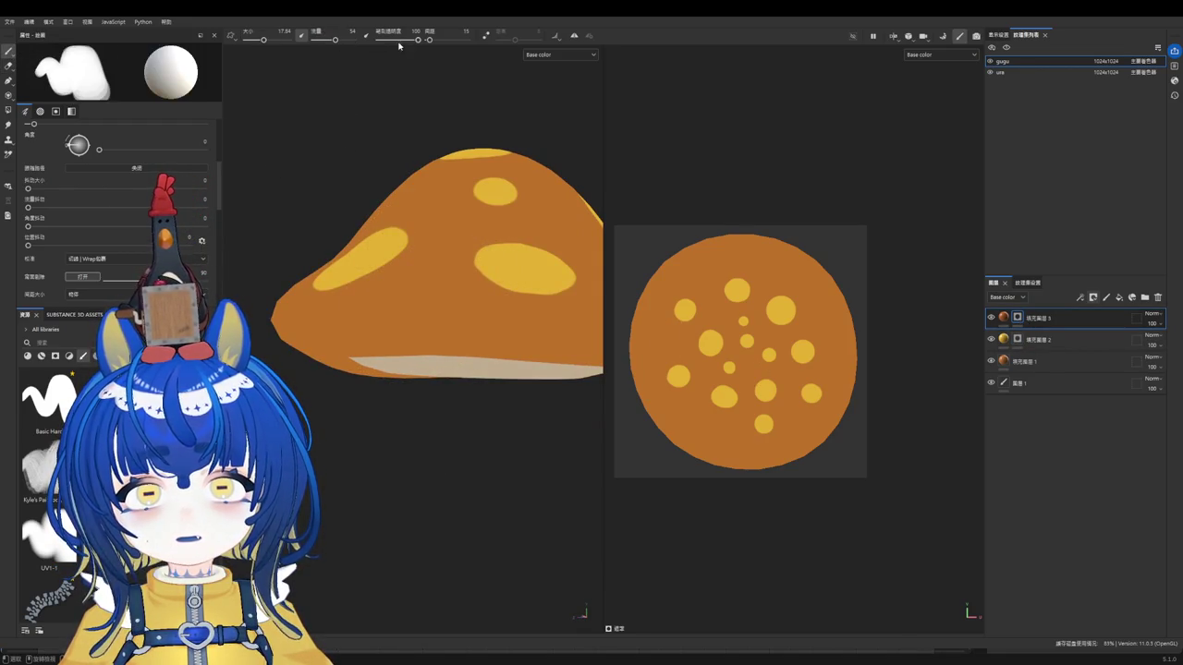
drag(417, 40, 400, 40)
key(ctrl+z)
key(ctrl+z)
key(ctrl+z)
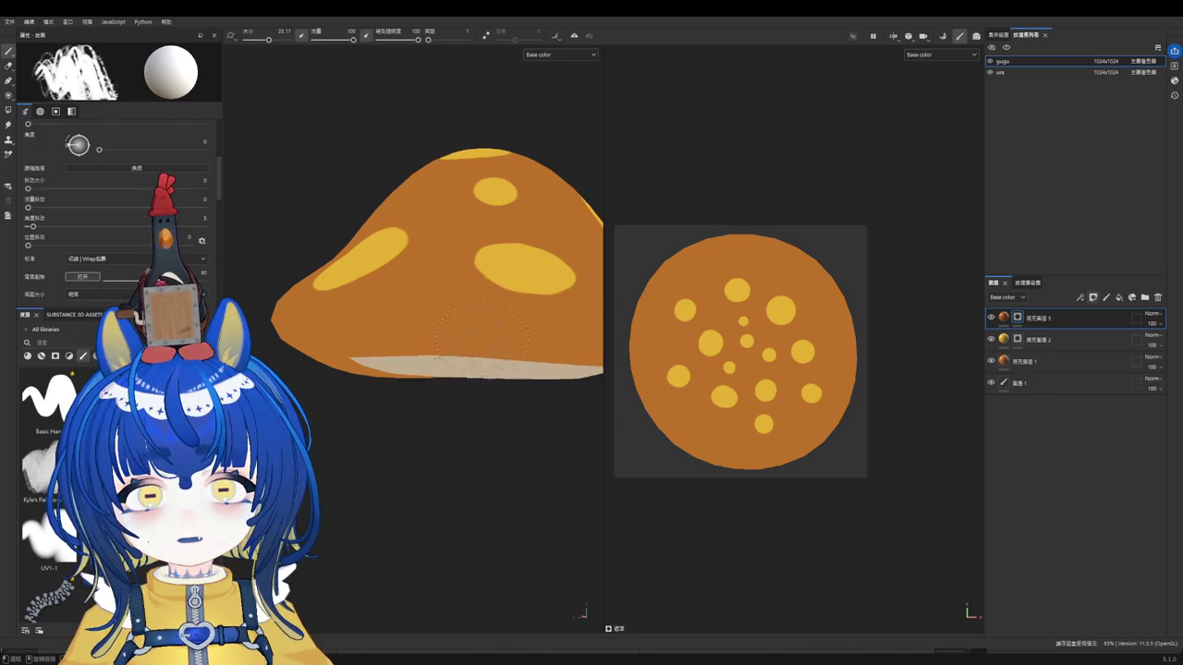
Step: Paint brown streaks across the cap's lower edge, redoing unwanted strokes
mouse_move(504, 344)
mouse_down()
mouse_move(369, 347)
mouse_move(430, 338)
mouse_move(541, 355)
mouse_up()
drag(388, 328, 476, 340)
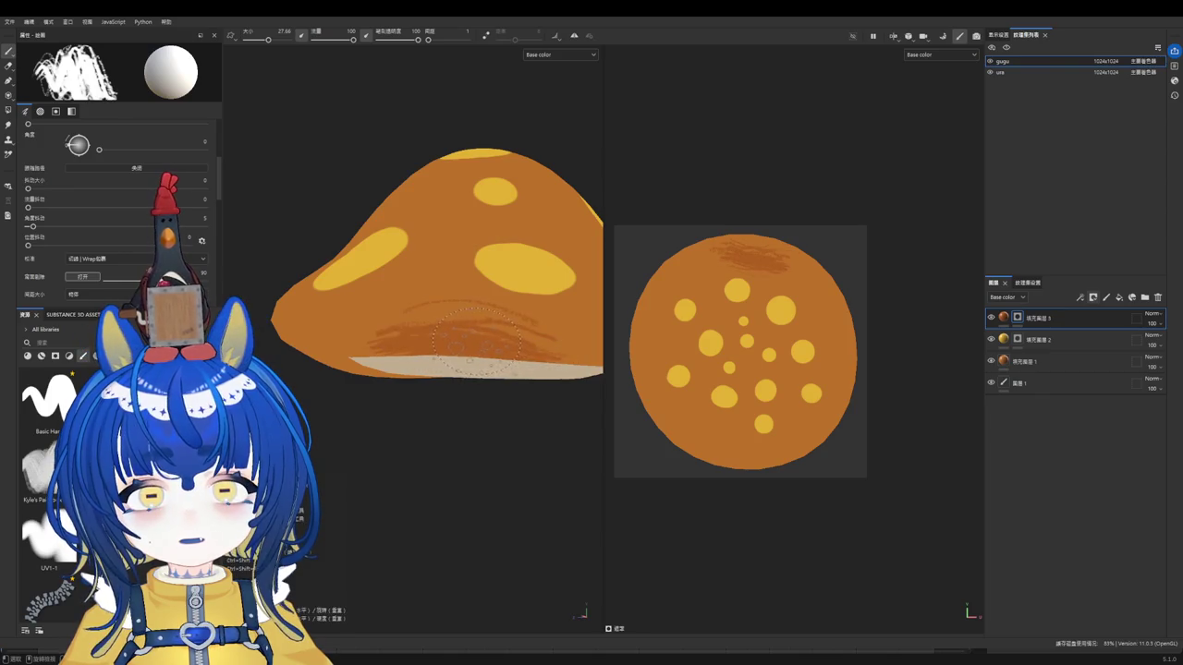
key(ctrl+z)
key(ctrl+z)
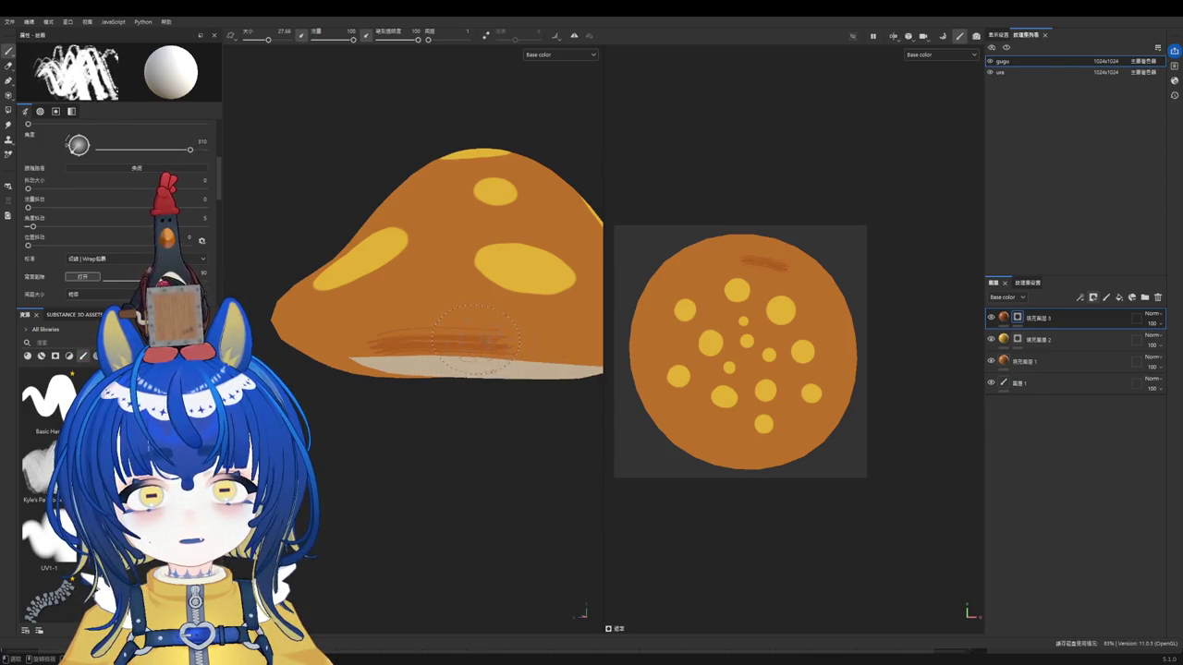
drag(428, 339, 573, 339)
ctrl+right_drag(573, 339, 536, 338)
key(ctrl+z)
mouse_move(383, 323)
mouse_down()
mouse_move(534, 339)
mouse_move(455, 376)
mouse_move(499, 338)
mouse_move(580, 338)
mouse_up()
mouse_move(468, 338)
alt+mouse_down()
mouse_move(455, 355)
mouse_move(523, 357)
alt+mouse_up()
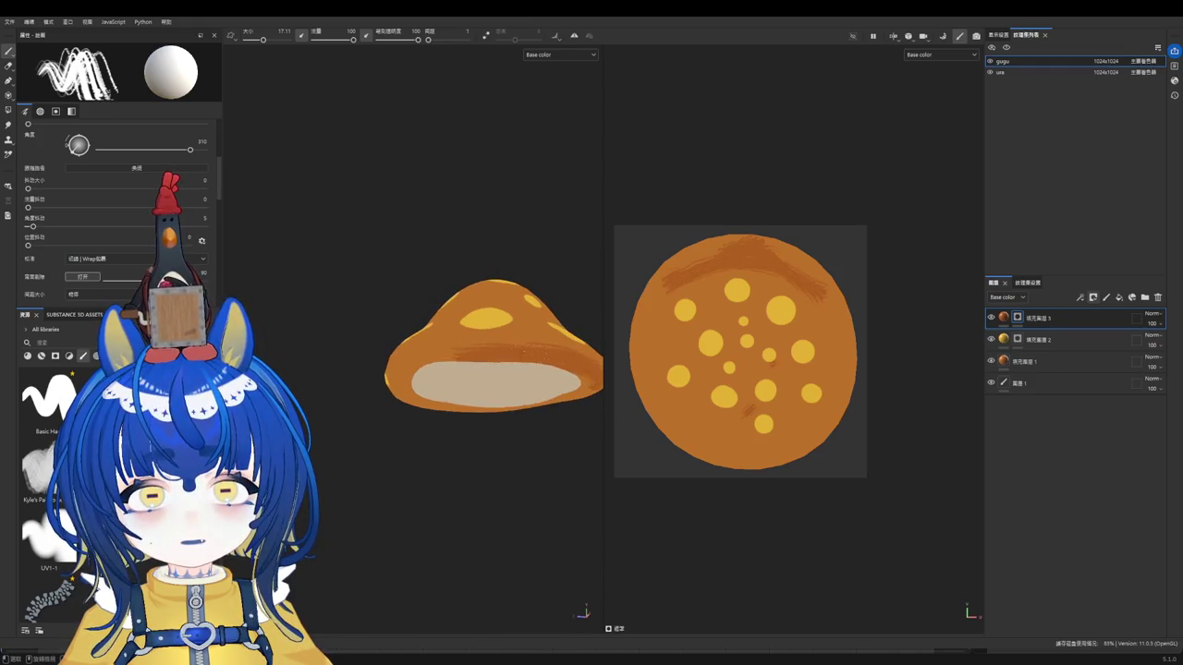
mouse_move(431, 354)
mouse_down()
mouse_move(555, 362)
mouse_move(476, 361)
mouse_up()
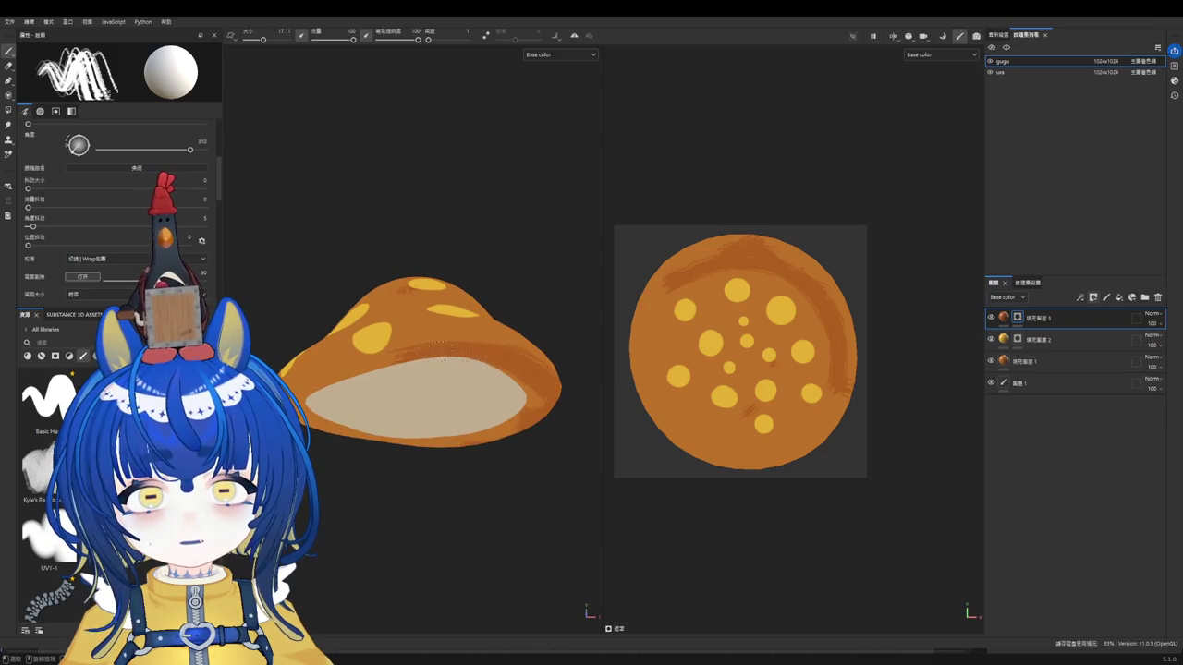
Step: Darken the cap's right edge and rim with dark brown strokes
mouse_move(526, 390)
mouse_down()
mouse_move(533, 407)
mouse_move(465, 427)
mouse_up()
scroll(329, 399, up, 2)
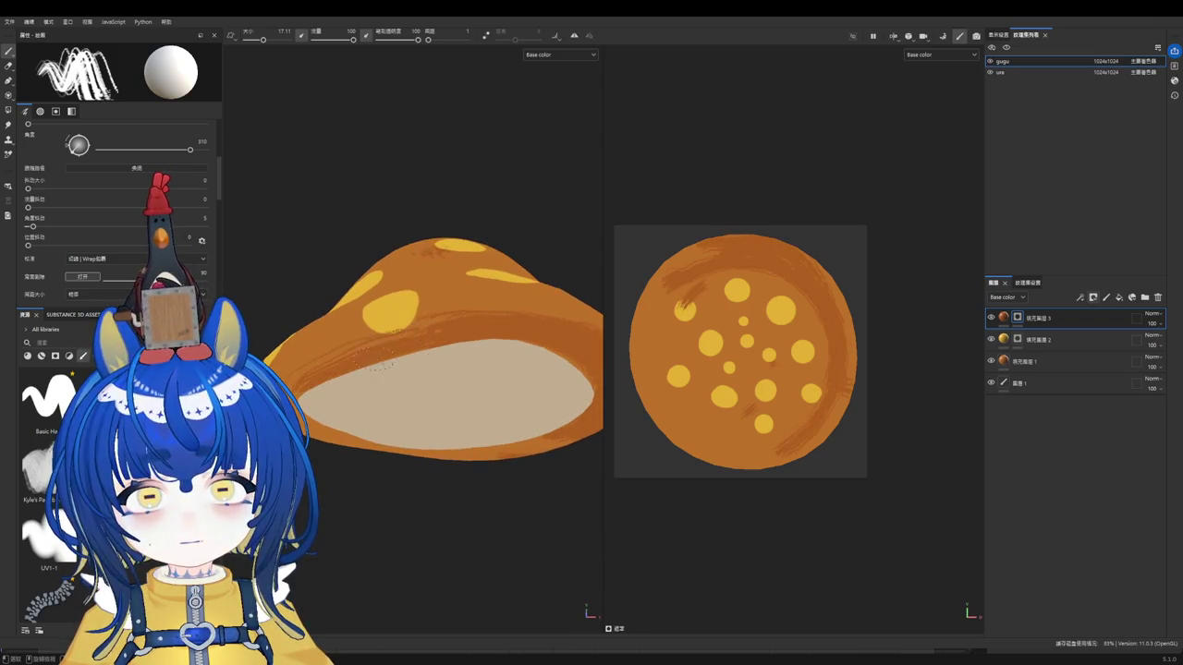
alt+drag(416, 379, 442, 362)
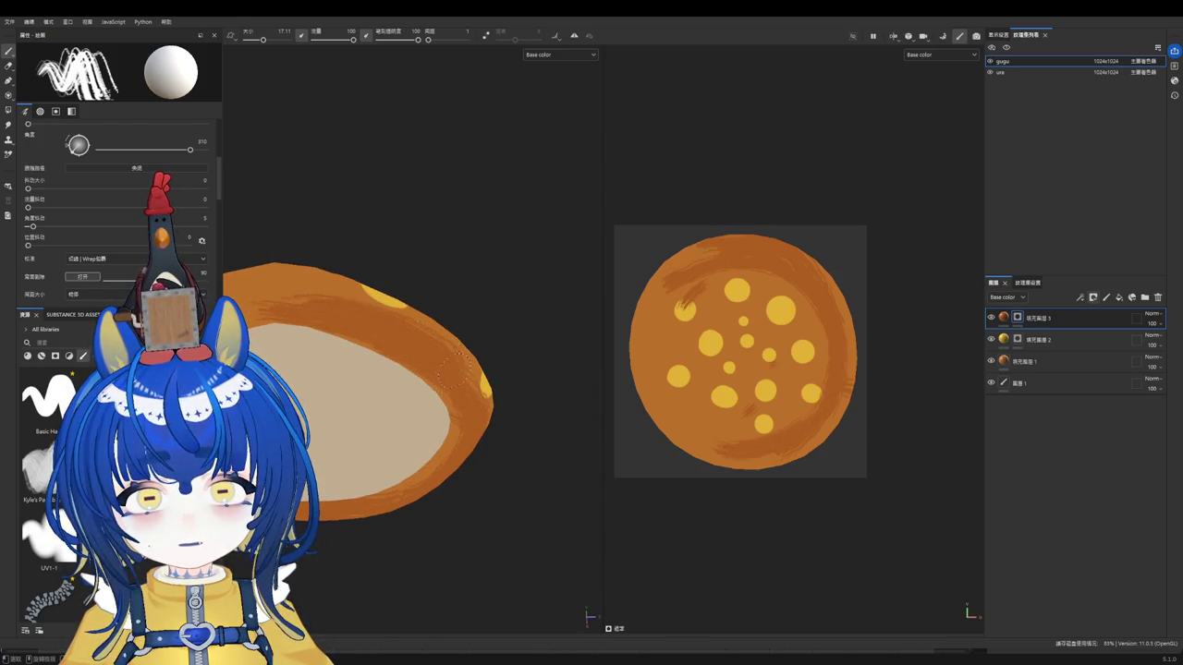
mouse_move(356, 343)
alt+mouse_down()
mouse_move(435, 361)
mouse_move(447, 385)
mouse_move(438, 420)
mouse_move(338, 494)
alt+mouse_up()
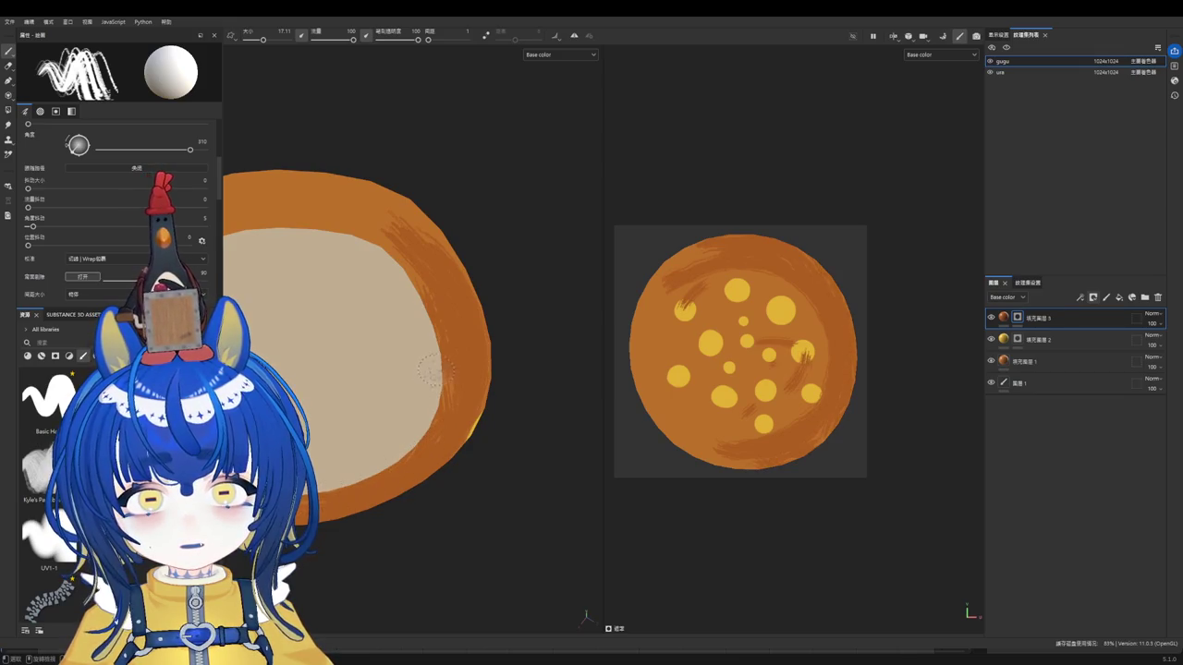
mouse_move(407, 231)
mouse_down()
mouse_move(292, 210)
mouse_move(392, 242)
mouse_move(277, 287)
mouse_move(268, 274)
mouse_move(398, 258)
mouse_up()
mouse_move(305, 242)
mouse_down()
mouse_move(374, 241)
mouse_move(415, 261)
mouse_up()
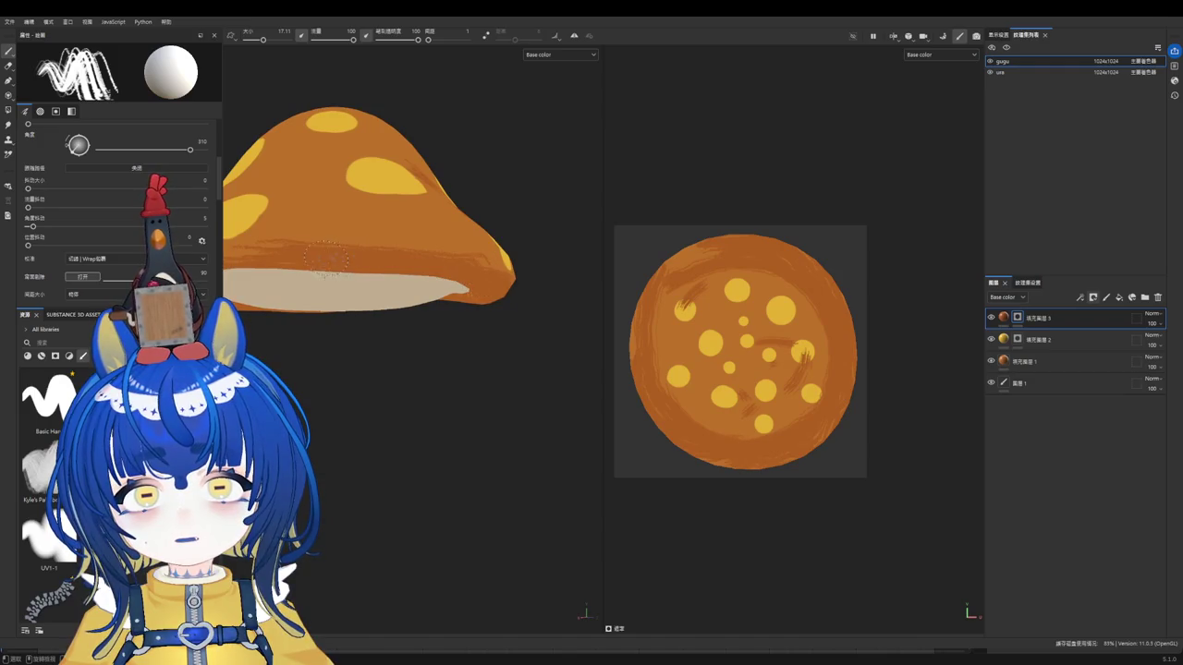
Step: Shrink the brush slightly, then toggle to the Eraser and back to the Paint brush
key(bracketleft)
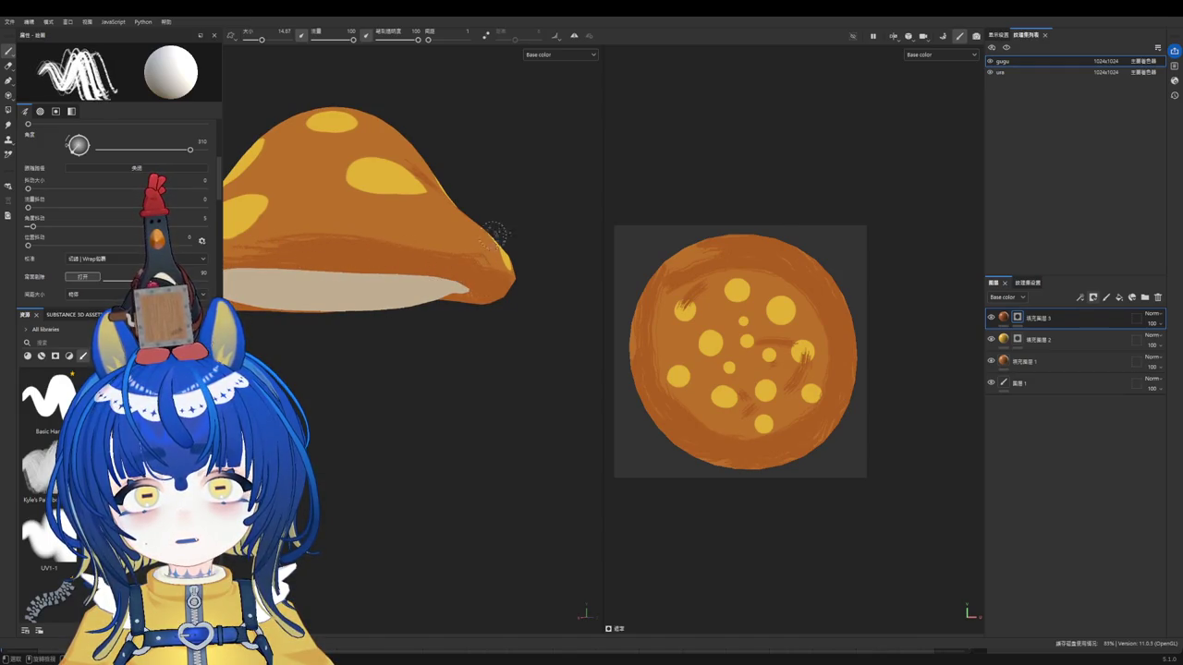
alt+drag(495, 235, 377, 265)
key(e)
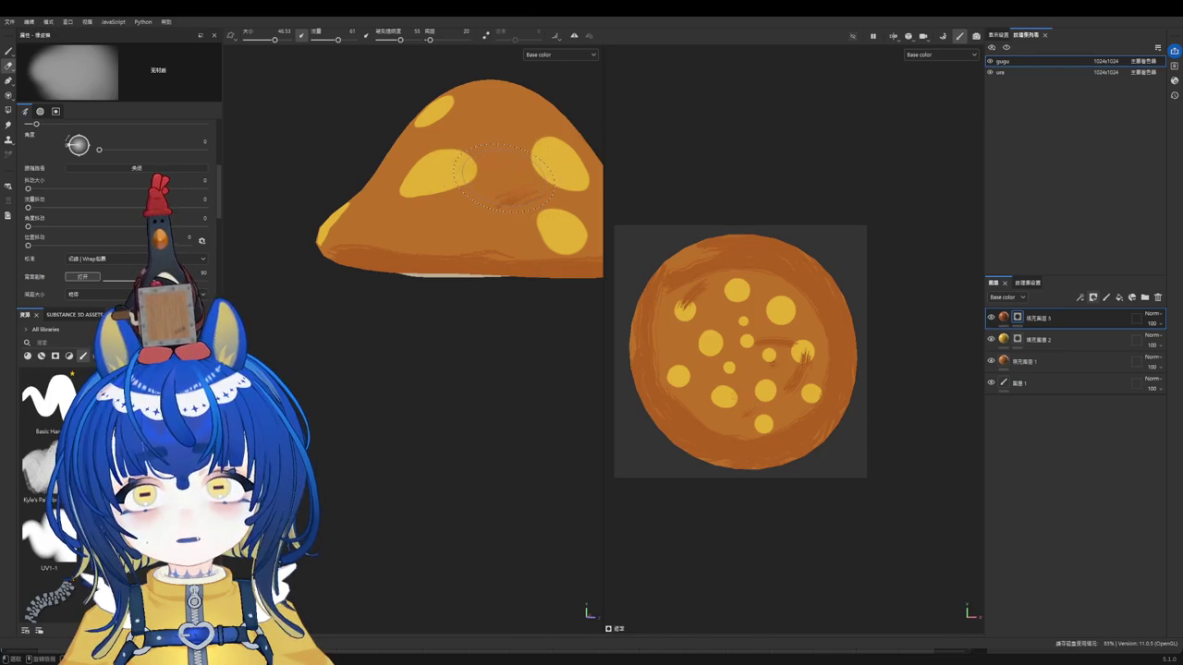
key(b)
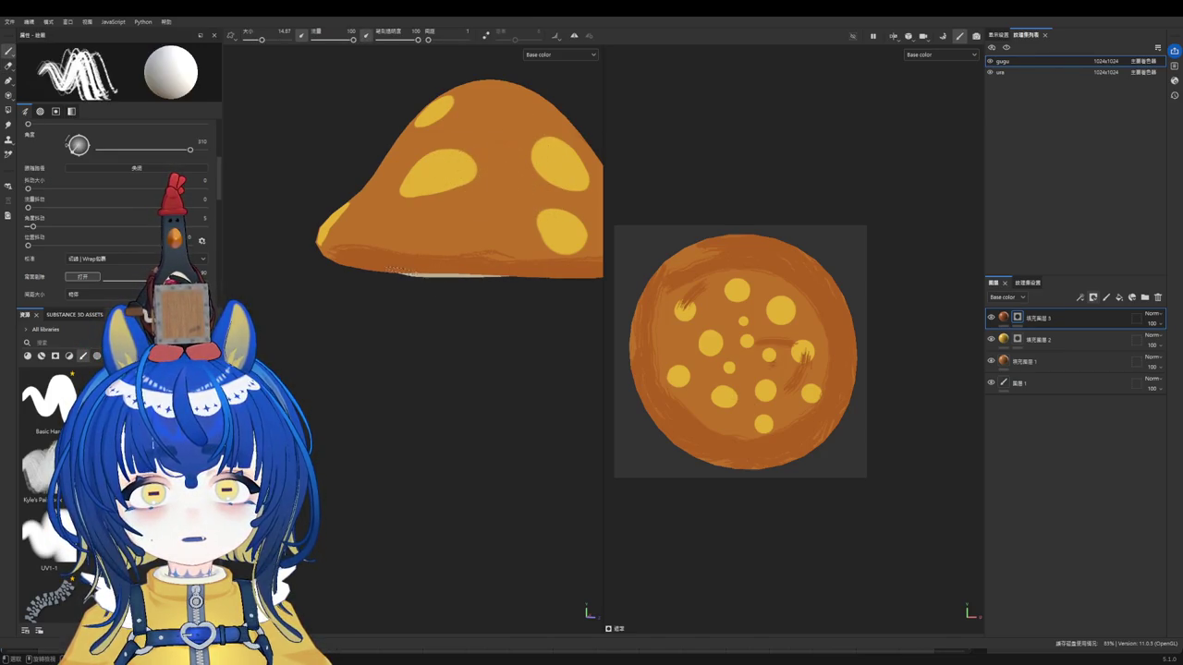
alt+drag(533, 267, 437, 222)
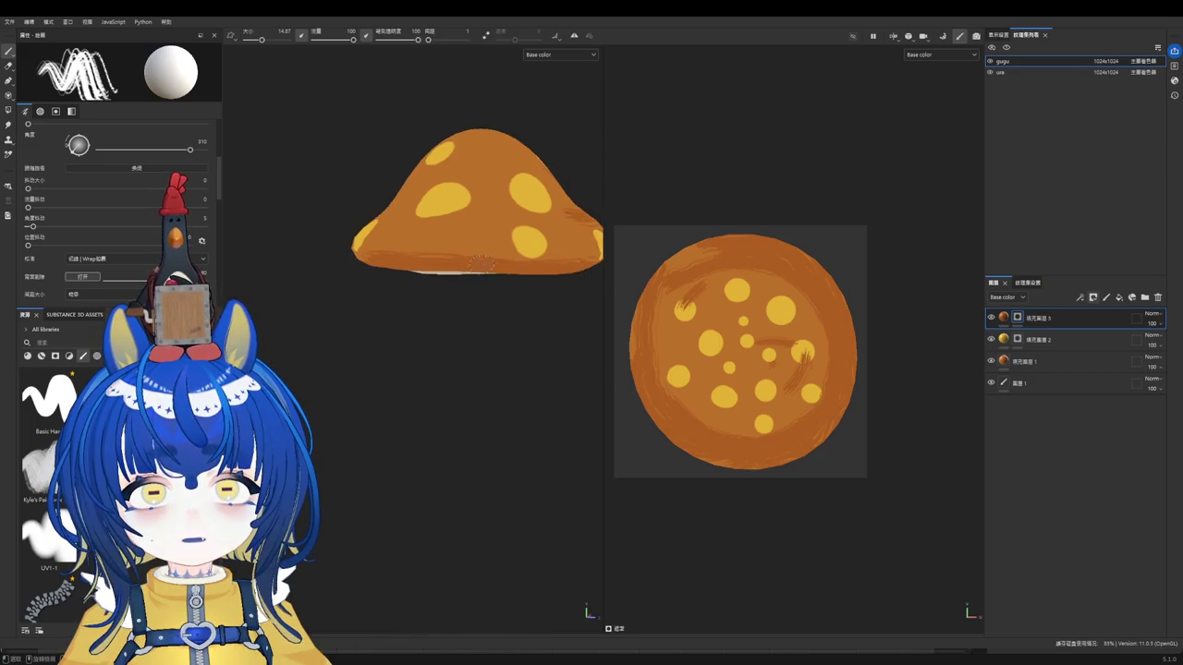
Step: Undo the latest dark streaks and inspect the orange cap and pale underside from several angles
key(ctrl+z)
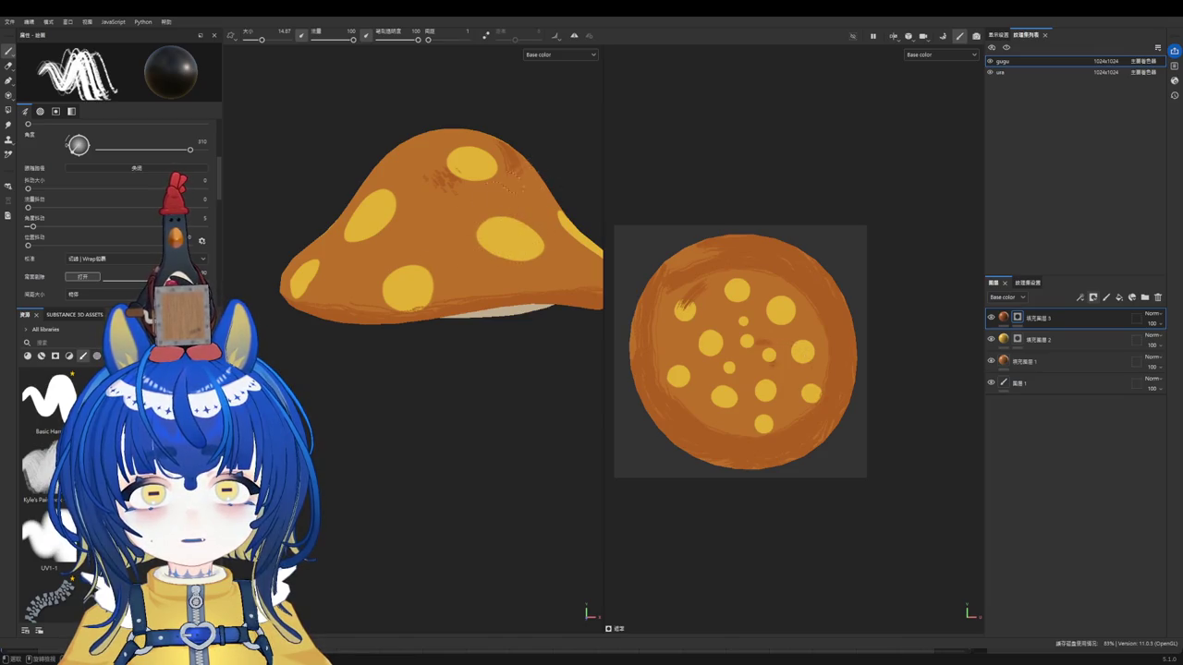
mouse_move(418, 196)
alt+mouse_down()
mouse_move(475, 246)
mouse_move(465, 216)
mouse_move(481, 240)
alt+mouse_up()
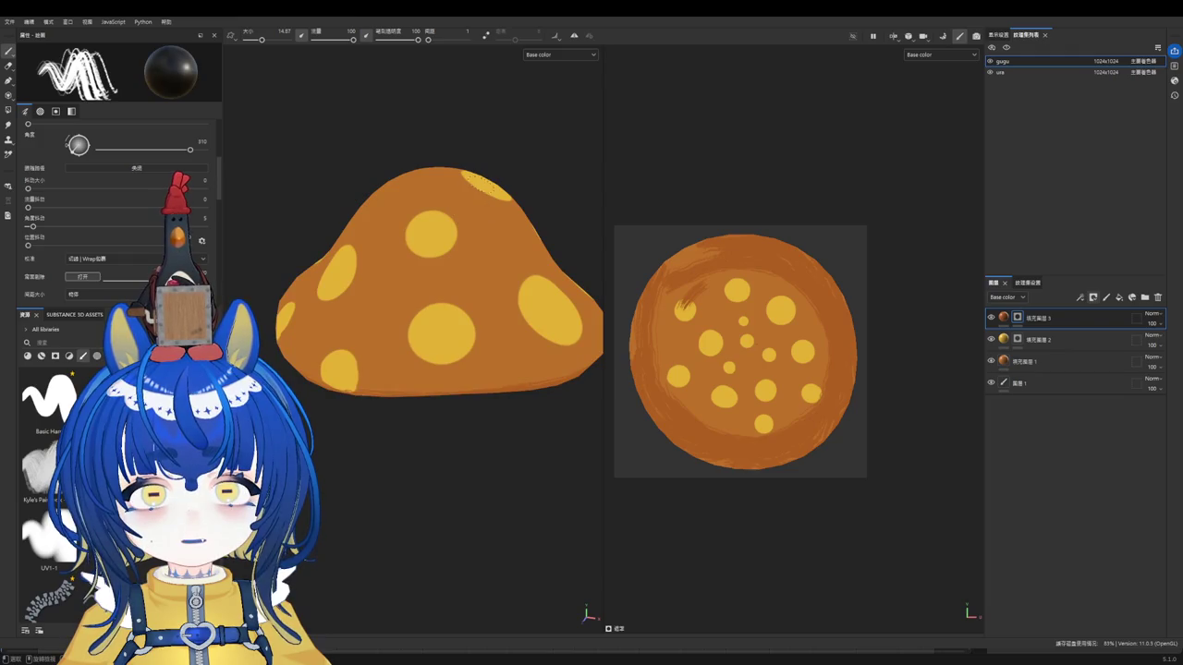
mouse_move(485, 307)
alt+mouse_down()
mouse_move(496, 272)
mouse_move(526, 282)
alt+mouse_up()
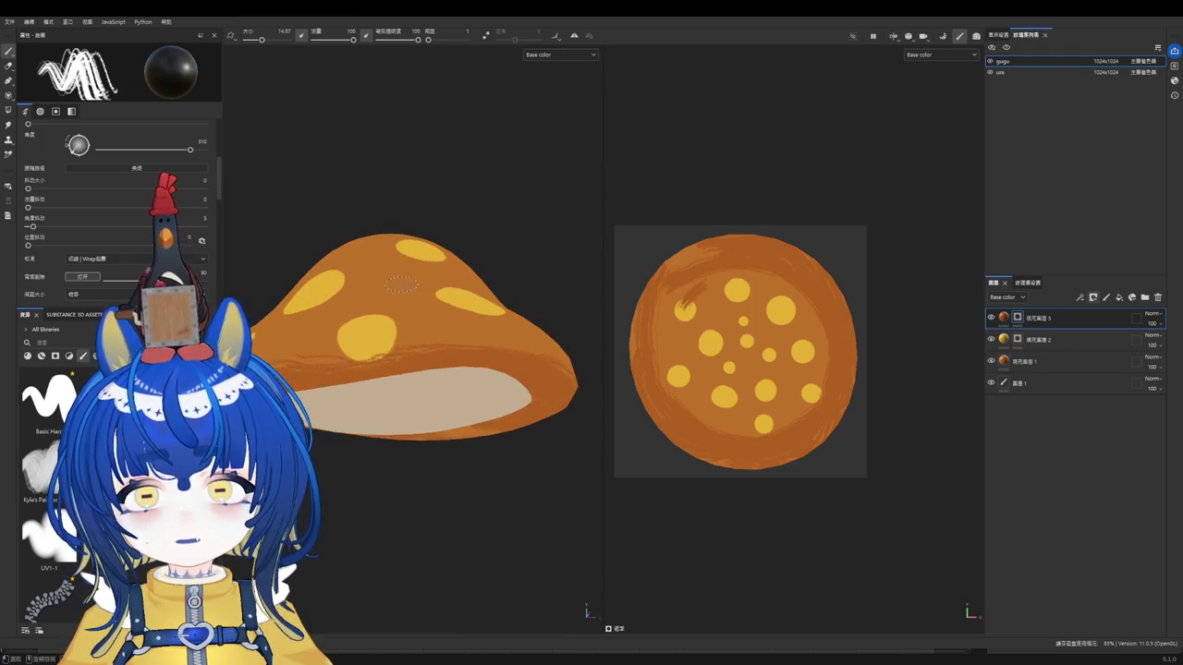
alt+drag(439, 274, 483, 270)
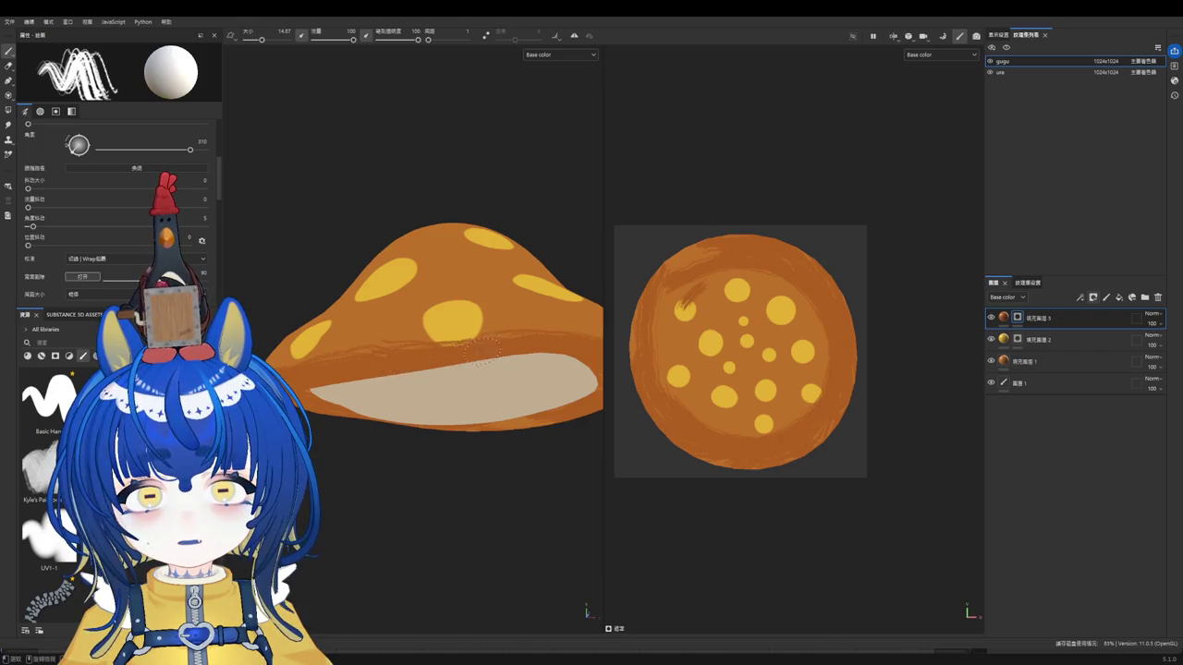
mouse_move(525, 350)
alt+mouse_down()
mouse_move(471, 378)
mouse_move(508, 377)
alt+mouse_up()
alt+middle_drag(508, 377, 508, 324)
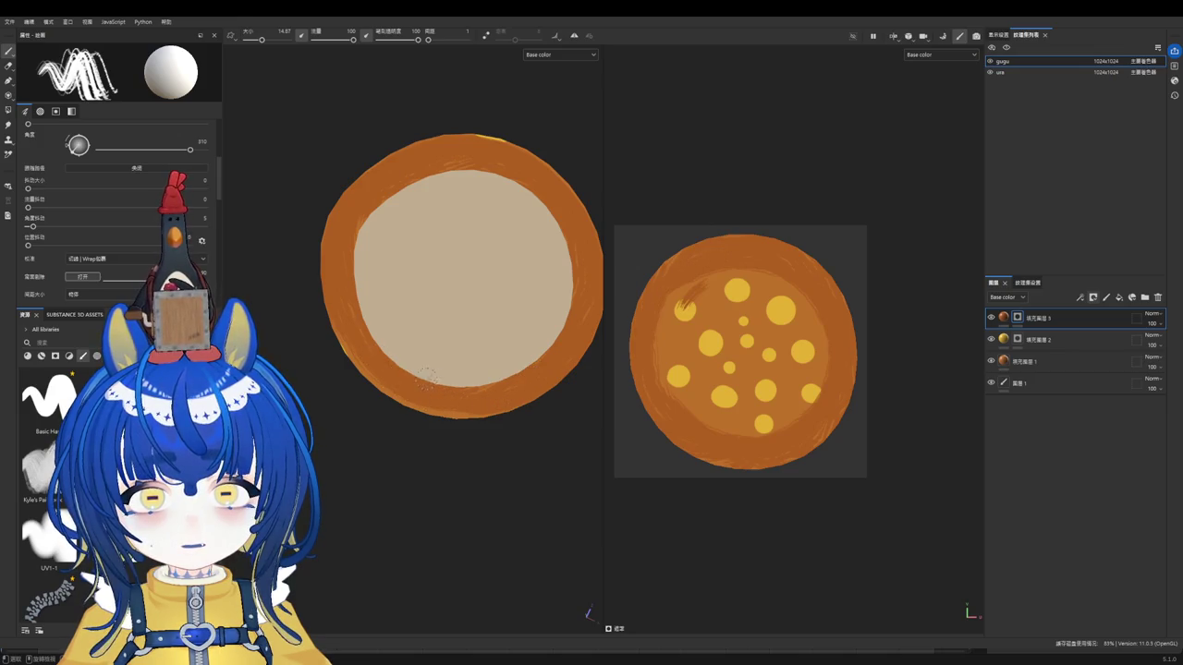
alt+drag(492, 310, 420, 385)
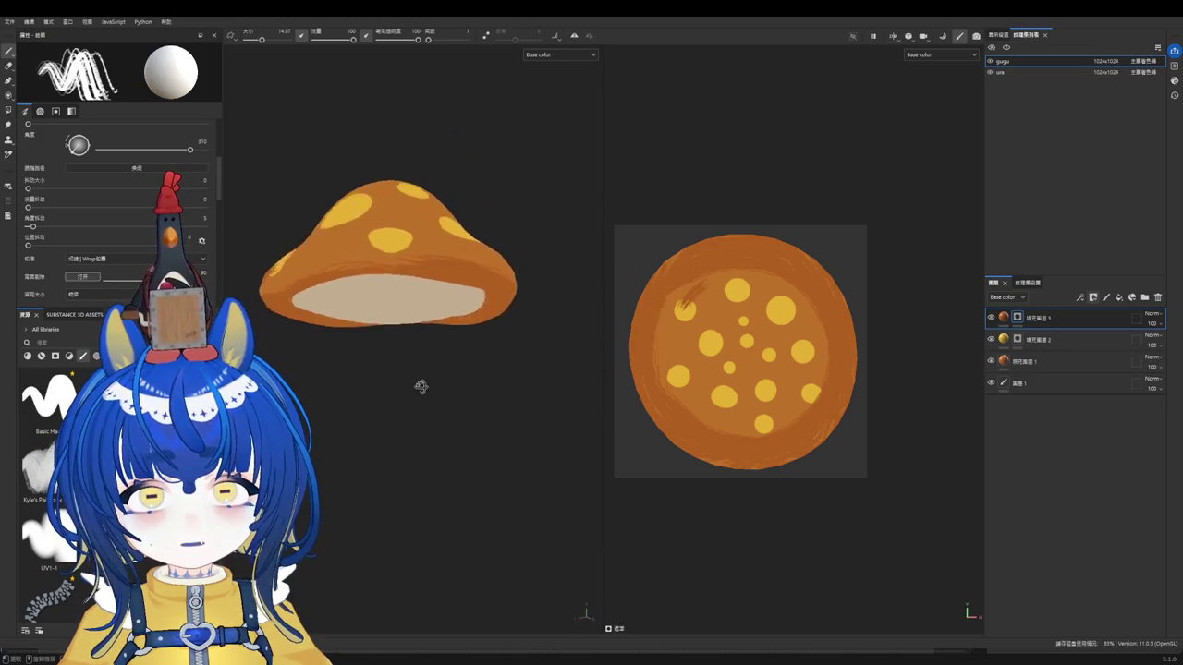
mouse_move(302, 286)
alt+mouse_down()
mouse_move(454, 317)
mouse_move(306, 277)
mouse_move(389, 305)
alt+mouse_up()
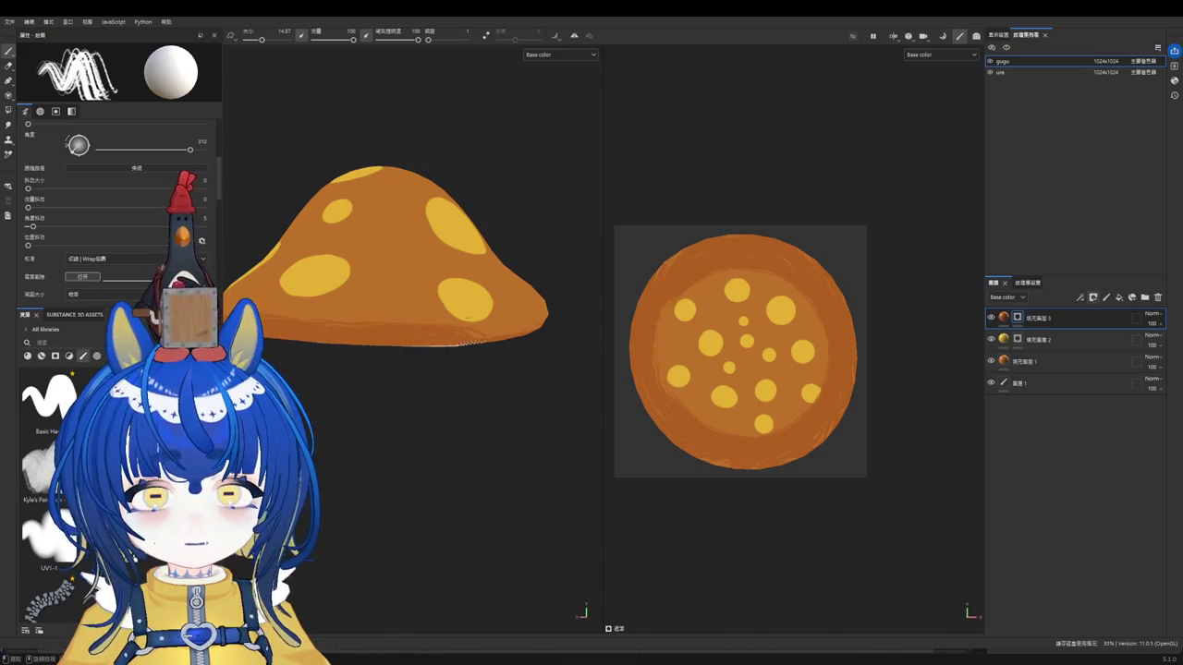
middle_drag(467, 342, 467, 340)
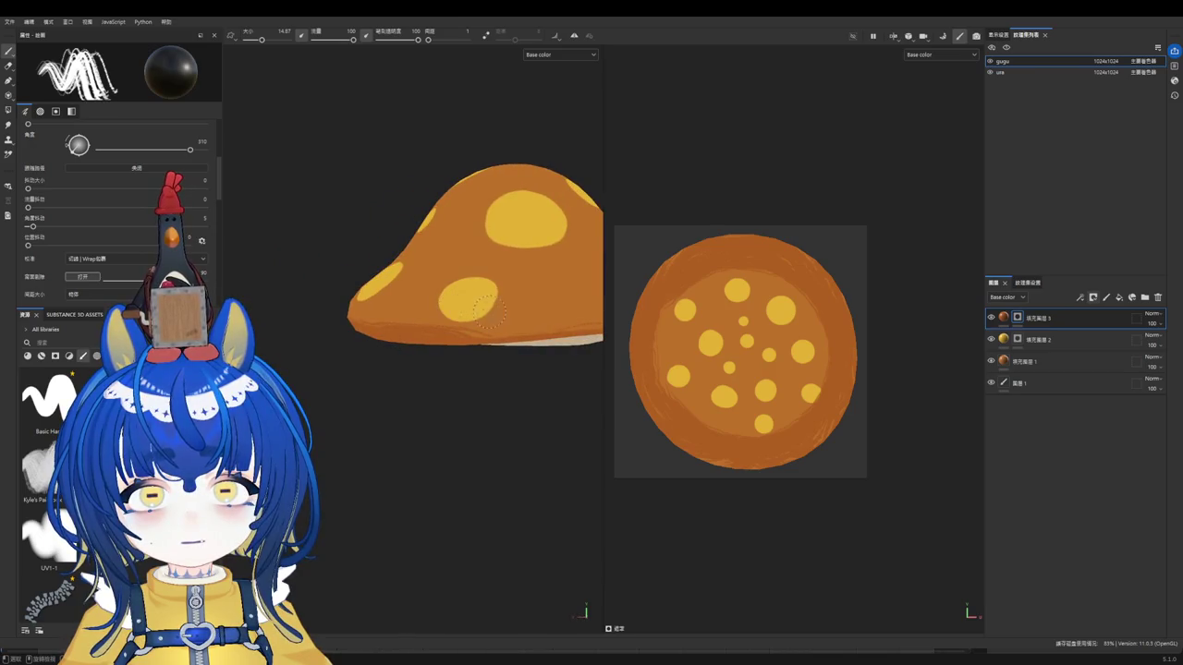
alt+drag(468, 340, 448, 321)
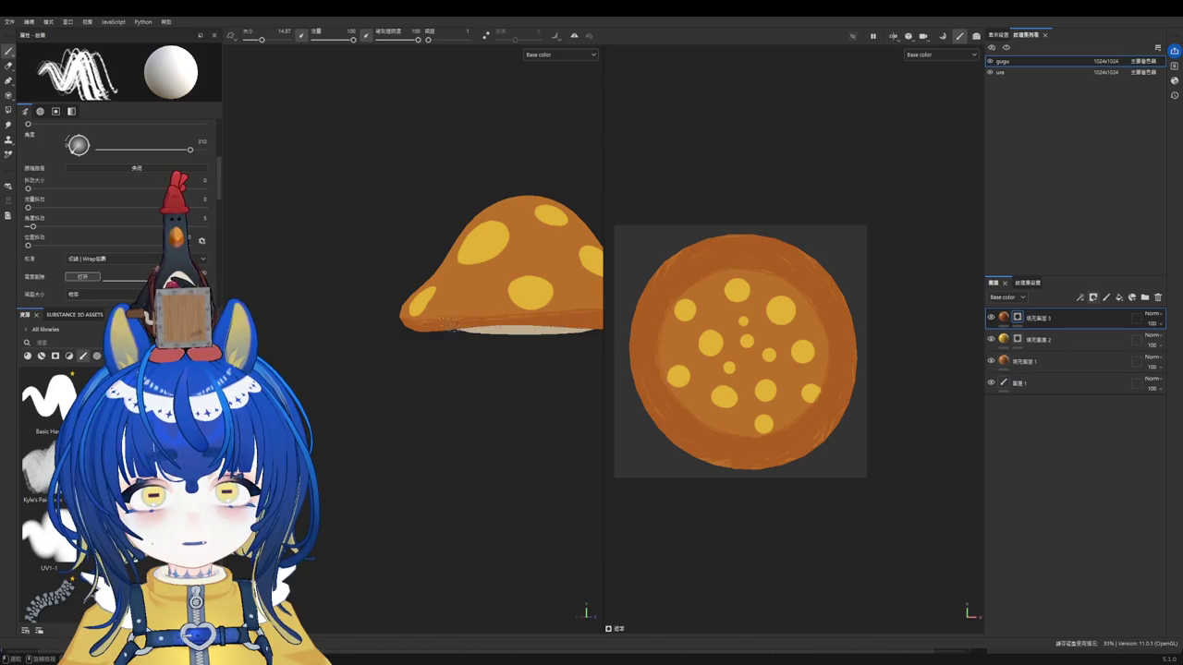
scroll(499, 317, down, 2)
scroll(490, 304, down, 2)
scroll(480, 294, down, 1)
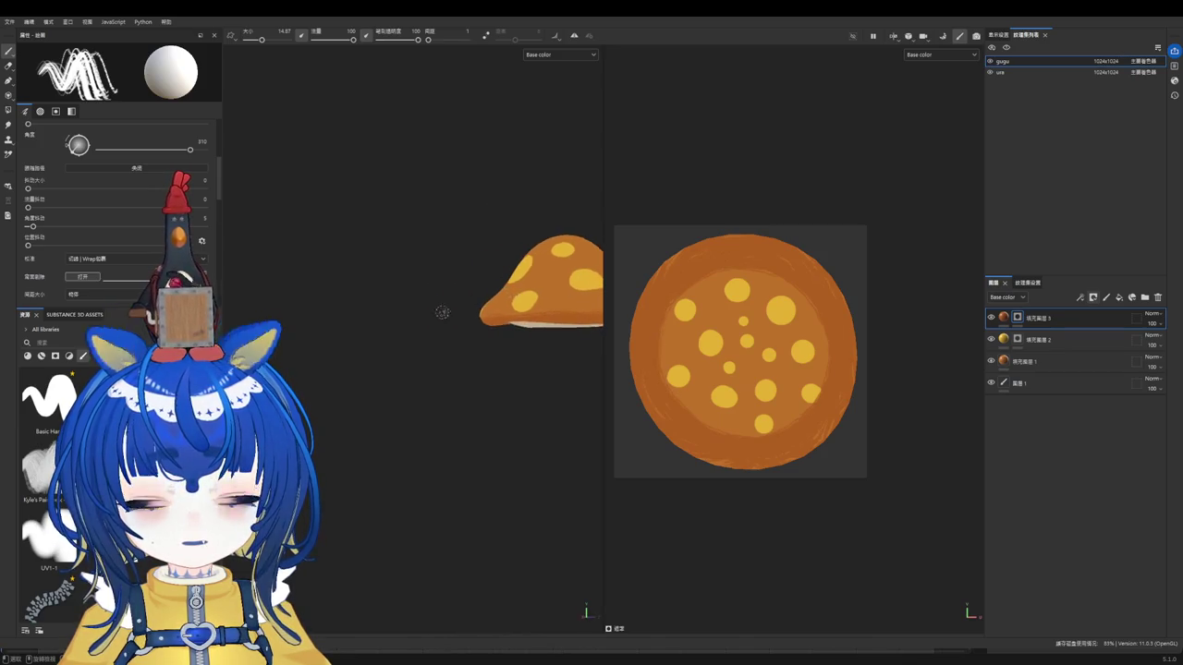
scroll(474, 286, down, 2)
scroll(474, 287, up, 1)
scroll(481, 291, up, 2)
scroll(490, 290, up, 2)
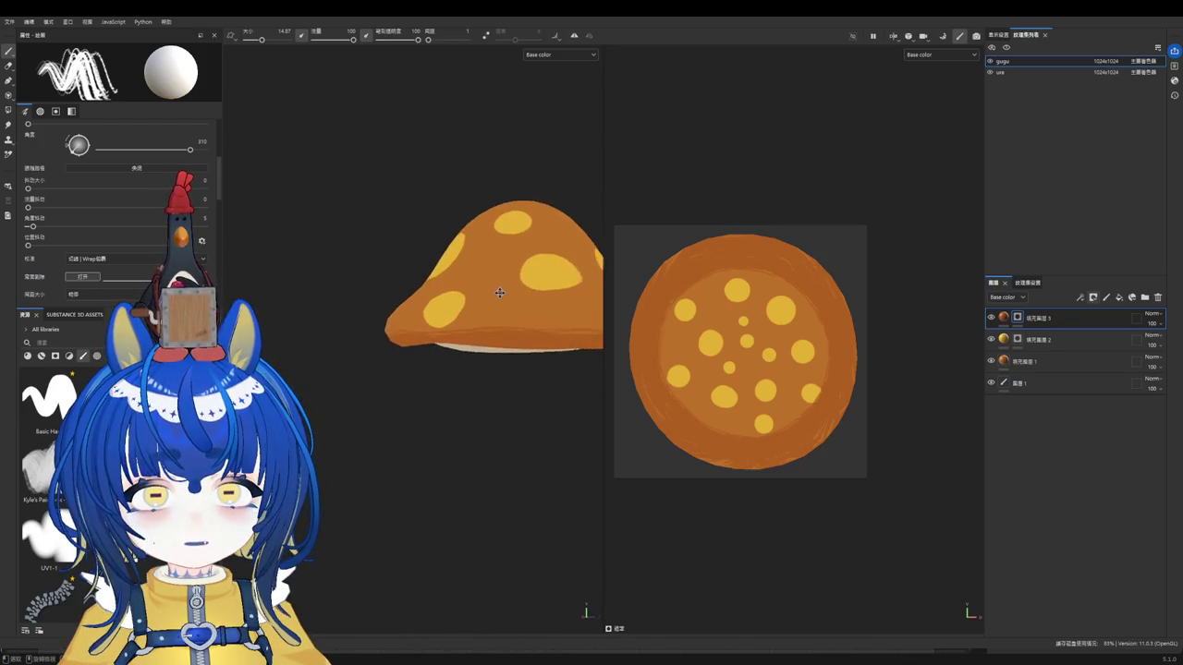
scroll(462, 324, up, 2)
scroll(457, 333, down, 2)
middle_drag(563, 339, 457, 348)
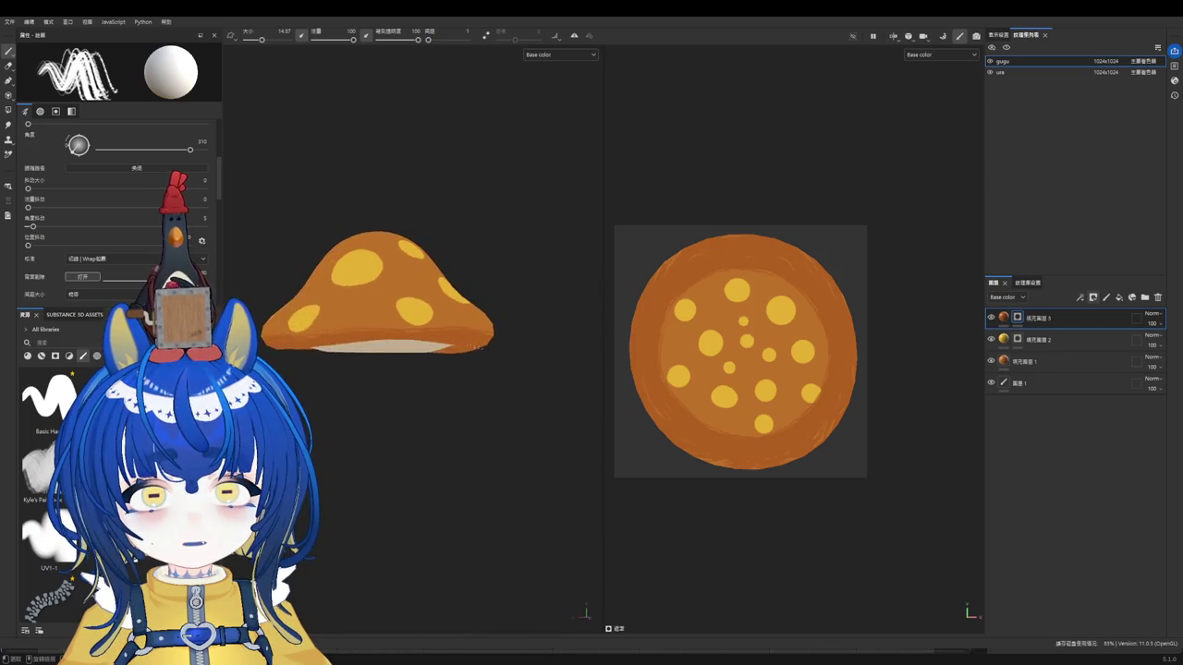
scroll(456, 348, up, 2)
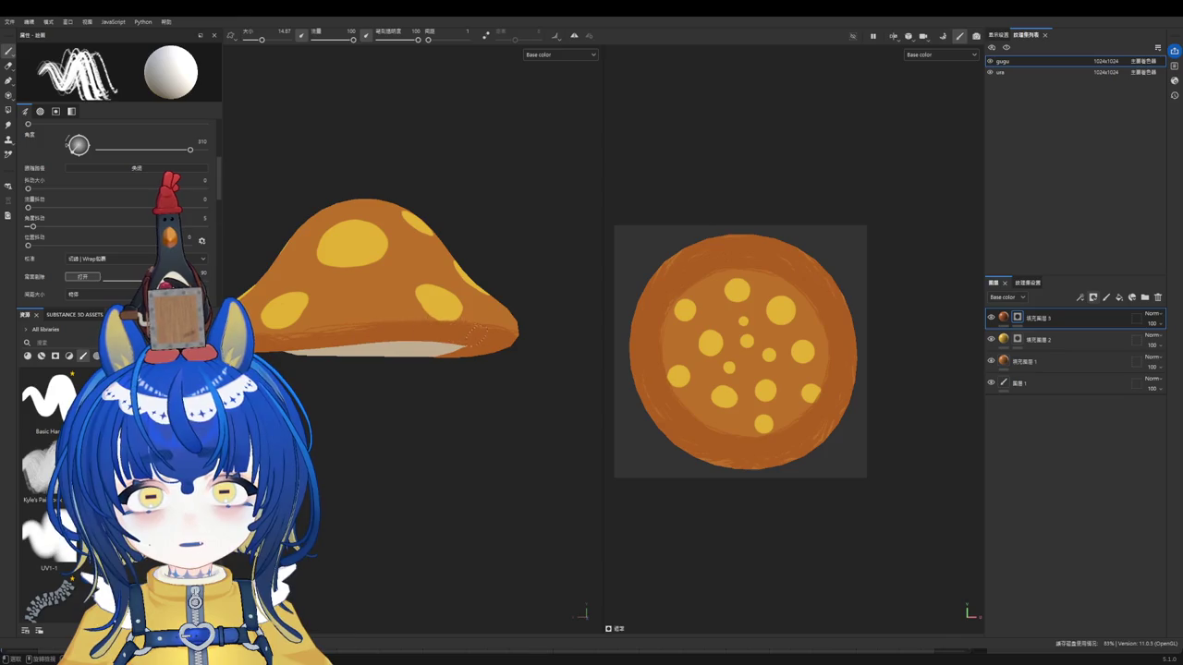
mouse_move(280, 338)
alt+mouse_down()
mouse_move(382, 296)
mouse_move(462, 243)
mouse_move(502, 401)
mouse_move(473, 339)
mouse_move(469, 352)
mouse_move(436, 352)
mouse_move(449, 361)
mouse_move(456, 330)
alt+mouse_up()
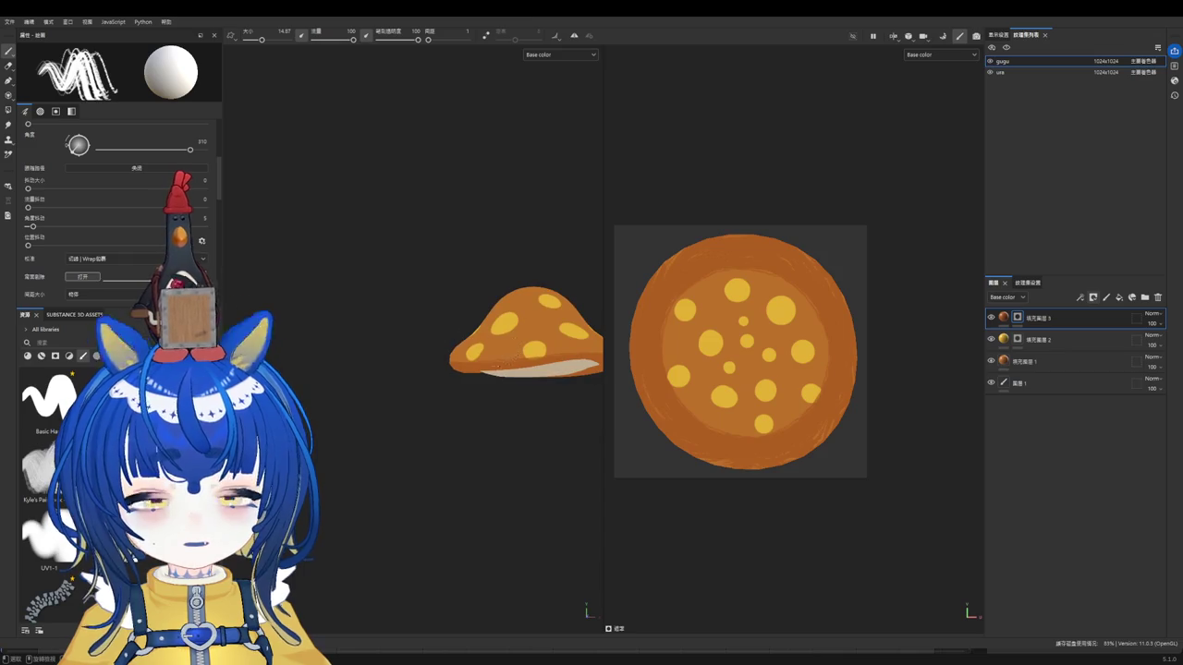
scroll(528, 370, up, 3)
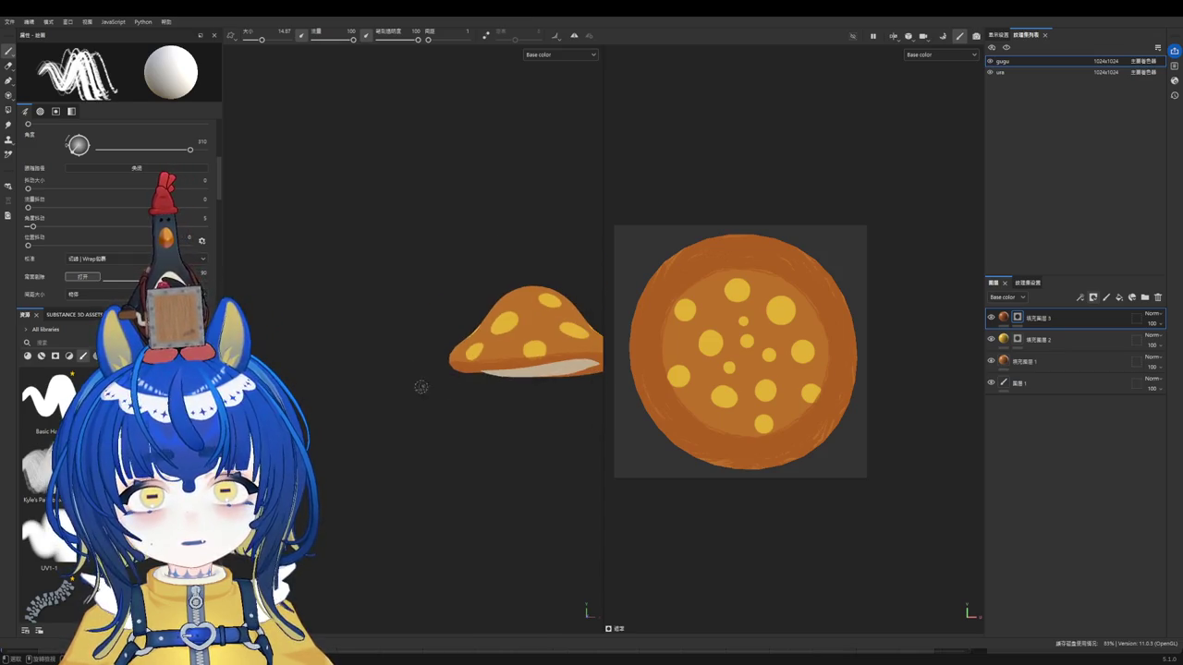
scroll(416, 383, up, 2)
scroll(416, 382, up, 2)
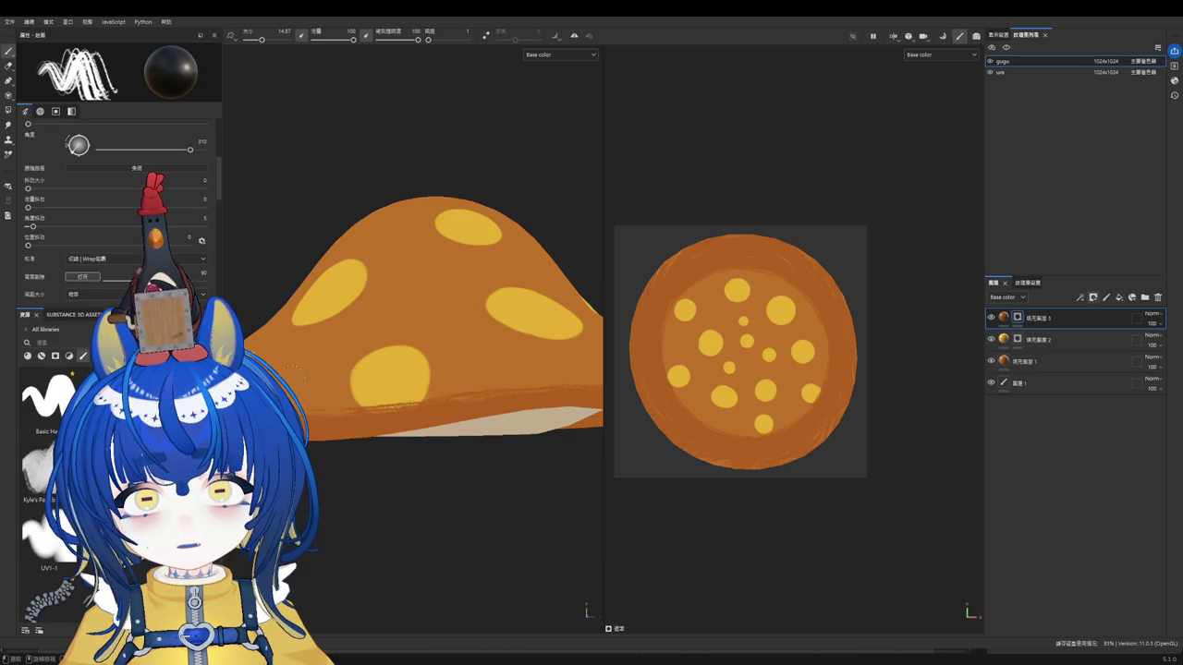
alt+drag(374, 377, 425, 378)
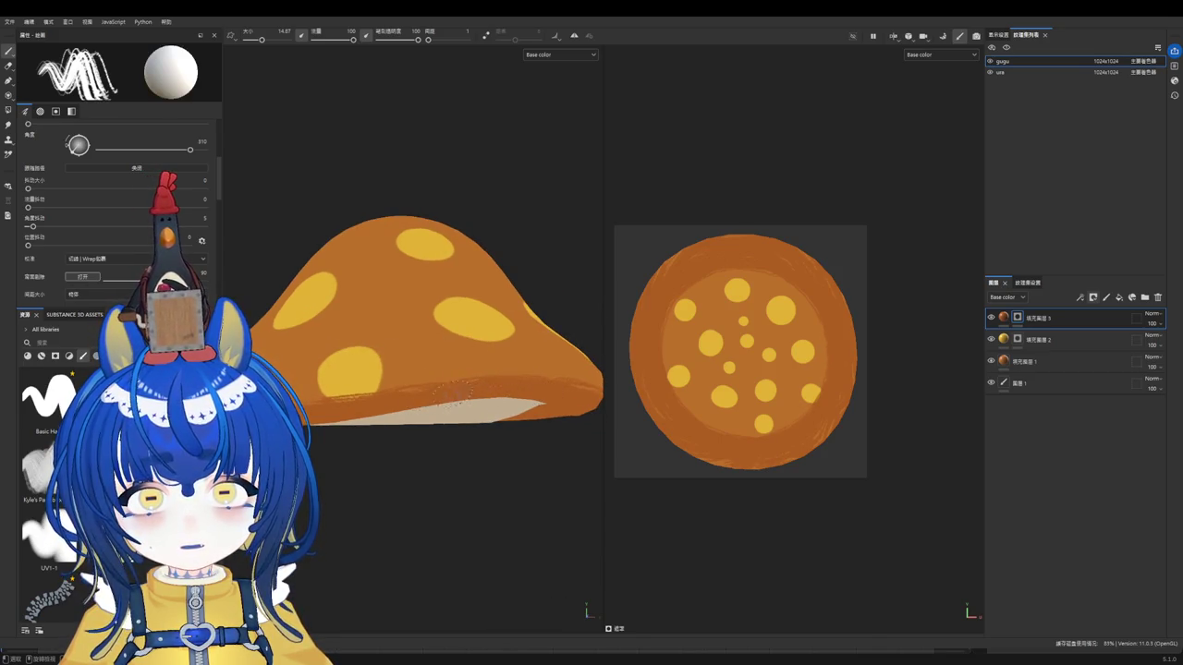
mouse_move(520, 379)
alt+mouse_down()
mouse_move(313, 381)
mouse_move(300, 367)
alt+mouse_up()
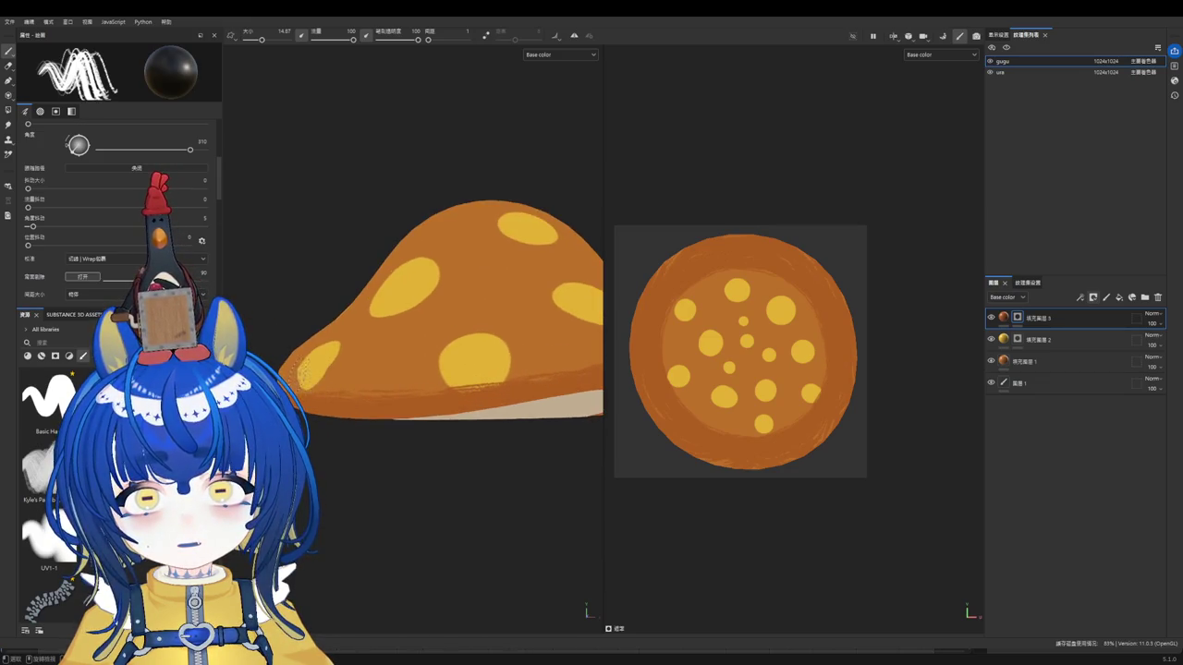